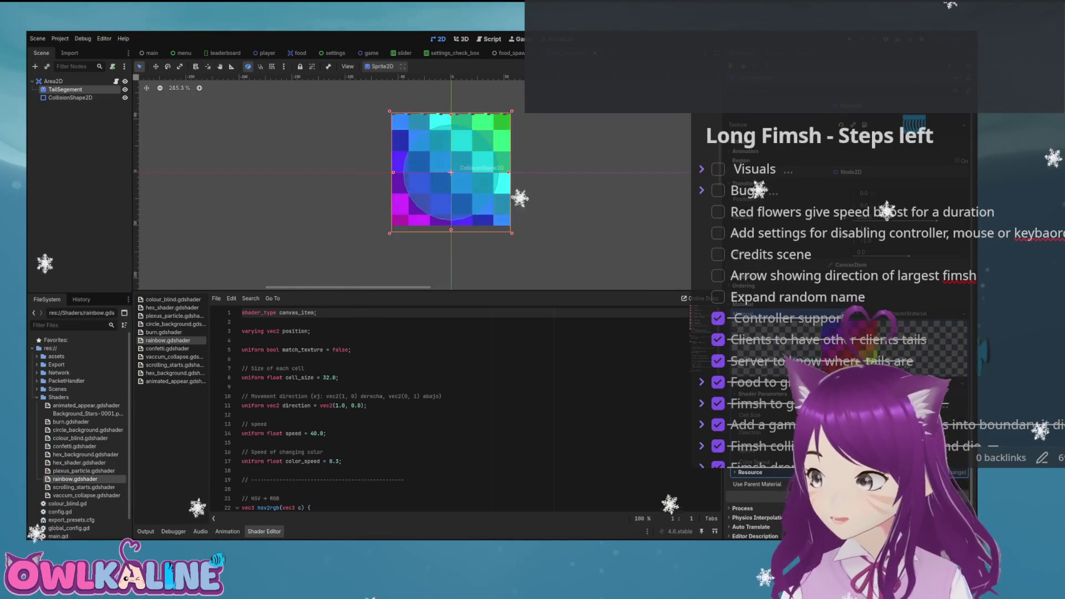
- Select FimshHead in the player scene, then switch to the game scene with its hexagon background
{"action": "scroll", "coordinate": [451, 185], "scroll_direction": "up", "scroll_amount": 2}
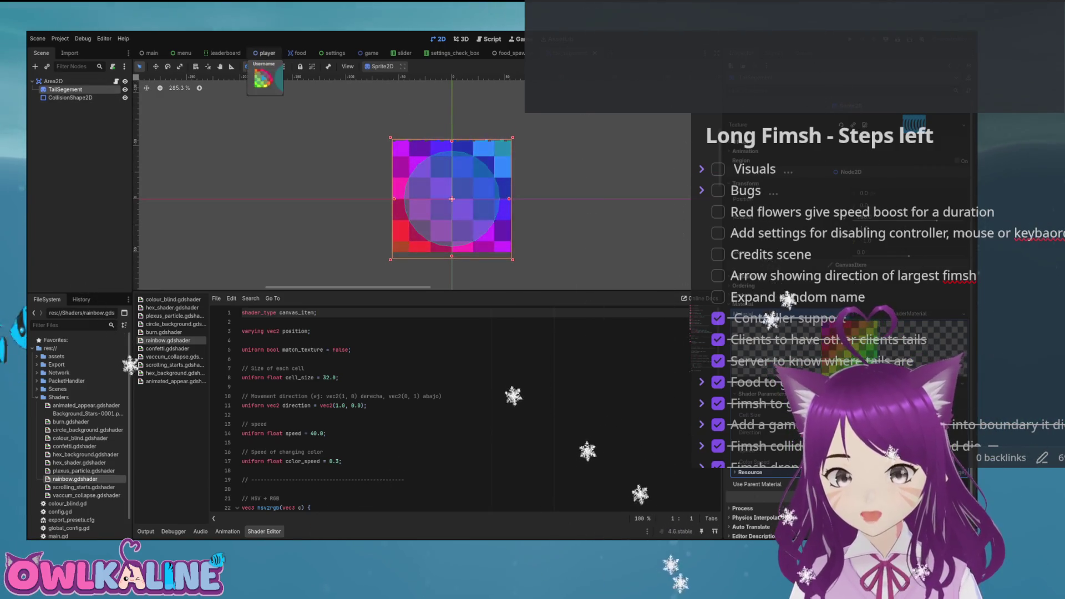
{"action": "left_click", "coordinate": [265, 53]}
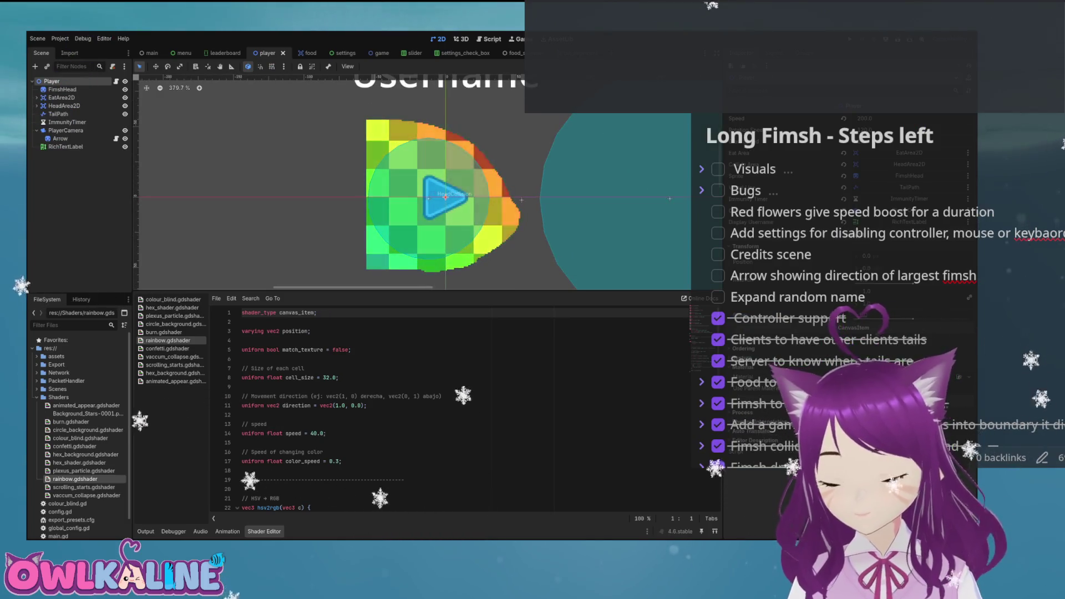
{"action": "scroll", "coordinate": [521, 199], "scroll_direction": "down", "scroll_amount": 2}
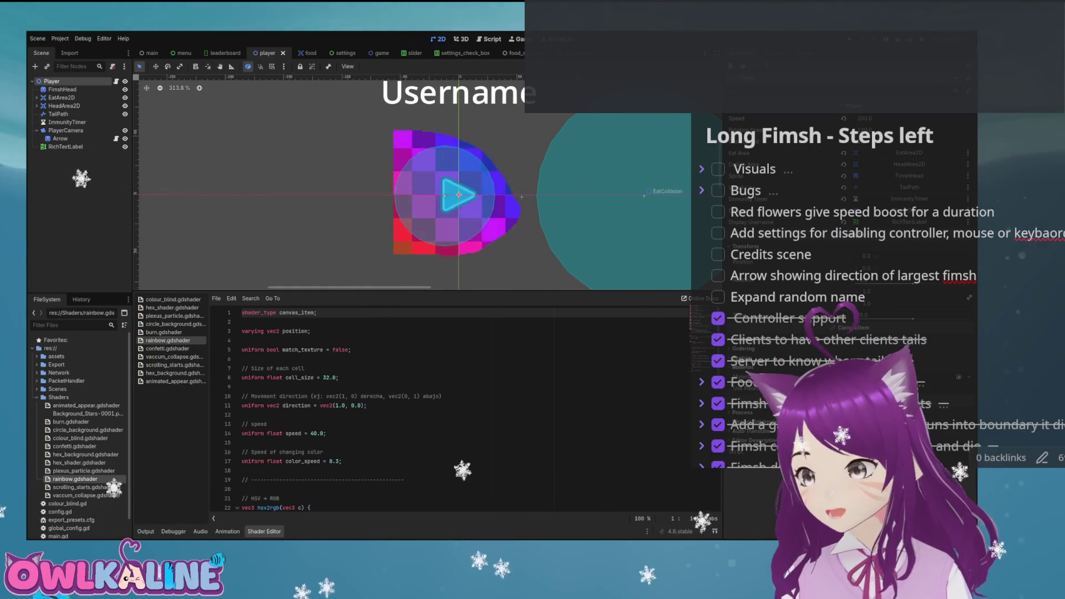
{"action": "left_click", "coordinate": [62, 89]}
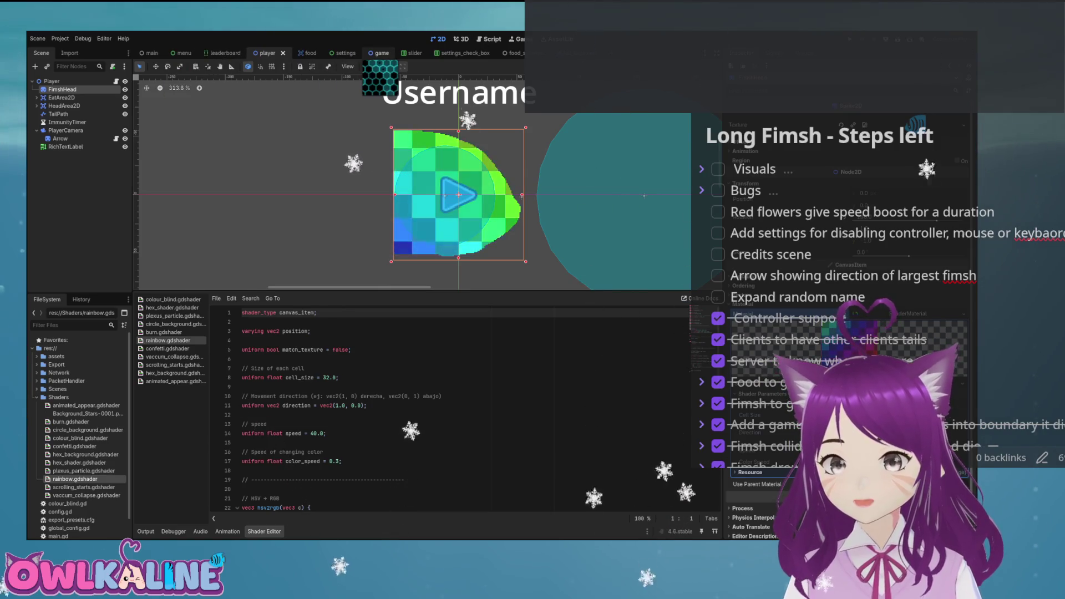
{"action": "left_click", "coordinate": [371, 53]}
{"action": "scroll", "coordinate": [413, 183], "scroll_direction": "down", "scroll_amount": 10}
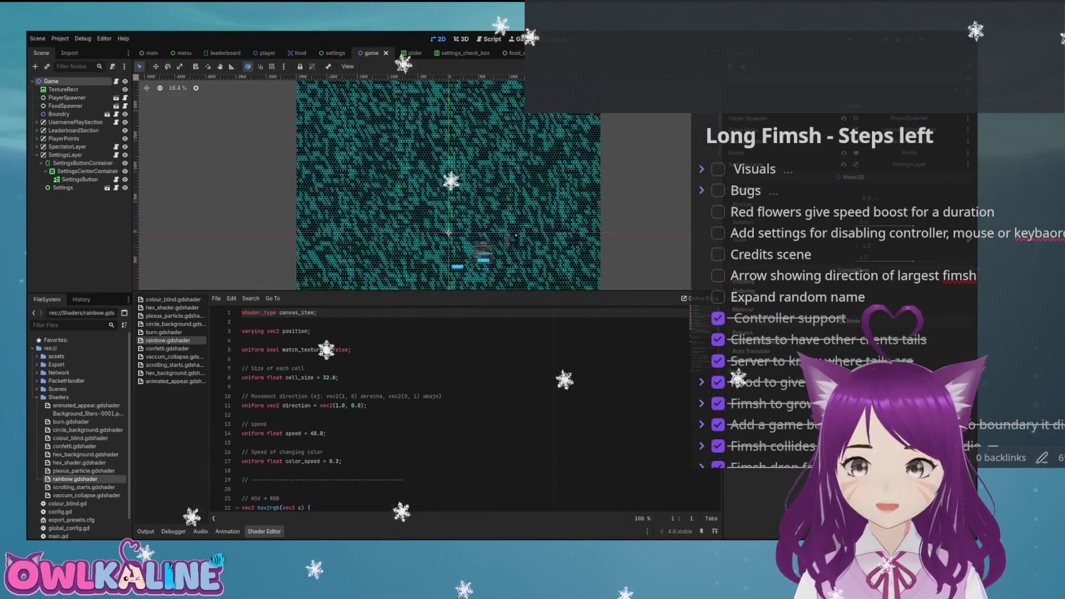
{"action": "scroll", "coordinate": [494, 246], "scroll_direction": "up", "scroll_amount": 12}
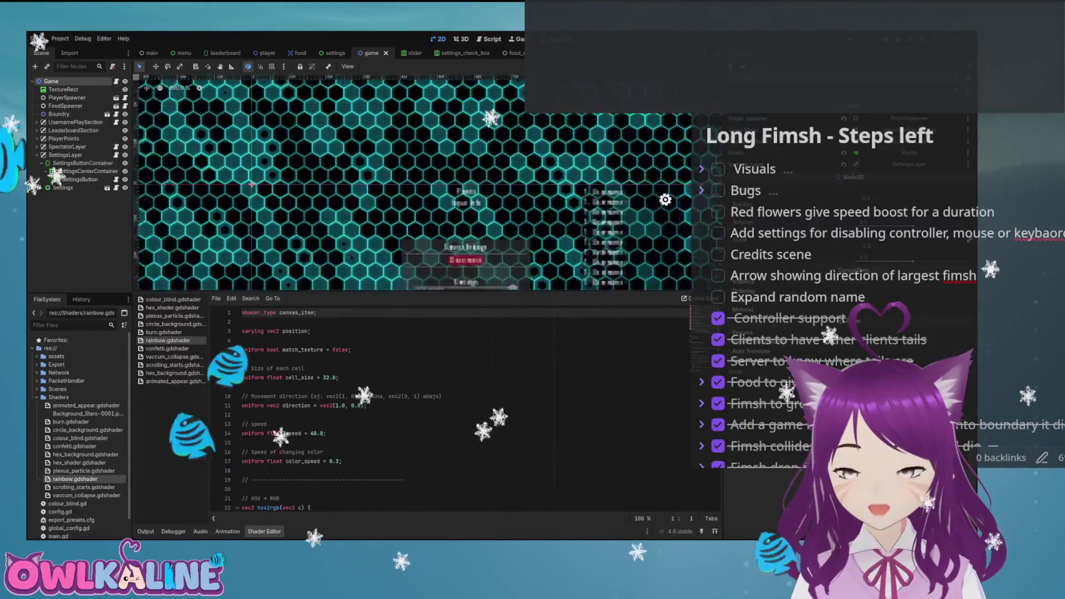
{"action": "scroll", "coordinate": [442, 155], "scroll_direction": "down", "scroll_amount": 7}
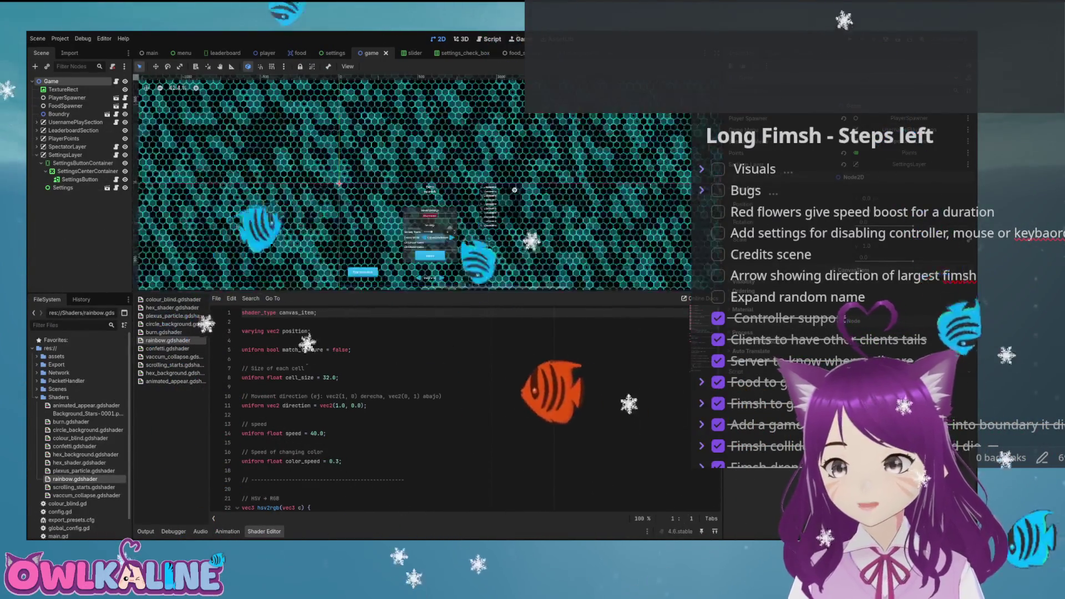
{"action": "scroll", "coordinate": [532, 183], "scroll_direction": "down", "scroll_amount": 5}
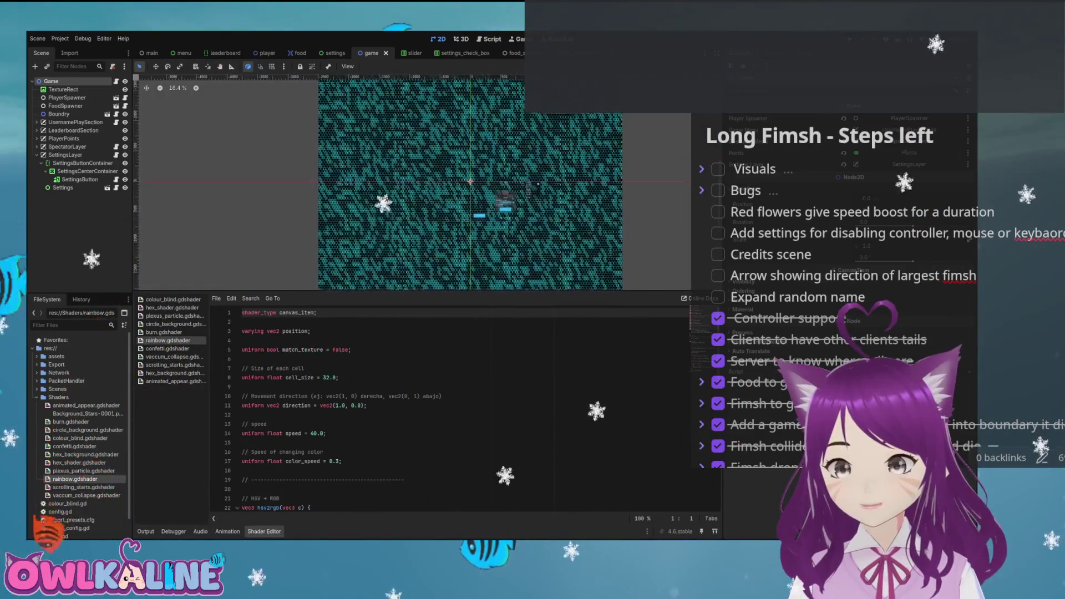
{"action": "scroll", "coordinate": [493, 188], "scroll_direction": "up", "scroll_amount": 12}
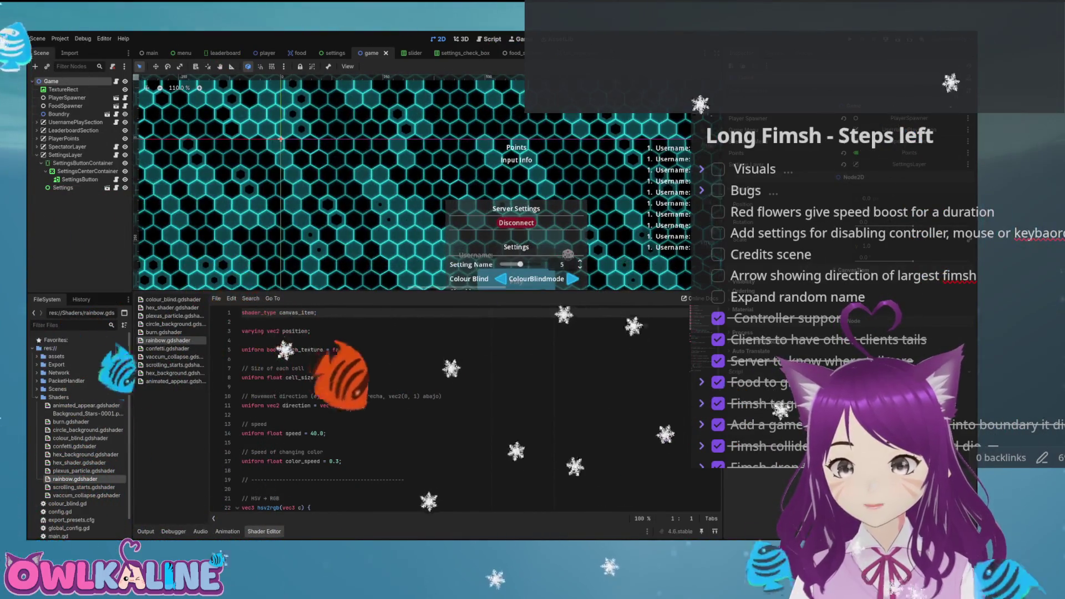
{"action": "scroll", "coordinate": [411, 183], "scroll_direction": "right", "scroll_amount": 5}
{"action": "scroll", "coordinate": [410, 183], "scroll_direction": "down", "scroll_amount": 1}
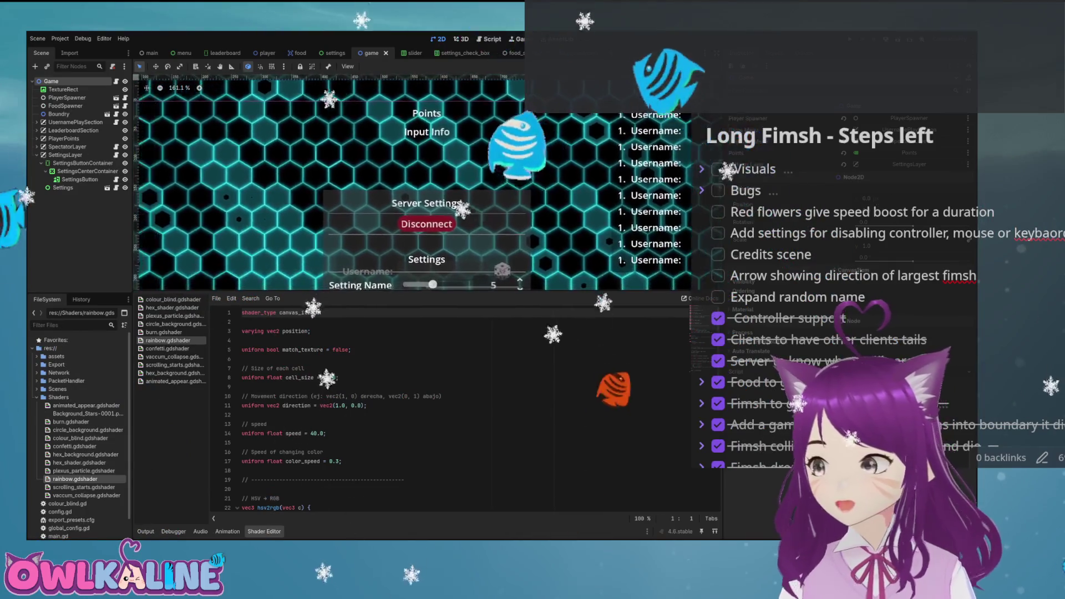
{"action": "scroll", "coordinate": [411, 183], "scroll_direction": "down", "scroll_amount": 2}
{"action": "scroll", "coordinate": [410, 183], "scroll_direction": "right", "scroll_amount": 1}
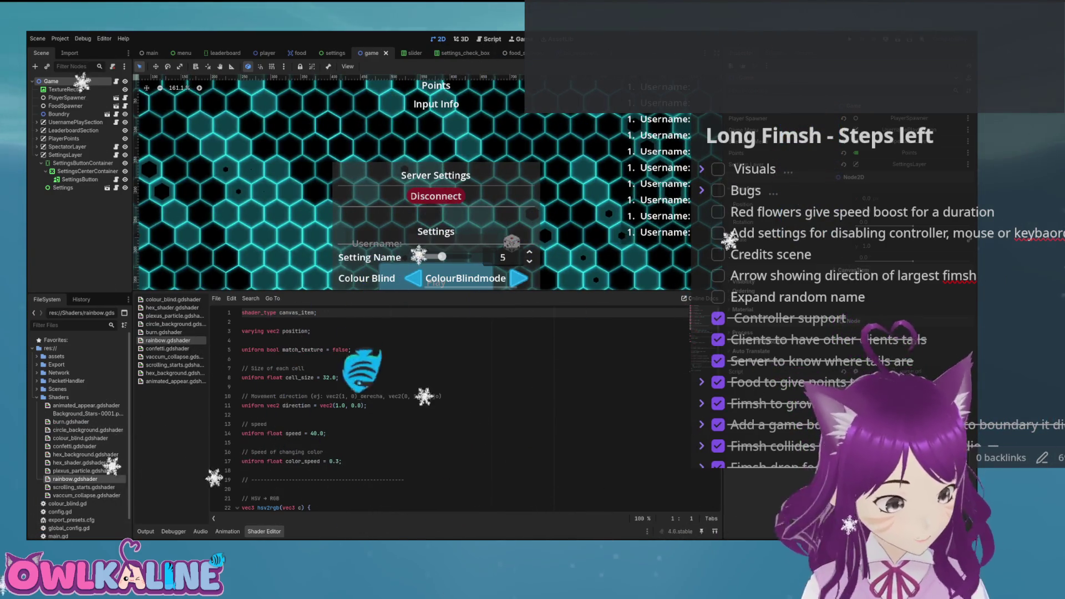
{"action": "scroll", "coordinate": [488, 130], "scroll_direction": "down", "scroll_amount": 4}
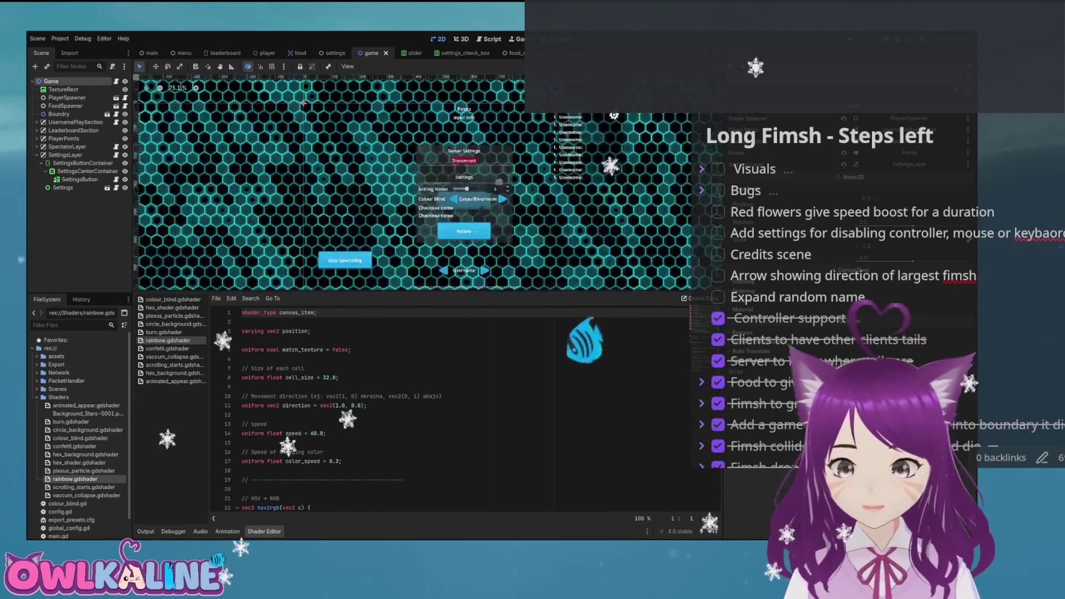
{"action": "scroll", "coordinate": [560, 137], "scroll_direction": "down", "scroll_amount": 8}
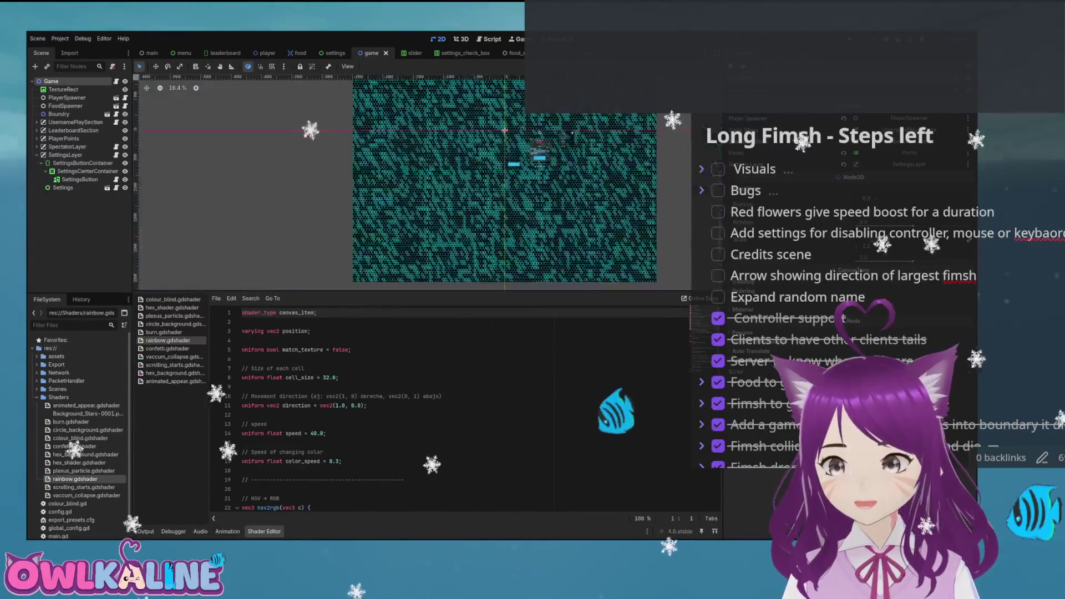
{"action": "scroll", "coordinate": [552, 148], "scroll_direction": "up", "scroll_amount": 9}
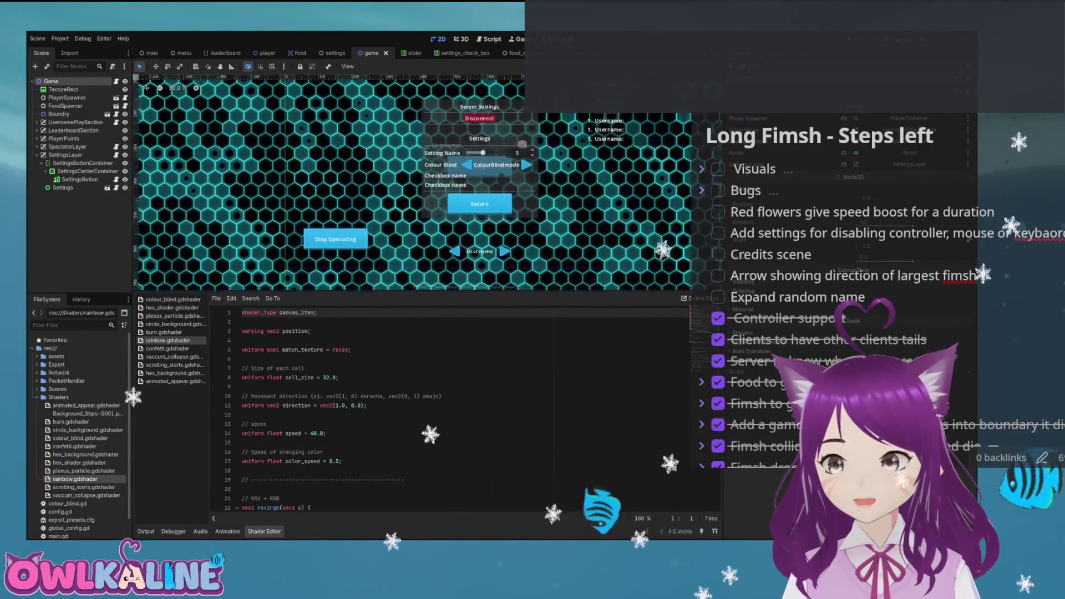
{"action": "scroll", "coordinate": [463, 219], "scroll_direction": "up", "scroll_amount": 3}
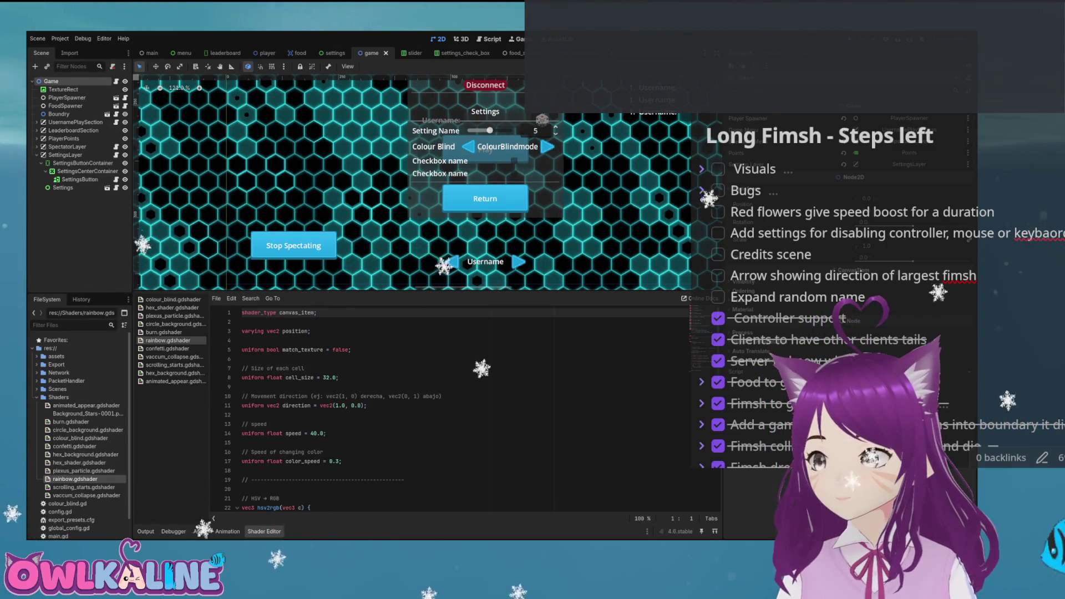
- Run the game with F5 three times, stopping it with F8 between runs
{"action": "key", "text": "F5"}
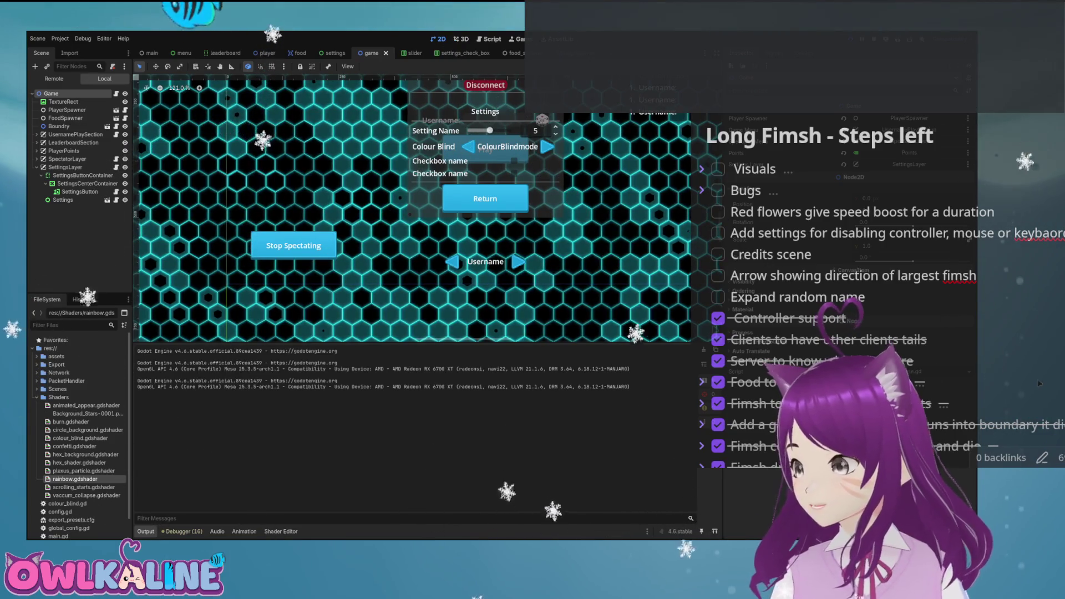
{"action": "key", "text": "F8"}
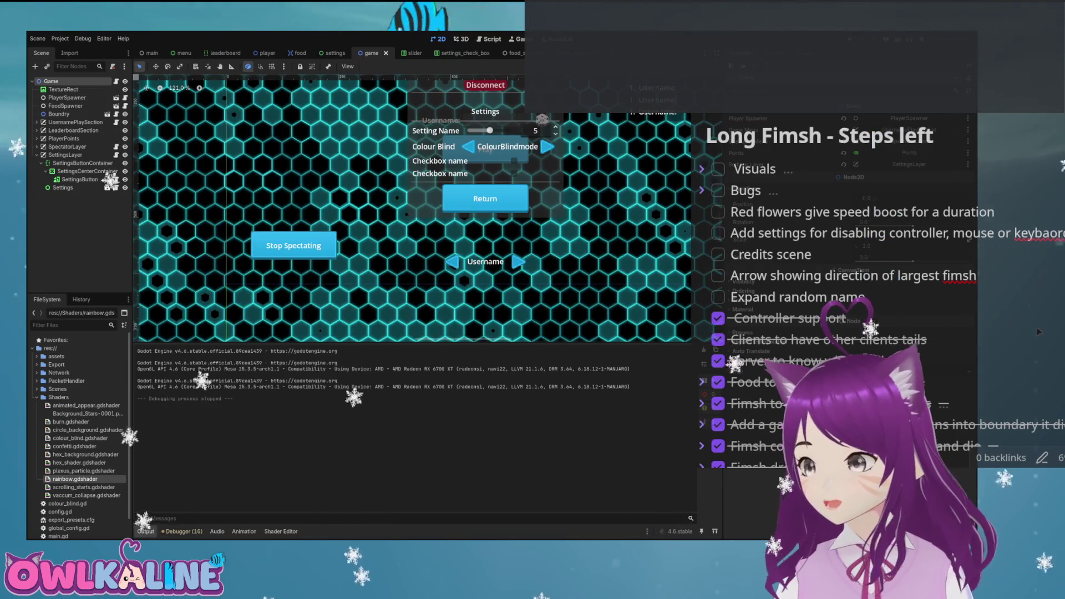
{"action": "key", "text": "F5"}
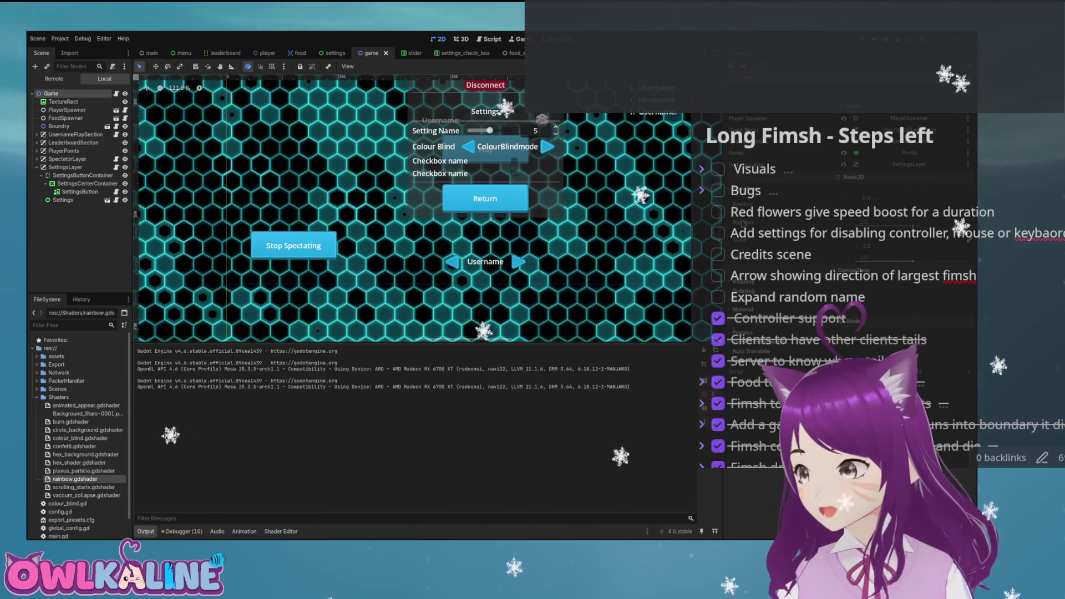
{"action": "key", "text": "F8"}
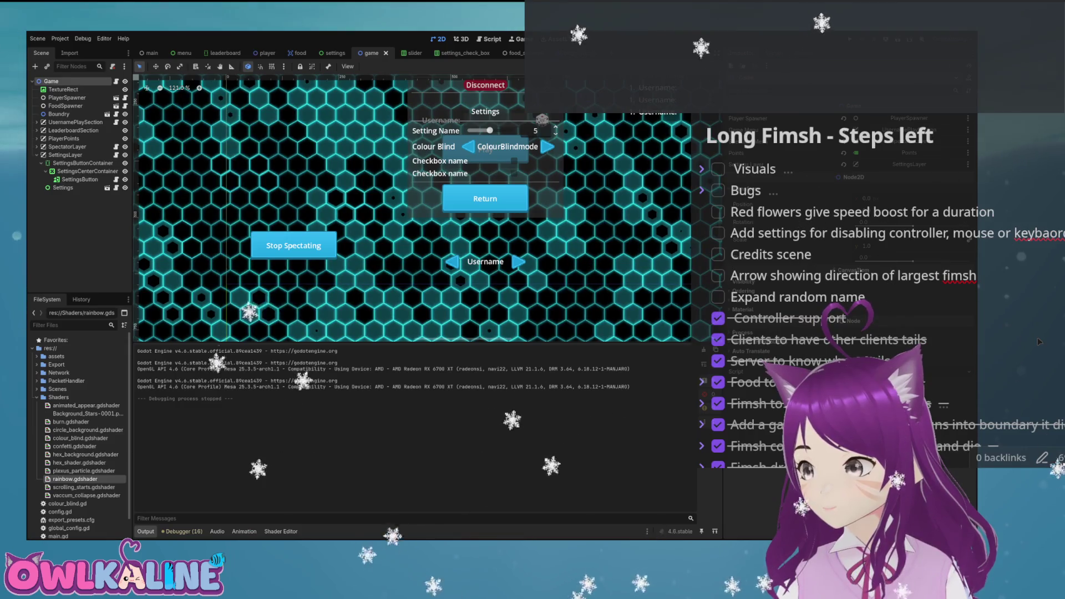
{"action": "key", "text": "F5"}
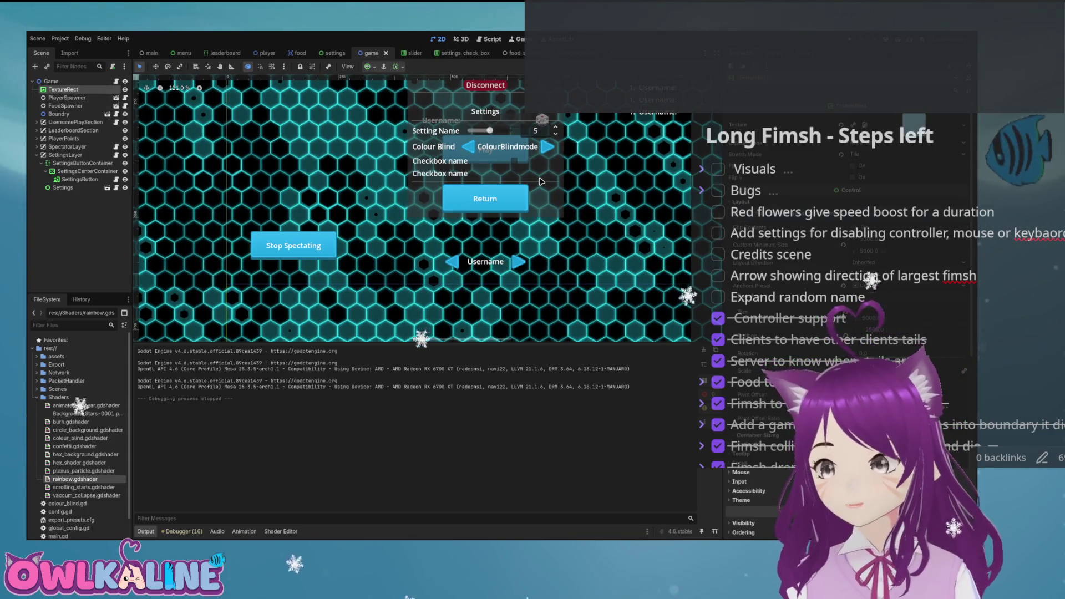
- Adjust the hex background shader's animation_speed parameter in three nudges
{"action": "scroll", "coordinate": [843, 333], "scroll_direction": "down", "scroll_amount": 5}
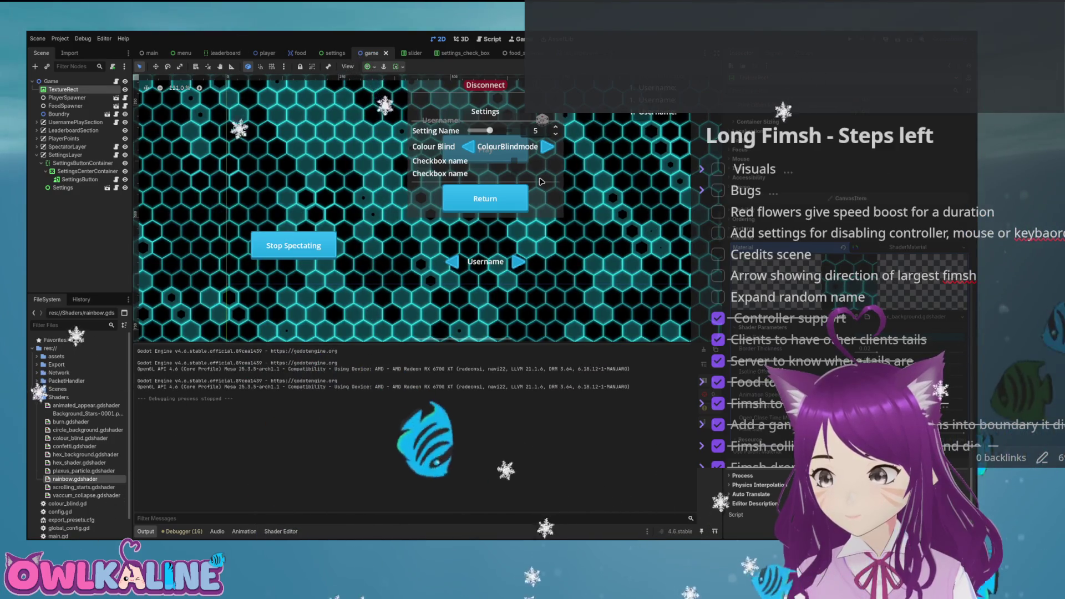
{"action": "key", "text": "Return"}
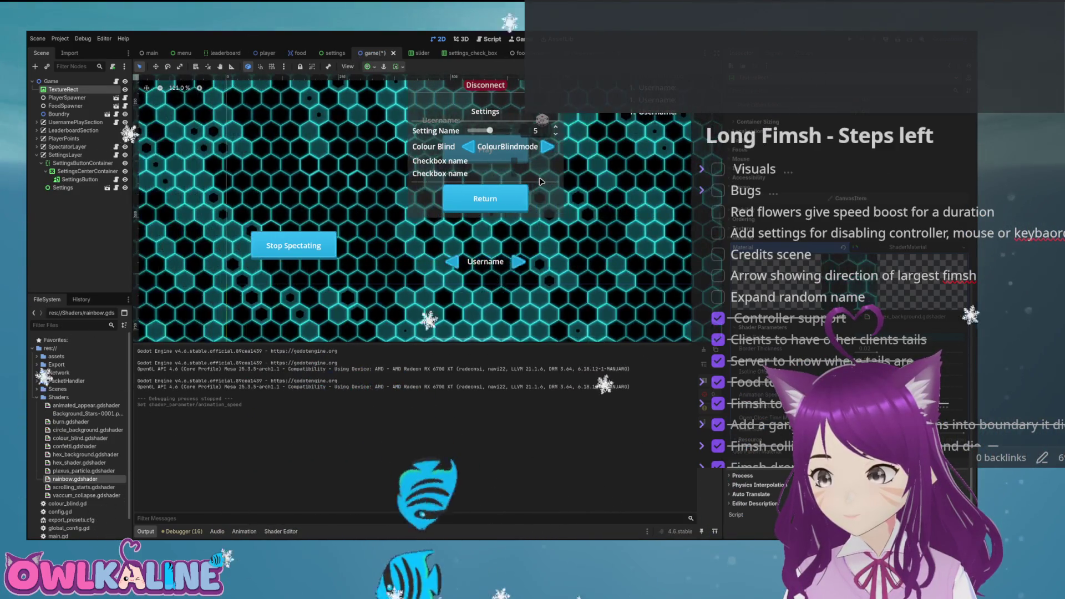
{"action": "key", "text": "Return"}
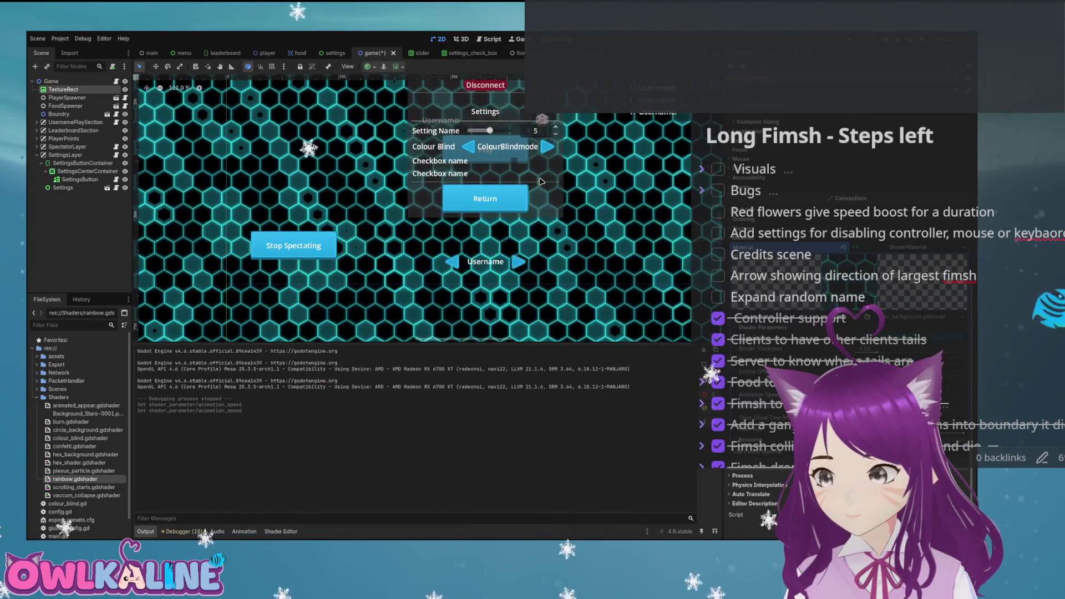
{"action": "key", "text": "Return"}
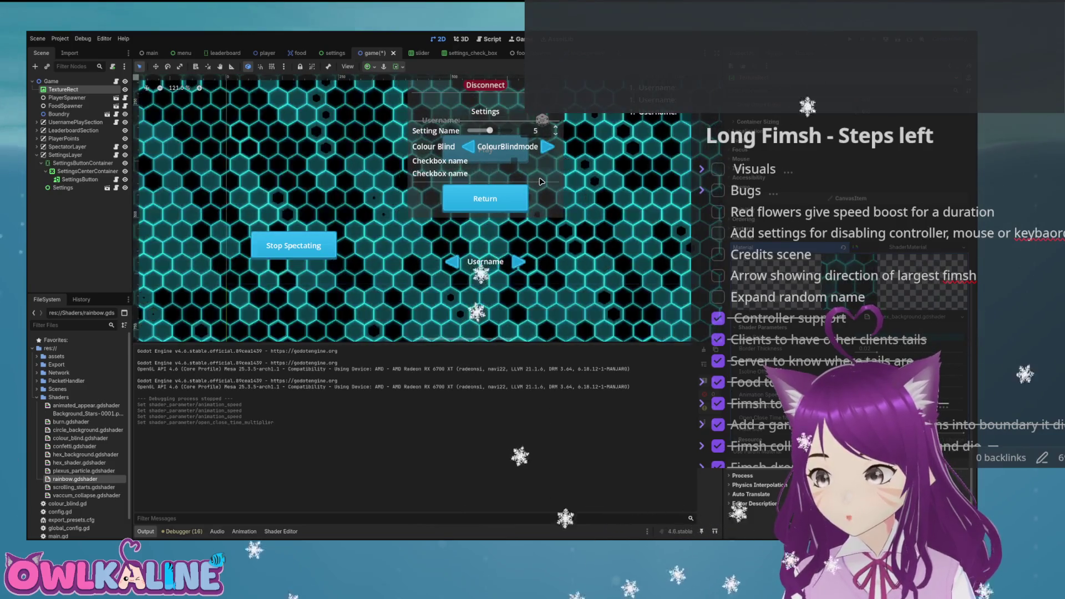
- Tune the shader's open_close_time_multiplier through several small adjustments
{"action": "key", "text": "Return"}
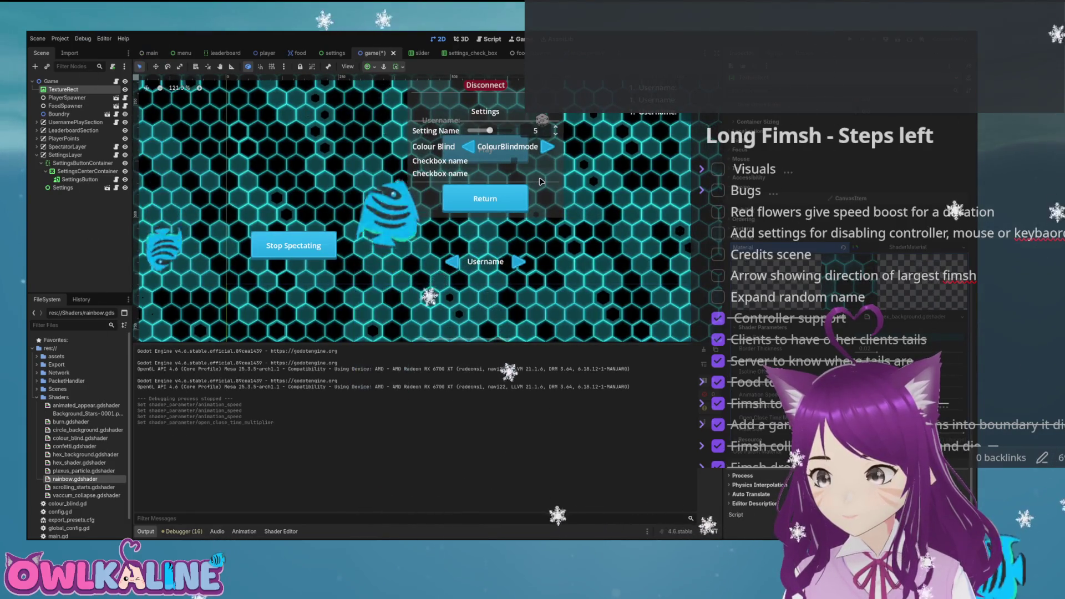
{"action": "key", "text": "Return"}
{"action": "key", "text": "Return"}
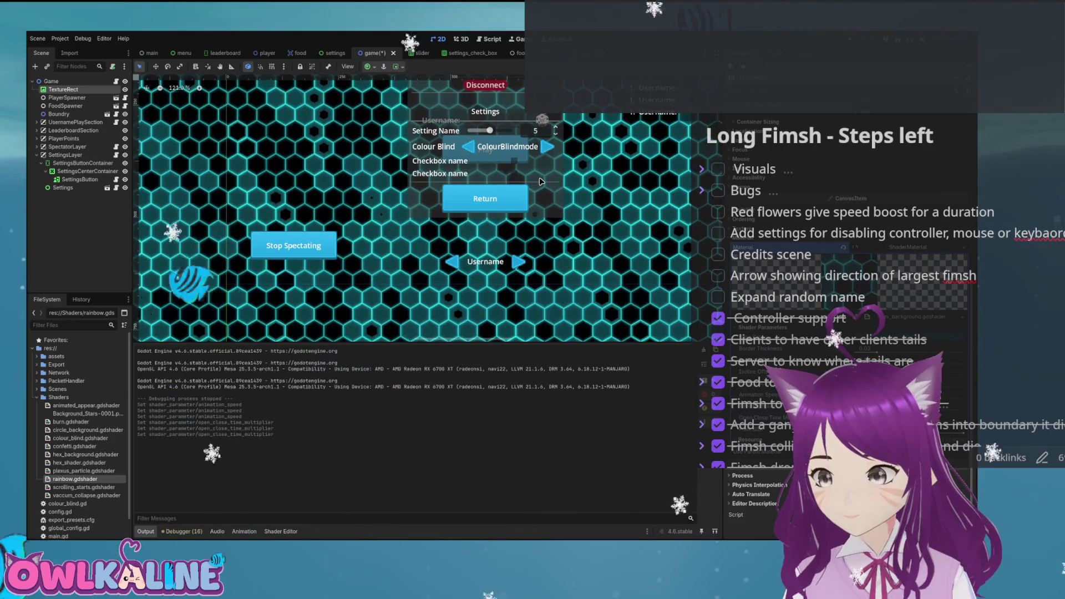
{"action": "key", "text": "Return"}
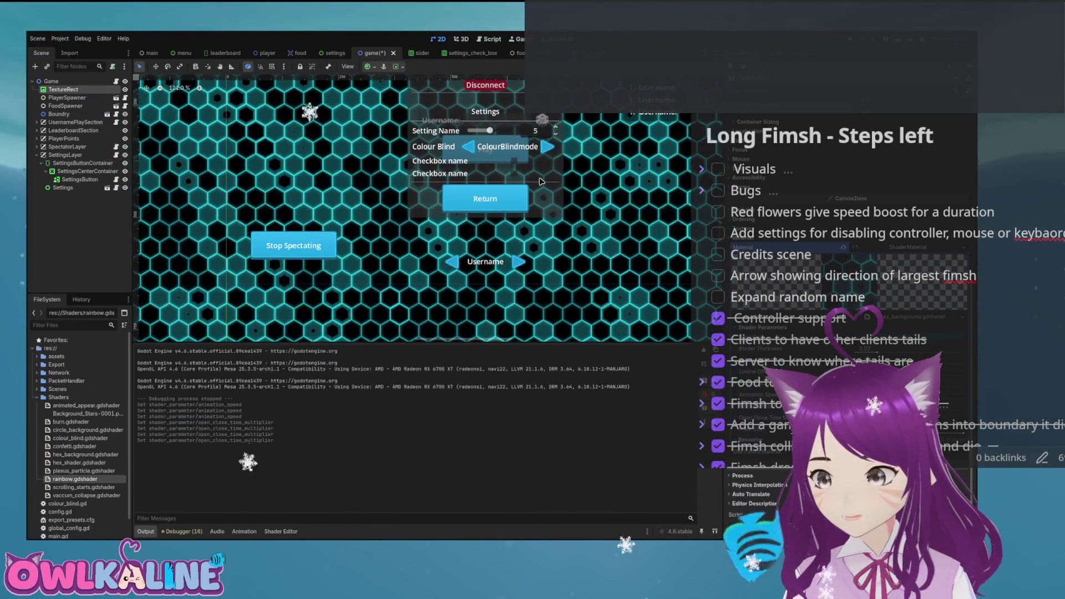
{"action": "key", "text": "Return"}
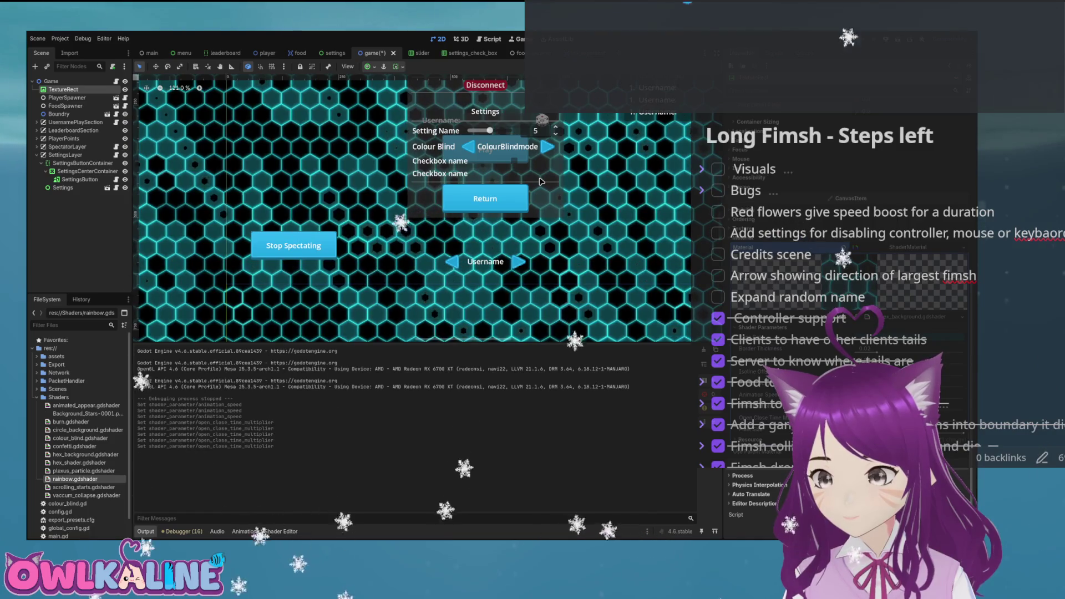
{"action": "key", "text": "Return"}
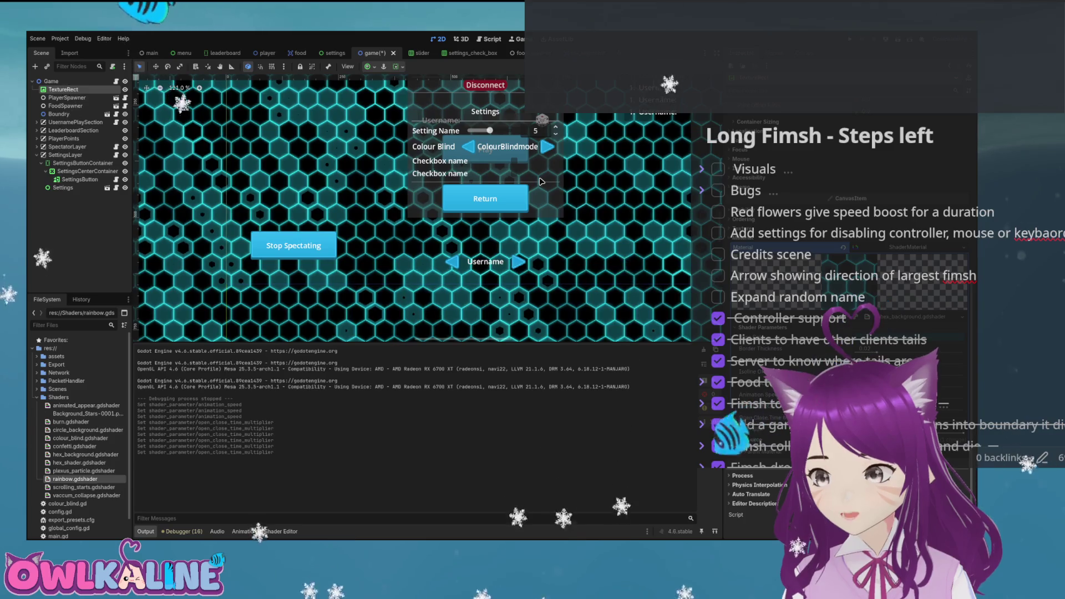
{"action": "scroll", "coordinate": [540, 182], "scroll_direction": "down", "scroll_amount": 4}
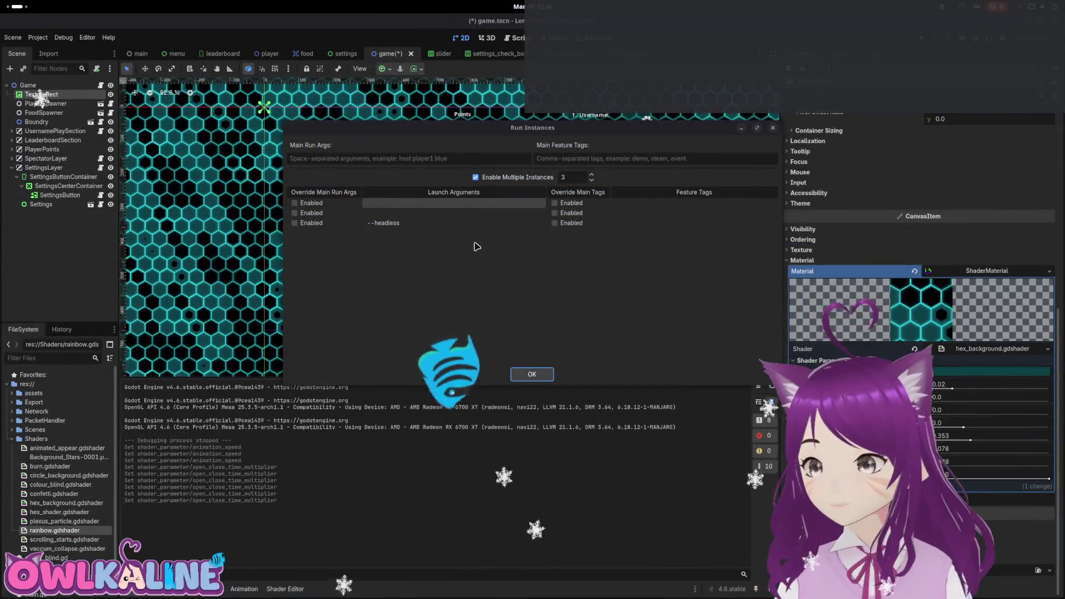
- Enter obs-gamecapture as the Main Run Args, confirm, and launch the game instances
{"action": "left_click", "coordinate": [342, 153]}
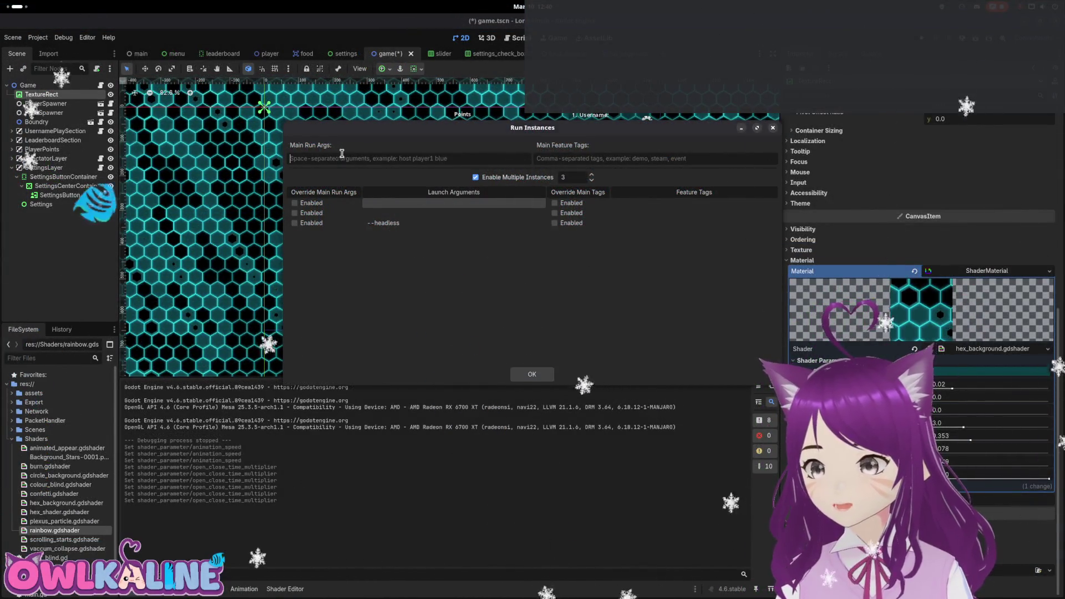
{"action": "type", "text": "obo"}
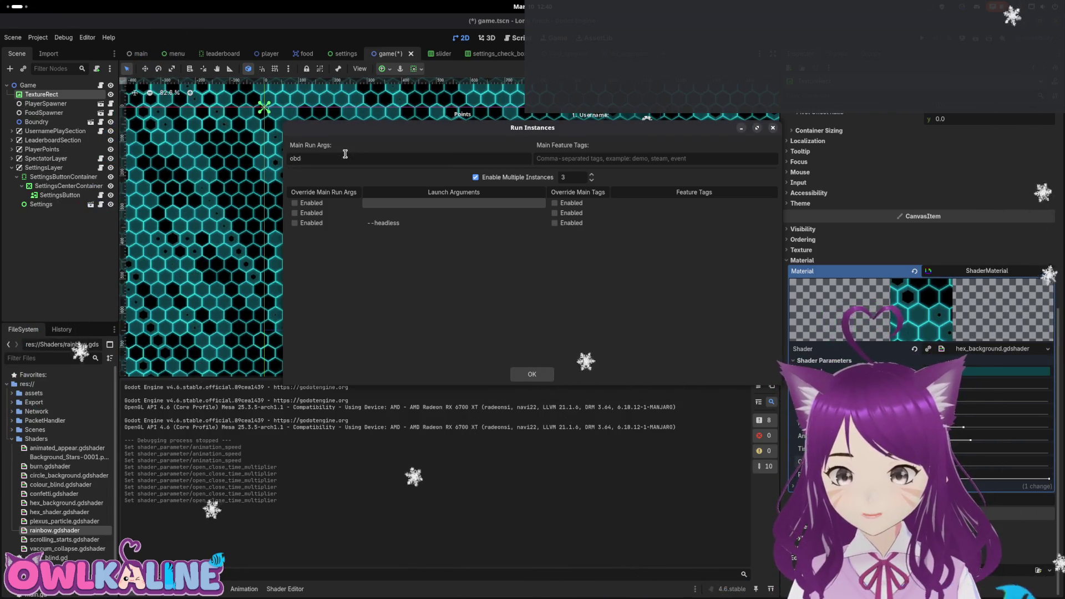
{"action": "type", "text": "gamecapture"}
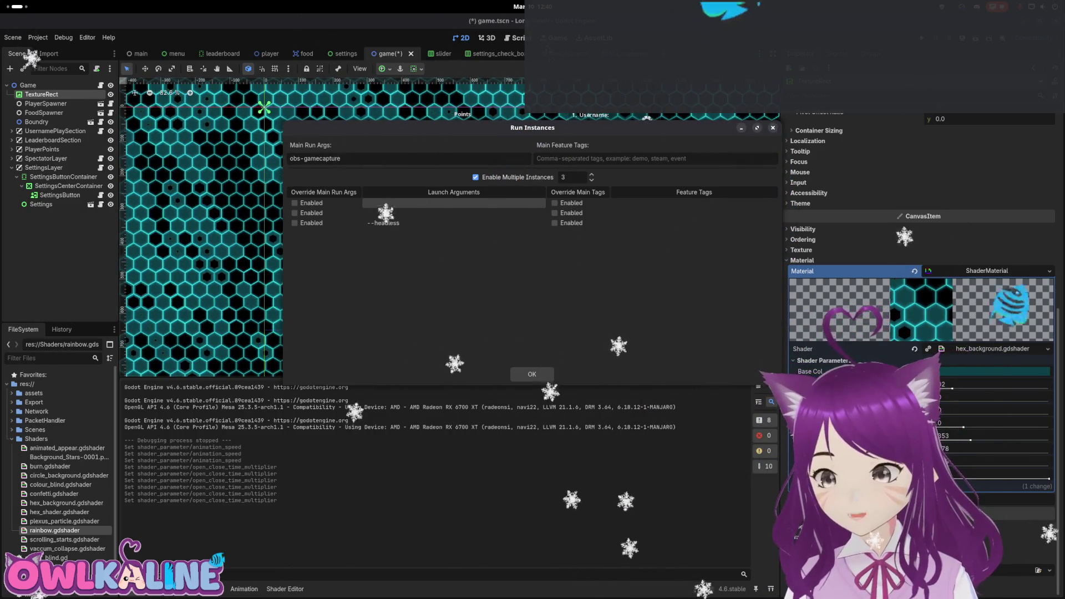
{"action": "left_click_drag", "start_coordinate": [435, 203], "coordinate": [455, 167]}
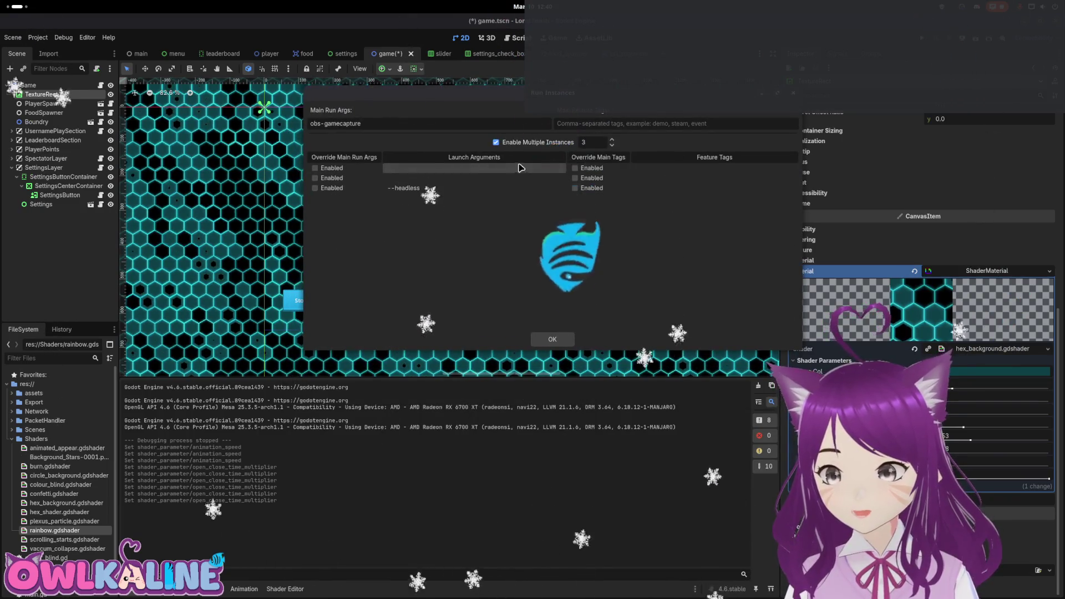
{"action": "key", "text": "ctrl+a"}
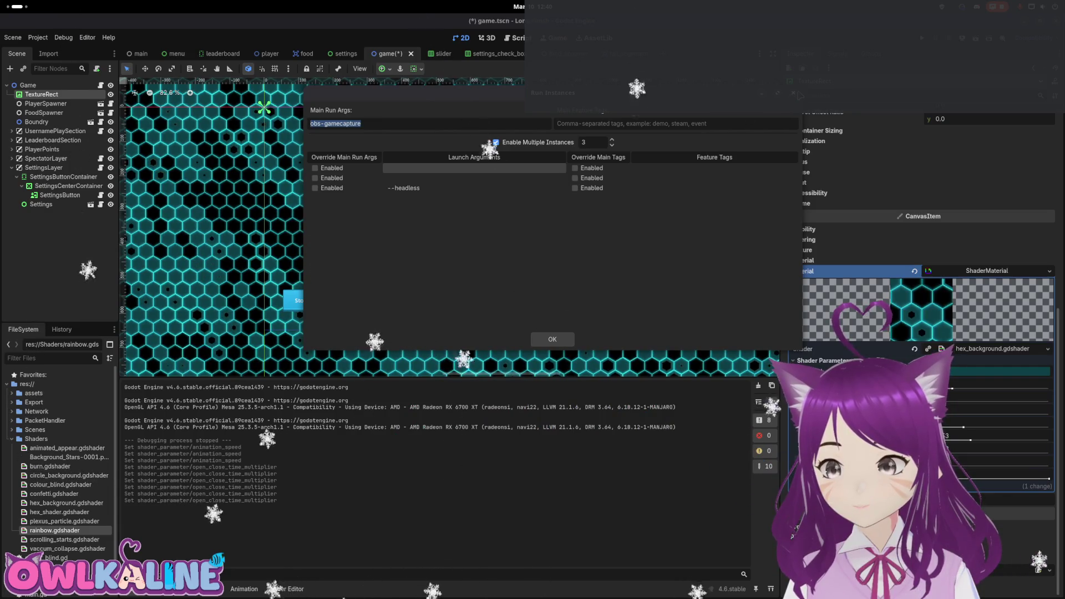
{"action": "key", "text": "Return"}
{"action": "key", "text": "F5"}
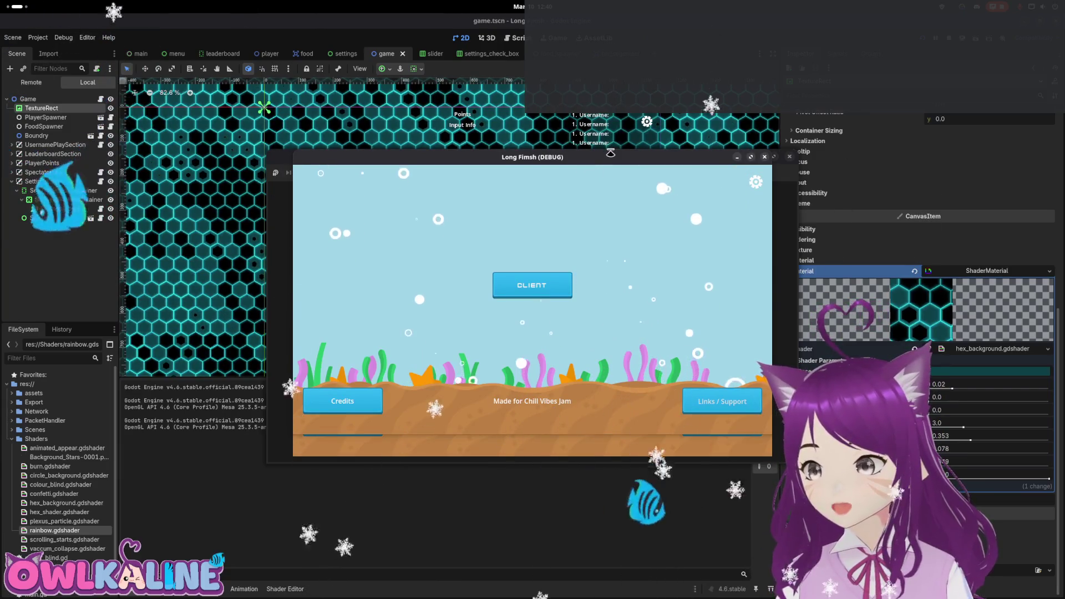
- Maximize the game window, join as CLIENT, play in the arena, then bring up settings
{"action": "left_click_drag", "start_coordinate": [610, 152], "coordinate": [609, 135]}
{"action": "double_click", "coordinate": [606, 137]}
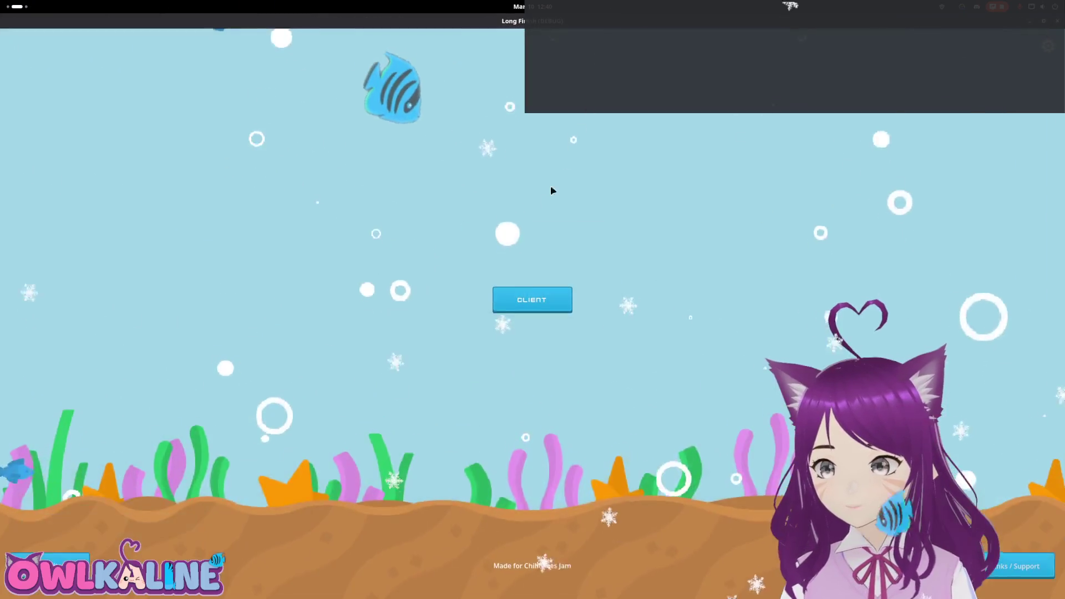
{"action": "left_click", "coordinate": [526, 292]}
{"action": "left_click", "coordinate": [548, 324]}
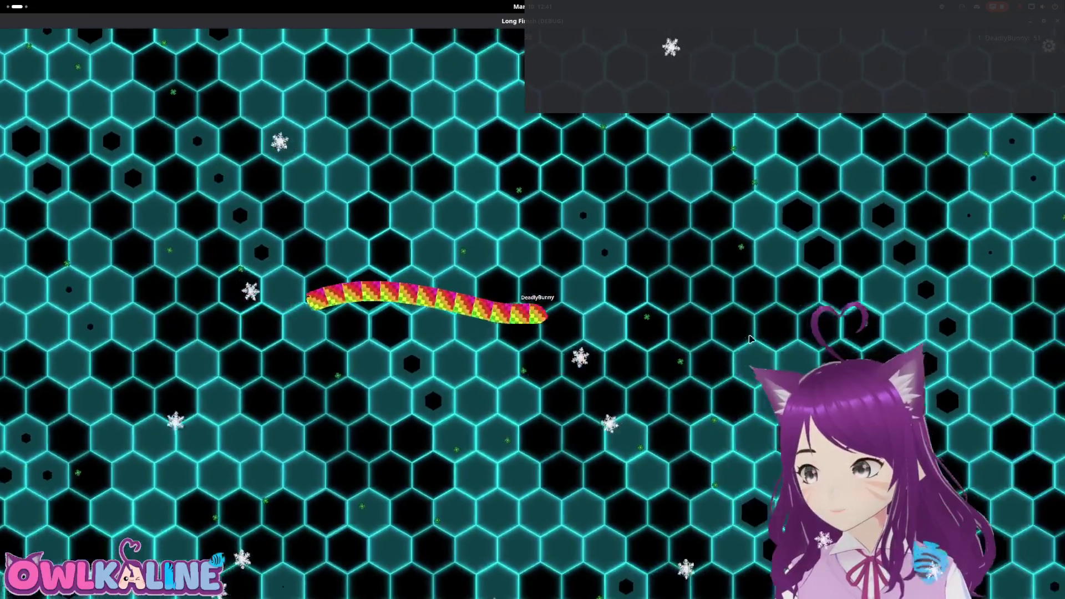
{"action": "key", "text": "Escape"}
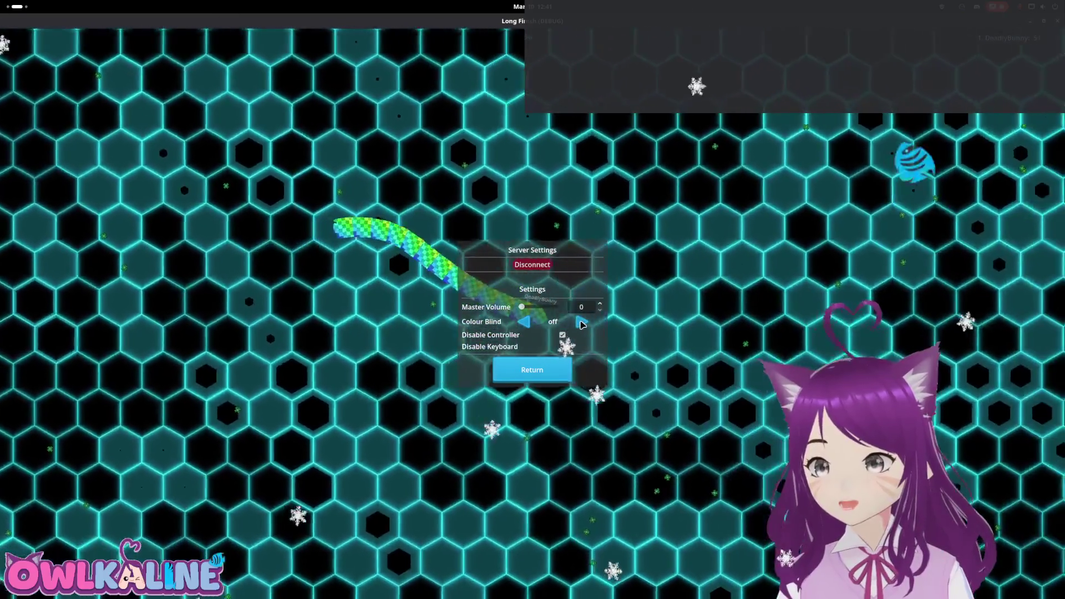
- Cycle the colour-blind mode through Protanopia, Deutranopia and Tritanopia while playing
{"action": "left_click", "coordinate": [583, 322]}
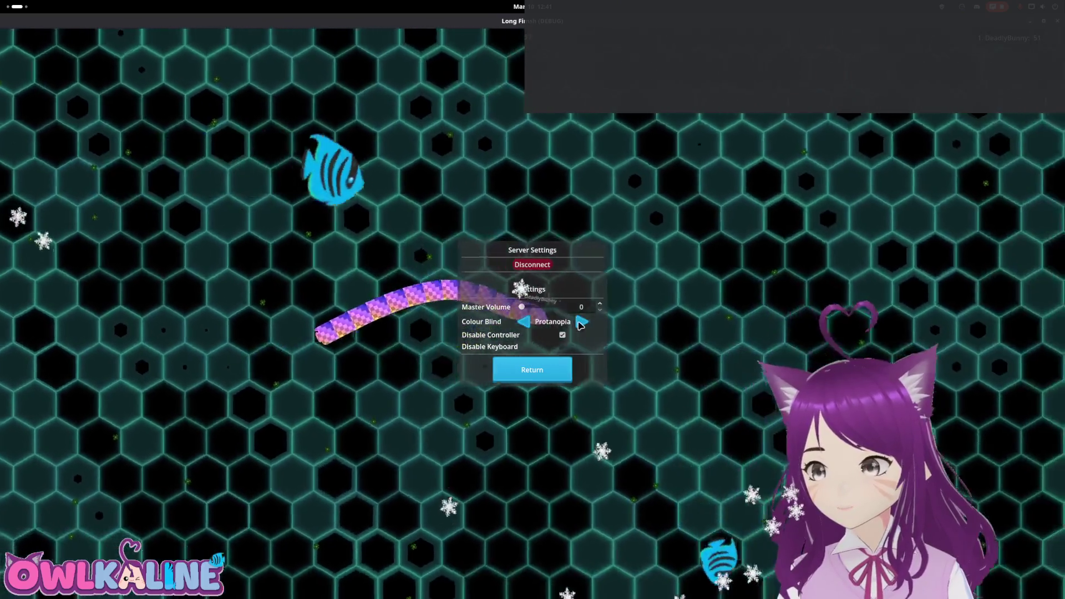
{"action": "left_click", "coordinate": [582, 321]}
{"action": "left_click", "coordinate": [549, 371]}
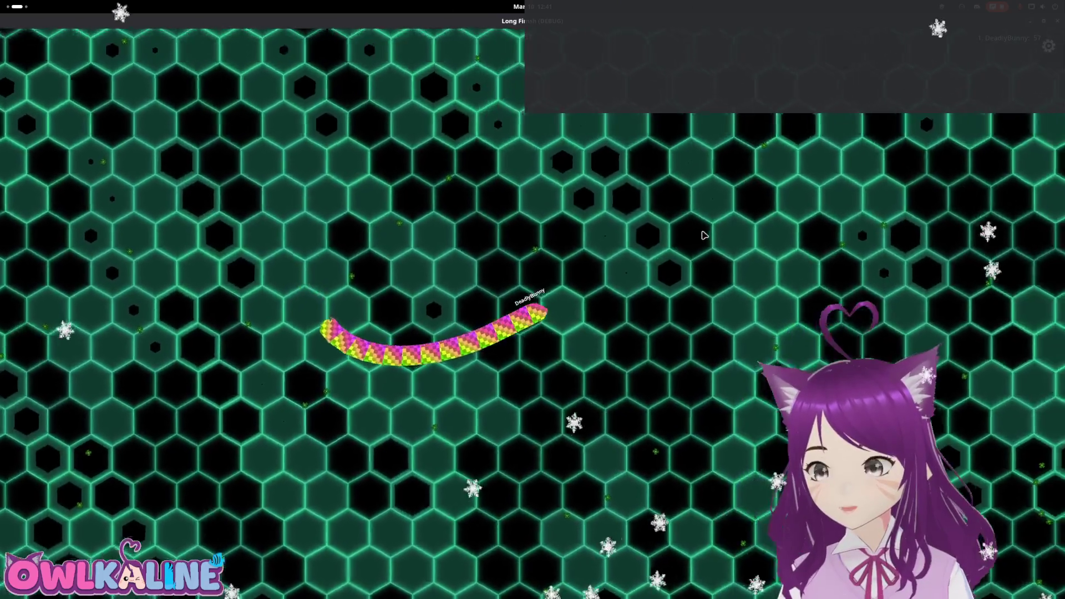
{"action": "key", "text": "Escape"}
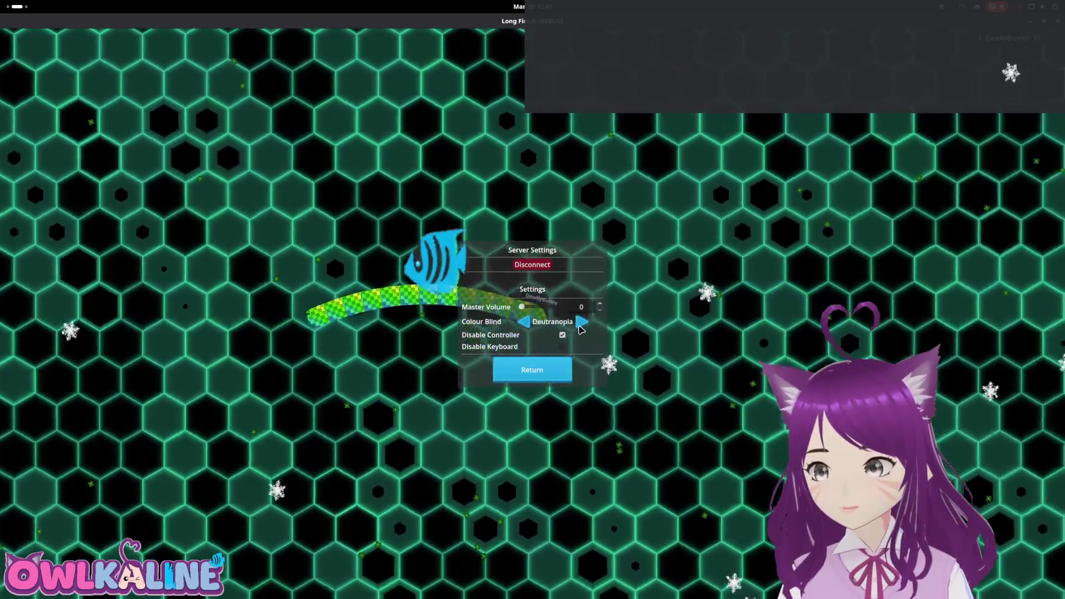
{"action": "left_click", "coordinate": [582, 321]}
{"action": "key", "text": "Escape"}
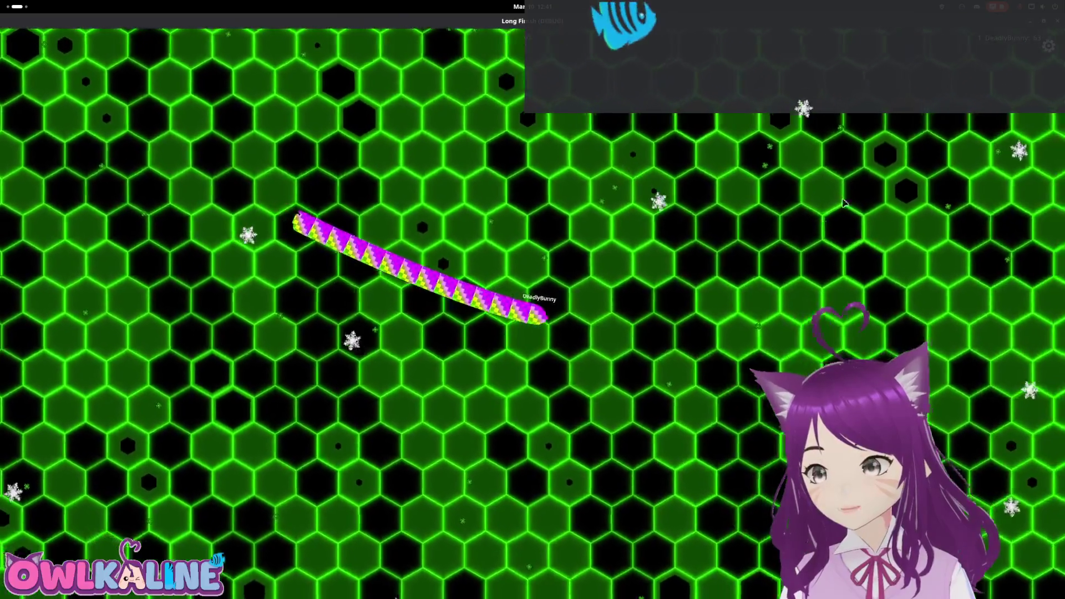
- Reopen the in-game settings, then stop the running game with F8
{"action": "key", "text": "Escape"}
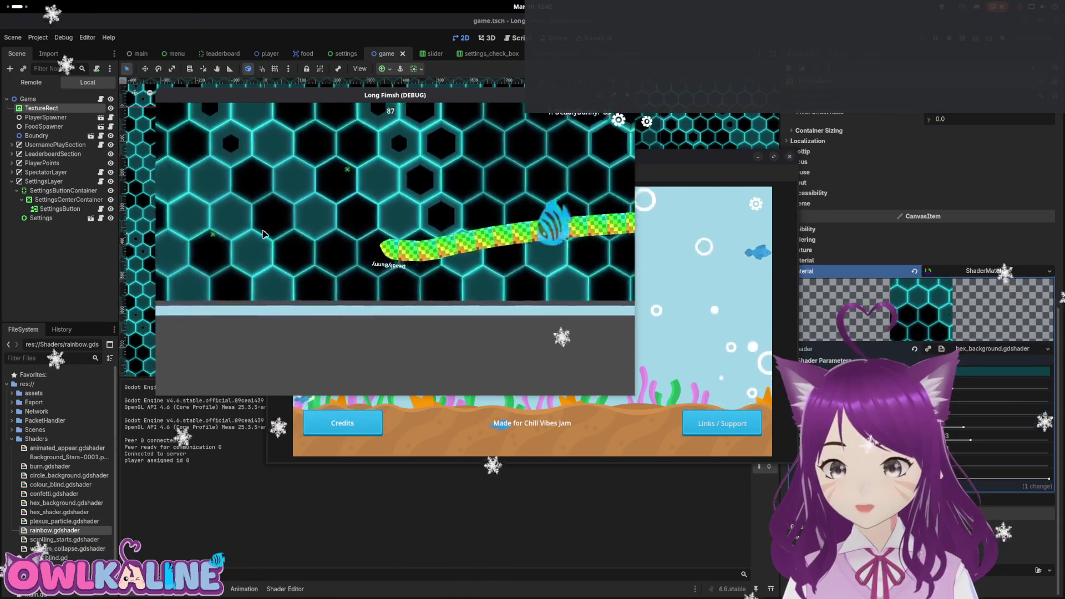
{"action": "key", "text": "F8"}
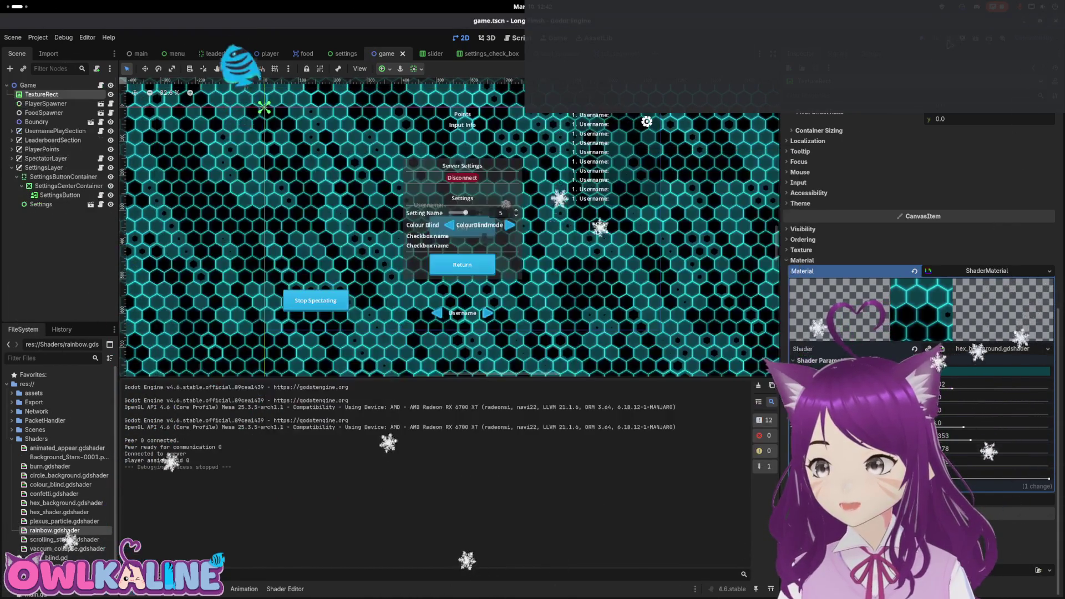
{"action": "scroll", "coordinate": [417, 232], "scroll_direction": "down", "scroll_amount": 3}
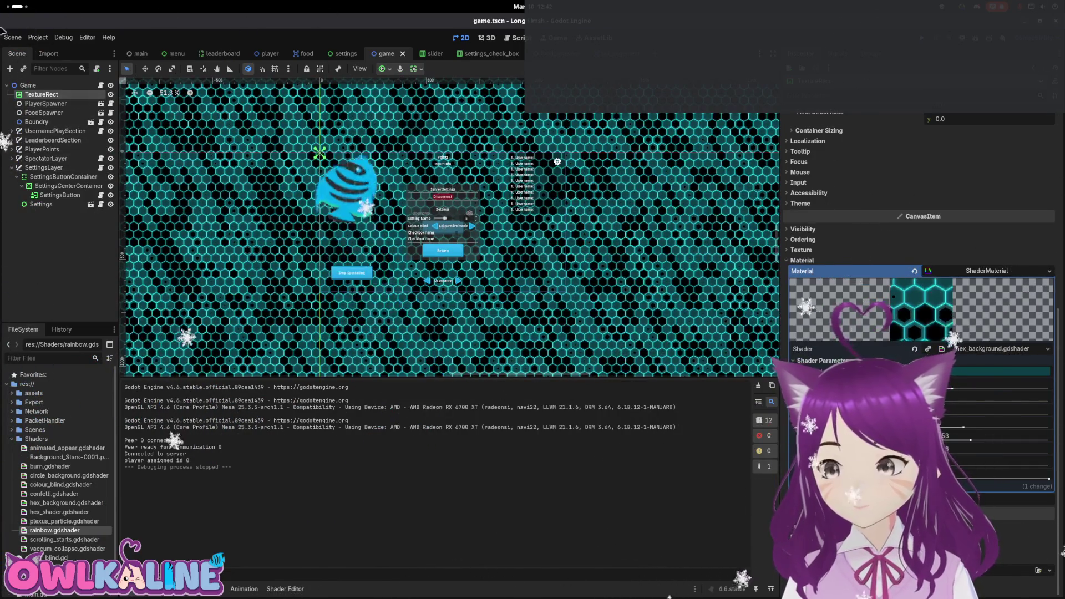
- In Obsidian, add the task 'walls dont take into account their own thickness' after Expand random name, then return to Godot
{"action": "mouse_move", "coordinate": [0, 0]}
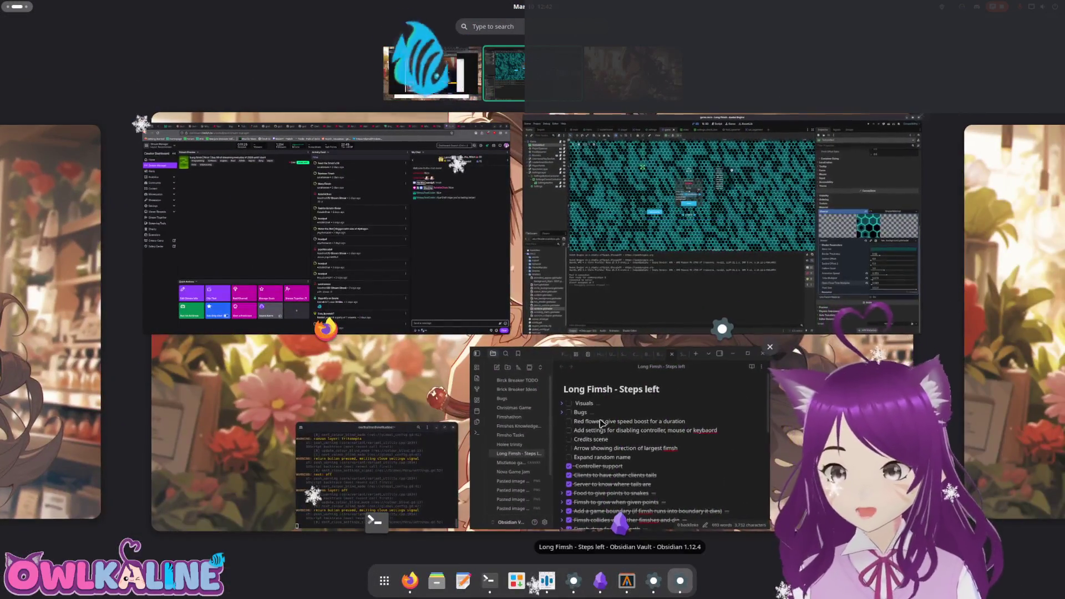
{"action": "left_click", "coordinate": [601, 423]}
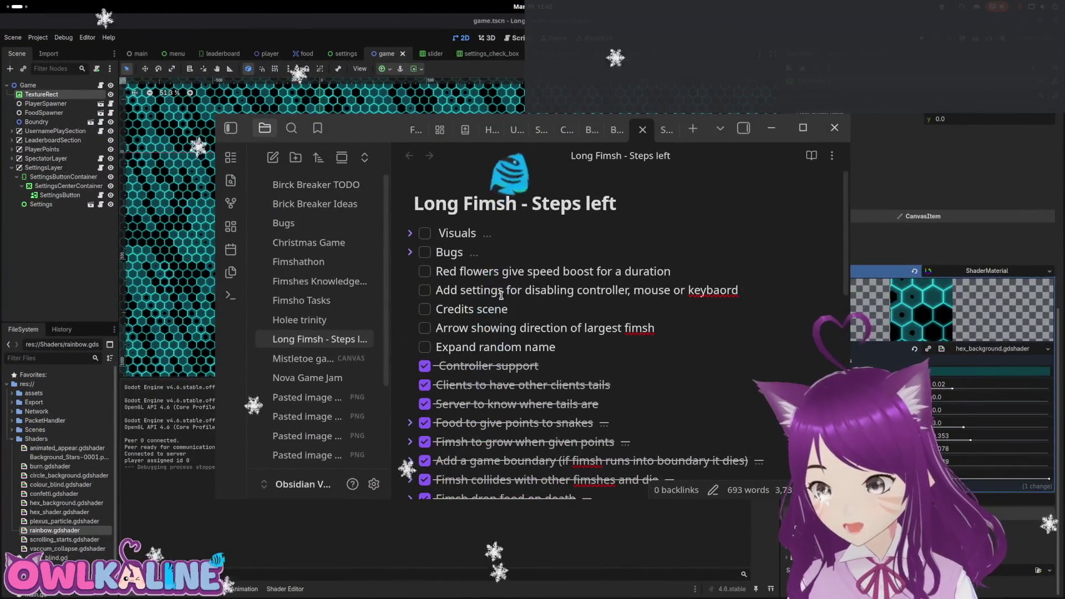
{"action": "key", "text": "Return"}
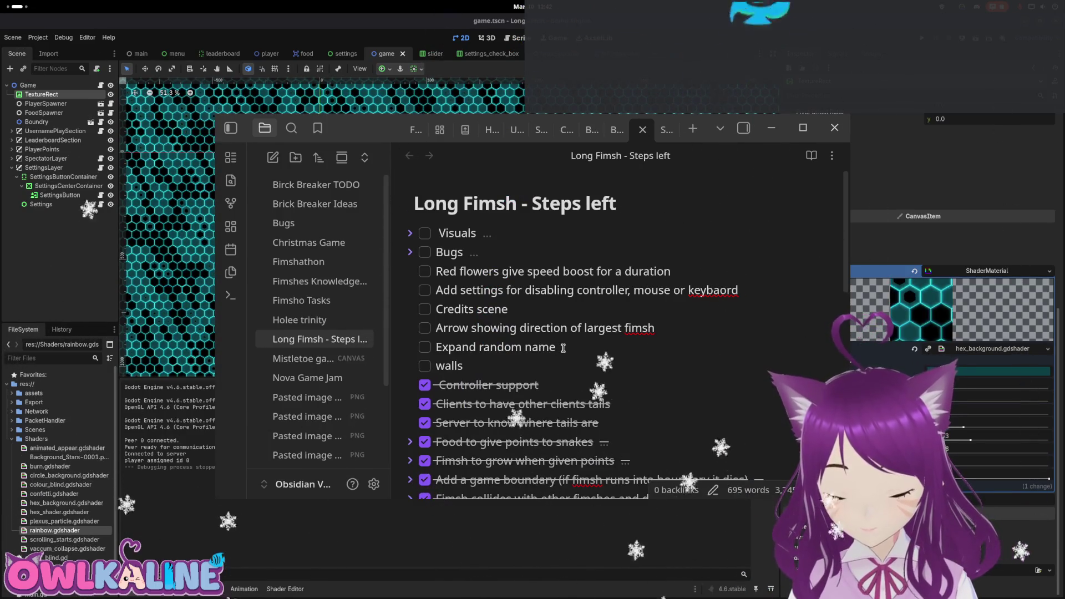
{"action": "type", "text": "dont take into acc"}
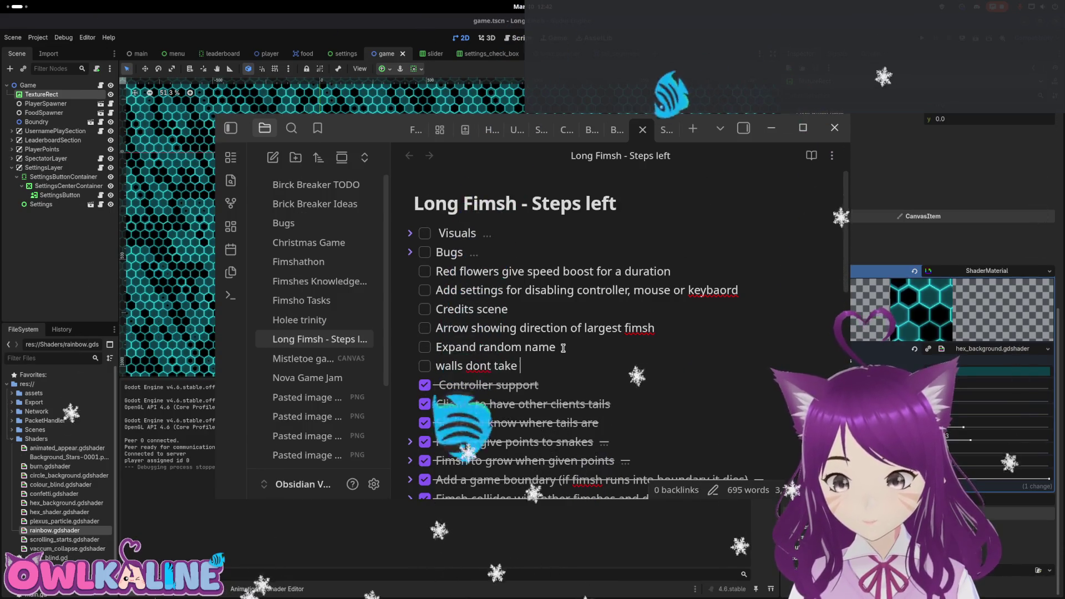
{"action": "type", "text": "ount their own thick"}
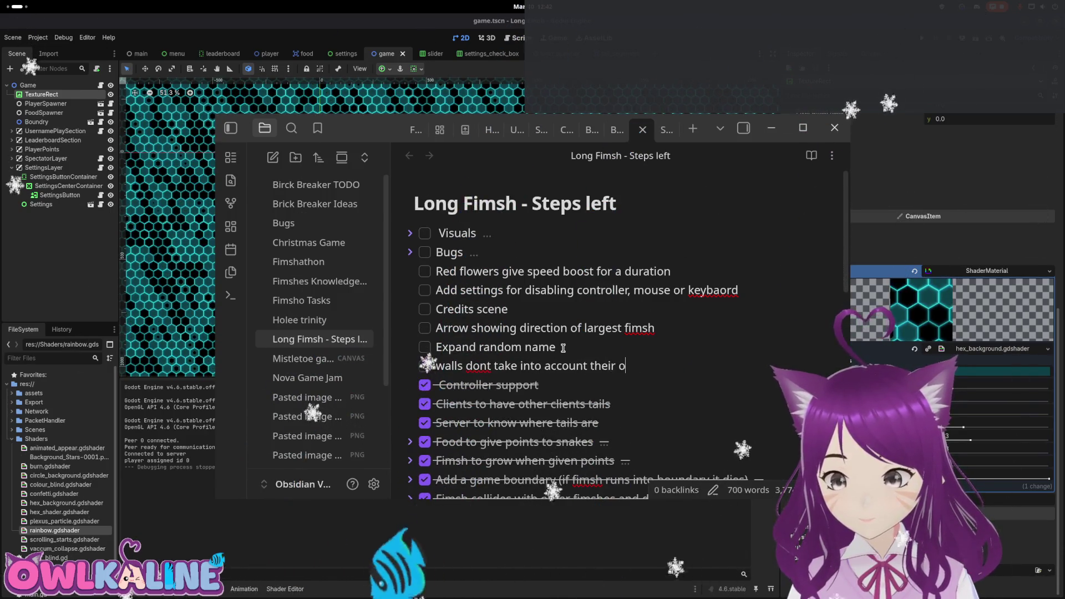
{"action": "type", "text": "ness"}
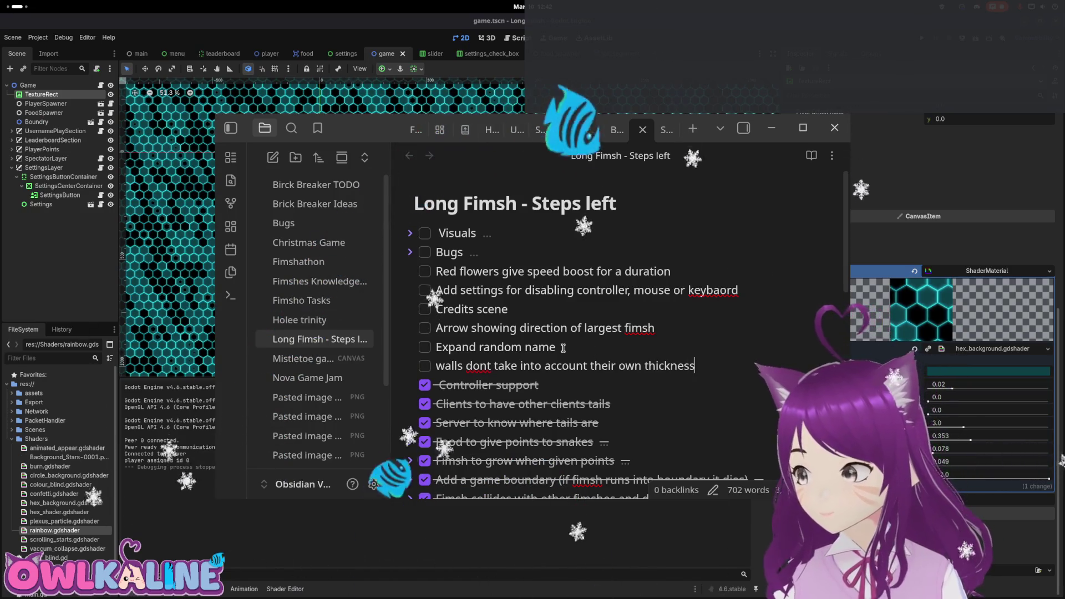
{"action": "left_click", "coordinate": [538, 346]}
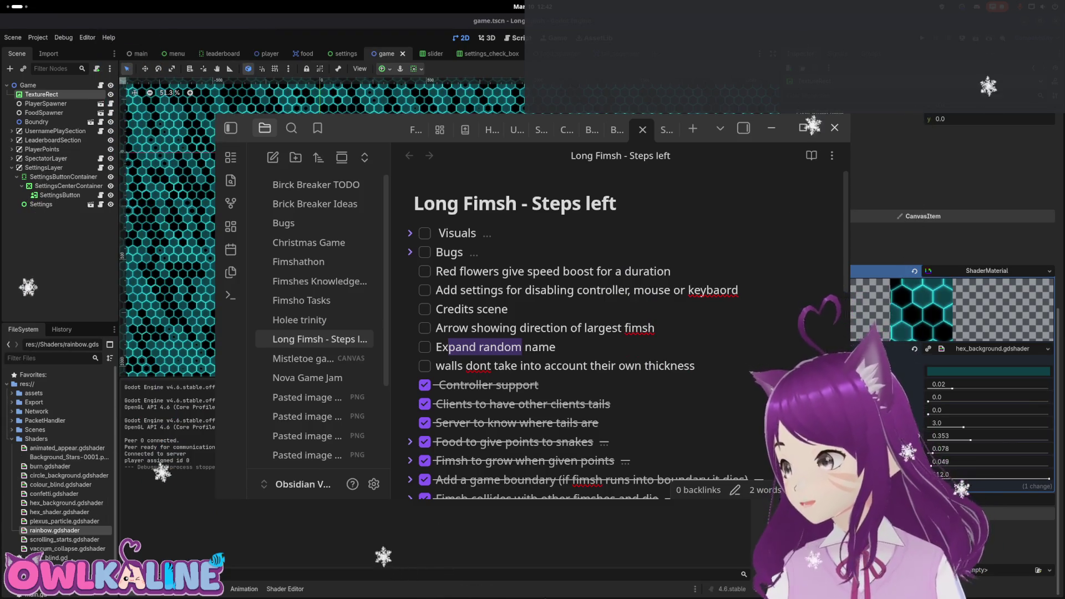
{"action": "left_click", "coordinate": [555, 91]}
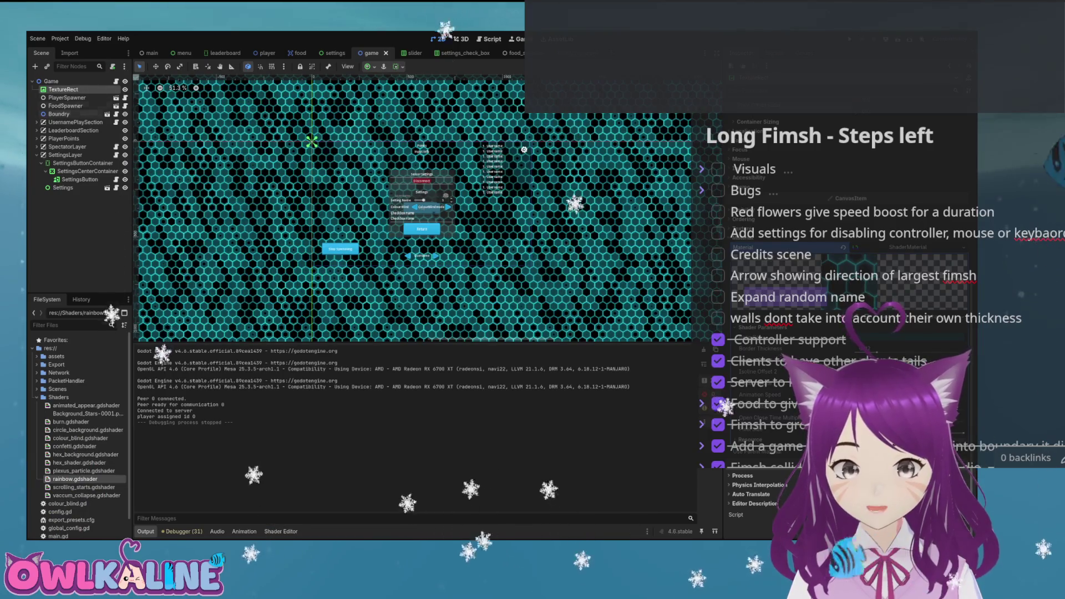
- Review the username and random_button variables in in_game_ui.gd, then open username.gd
{"action": "key", "text": "ctrl+F3"}
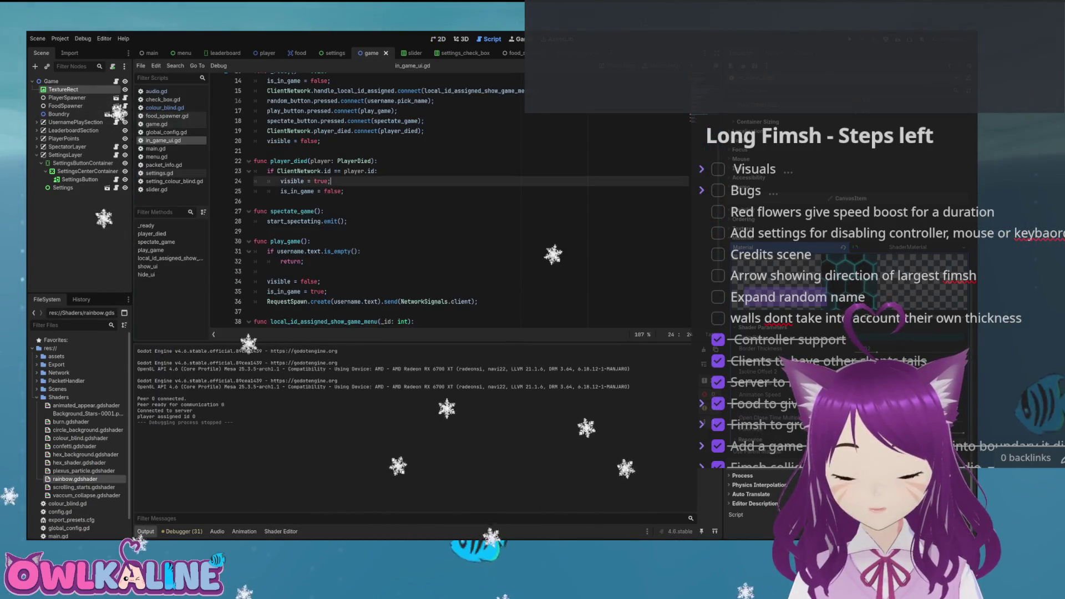
{"action": "scroll", "coordinate": [471, 200], "scroll_direction": "up", "scroll_amount": 5}
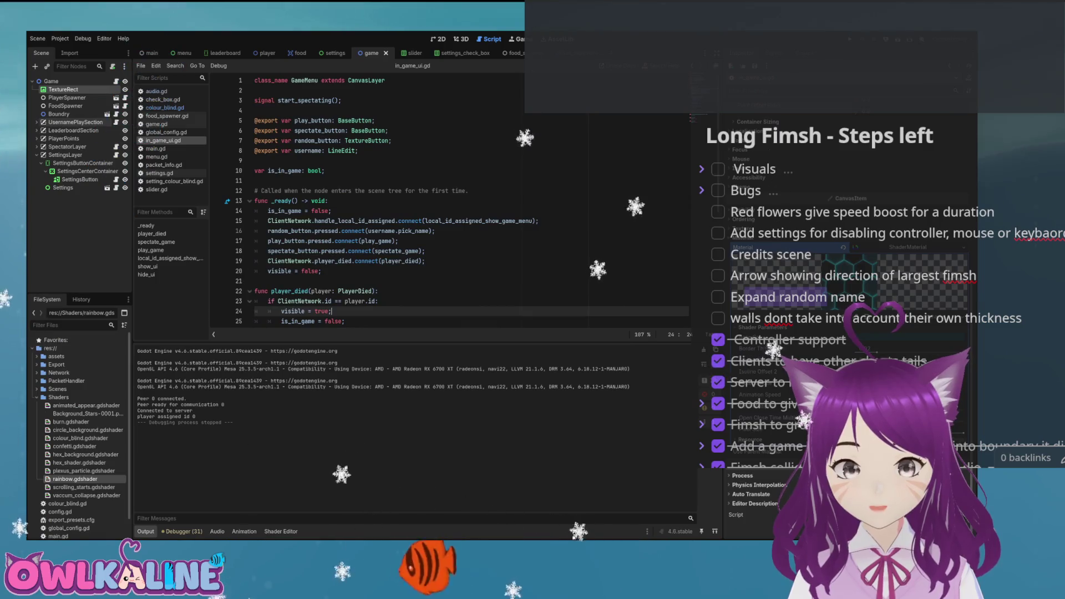
{"action": "left_click", "coordinate": [37, 122]}
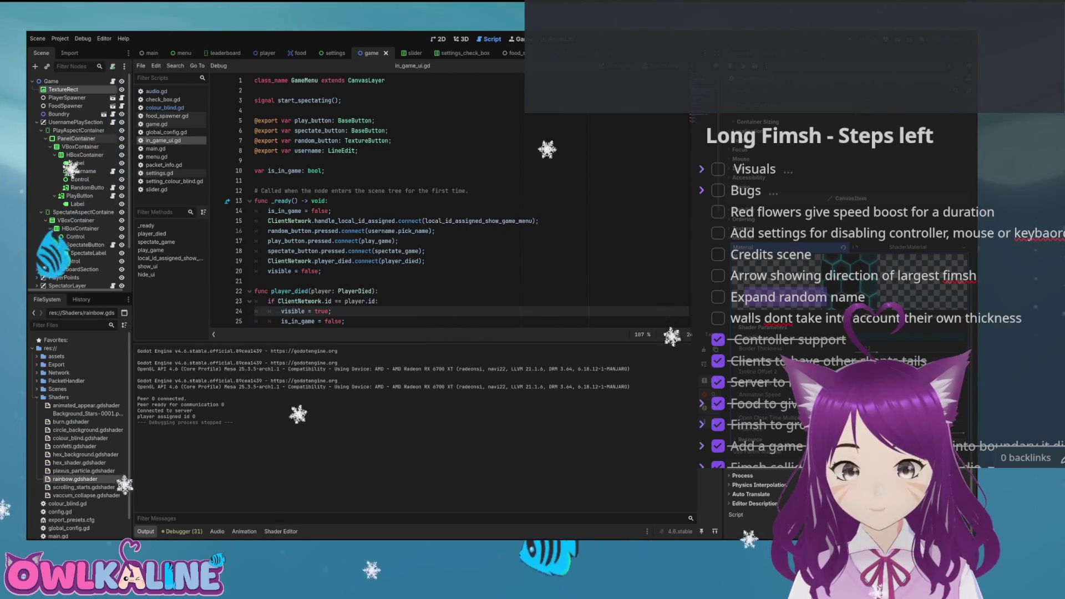
{"action": "left_click", "coordinate": [359, 150]}
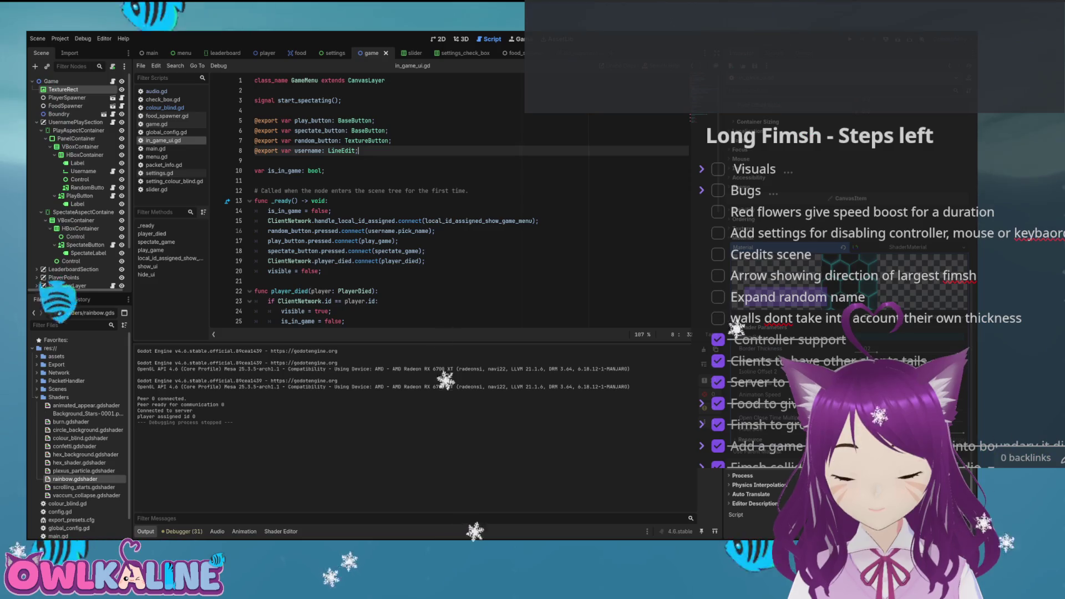
{"action": "double_click", "coordinate": [316, 140]}
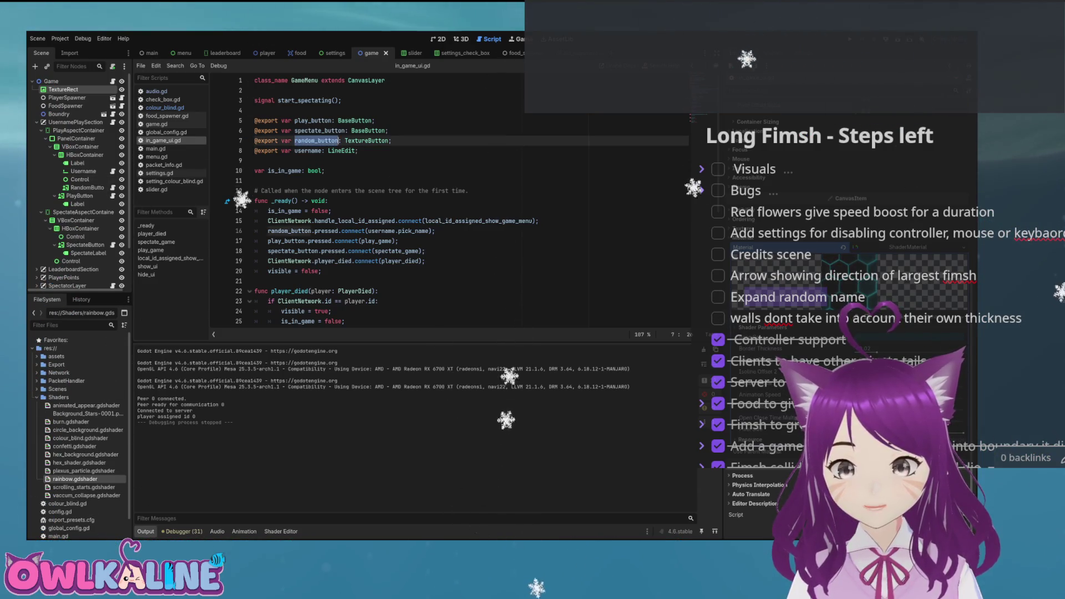
{"action": "scroll", "coordinate": [317, 140], "scroll_direction": "down", "scroll_amount": 2}
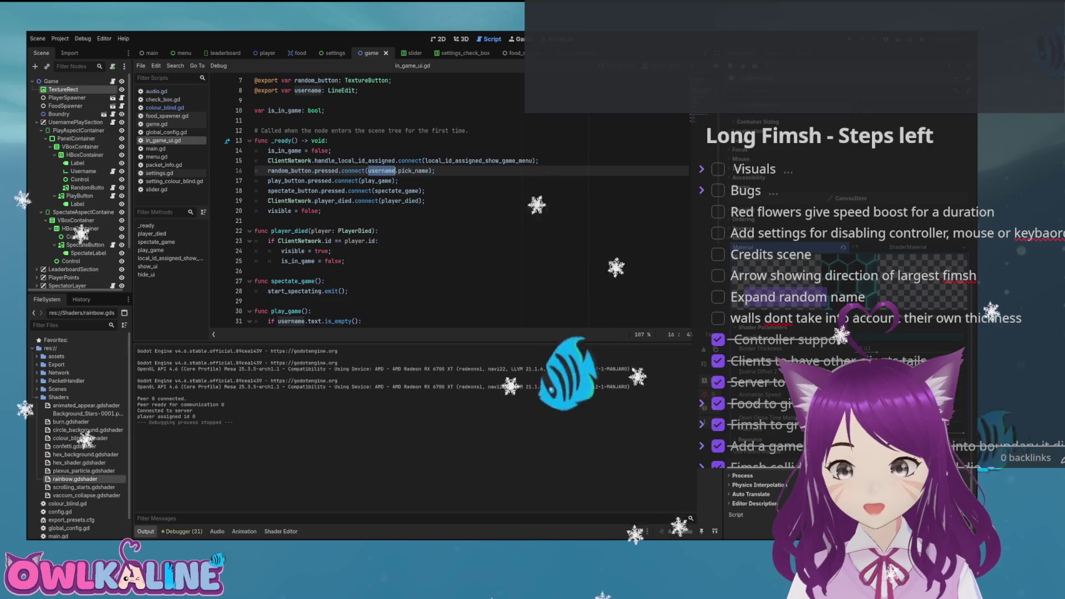
{"action": "left_click", "coordinate": [288, 221]}
{"action": "left_click", "coordinate": [397, 171], "text": "ctrl"}
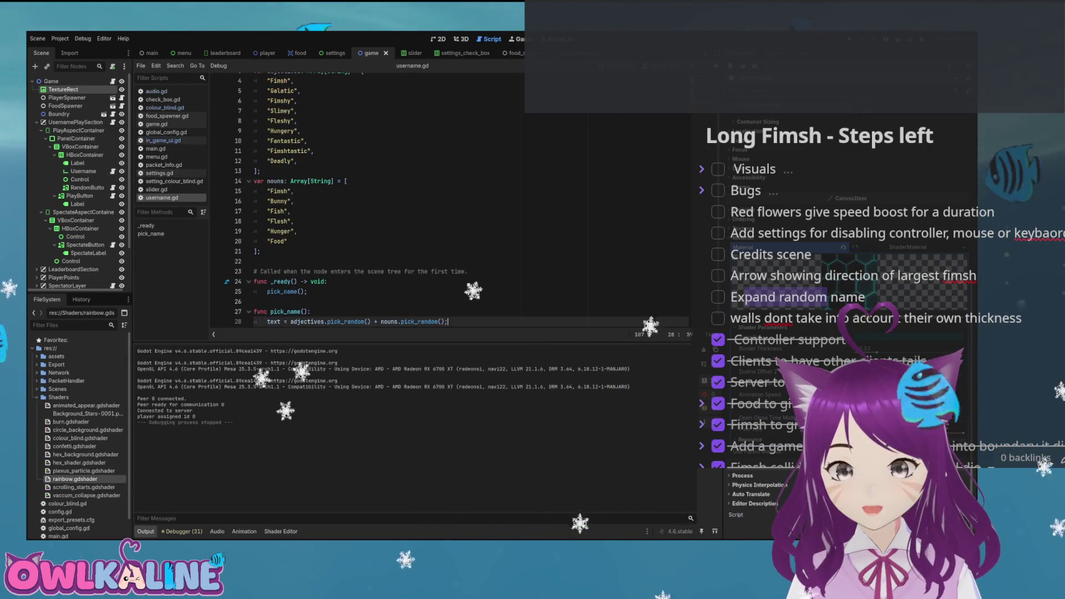
- Add "Owl" after "Food" in the nouns array
{"action": "left_click", "coordinate": [298, 191]}
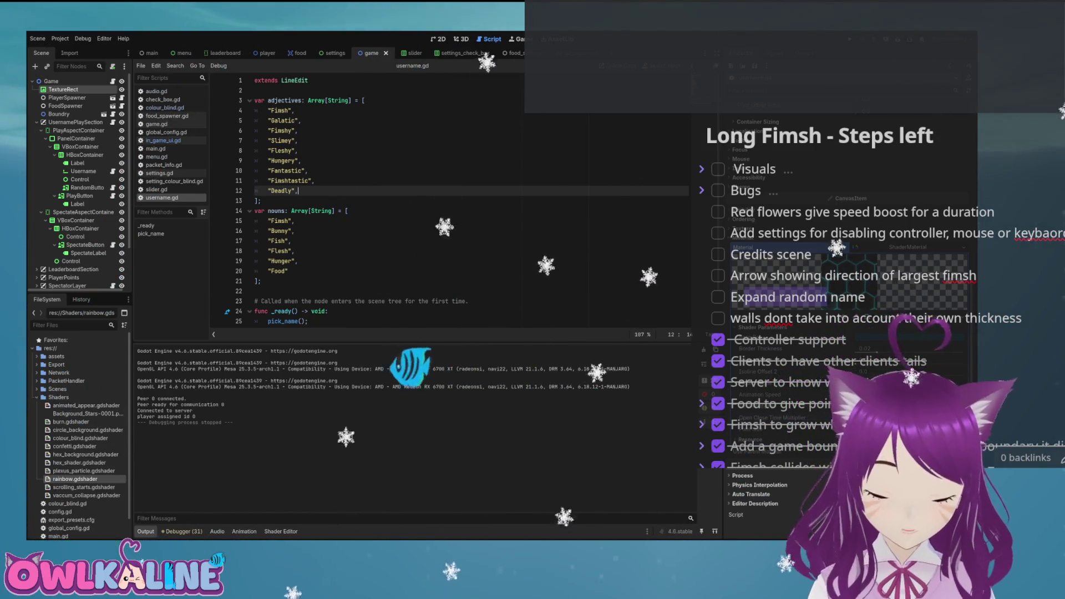
{"action": "left_click", "coordinate": [287, 271]}
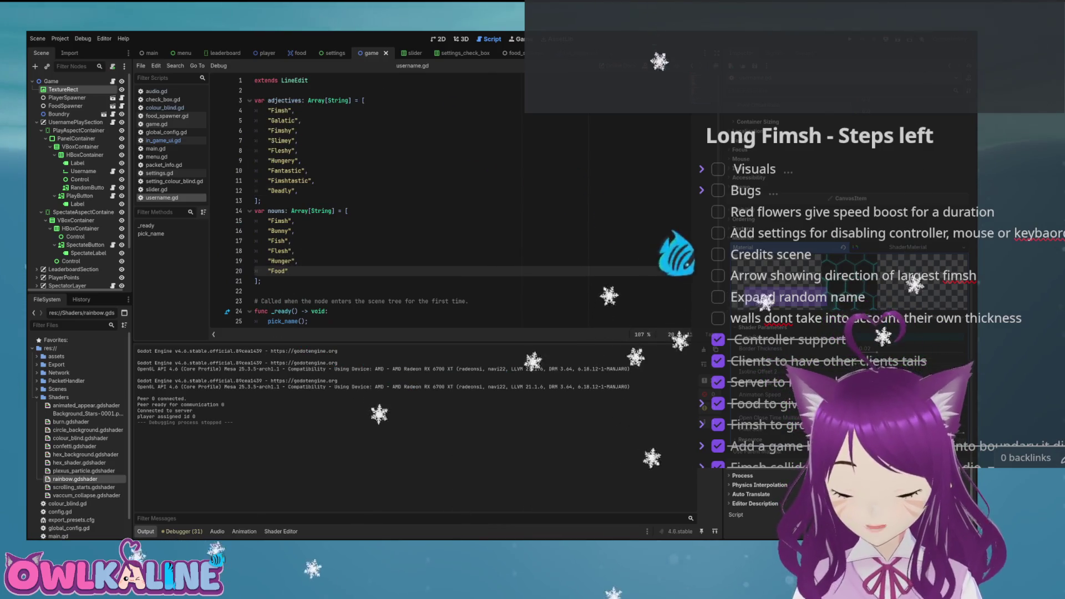
{"action": "key", "text": "Return"}
{"action": "type", "text": "\"Owl"}
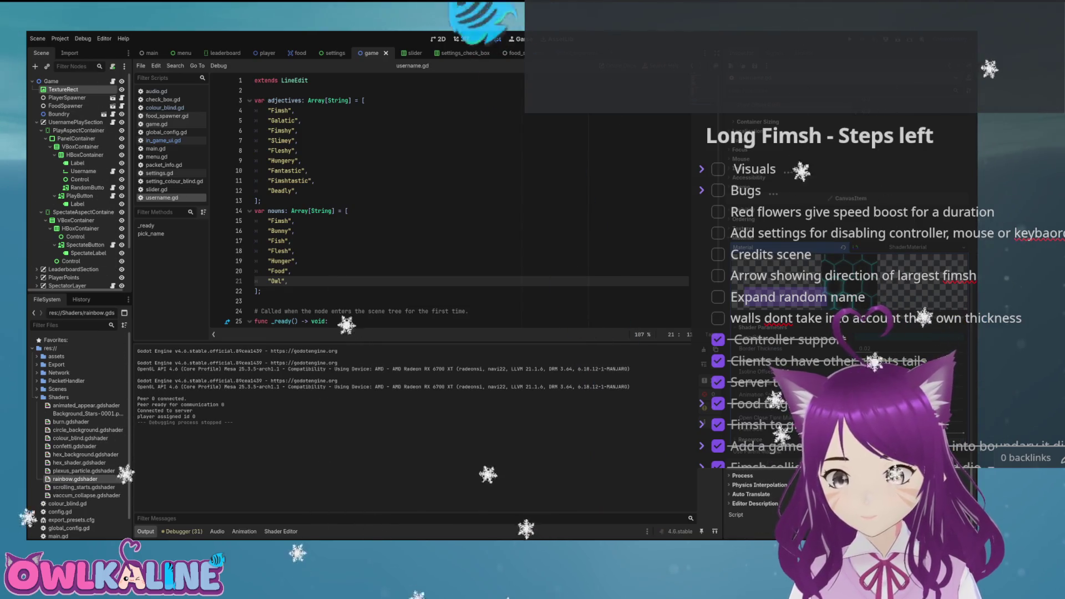
{"action": "type", "text": ","}
{"action": "key", "text": "Up"}
- Add "Sleepy" after "Deadly" in the adjectives array
{"action": "left_click", "coordinate": [298, 190]}
{"action": "key", "text": "Return"}
{"action": "type", "text": "\""}
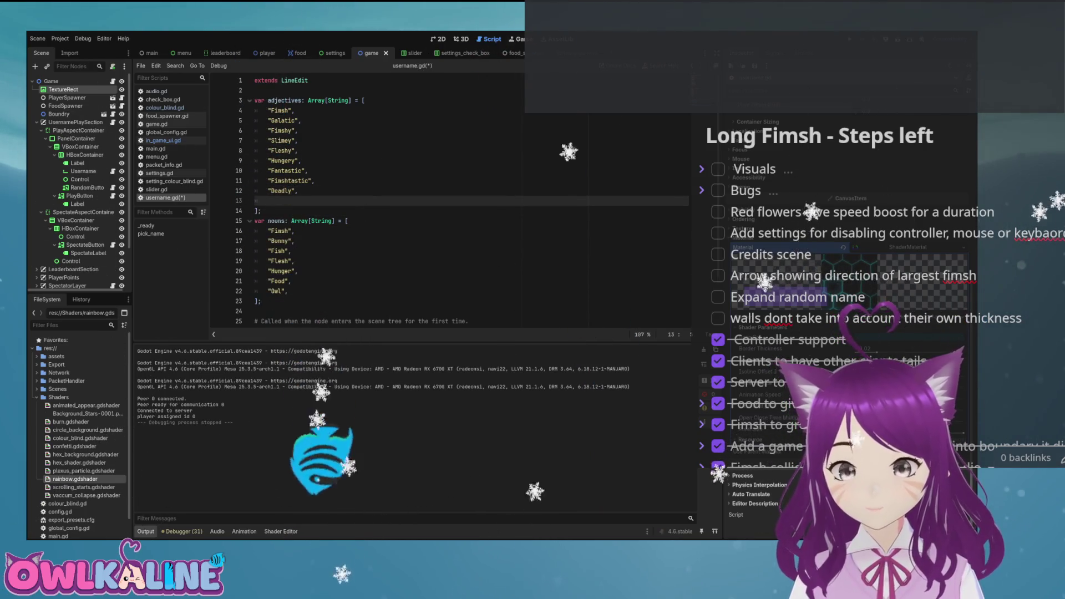
{"action": "type", "text": "y\","}
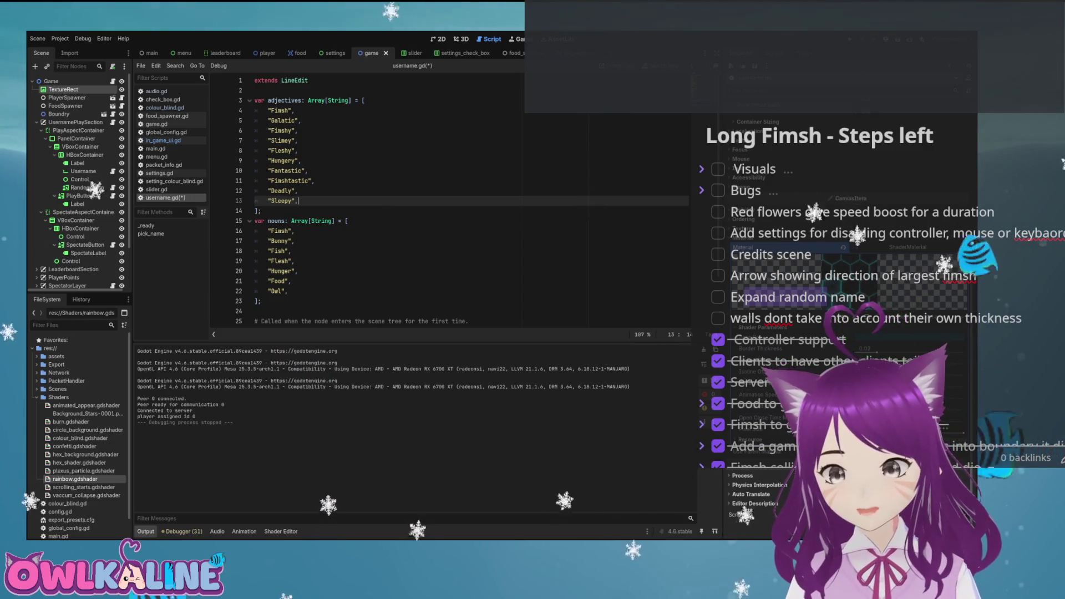
{"action": "key", "text": "Return"}
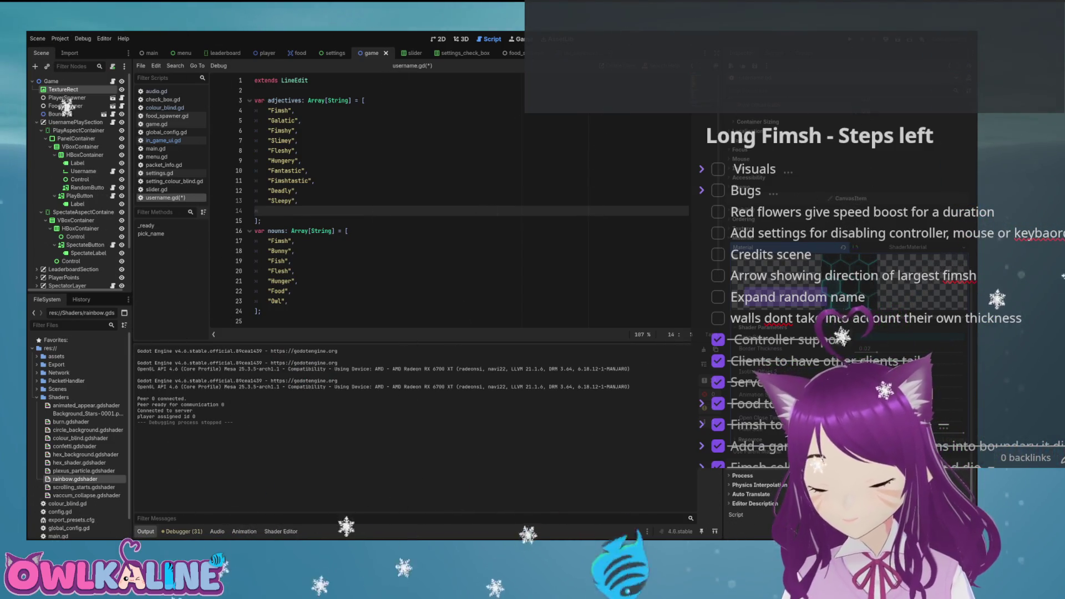
{"action": "key", "text": "Down"}
{"action": "key", "text": "Down"}
{"action": "key", "text": "Down"}
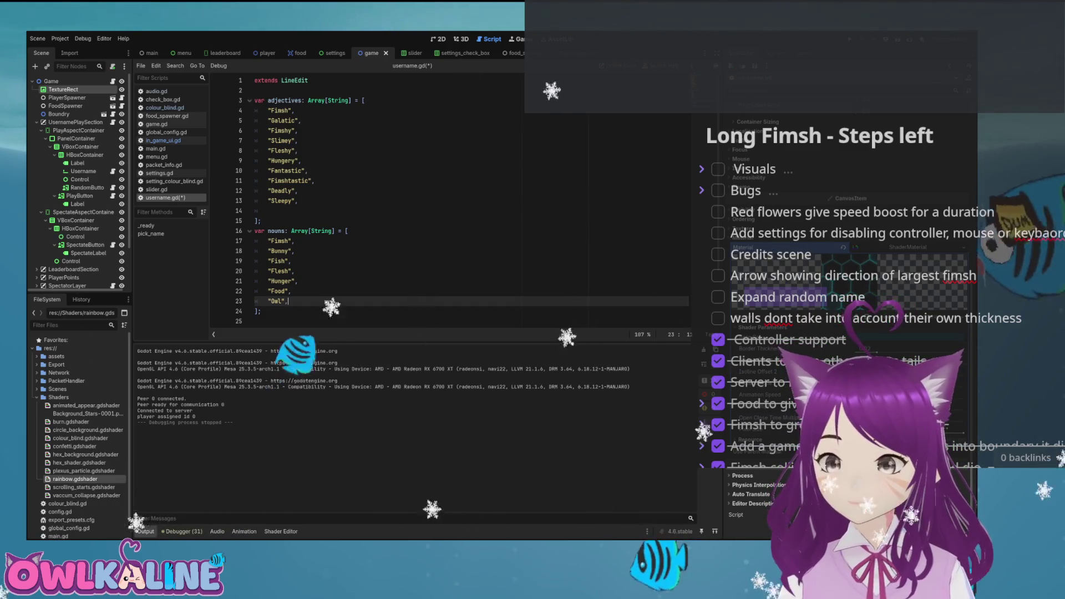
- Fill the empty adjectives line with "Sizable"
{"action": "left_click", "coordinate": [289, 291]}
{"action": "left_click", "coordinate": [268, 210]}
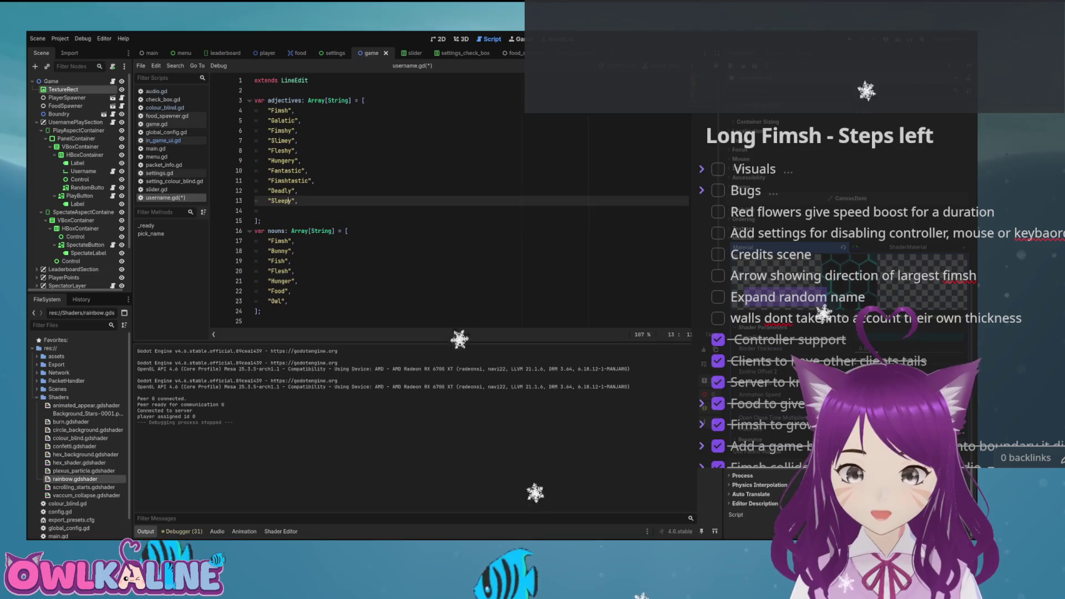
{"action": "type", "text": "\"Sizab"}
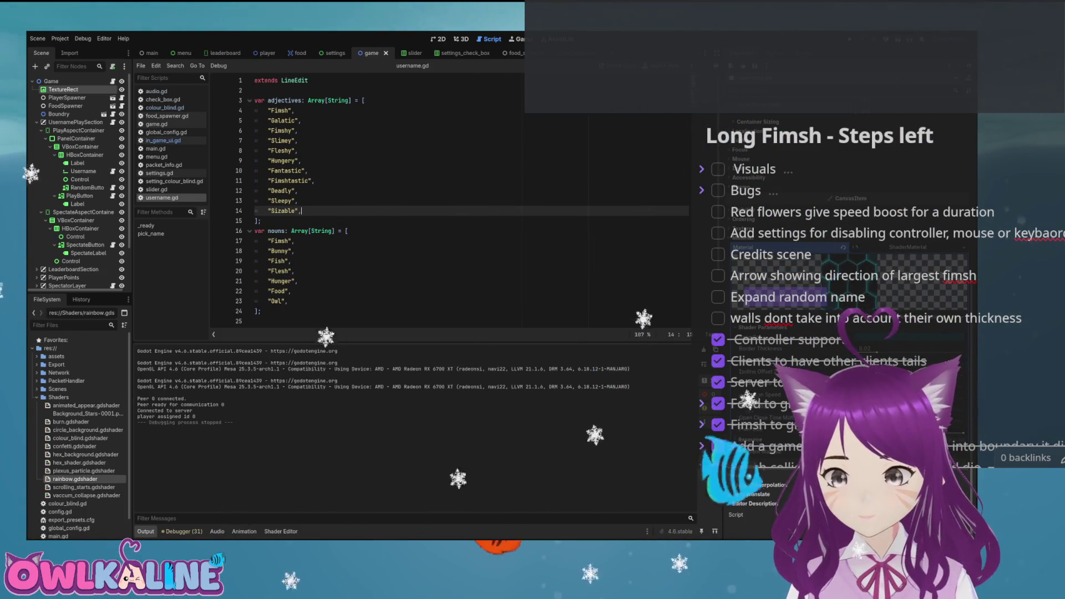
{"action": "type", "text": "le\","}
- Save the script and add the adjective "Spicy" after "Sizable"
{"action": "key", "text": "Return"}
{"action": "key", "text": "ctrl+s"}
{"action": "type", "text": "s"}
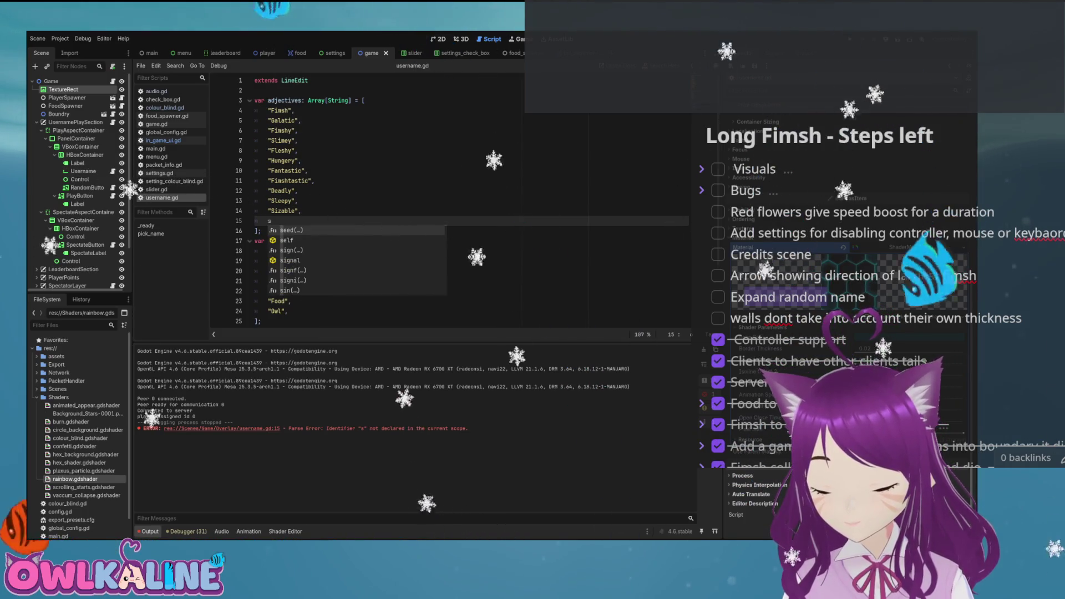
{"action": "key", "text": "BackSpace"}
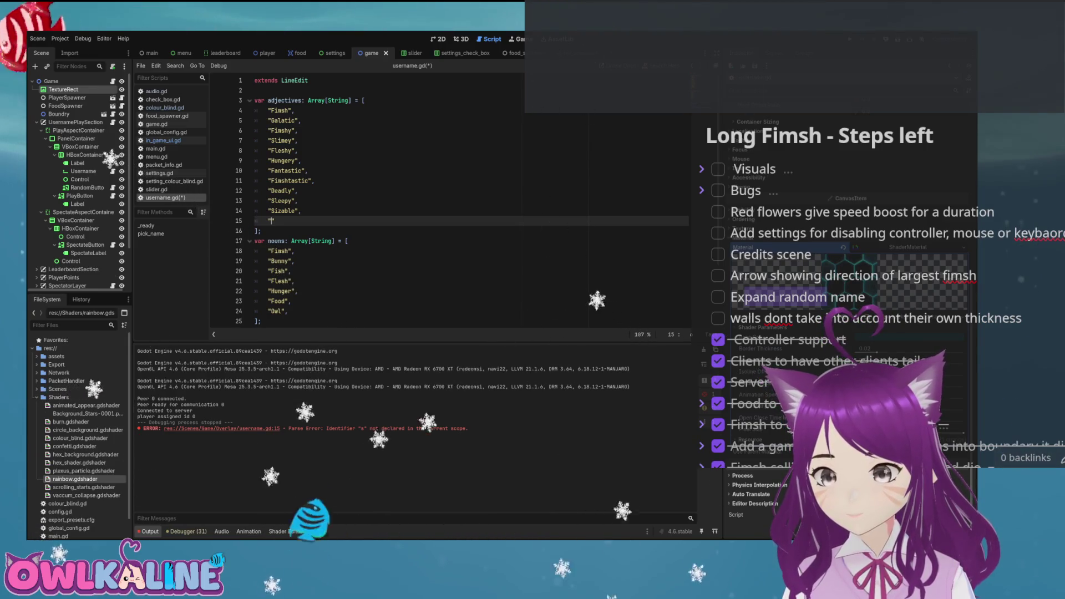
{"action": "type", "text": "\""}
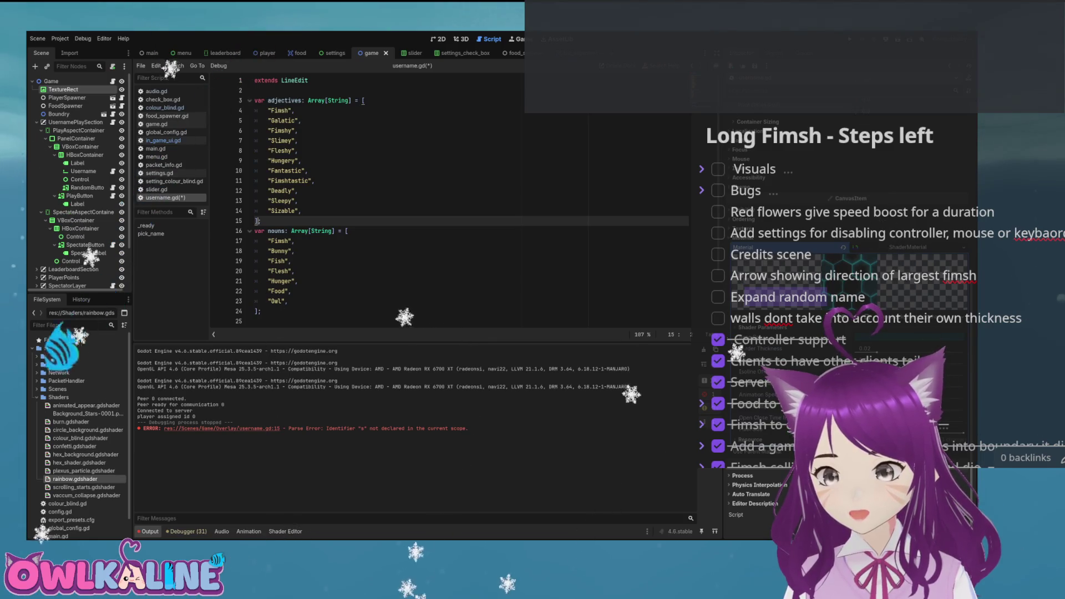
{"action": "key", "text": "ctrl+z"}
{"action": "key", "text": "ctrl+z"}
{"action": "key", "text": "ctrl+z"}
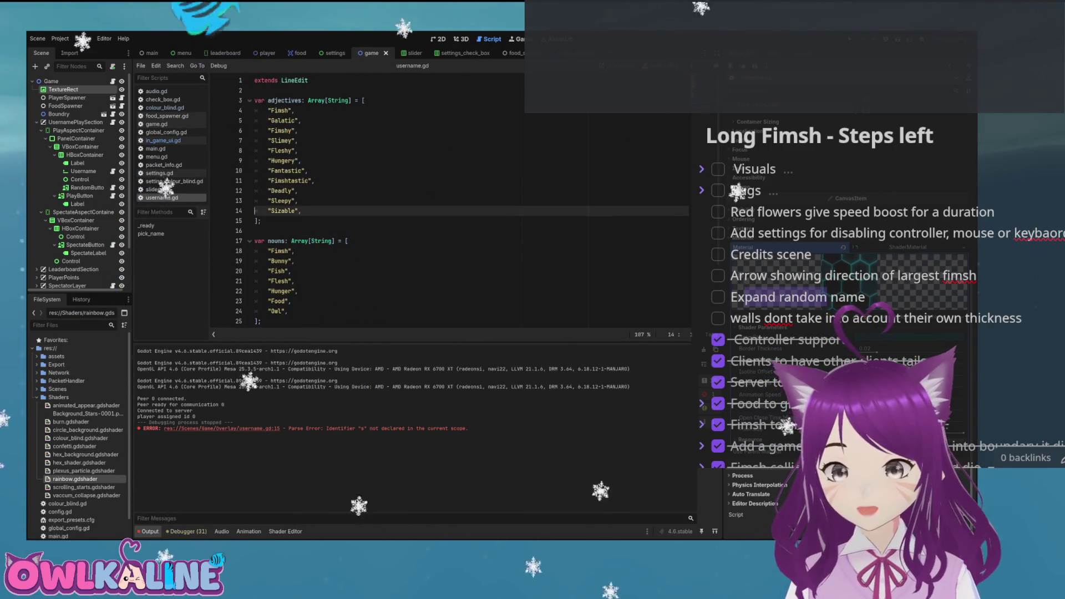
{"action": "key", "text": "ctrl+y"}
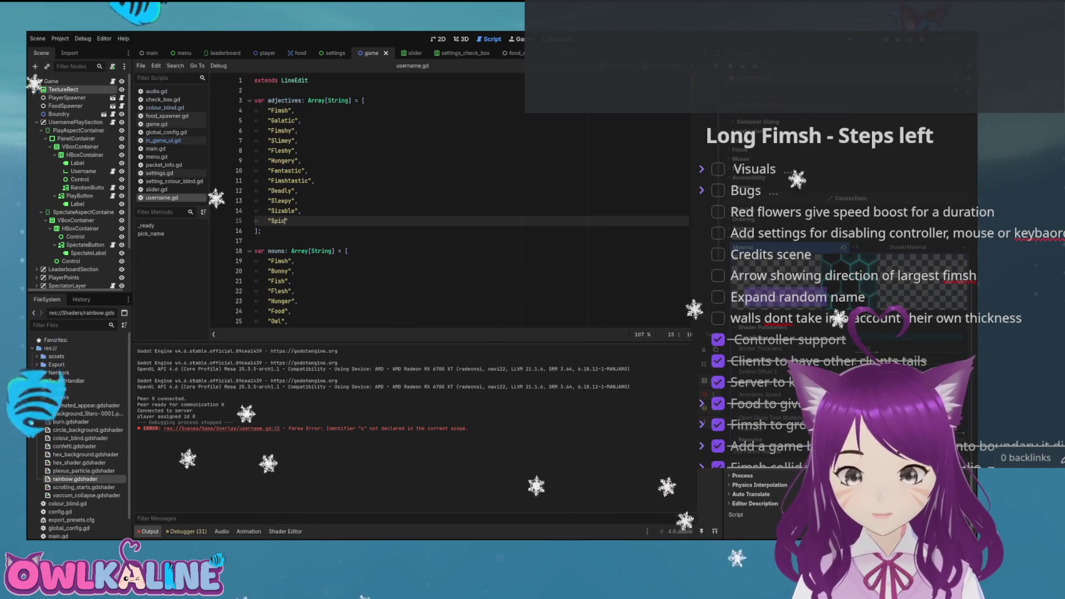
{"action": "type", "text": "icy"}
- Add "Hay" after "Owl" in the nouns array and save
{"action": "left_click", "coordinate": [261, 321]}
{"action": "key", "text": "Up"}
{"action": "key", "text": "End"}
{"action": "key", "text": "Return"}
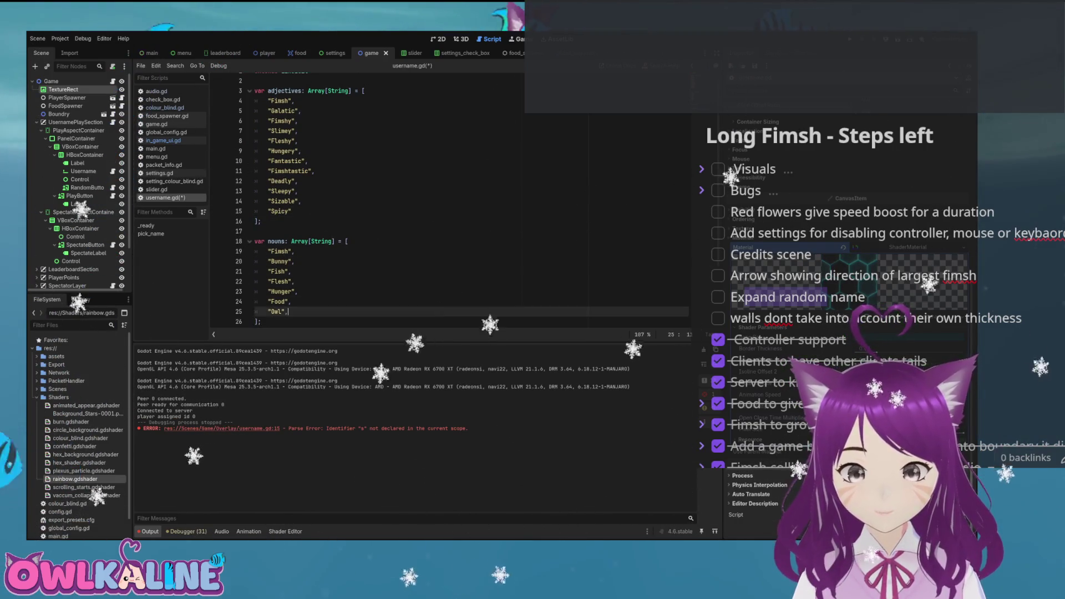
{"action": "type", "text": "\"HN"}
{"action": "key", "text": "BackSpace"}
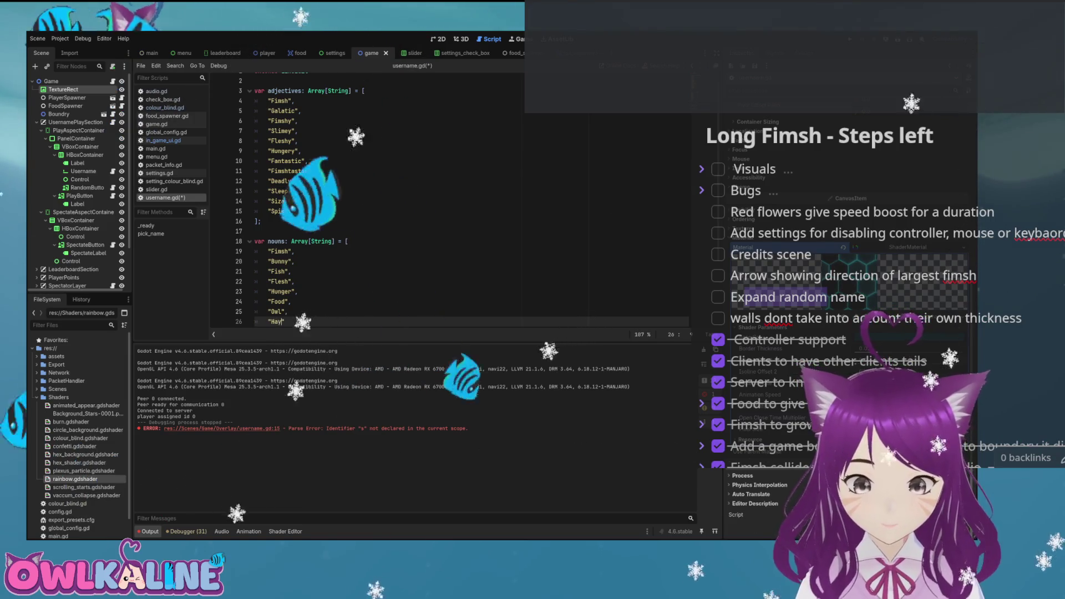
{"action": "type", "text": "ay\""}
{"action": "key", "text": "ctrl+s"}
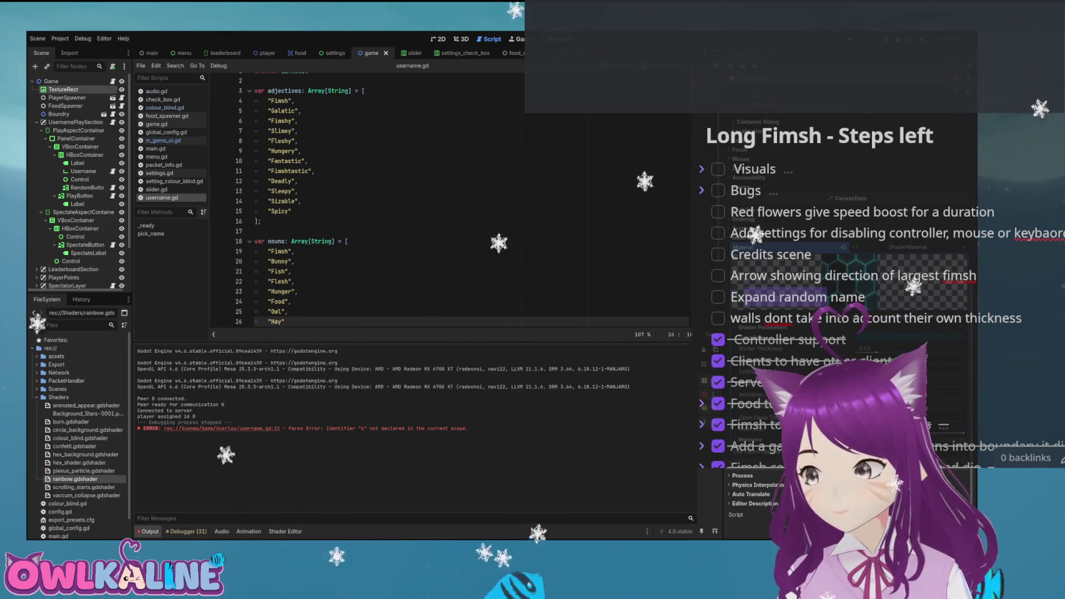
{"action": "scroll", "coordinate": [411, 200], "scroll_direction": "down", "scroll_amount": 1}
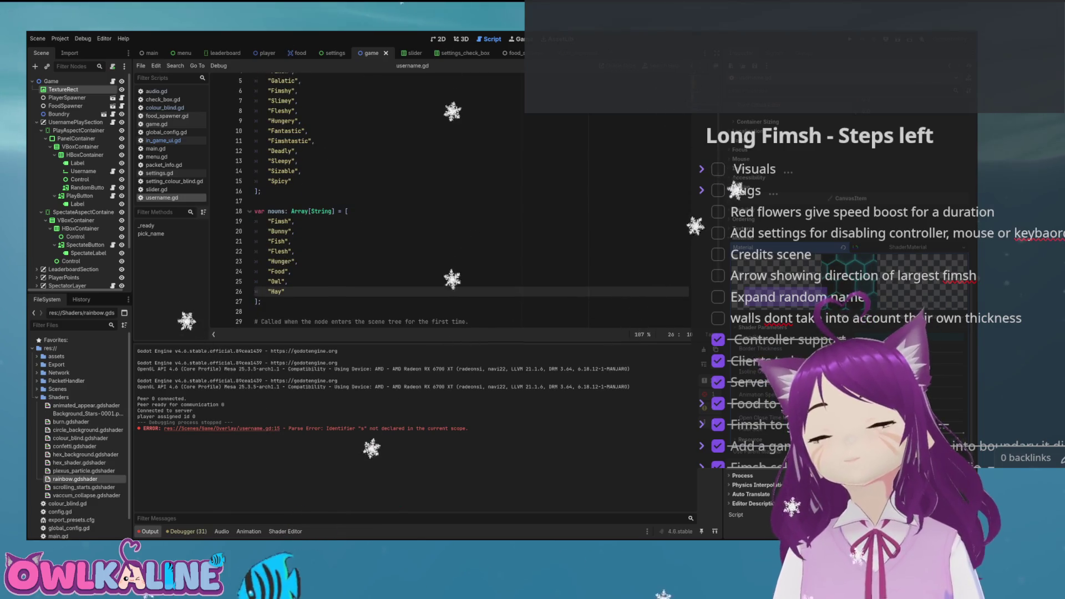
{"action": "scroll", "coordinate": [410, 200], "scroll_direction": "up", "scroll_amount": 1}
- Add the adjectives "Twitchy" and "Spent" after "Spicy" and save
{"action": "left_click", "coordinate": [292, 220]}
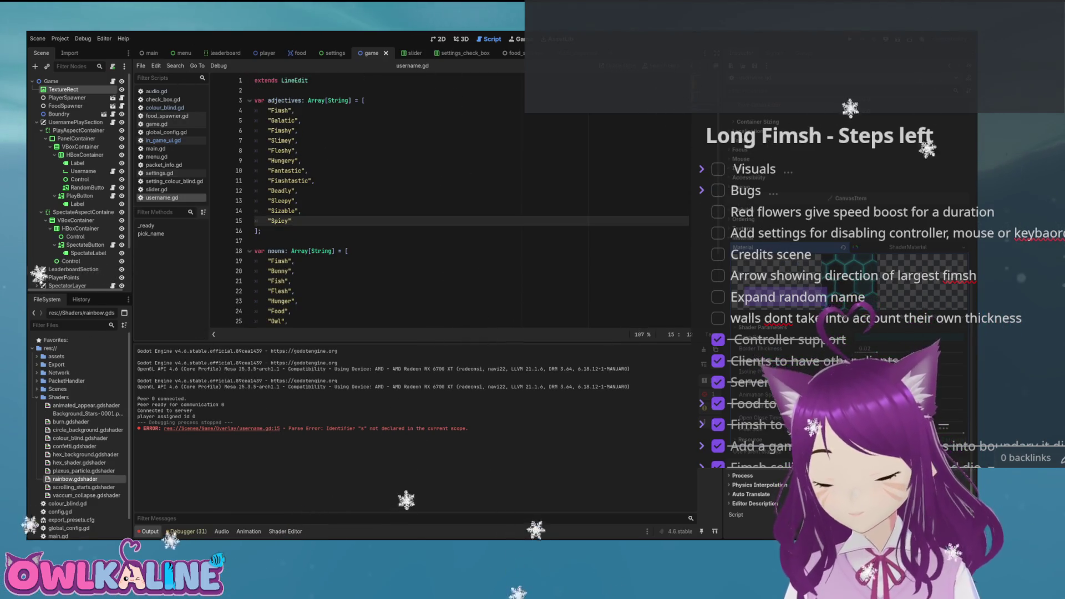
{"action": "type", "text": ","}
{"action": "key", "text": "Return"}
{"action": "type", "text": "\"Twith"}
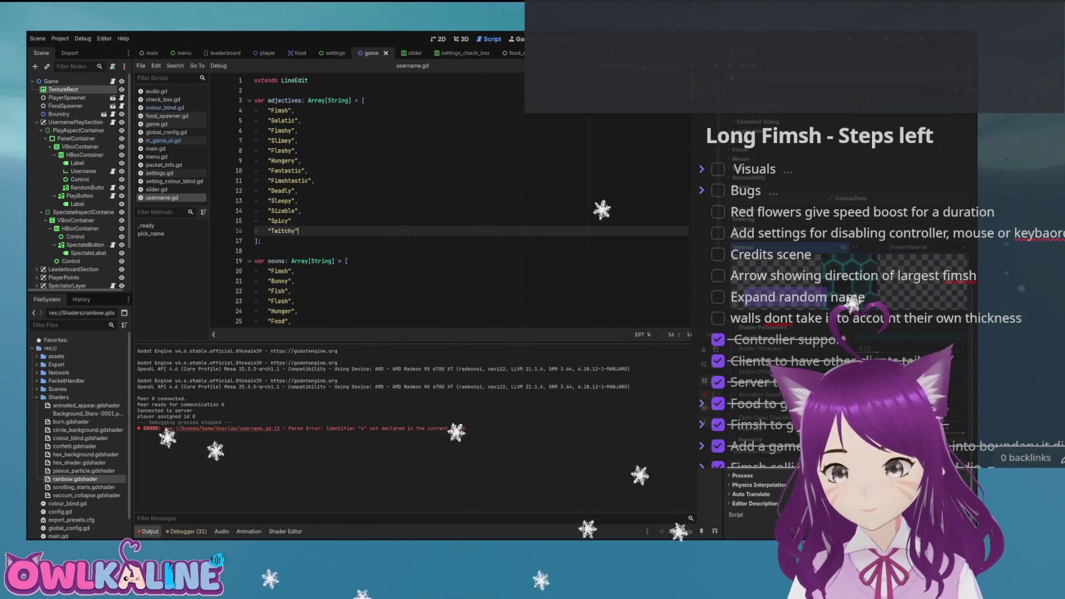
{"action": "key", "text": "Up"}
{"action": "key", "text": "BackSpace"}
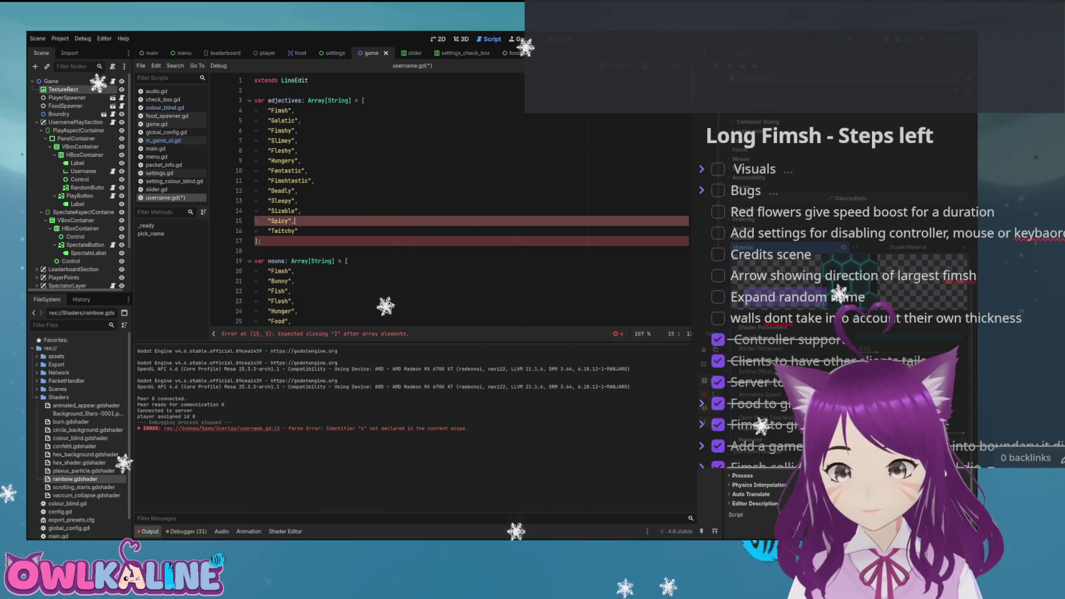
{"action": "left_click", "coordinate": [254, 231]}
{"action": "key", "text": "Return"}
{"action": "type", "text": "\"Spe"}
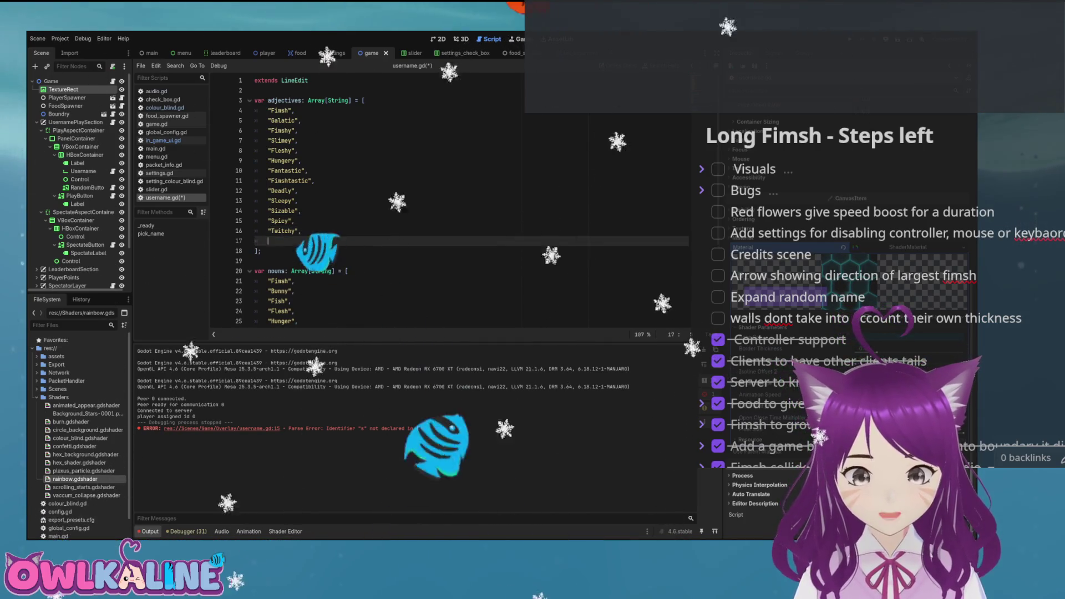
{"action": "type", "text": "nt\","}
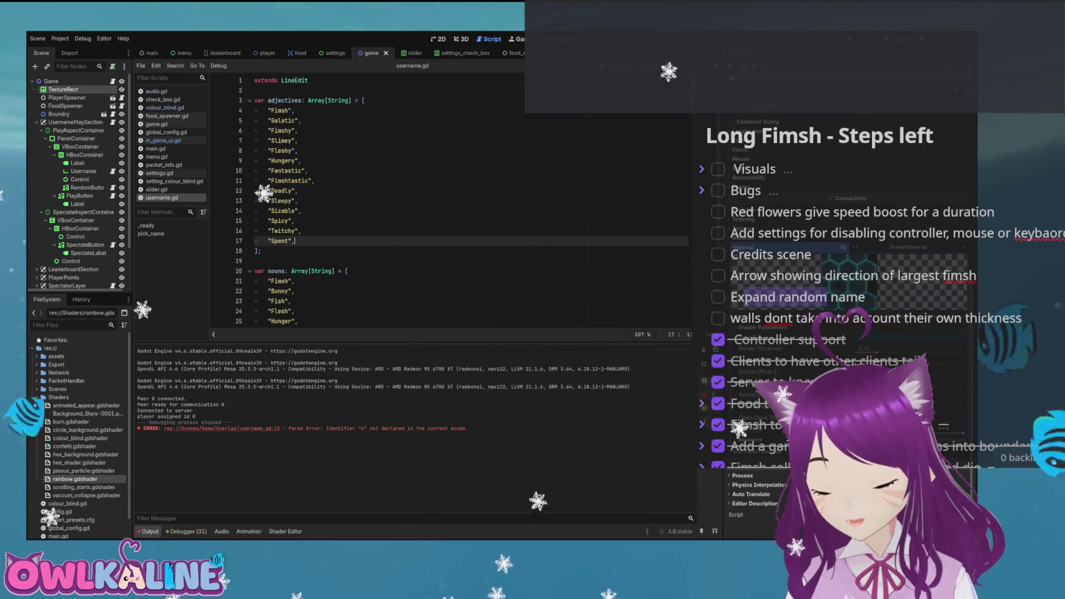
{"action": "key", "text": "Return"}
{"action": "key", "text": "ctrl+s"}
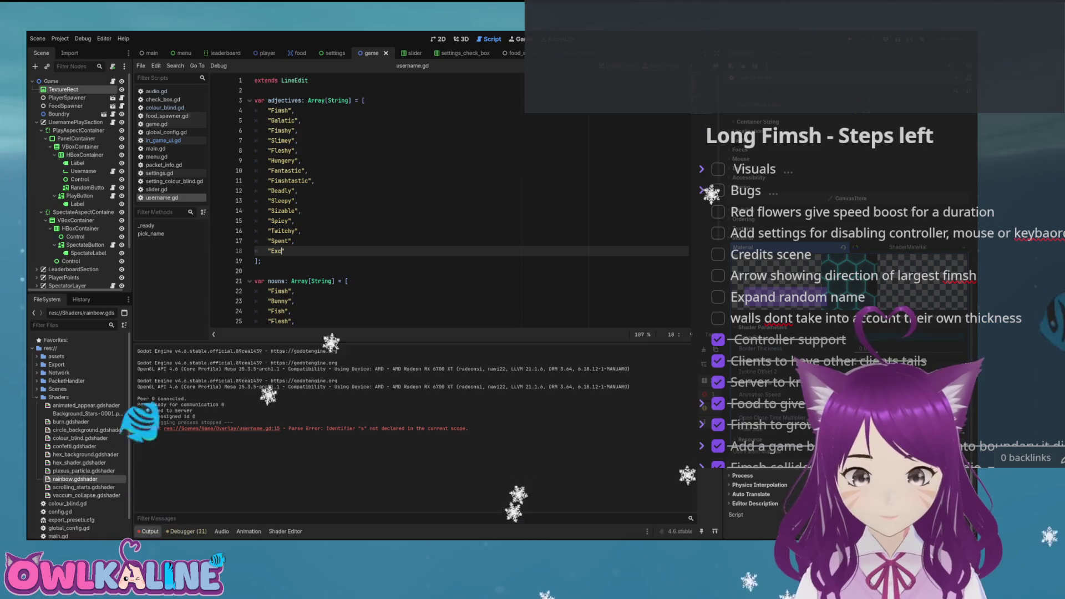
- Add the adjectives "Exhausted" and "Gigantified" to the list
{"action": "type", "text": "ed\","}
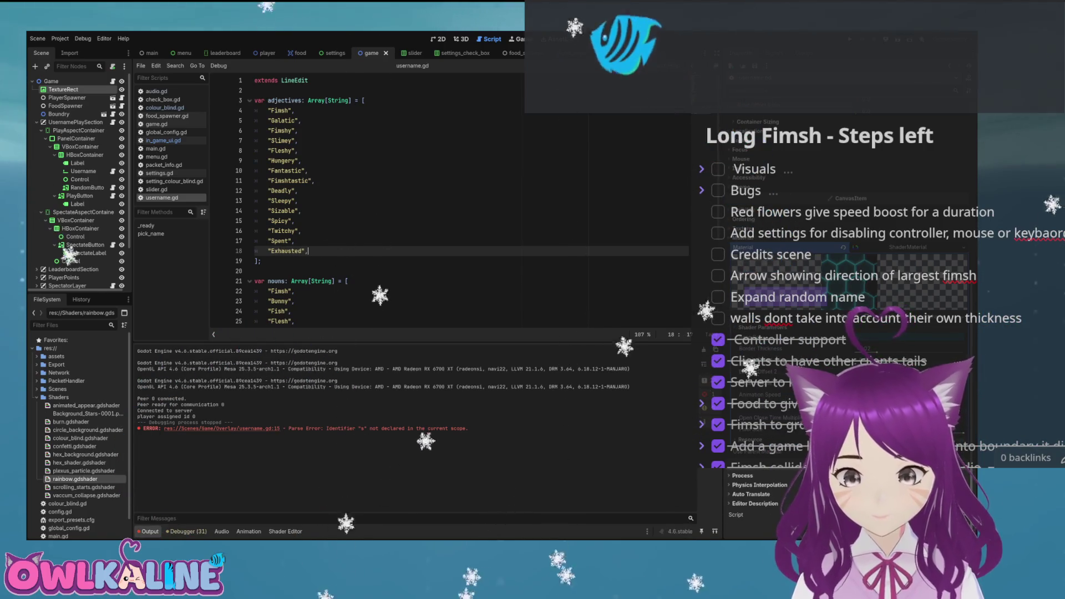
{"action": "key", "text": "Return"}
{"action": "type", "text": "\"Gig"}
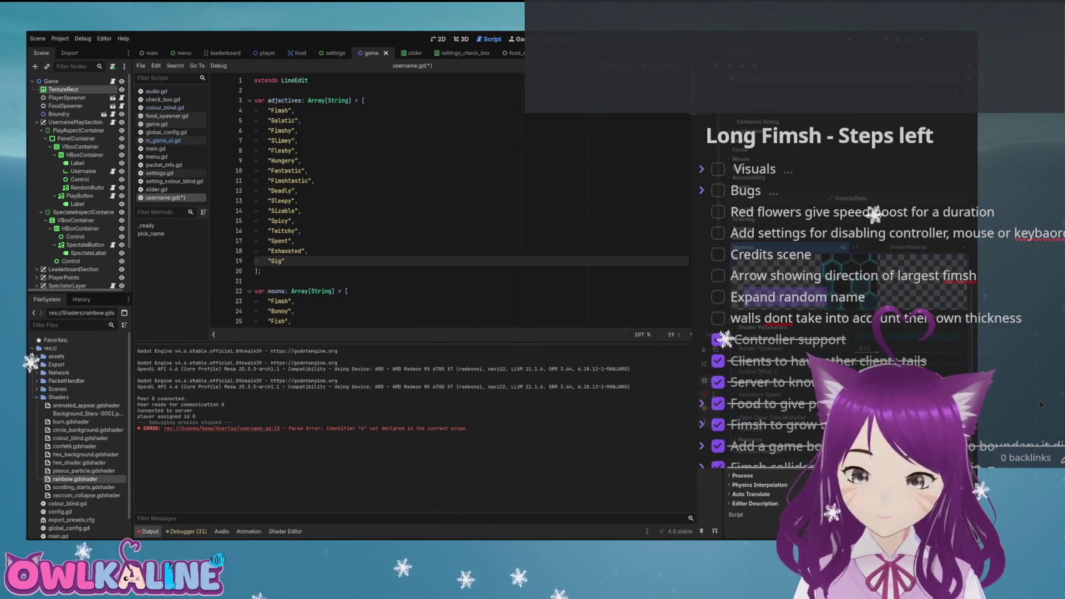
{"action": "type", "text": "tifie"}
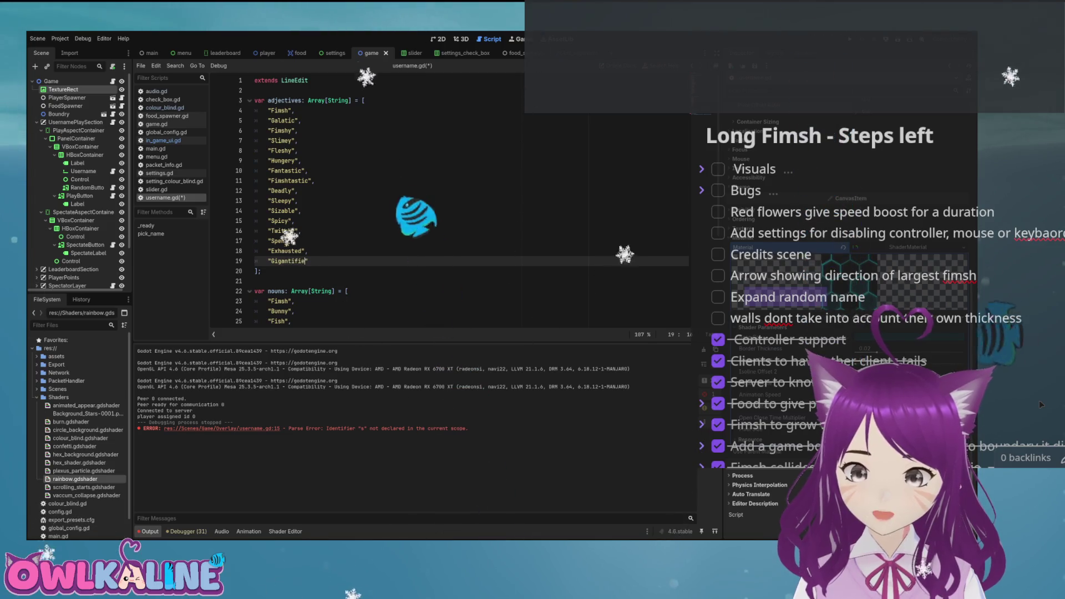
{"action": "key", "text": "Down"}
{"action": "key", "text": "Down"}
{"action": "key", "text": "Down"}
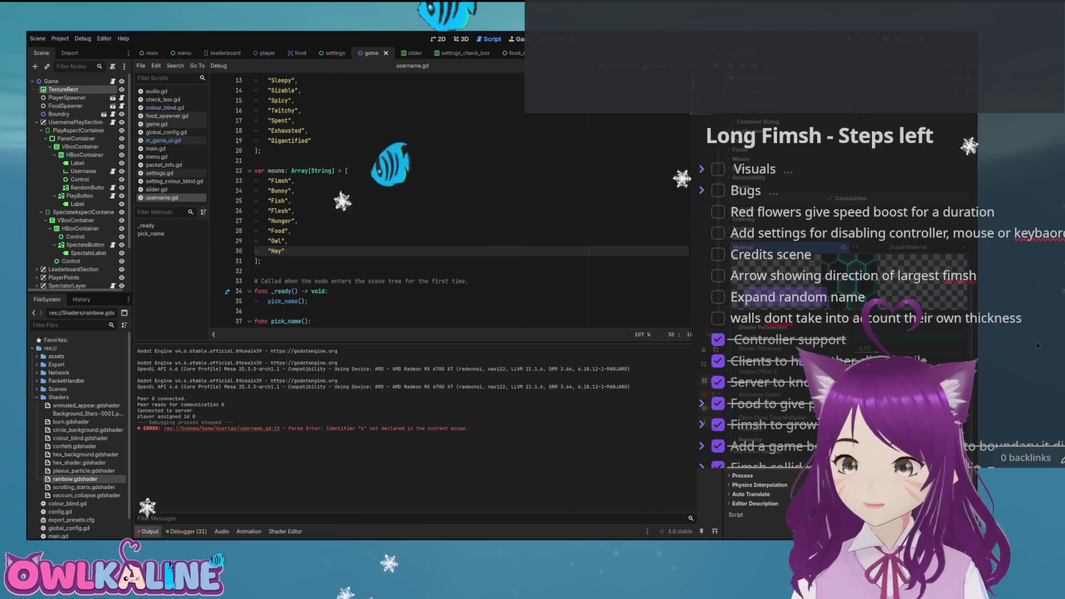
- Start a new noun entry after "Hay" at the end of the nouns array
{"action": "scroll", "coordinate": [443, 200], "scroll_direction": "up", "scroll_amount": 3}
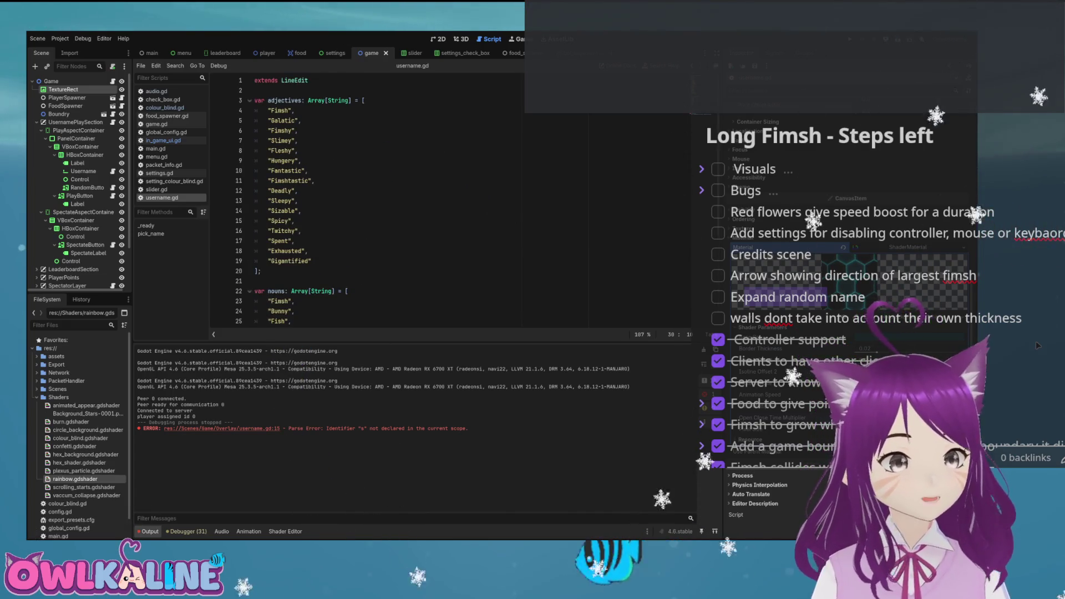
{"action": "scroll", "coordinate": [444, 200], "scroll_direction": "down", "scroll_amount": 3}
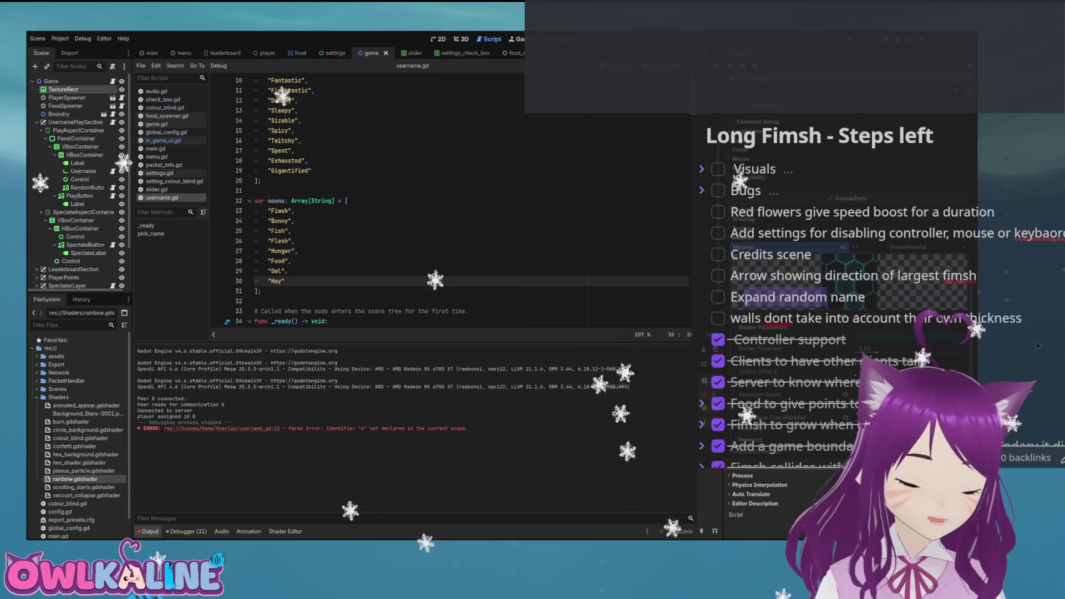
{"action": "key", "text": "Up"}
{"action": "key", "text": "End"}
{"action": "key", "text": "shift+Up"}
{"action": "key", "text": "shift+End"}
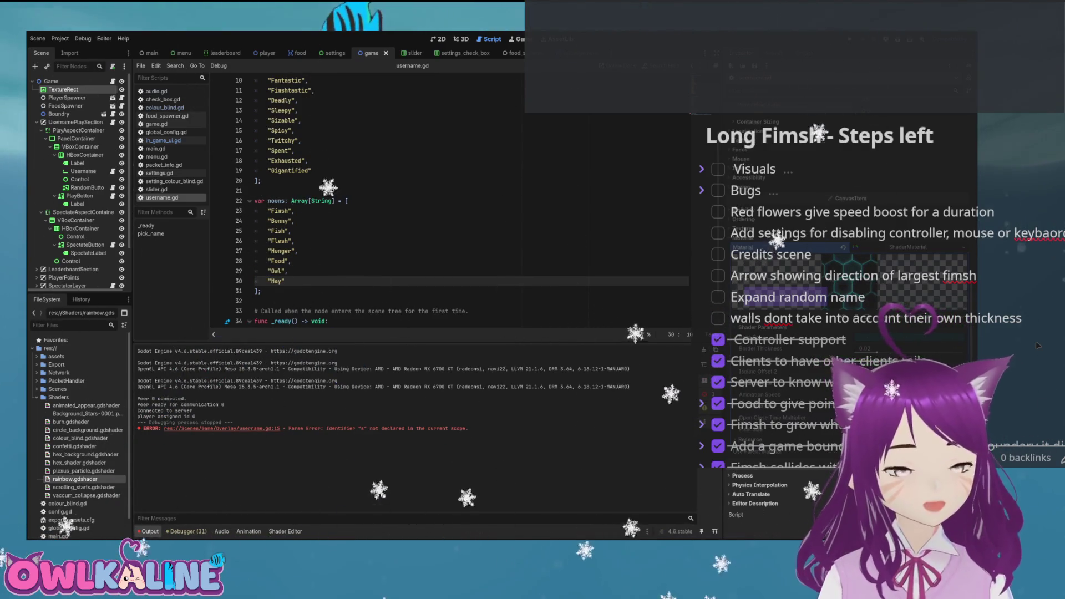
{"action": "type", "text": ","}
{"action": "key", "text": "Return"}
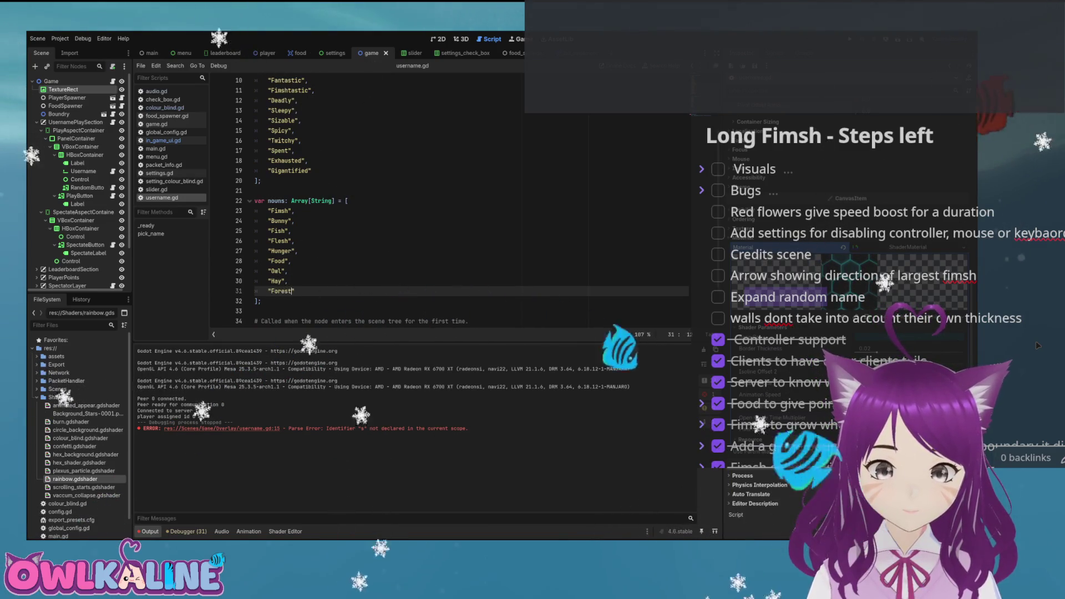
- Finish the Forest and Fire noun entries and add the Hot and Dicey adjectives
{"action": "type", "text": "\","}
{"action": "key", "text": "Return"}
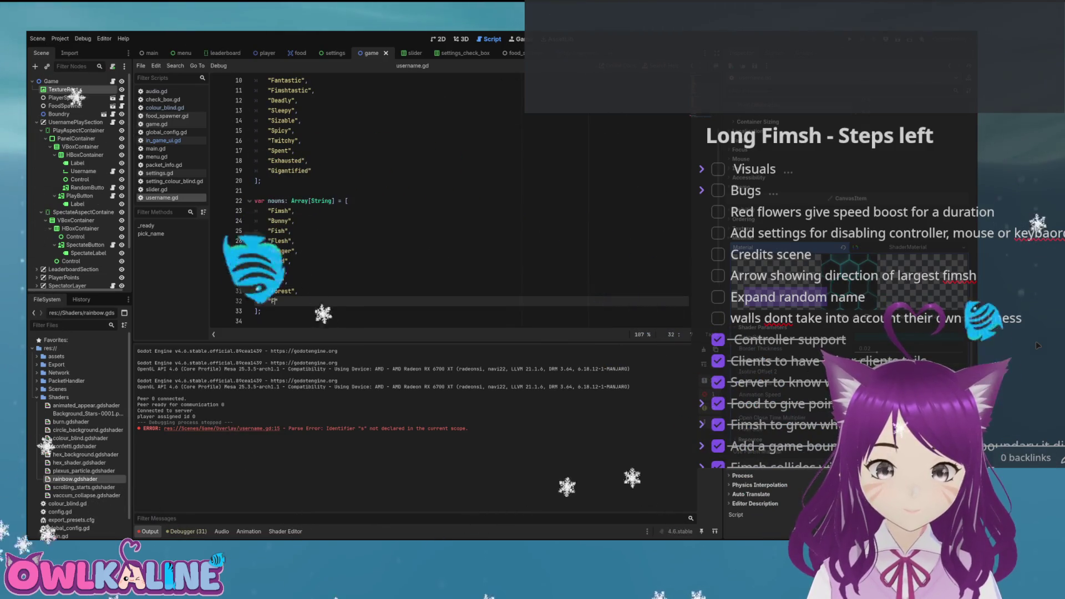
{"action": "key", "text": "Up"}
{"action": "key", "text": "Up"}
{"action": "key", "text": "Up"}
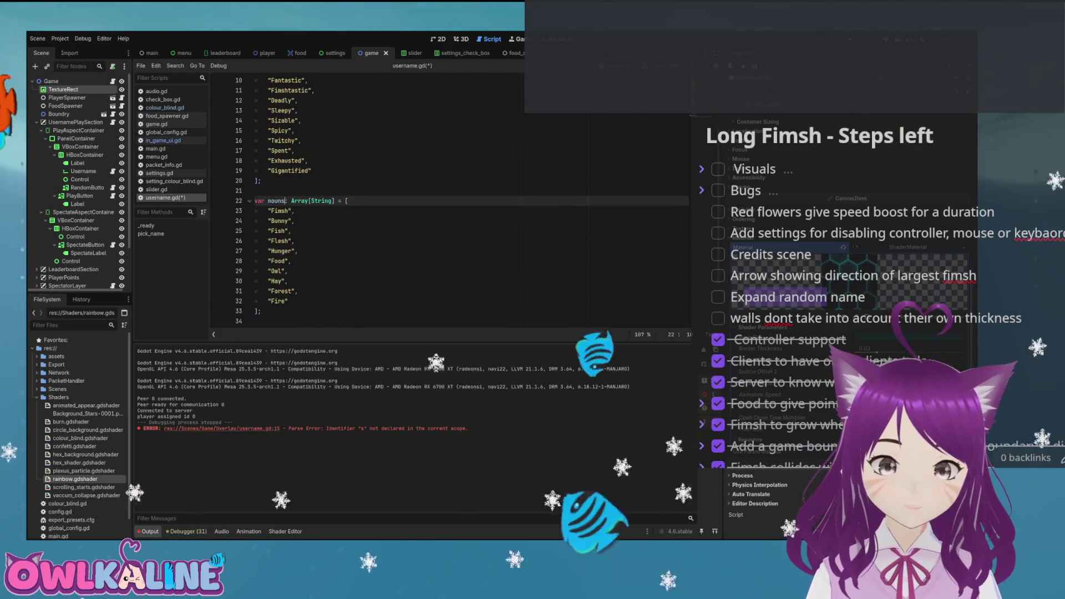
{"action": "key", "text": "End"}
{"action": "key", "text": "Return"}
{"action": "type", "text": "z"}
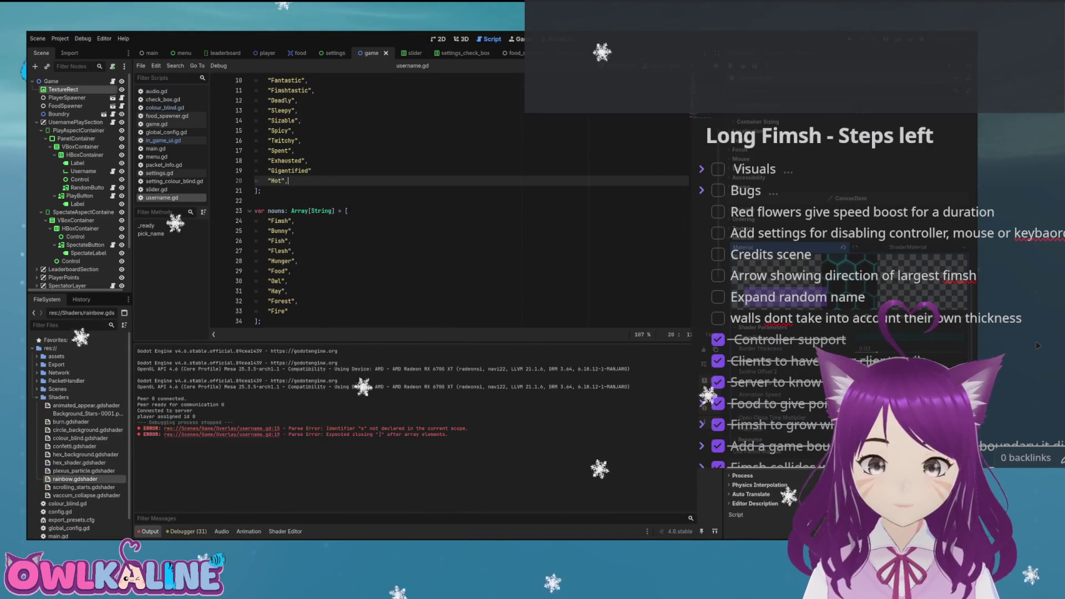
{"action": "key", "text": "Return"}
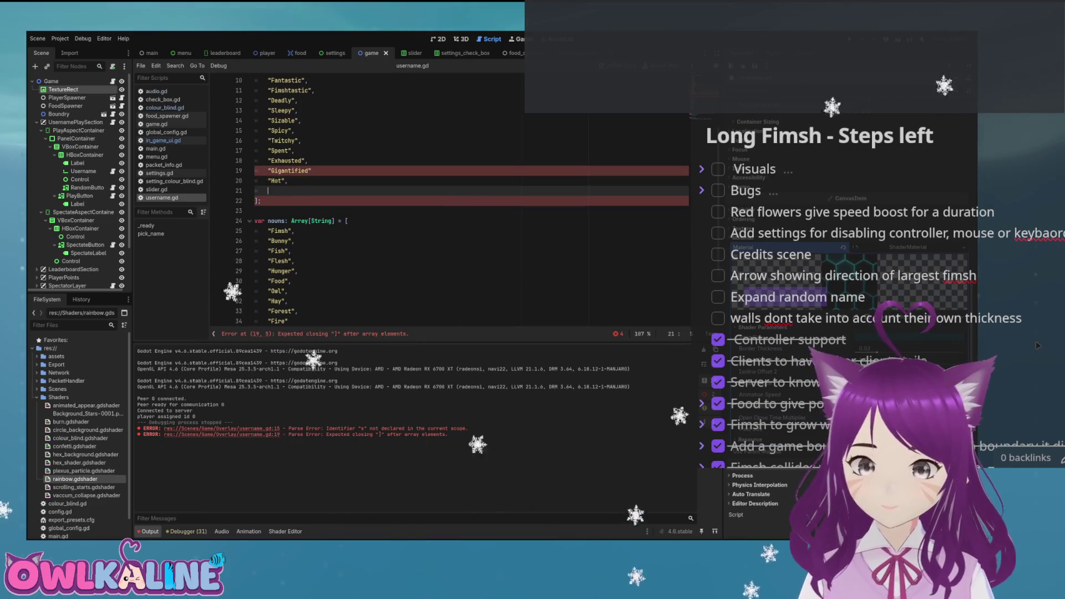
{"action": "type", "text": "Dicey"}
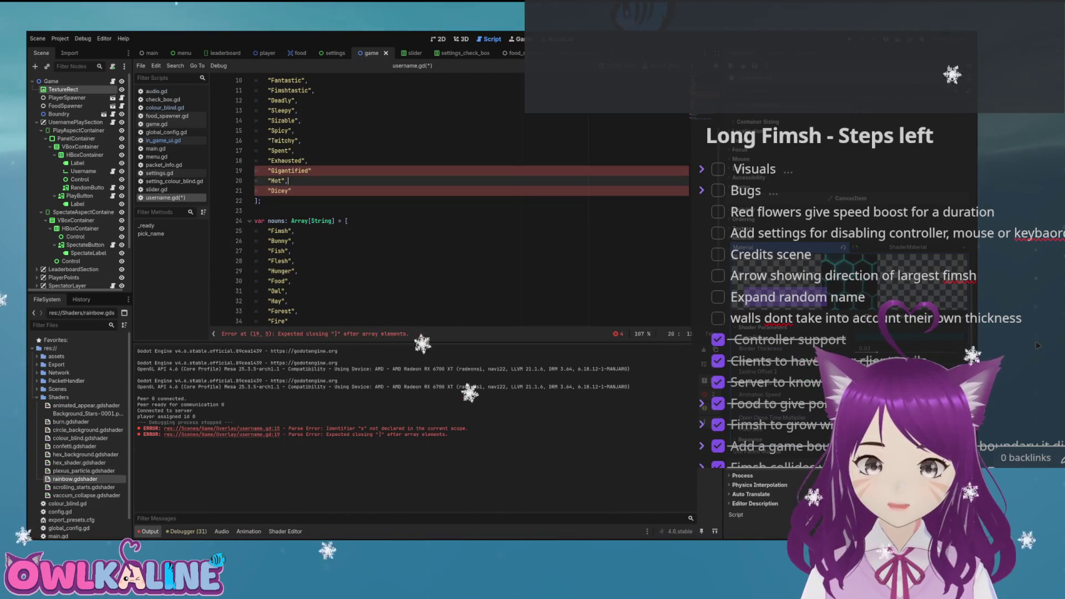
{"action": "type", "text": ","}
- Add the missing comma after "Gigantified" and save username.gd
{"action": "key", "text": "Escape"}
{"action": "key", "text": "Down"}
{"action": "key", "text": "Down"}
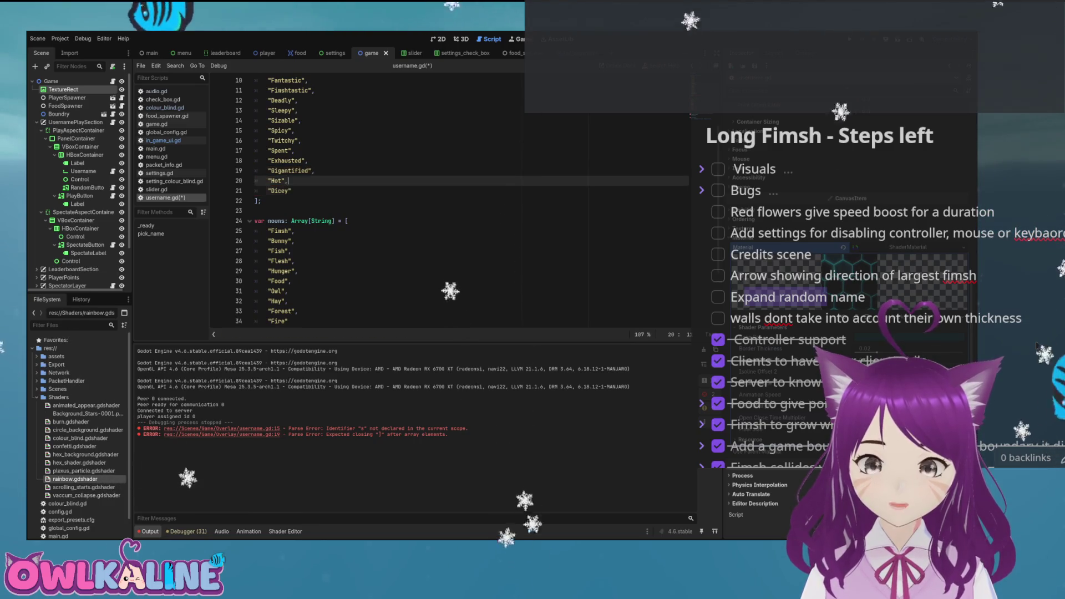
{"action": "key", "text": "ctrl+s"}
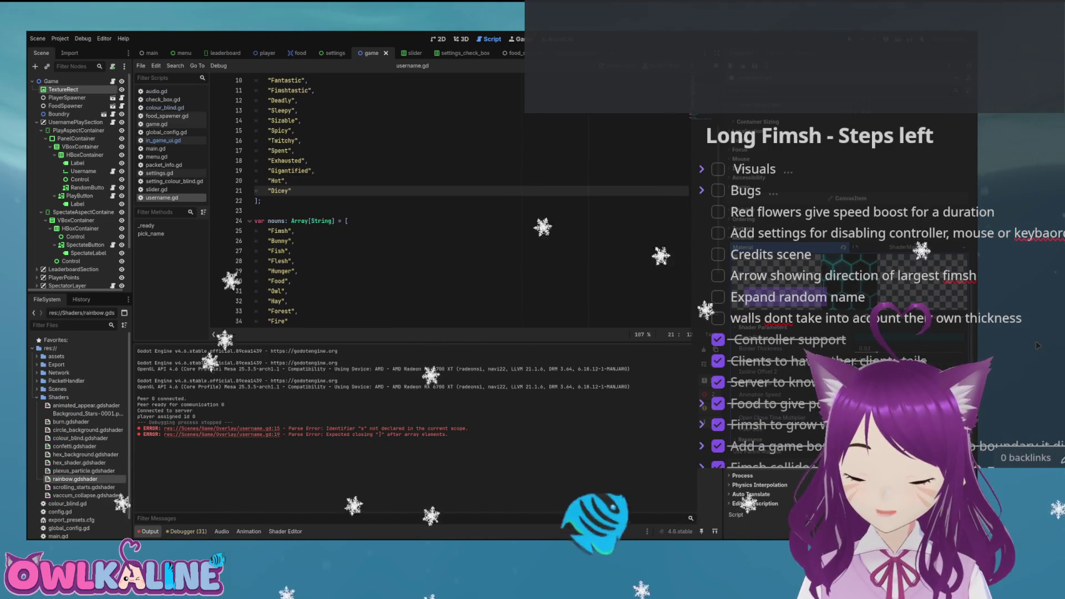
- Append "Cute" and "Lovely" to the adjective list
{"action": "key", "text": "Return"}
{"action": "type", "text": "\"Cute"}
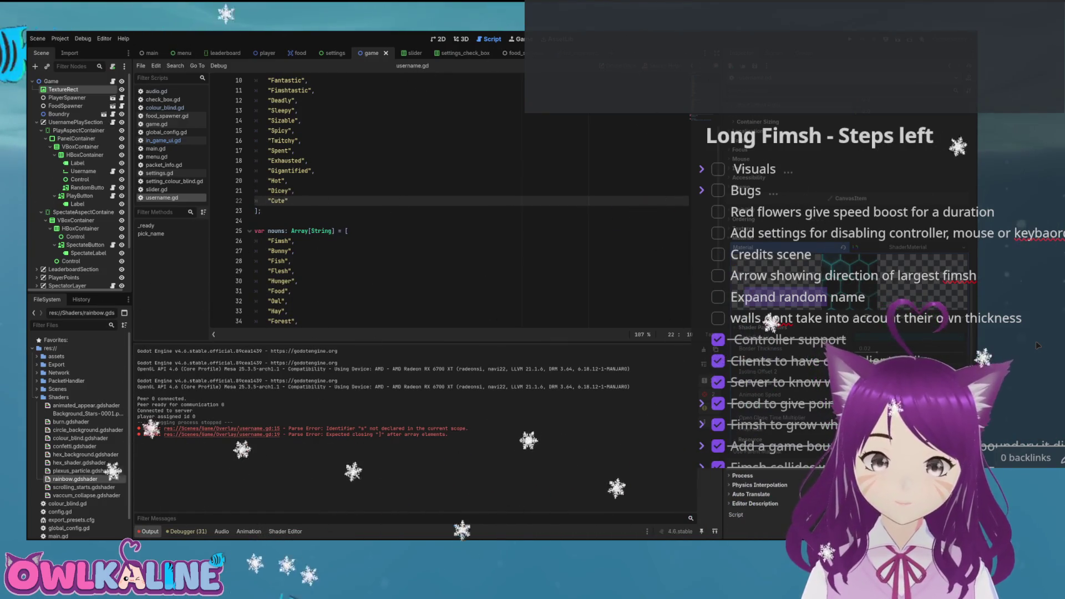
{"action": "scroll", "coordinate": [410, 199], "scroll_direction": "up", "scroll_amount": 3}
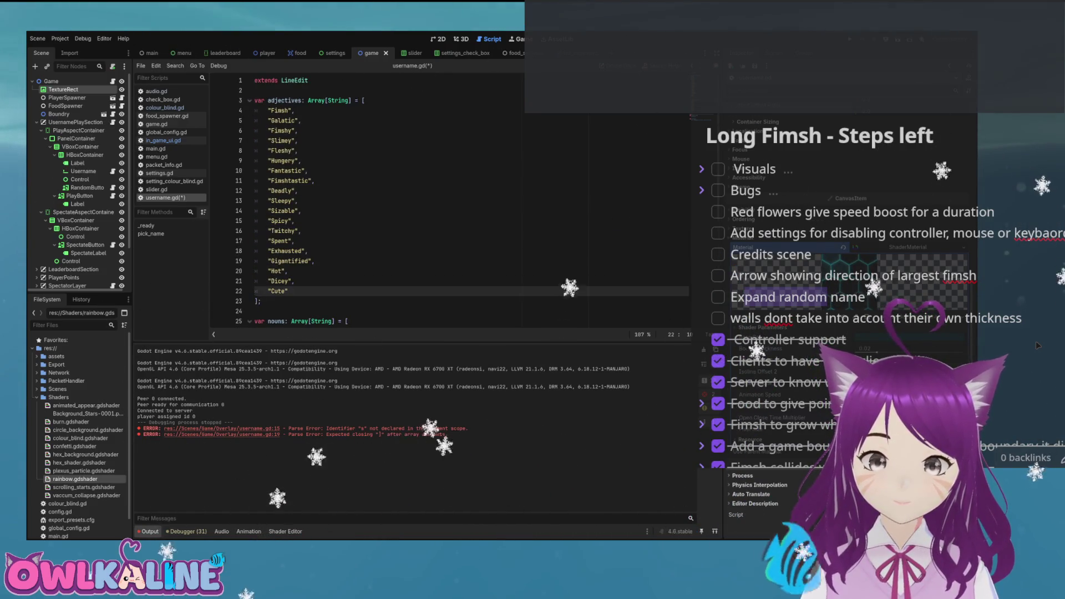
{"action": "scroll", "coordinate": [410, 199], "scroll_direction": "down", "scroll_amount": 3}
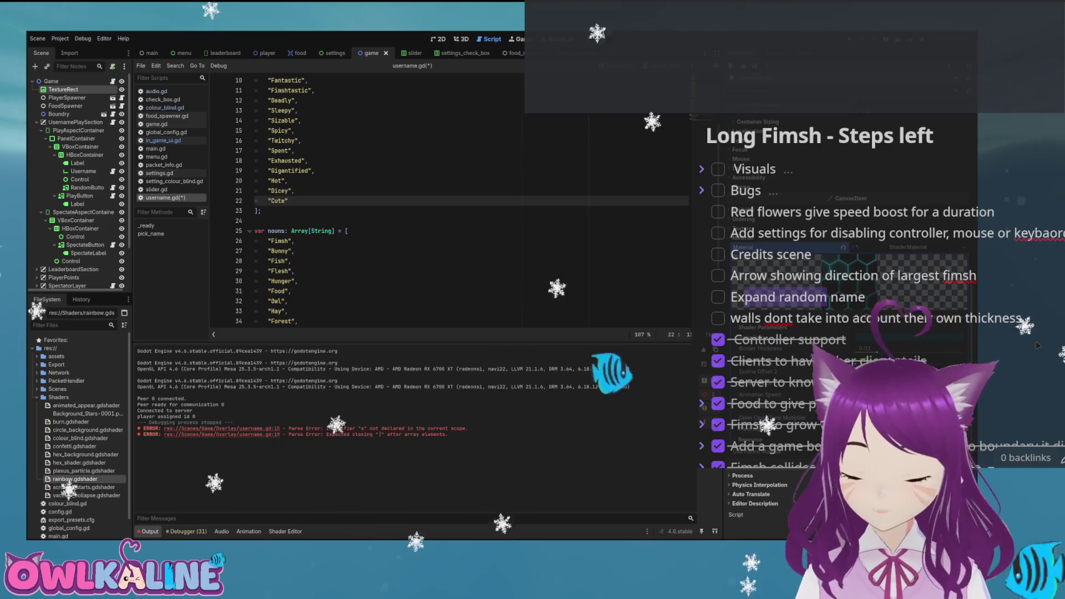
{"action": "key", "text": "Return"}
{"action": "type", "text": "\"Lovely\","}
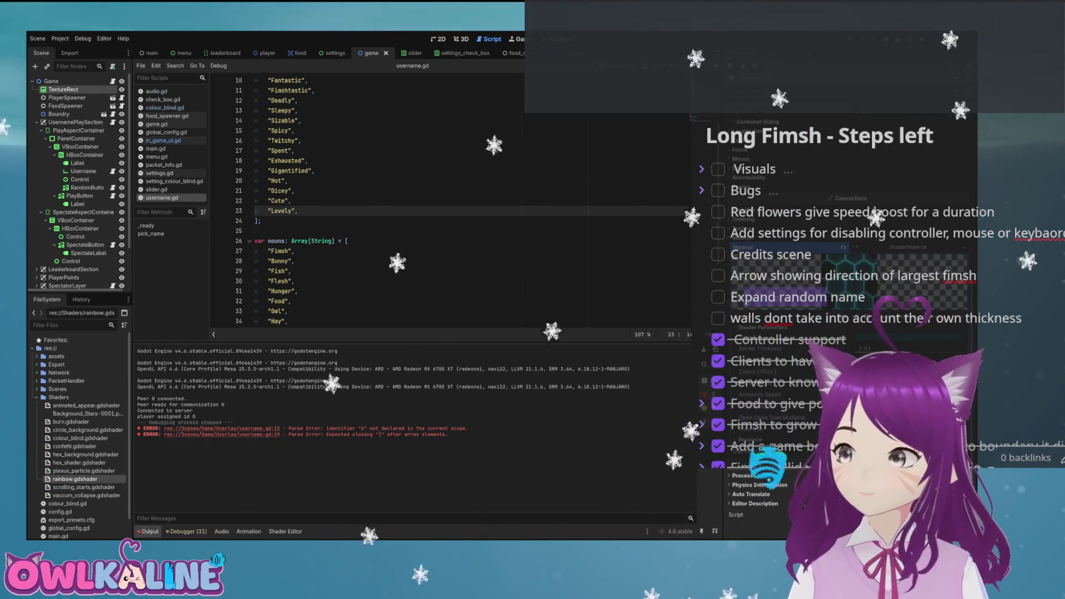
- Add an Extra section with the 'Save used username, and reload it' to-do and start 'Save settings'
{"action": "left_click", "coordinate": [291, 201]}
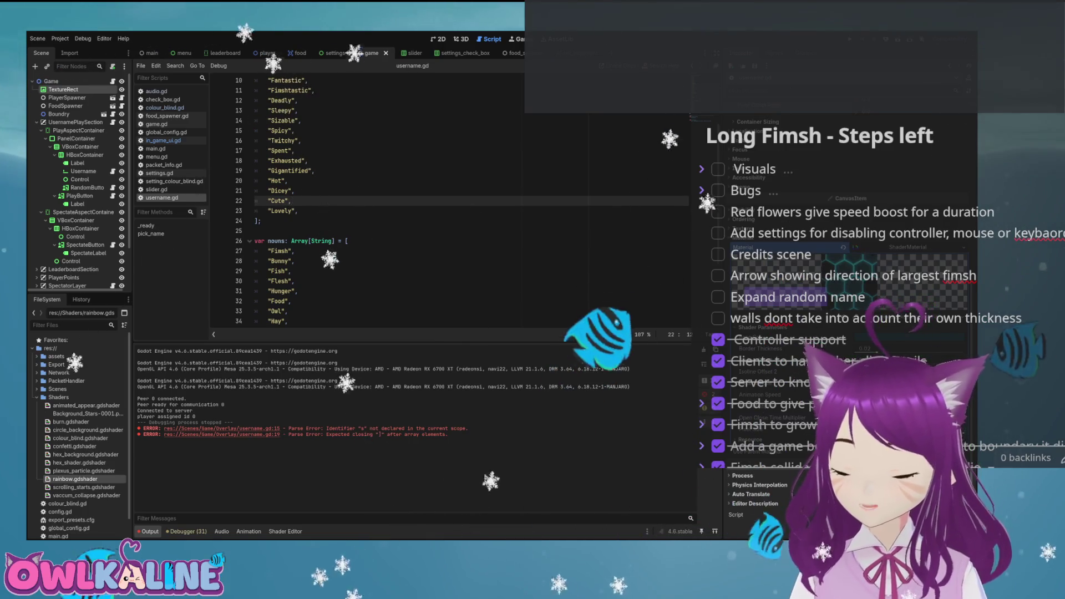
{"action": "scroll", "coordinate": [416, 200], "scroll_direction": "down", "scroll_amount": 3}
{"action": "left_click", "coordinate": [289, 221]}
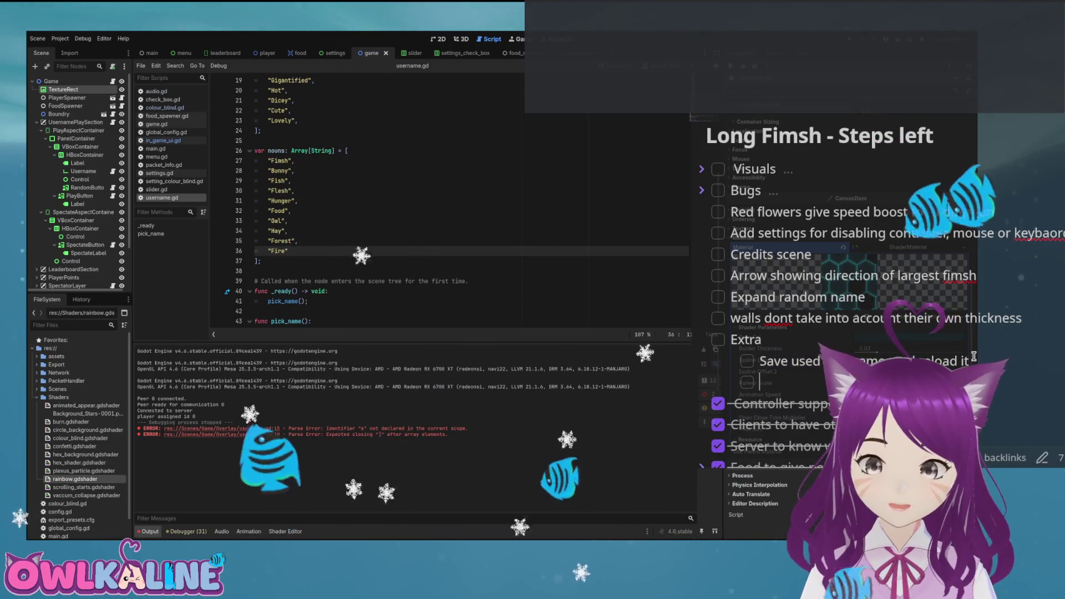
{"action": "key", "text": "Return"}
{"action": "type", "text": "Save settin"}
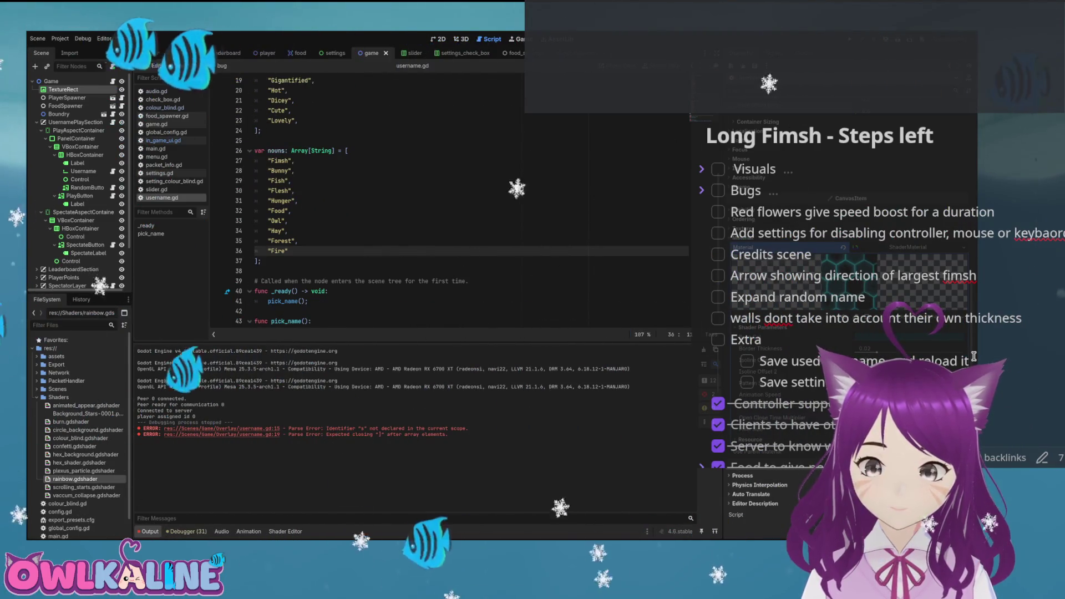
- Finish the 'Save settings and reload it' to-do, then return to username.gd at the Gigantified line
{"action": "scroll", "coordinate": [868, 341], "scroll_direction": "down", "scroll_amount": 4}
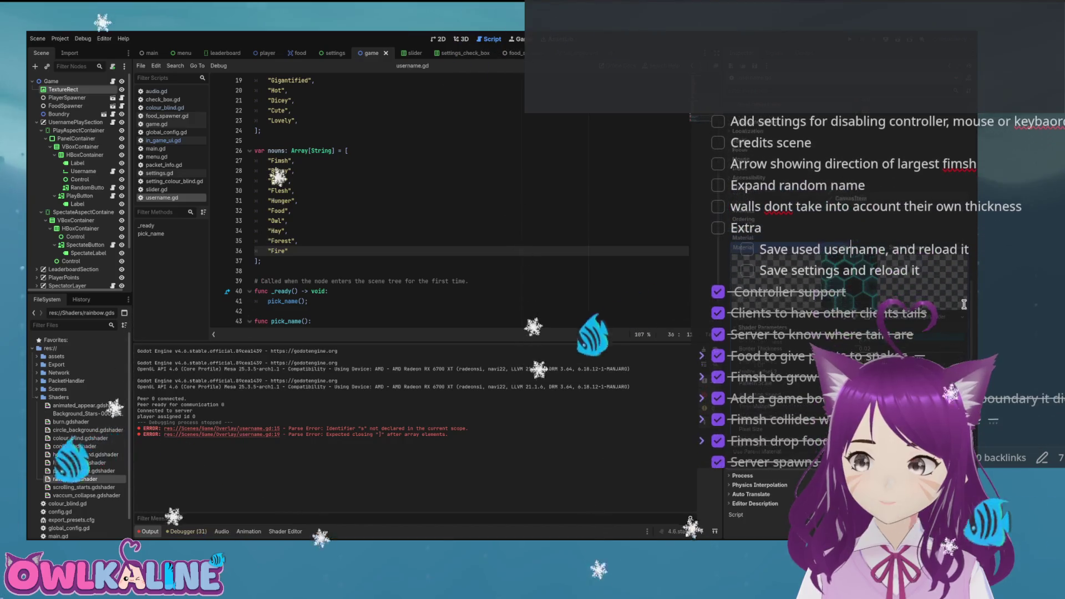
{"action": "scroll", "coordinate": [940, 305], "scroll_direction": "up", "scroll_amount": 4}
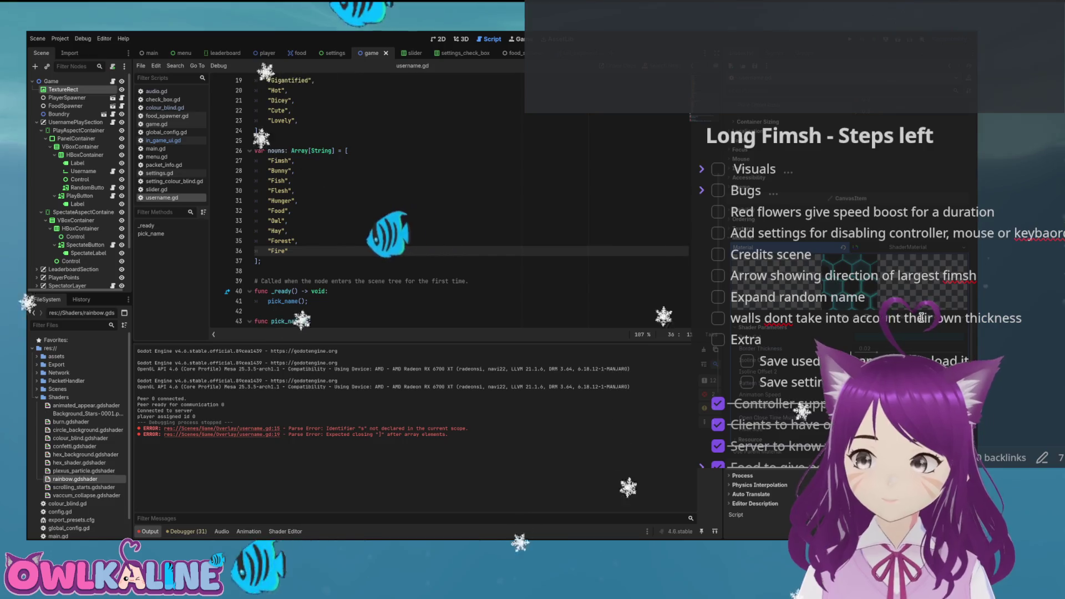
{"action": "left_click", "coordinate": [314, 80]}
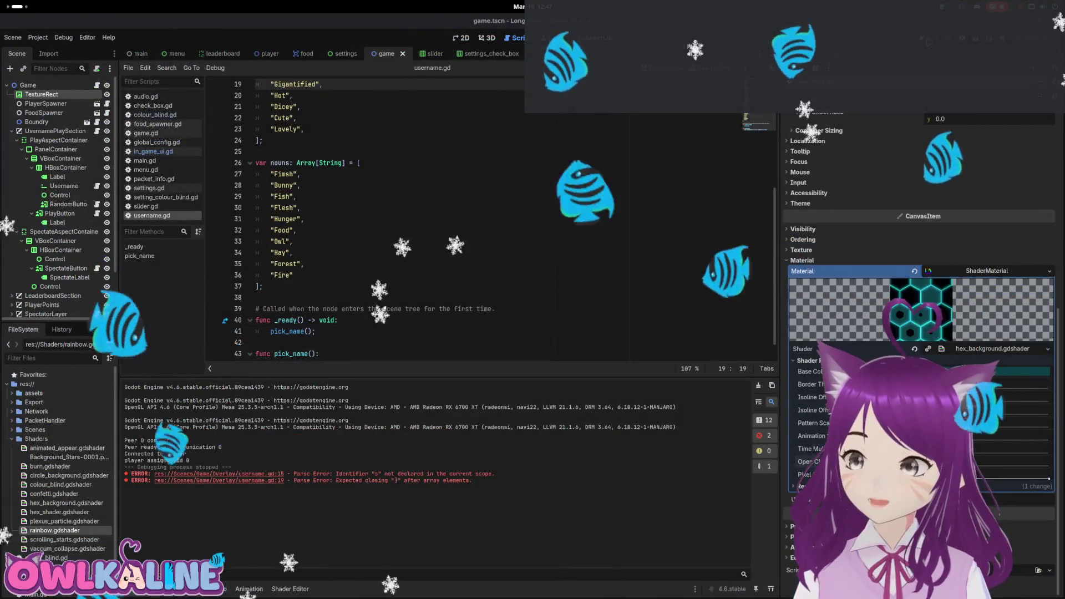
- Run Long Fimsh, play a round as HungeryBunny, then close the game window
{"action": "left_click", "coordinate": [925, 40]}
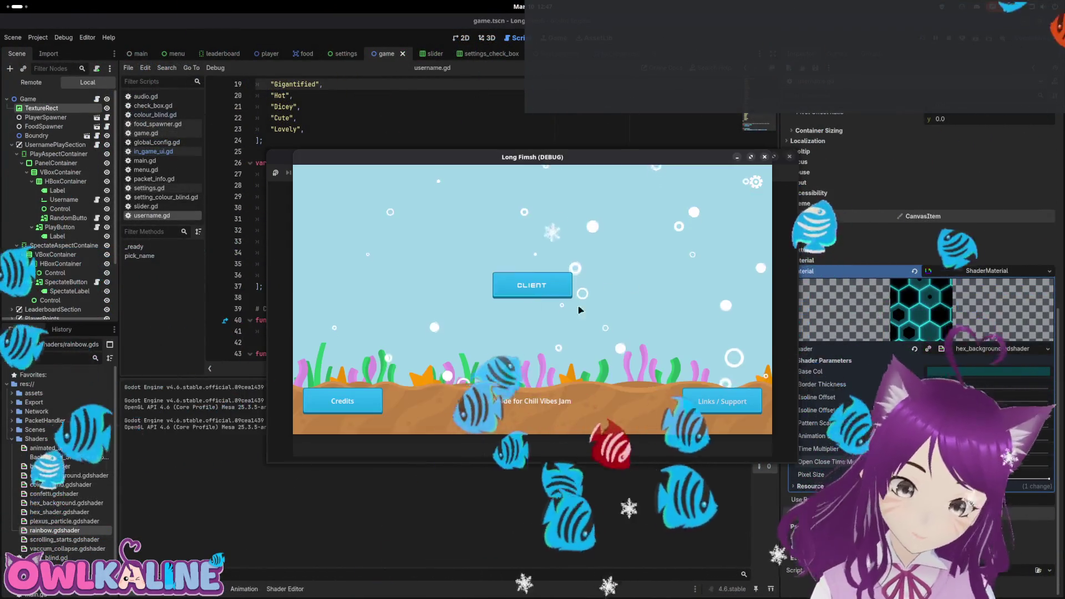
{"action": "left_click", "coordinate": [509, 306]}
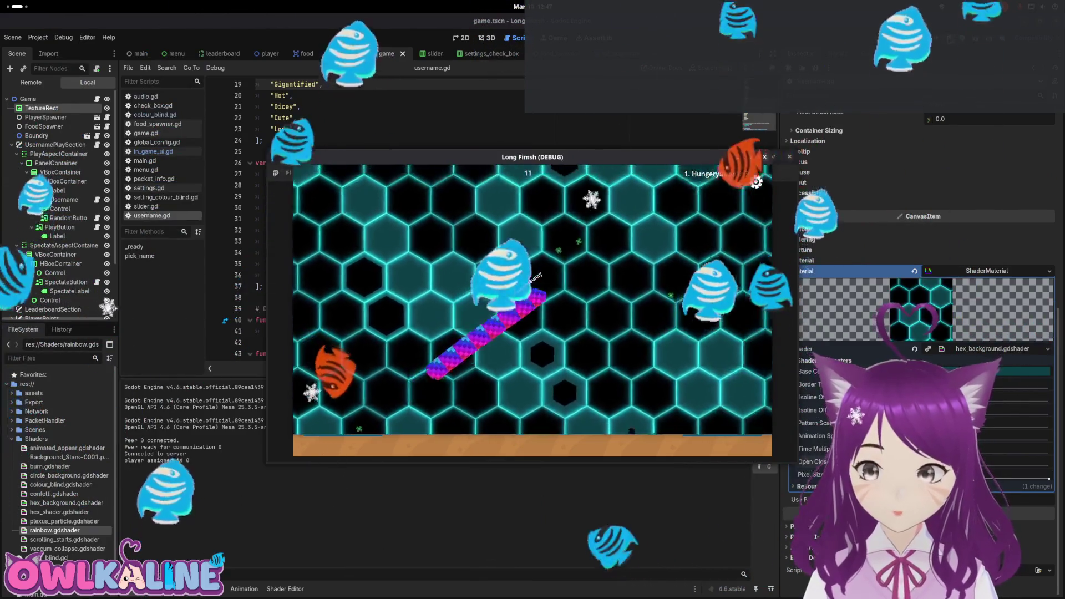
{"action": "key", "text": "alt+F4"}
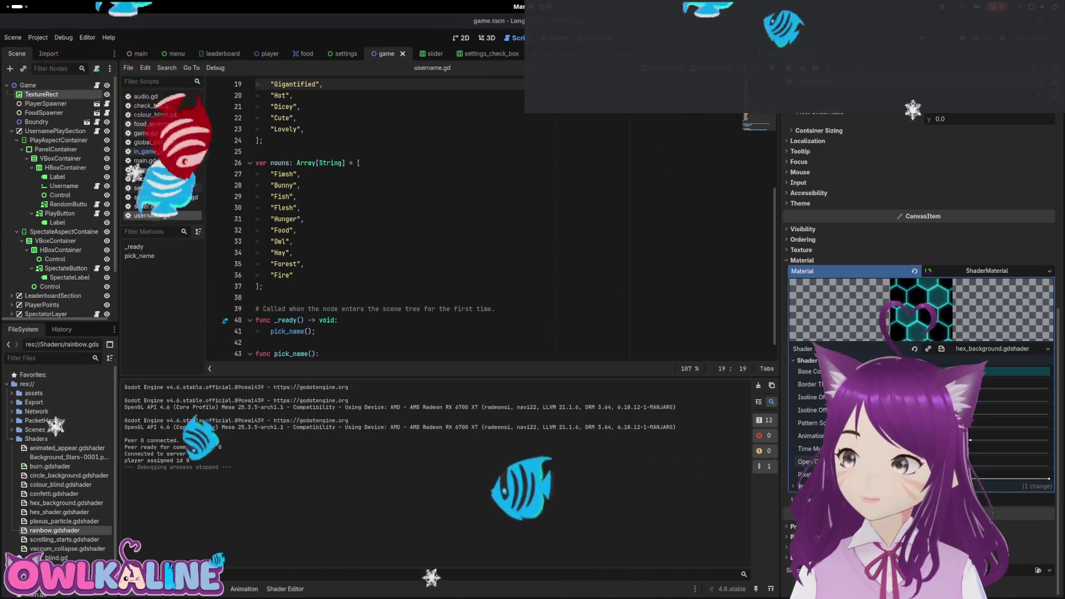
{"action": "key", "text": "alt+Tab"}
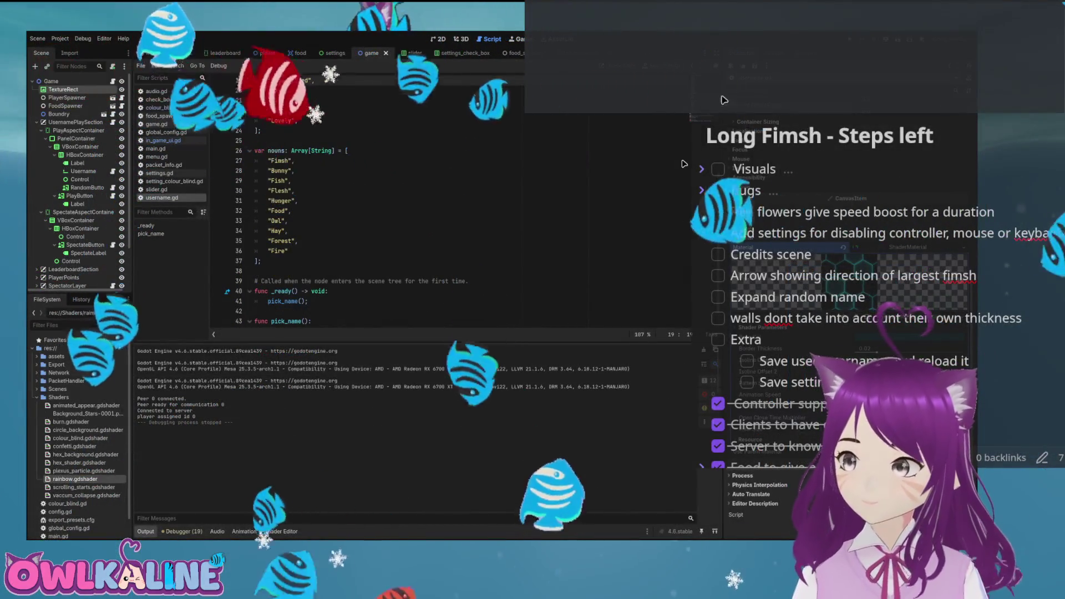
- Show the player scene in 2D, switch to the food scene, and run the game with F5
{"action": "key", "text": "ctrl+Tab"}
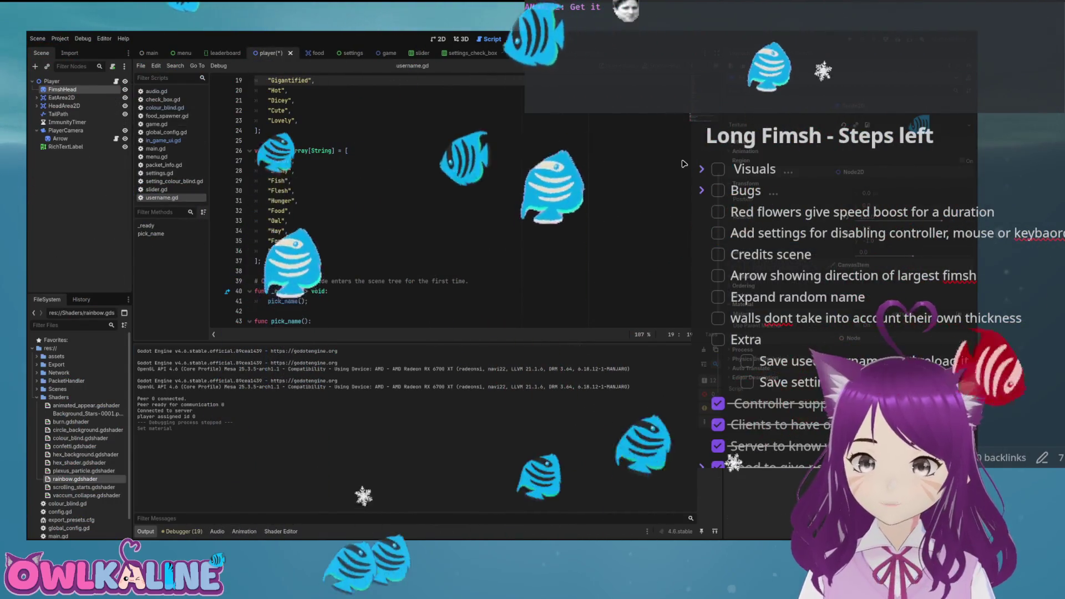
{"action": "key", "text": "ctrl+F1"}
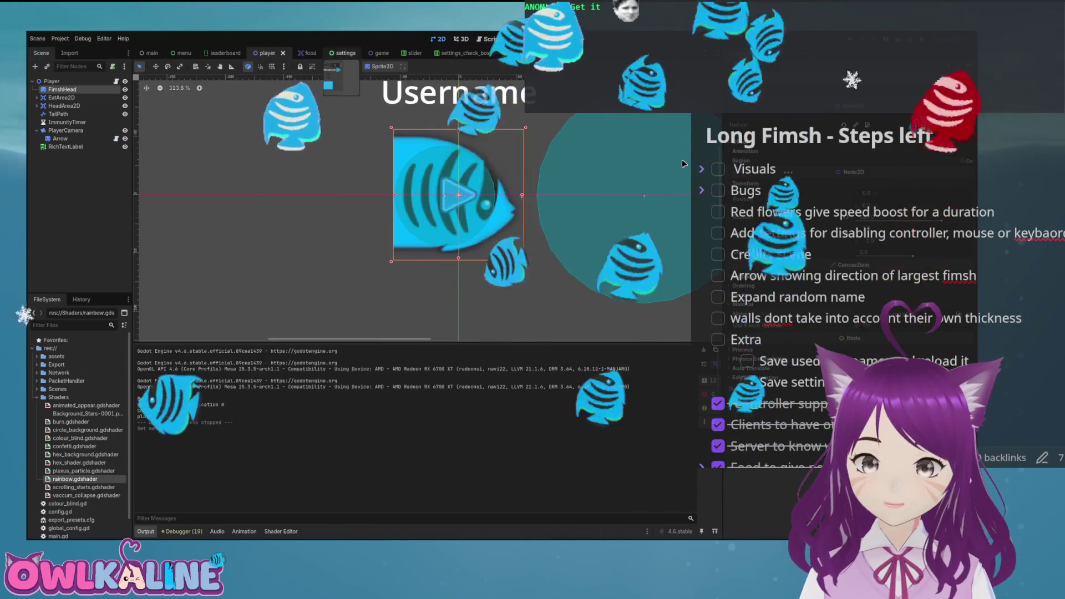
{"action": "key", "text": "ctrl+Tab"}
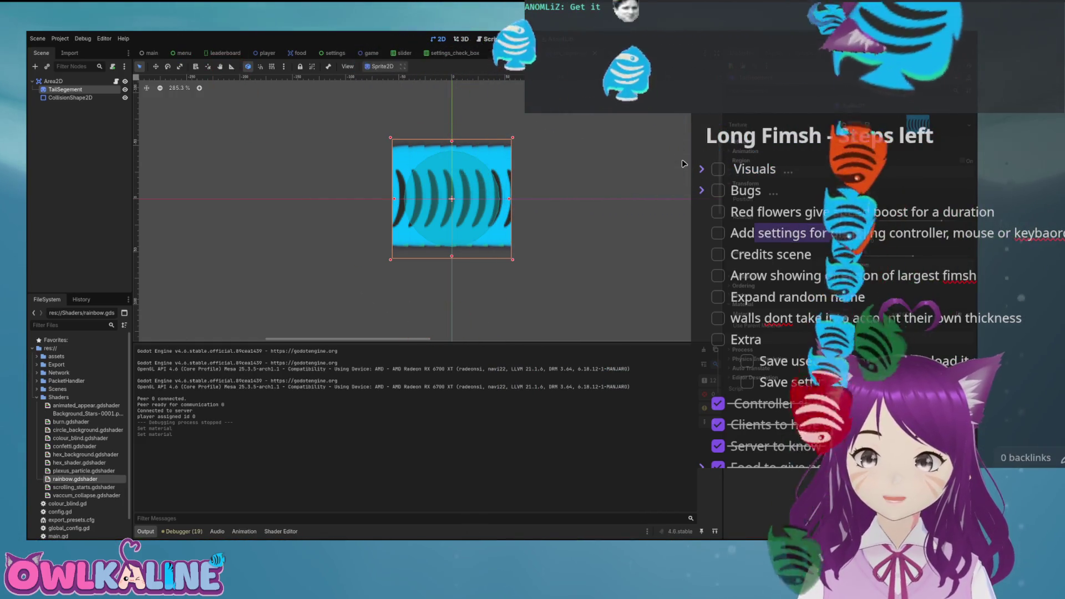
{"action": "left_click", "coordinate": [1014, 234], "text": "shift"}
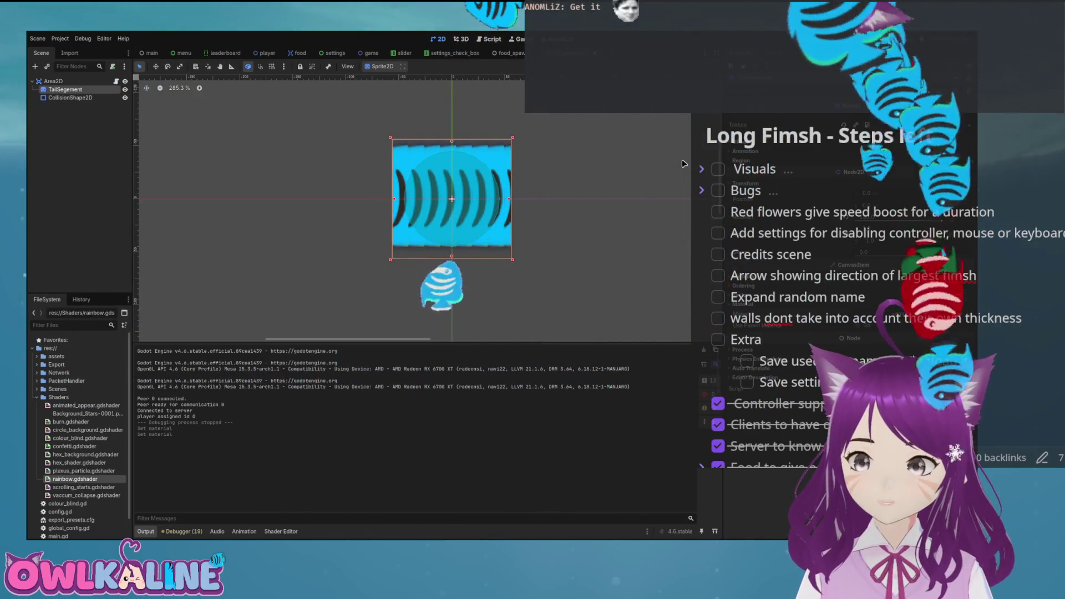
{"action": "key", "text": "F5"}
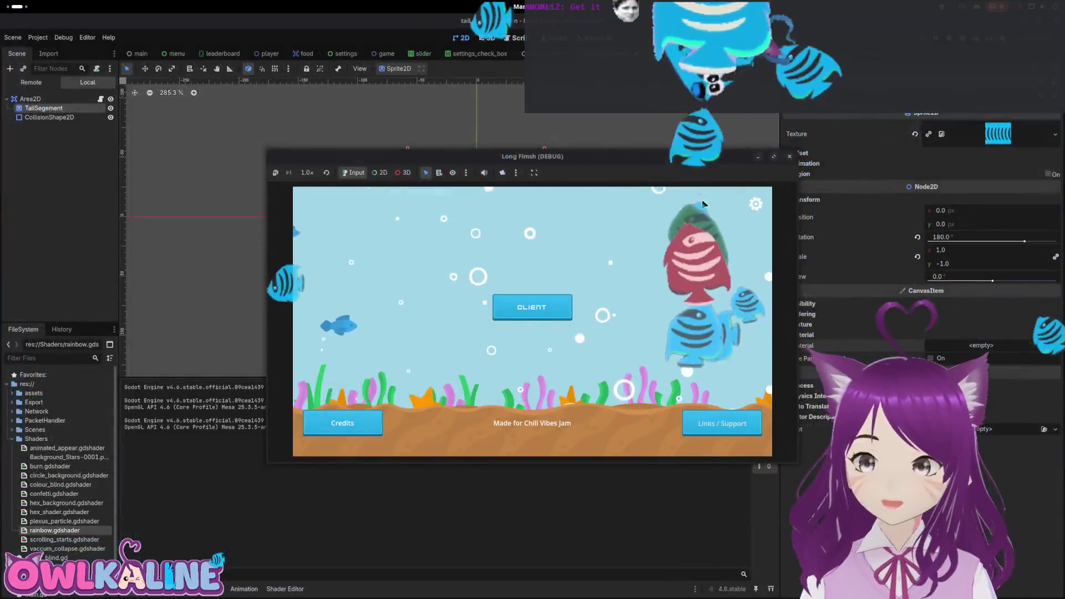
- Check the settings panel from the main menu, join as a client, and start a match
{"action": "left_click", "coordinate": [724, 423]}
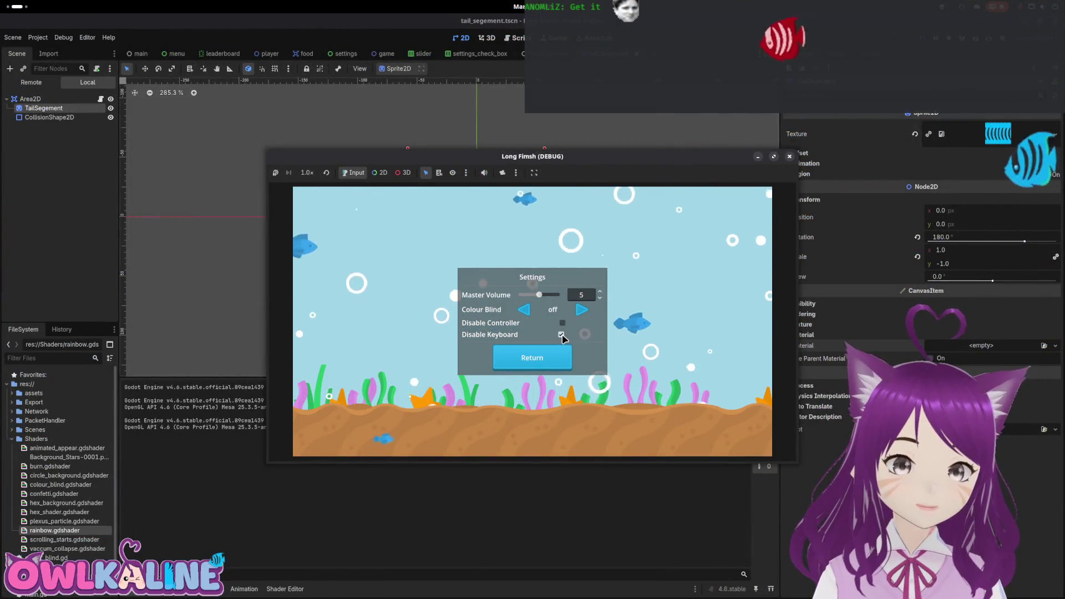
{"action": "left_click", "coordinate": [541, 359]}
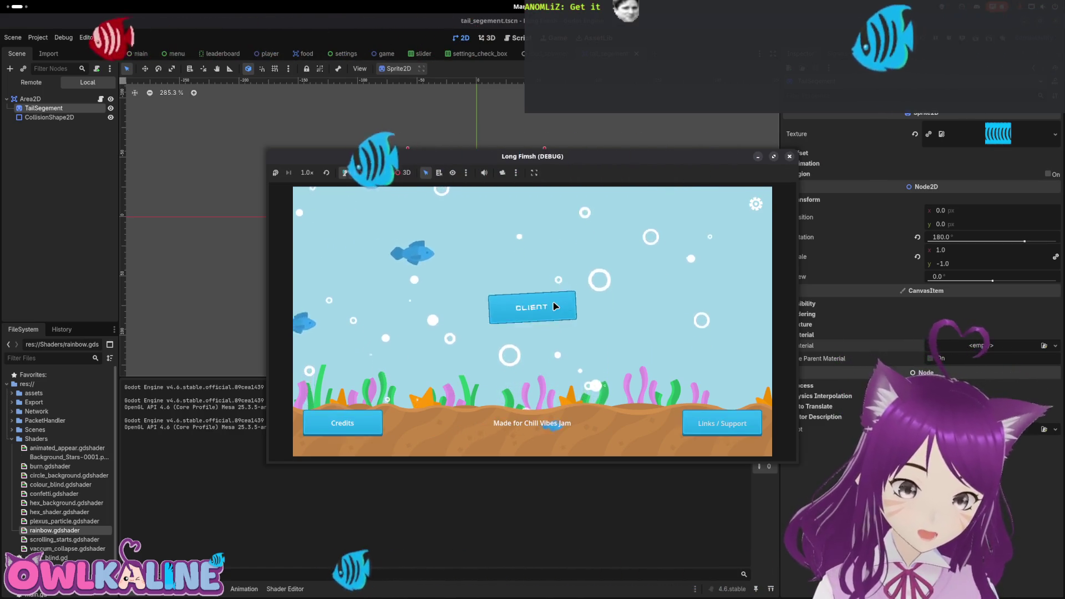
{"action": "left_click", "coordinate": [569, 300]}
{"action": "left_click", "coordinate": [755, 204]}
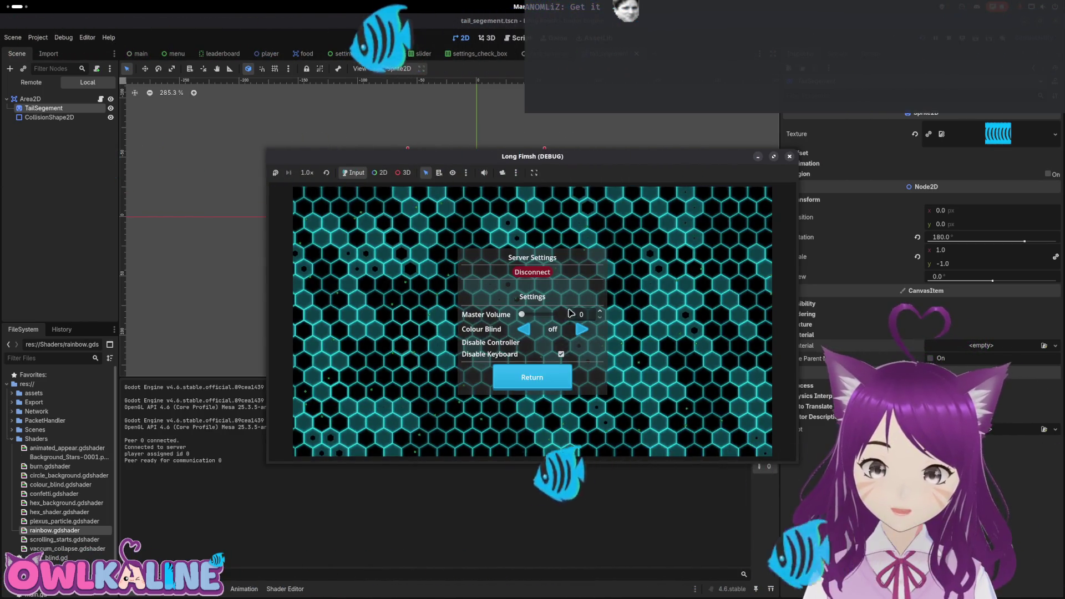
{"action": "left_click", "coordinate": [549, 376]}
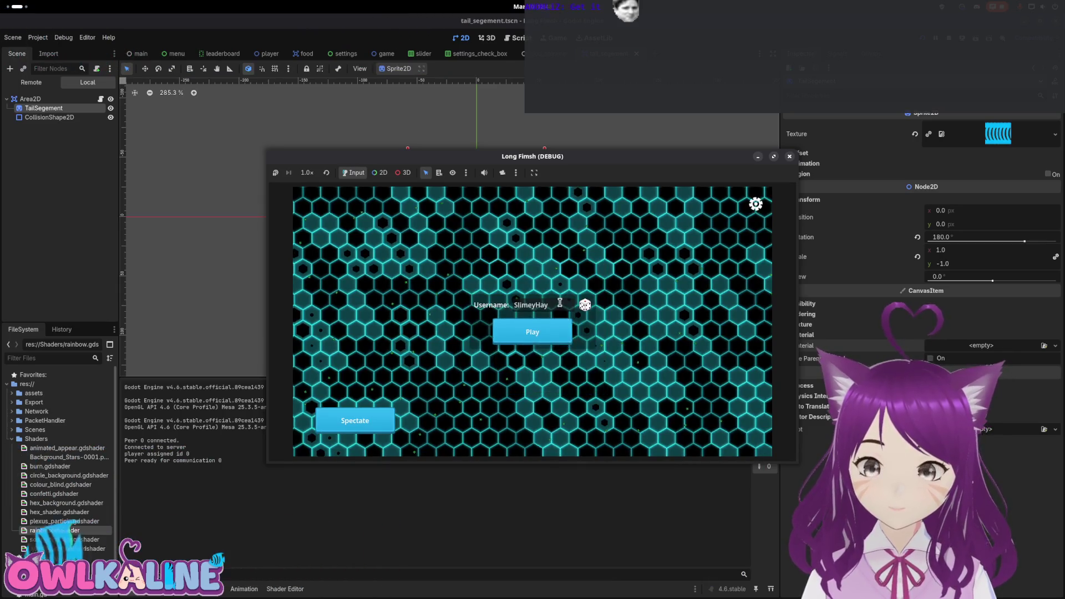
{"action": "left_click", "coordinate": [549, 331]}
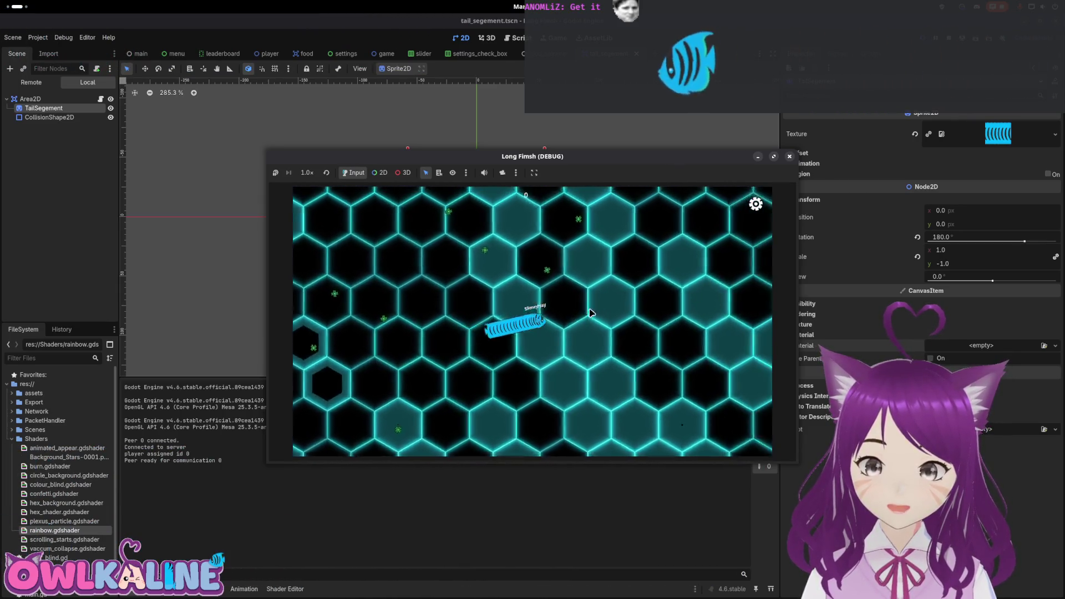
- During the match, toggle keyboard and mouse input, disconnect, and close the debug game window
{"action": "left_click", "coordinate": [756, 204]}
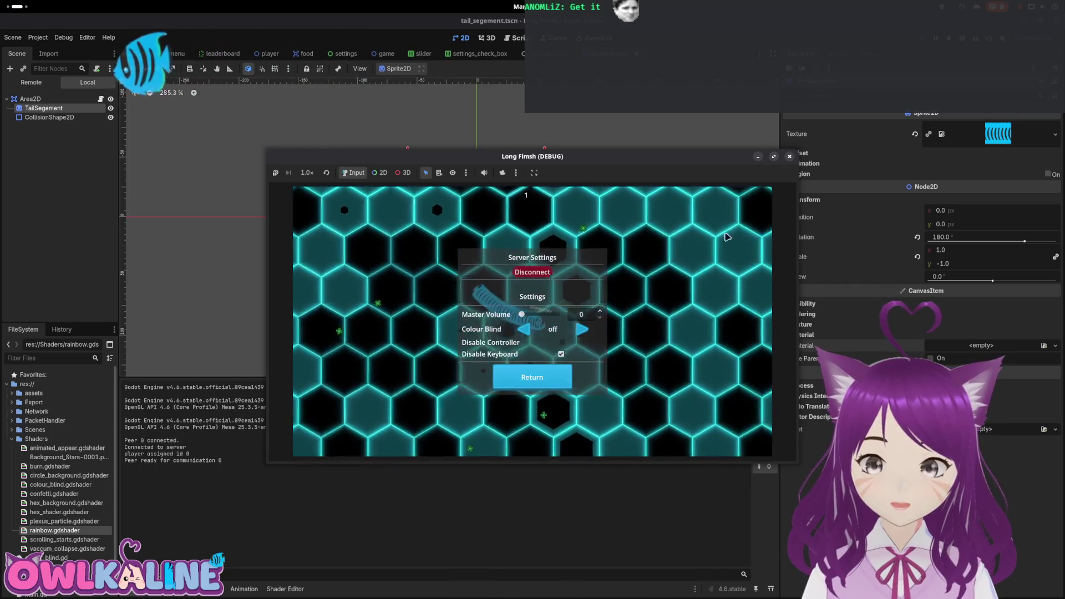
{"action": "left_click", "coordinate": [561, 354]}
{"action": "left_click", "coordinate": [529, 377]}
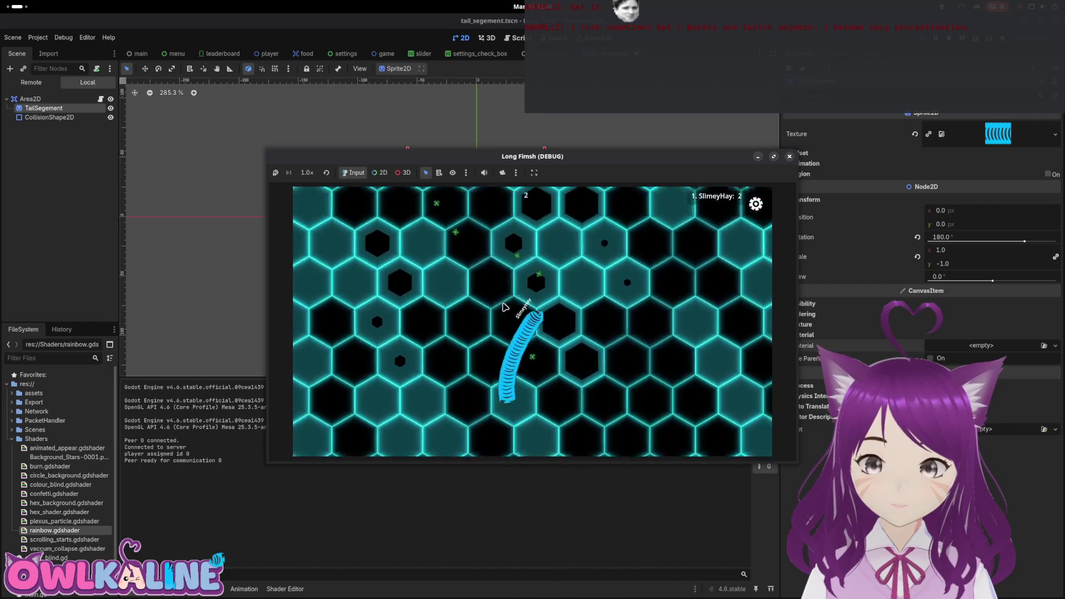
{"action": "left_click", "coordinate": [756, 204]}
{"action": "left_click", "coordinate": [561, 365]}
{"action": "left_click", "coordinate": [530, 377]}
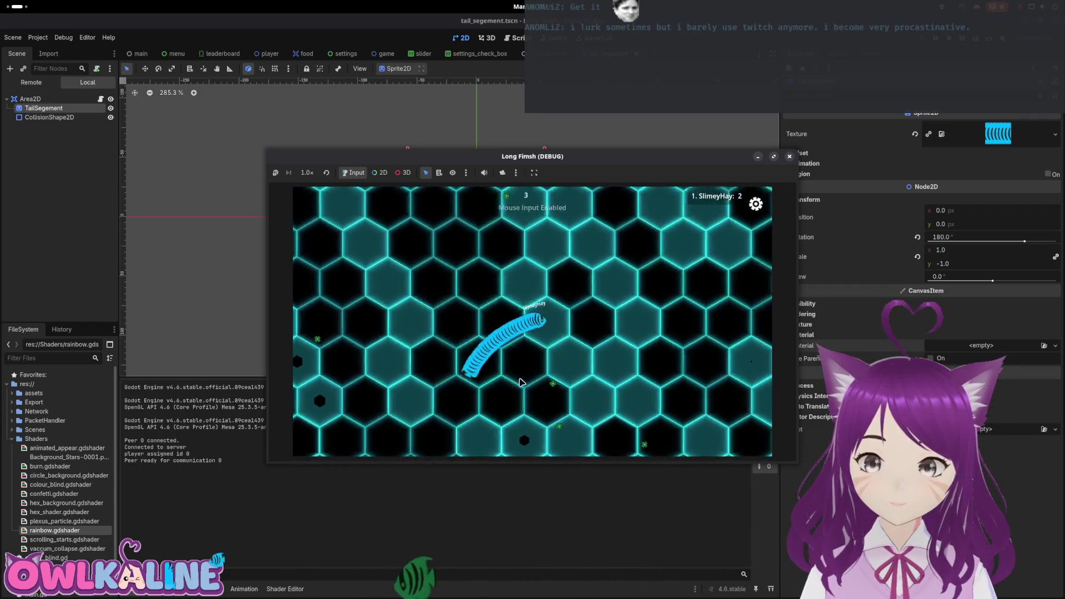
{"action": "left_click", "coordinate": [755, 204]}
{"action": "left_click", "coordinate": [561, 353]}
{"action": "left_click", "coordinate": [530, 377]}
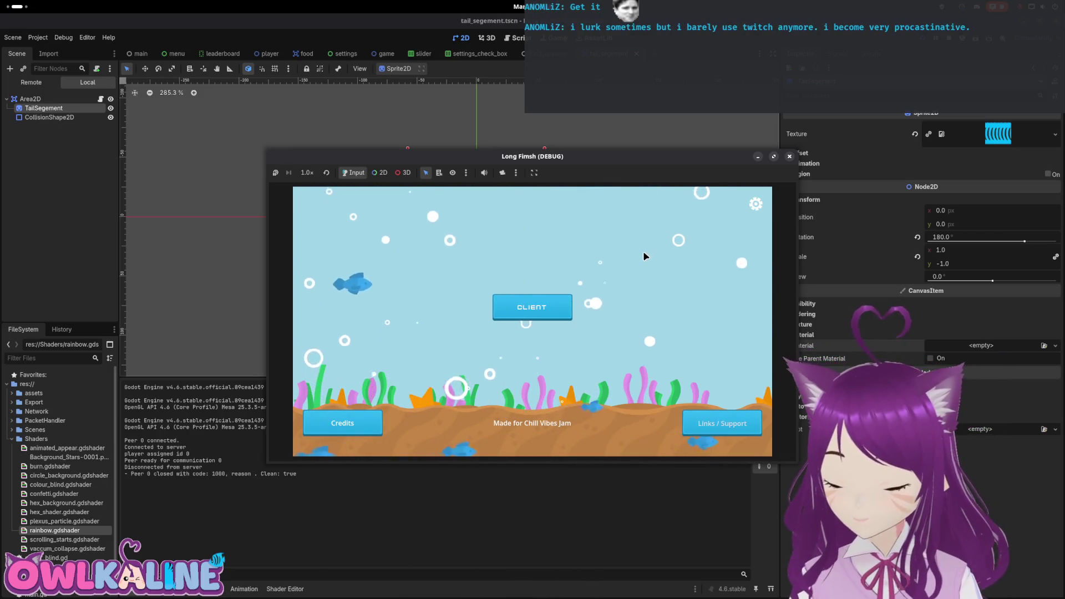
{"action": "left_click", "coordinate": [789, 157]}
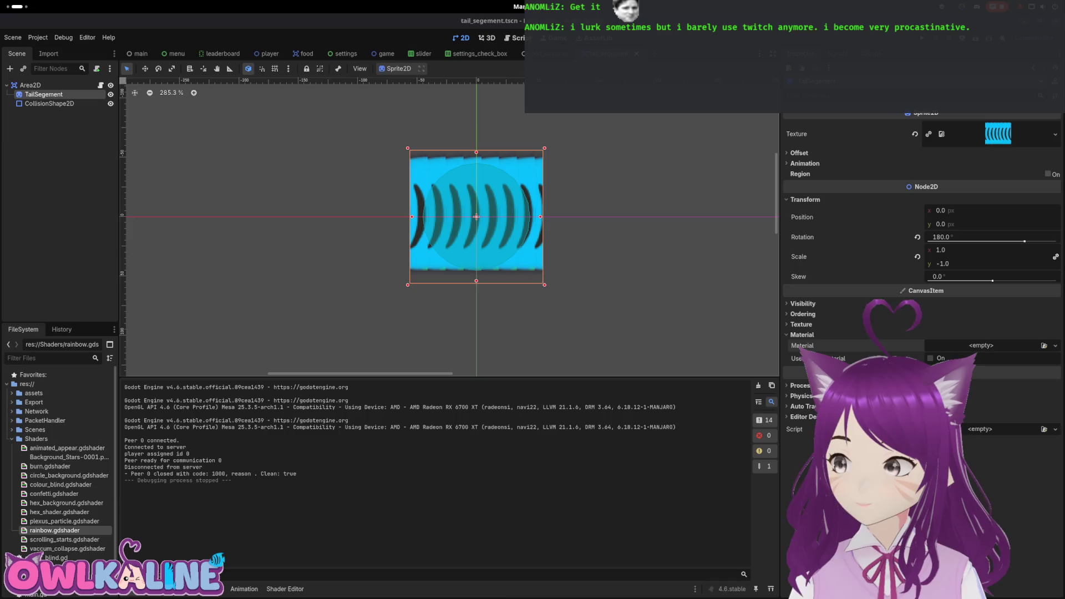
- Tick off 'Add settings for disabling controller…' and the 'background?' item under Visuals
{"action": "key", "text": "alt+Tab"}
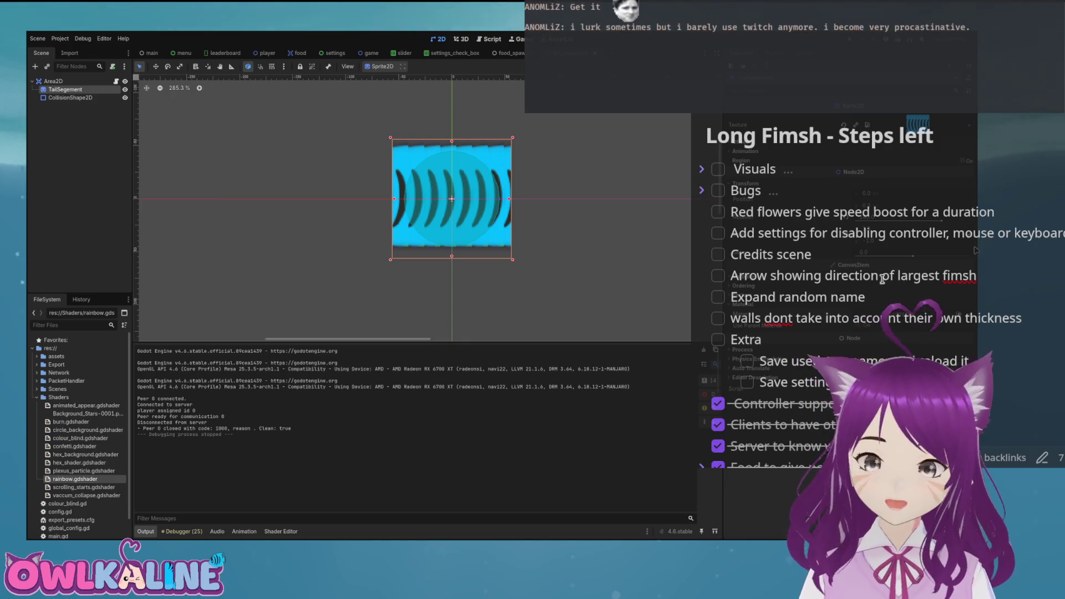
{"action": "left_click", "coordinate": [717, 235]}
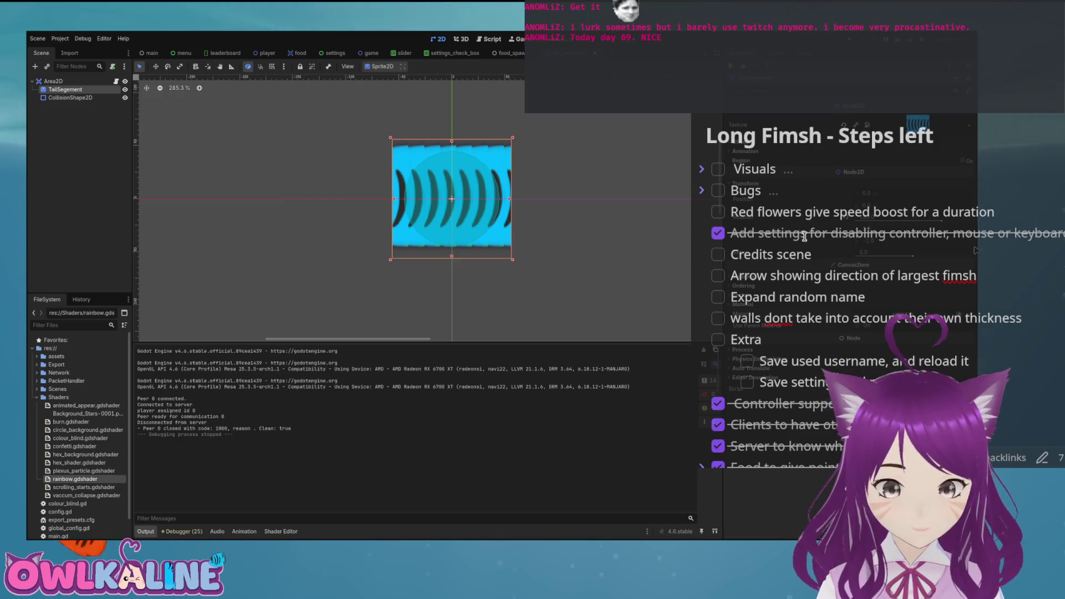
{"action": "left_click", "coordinate": [703, 189]}
{"action": "left_click", "coordinate": [703, 189]}
{"action": "left_click", "coordinate": [701, 169]}
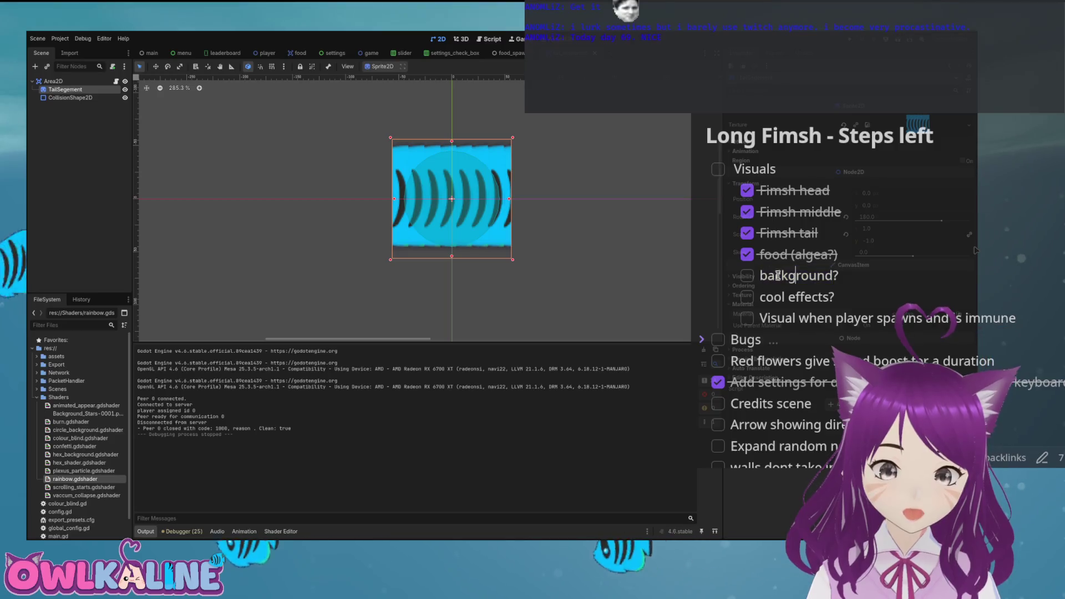
{"action": "scroll", "coordinate": [741, 220], "scroll_direction": "down", "scroll_amount": 4}
{"action": "scroll", "coordinate": [742, 220], "scroll_direction": "up", "scroll_amount": 2}
{"action": "left_click", "coordinate": [743, 220]}
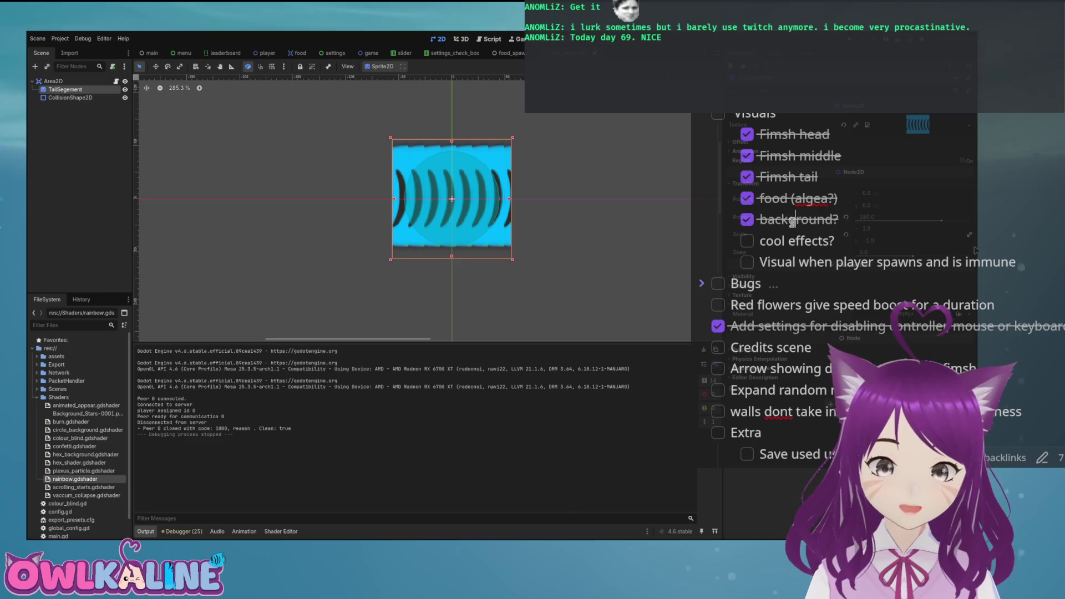
- Review the immunity and arrow-direction items, collapse Visuals, and open the player scene in Godot
{"action": "double_click", "coordinate": [807, 261]}
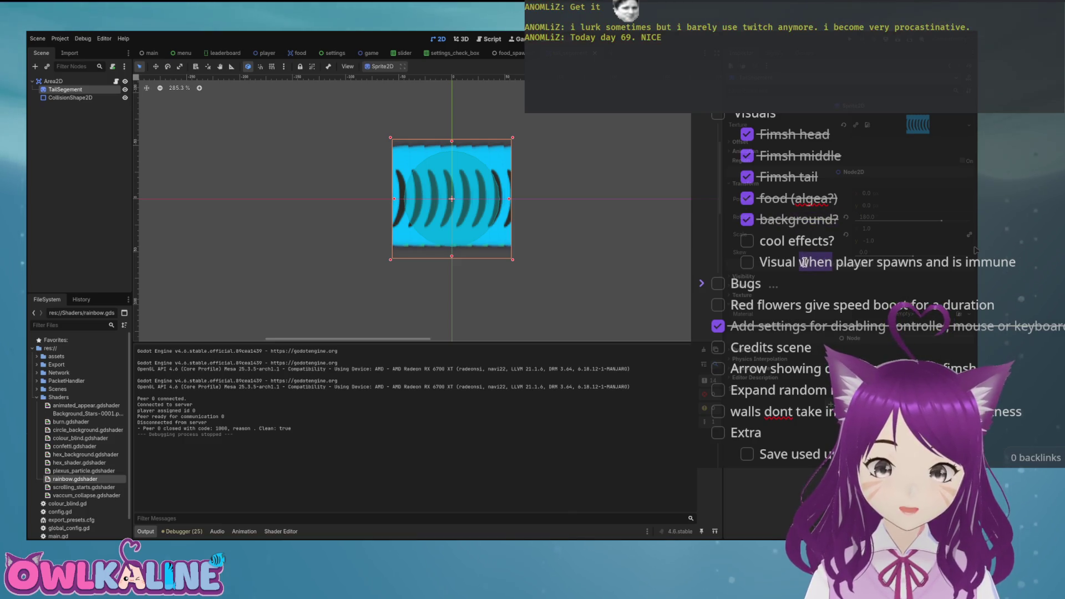
{"action": "left_click_drag", "start_coordinate": [965, 262], "coordinate": [827, 262]}
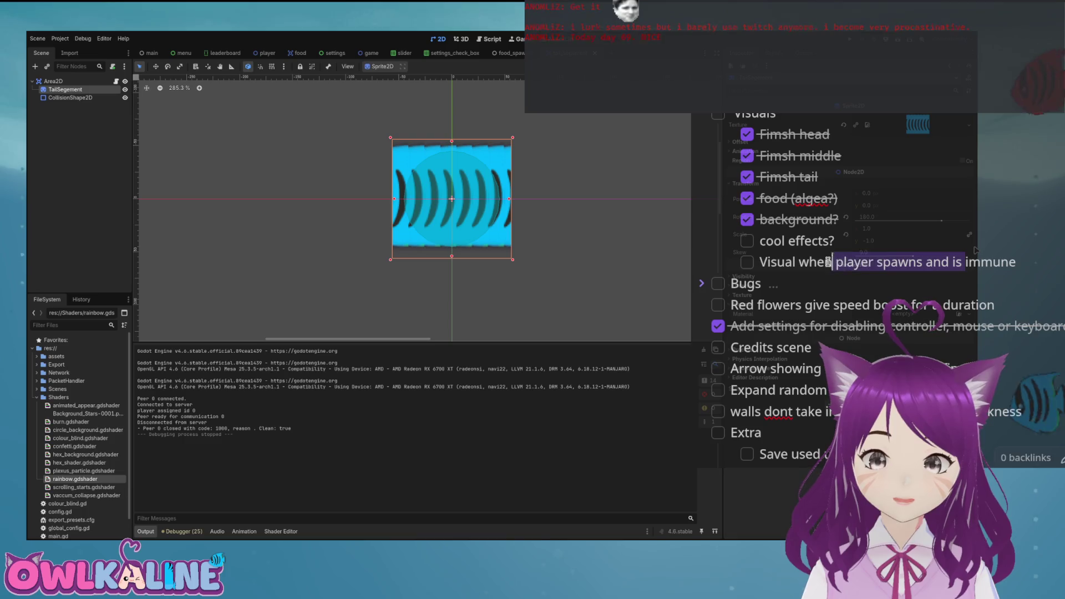
{"action": "left_click", "coordinate": [826, 262]}
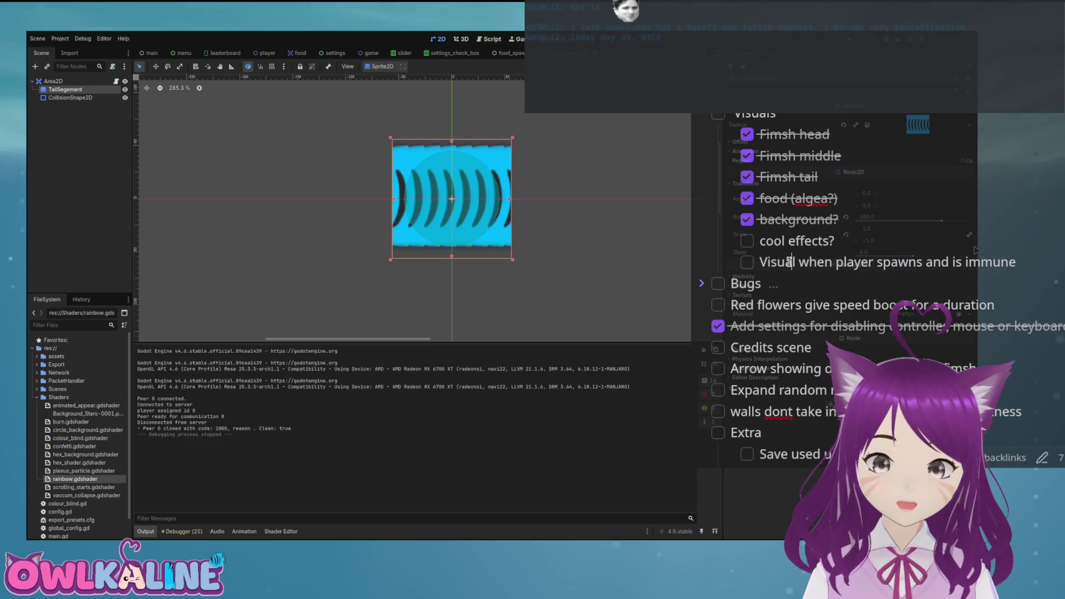
{"action": "left_click", "coordinate": [701, 116]}
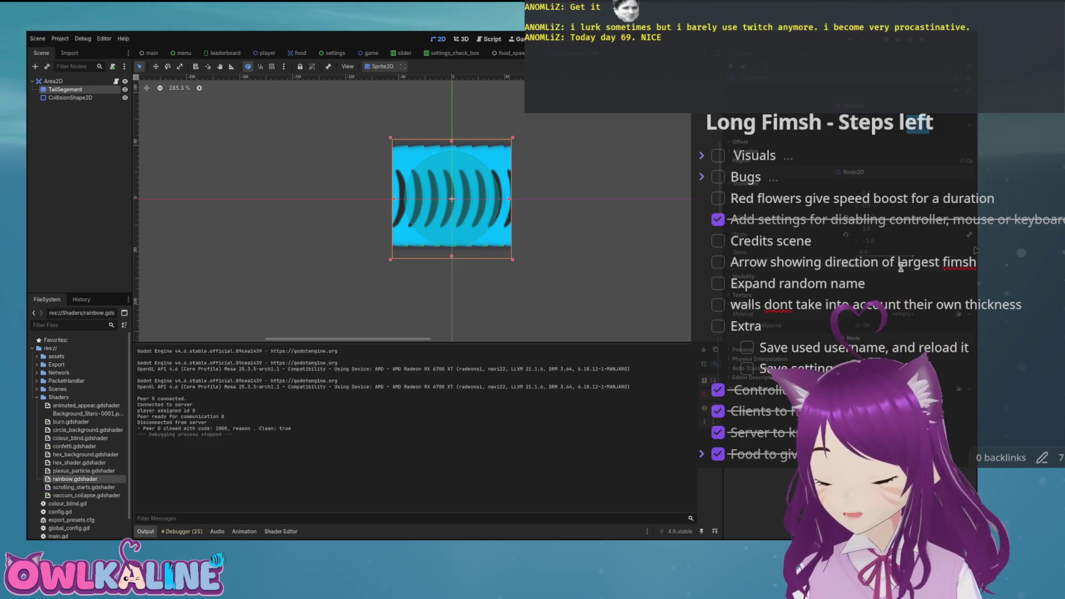
{"action": "left_click", "coordinate": [792, 262]}
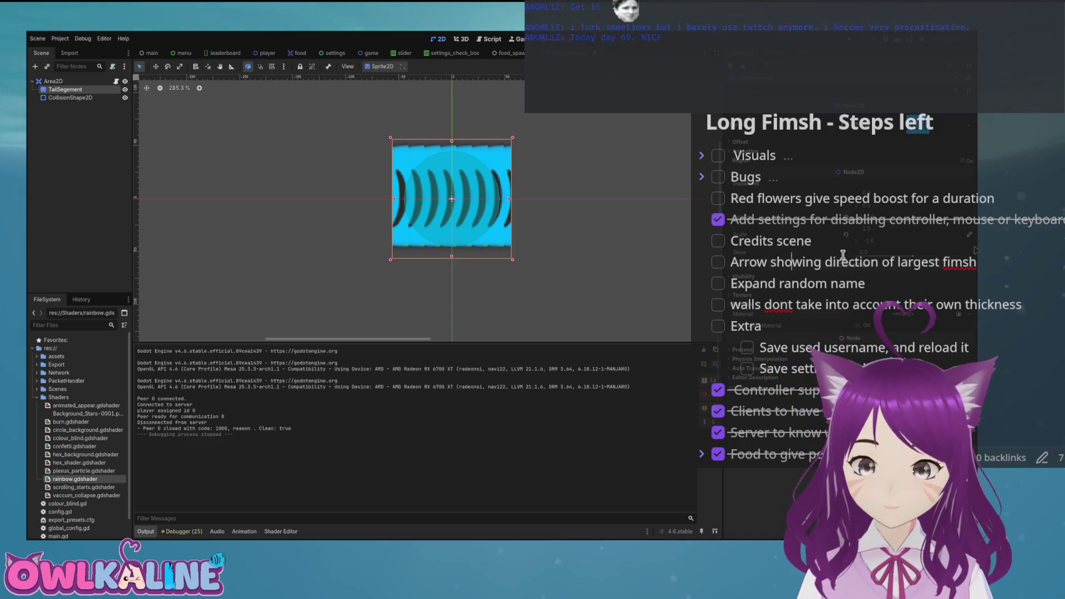
{"action": "scroll", "coordinate": [461, 248], "scroll_direction": "down", "scroll_amount": 5}
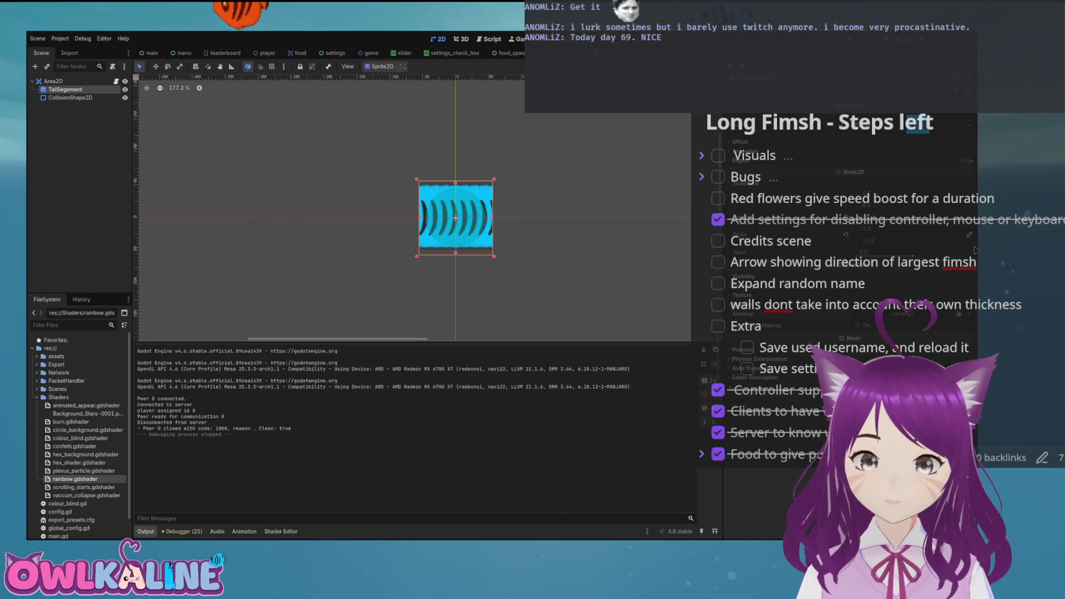
{"action": "left_click", "coordinate": [265, 53]}
- Select the Arrow node and inspect the rotation lines in its arrow.gd script
{"action": "scroll", "coordinate": [417, 183], "scroll_direction": "up", "scroll_amount": 3}
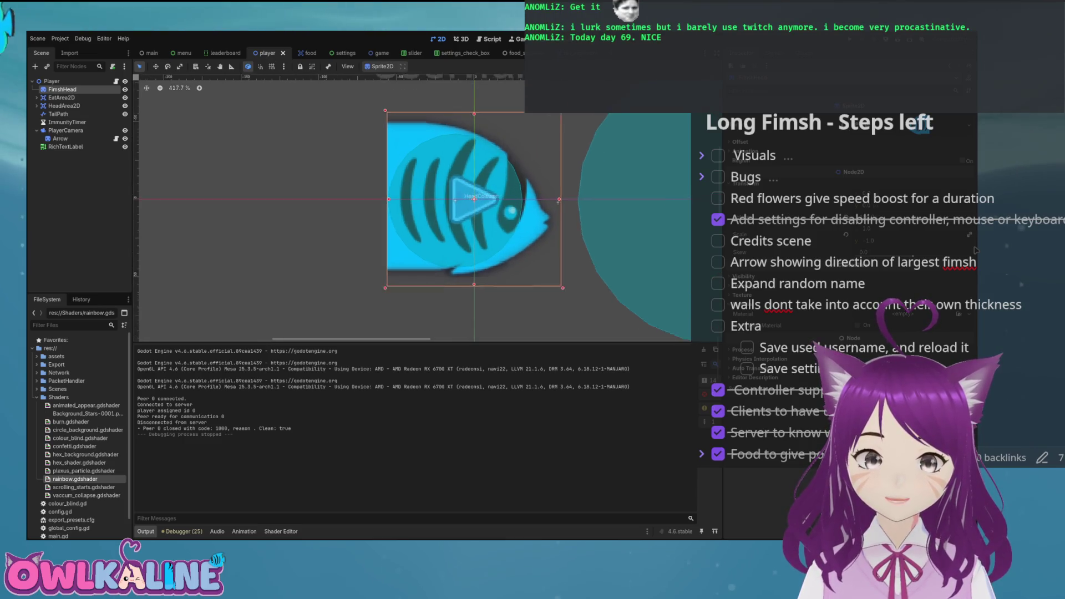
{"action": "left_click", "coordinate": [59, 139]}
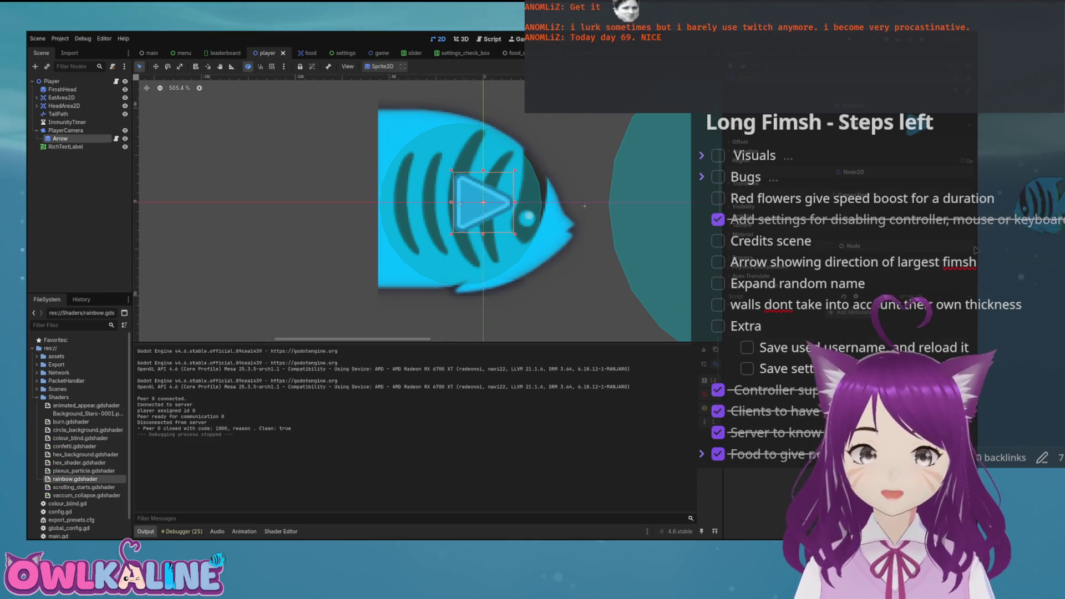
{"action": "scroll", "coordinate": [467, 198], "scroll_direction": "down", "scroll_amount": 7}
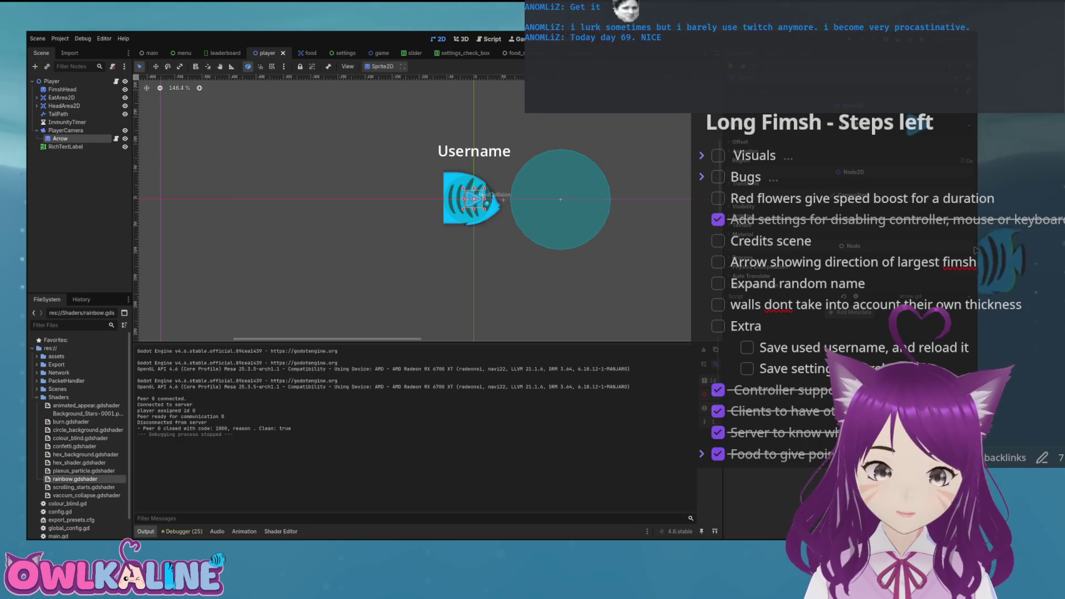
{"action": "key", "text": "ctrl+F3"}
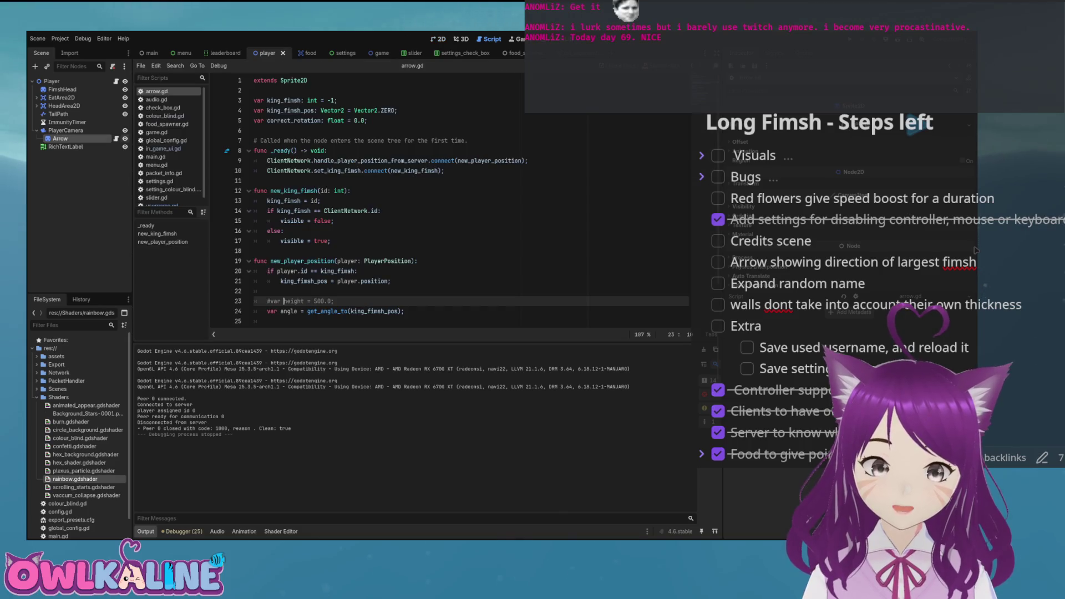
{"action": "left_click", "coordinate": [296, 301]}
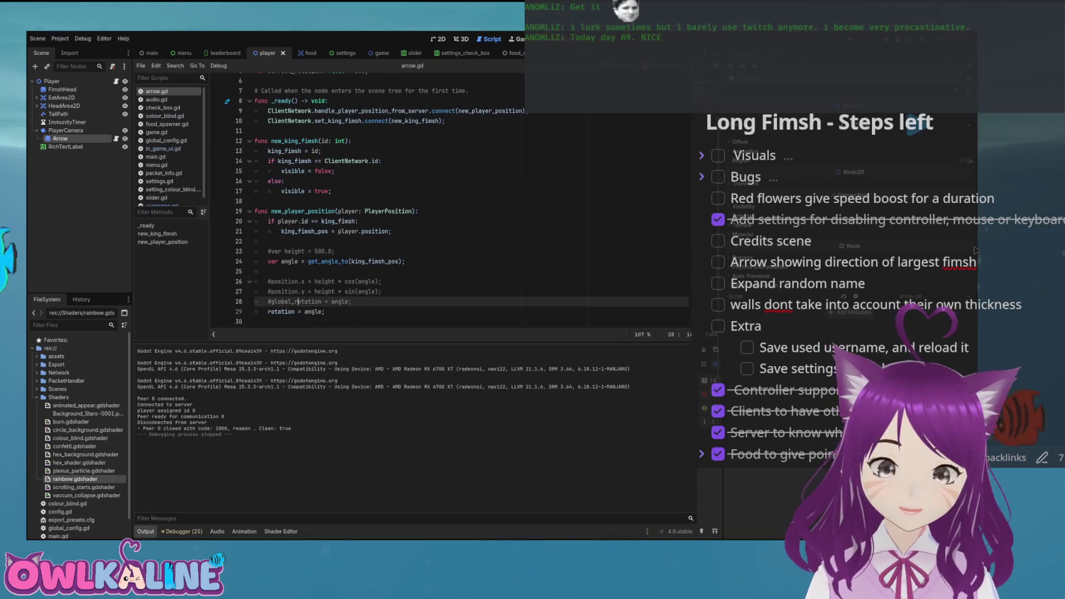
{"action": "key", "text": "Down"}
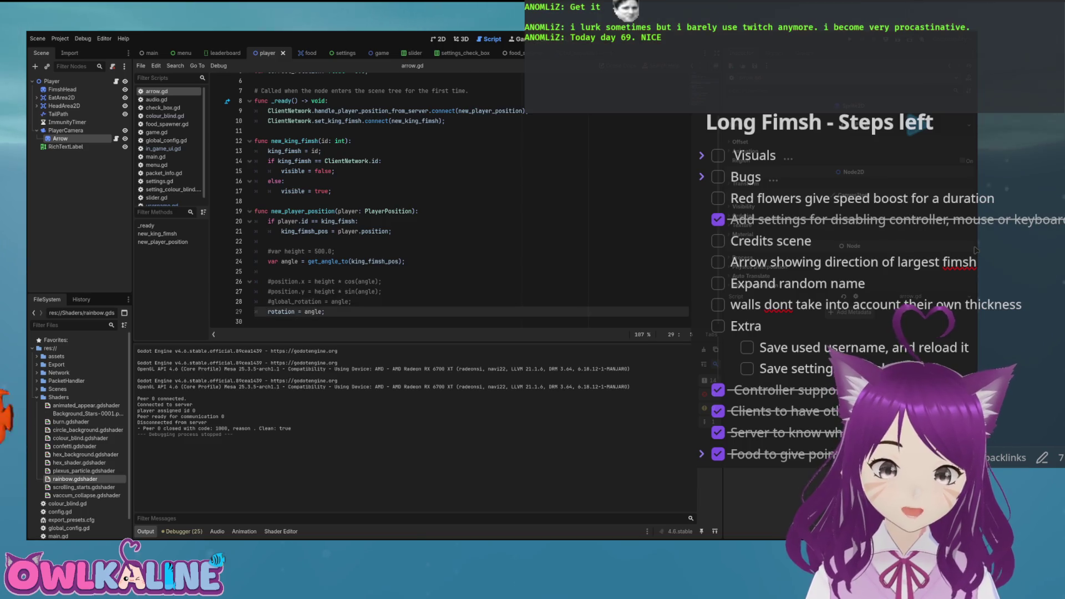
{"action": "scroll", "coordinate": [410, 200], "scroll_direction": "up", "scroll_amount": 2}
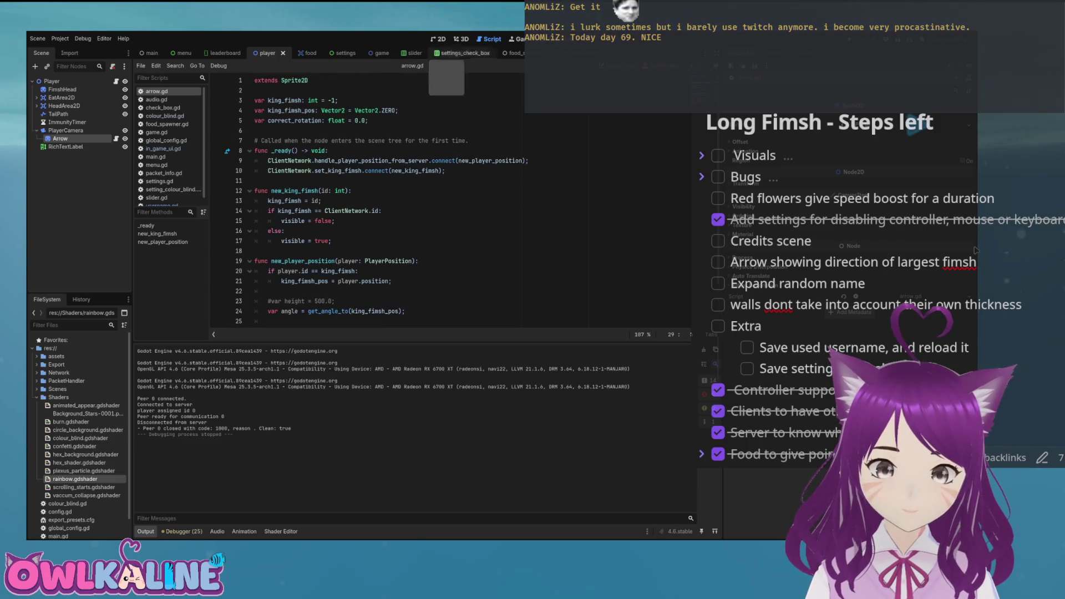
- Recentre the player scene in the 2D view, then return to arrow.gd
{"action": "key", "text": "ctrl+F1"}
{"action": "scroll", "coordinate": [477, 166], "scroll_direction": "down", "scroll_amount": 10}
{"action": "scroll", "coordinate": [476, 165], "scroll_direction": "up", "scroll_amount": 5}
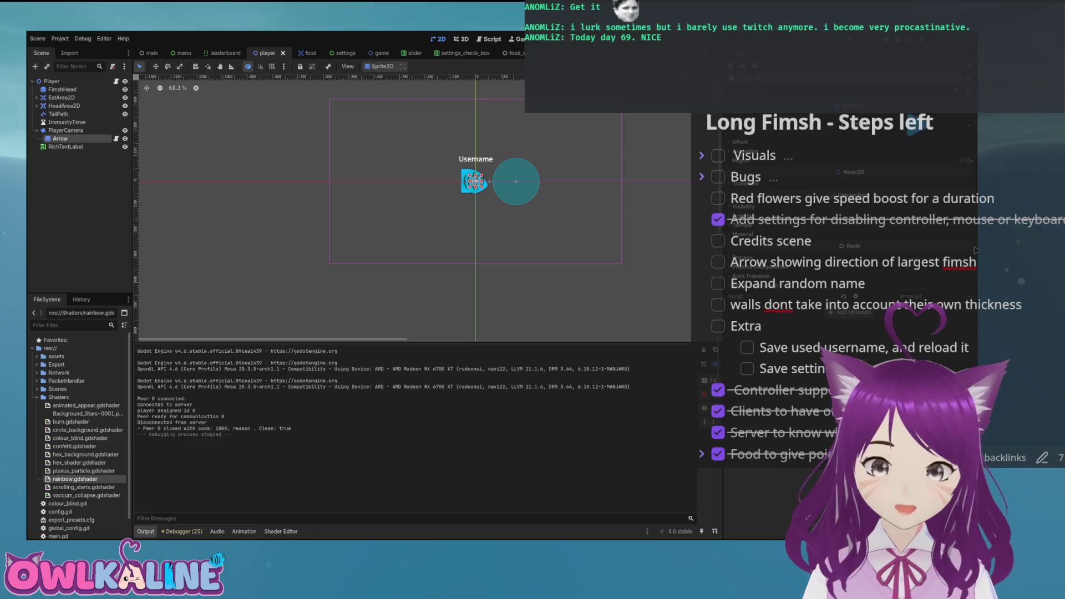
{"action": "scroll", "coordinate": [492, 216], "scroll_direction": "up", "scroll_amount": 3}
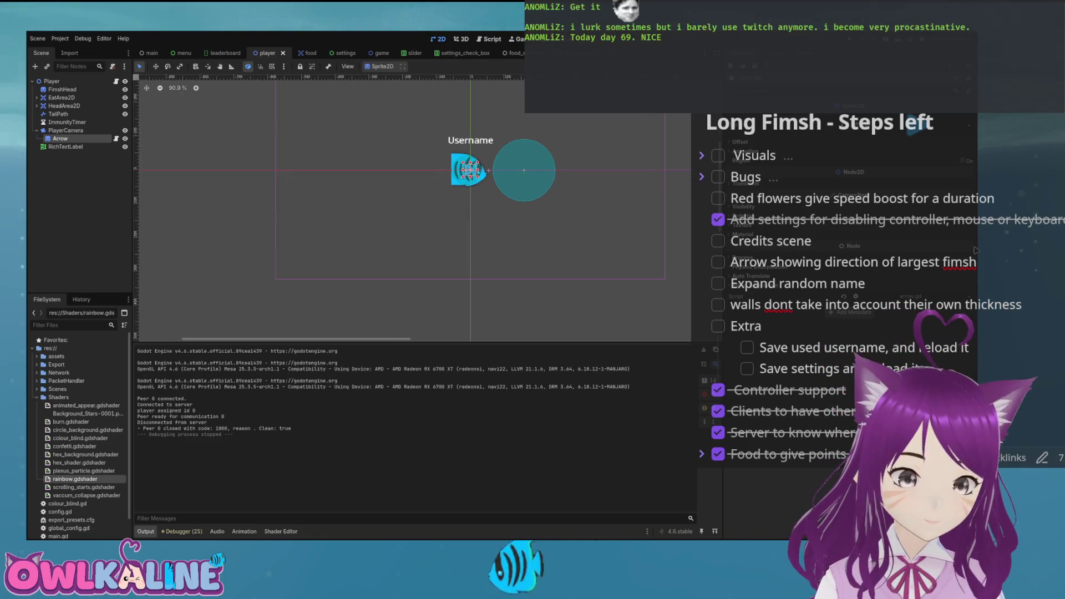
{"action": "key", "text": "f"}
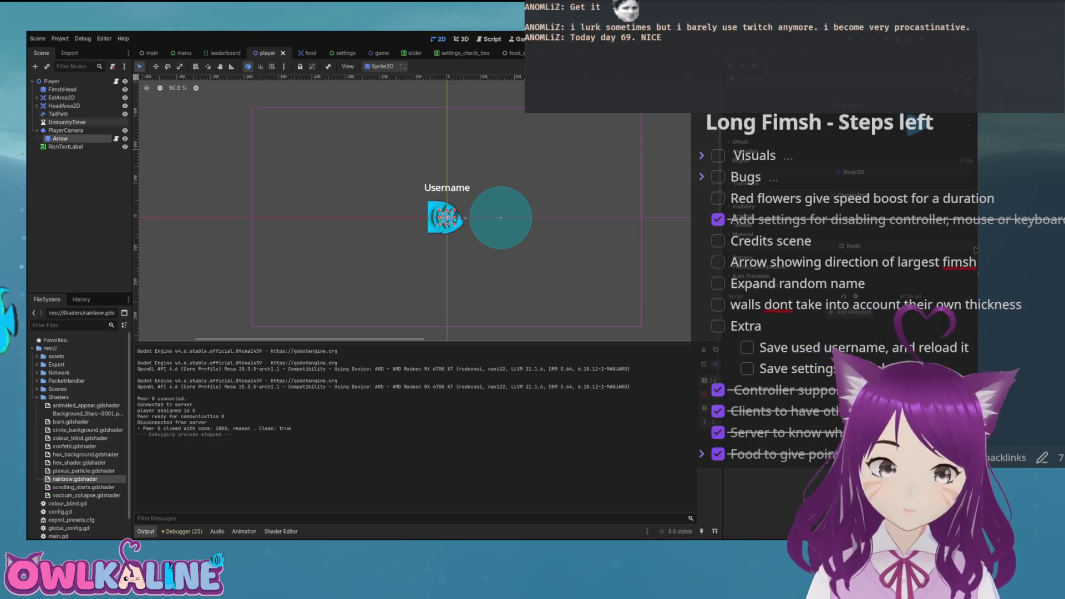
{"action": "key", "text": "ctrl+F3"}
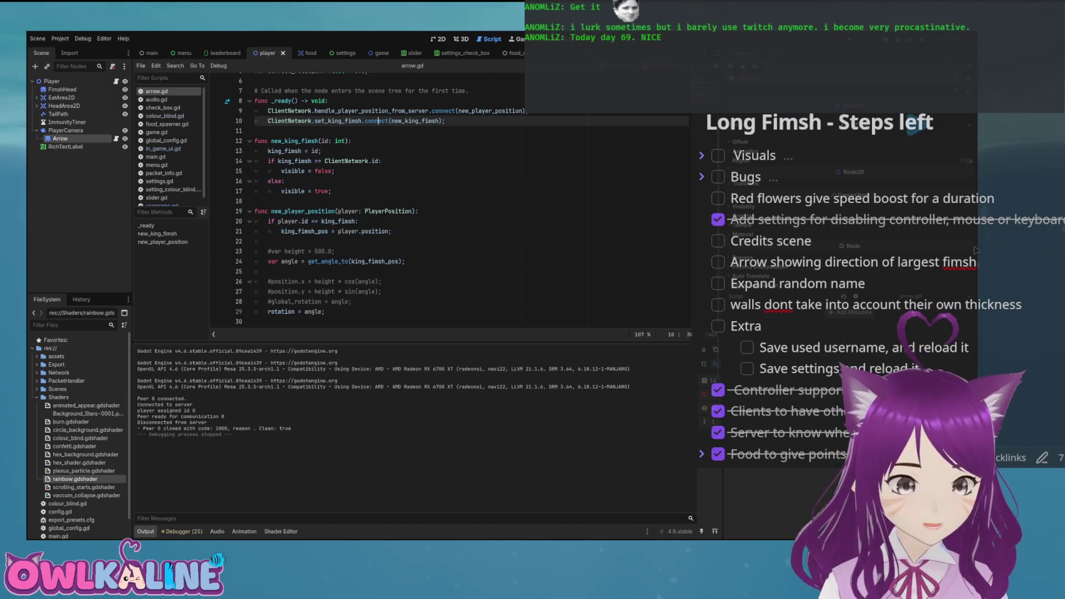
- Add push_warning("New king fimsh: ", id); at the top of new_king_fimsh and run with F5
{"action": "key", "text": "Down"}
{"action": "key", "text": "Down"}
{"action": "key", "text": "End"}
{"action": "key", "text": "Return"}
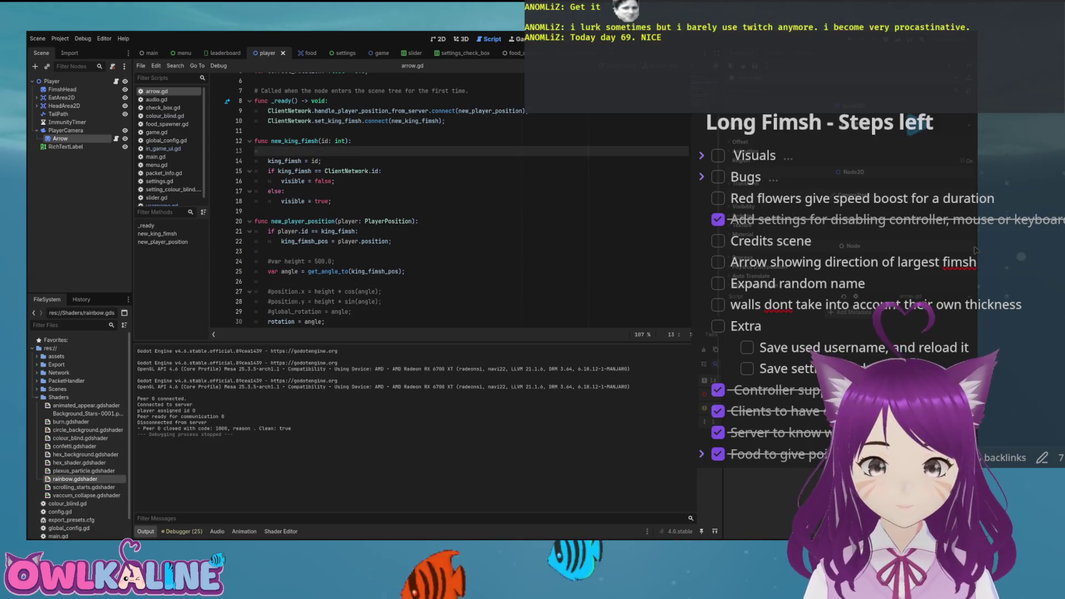
{"action": "type", "text": "push_warning(\""}
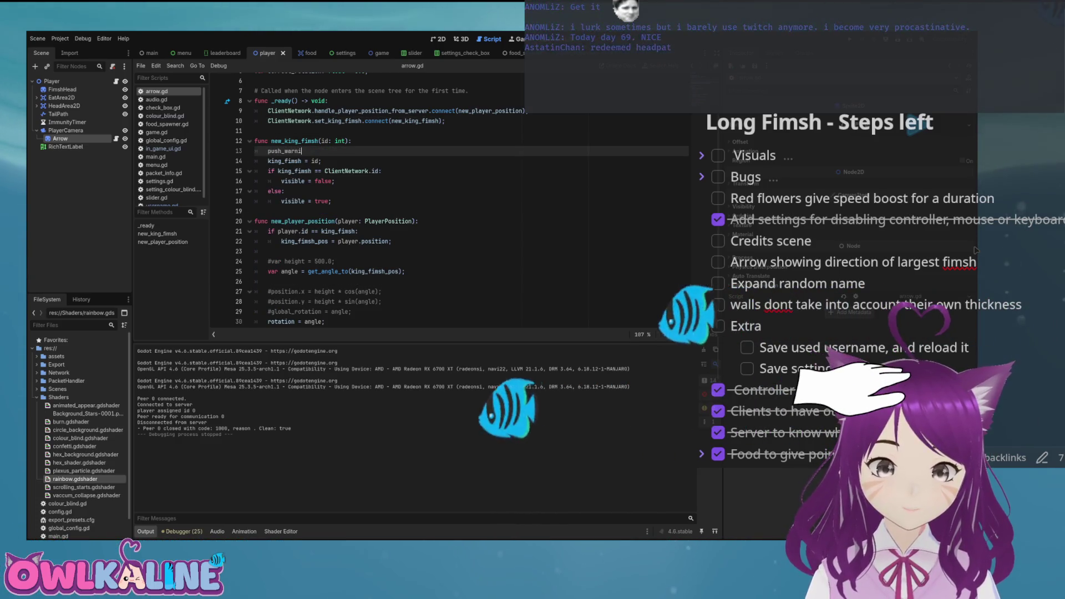
{"action": "type", "text": "New "}
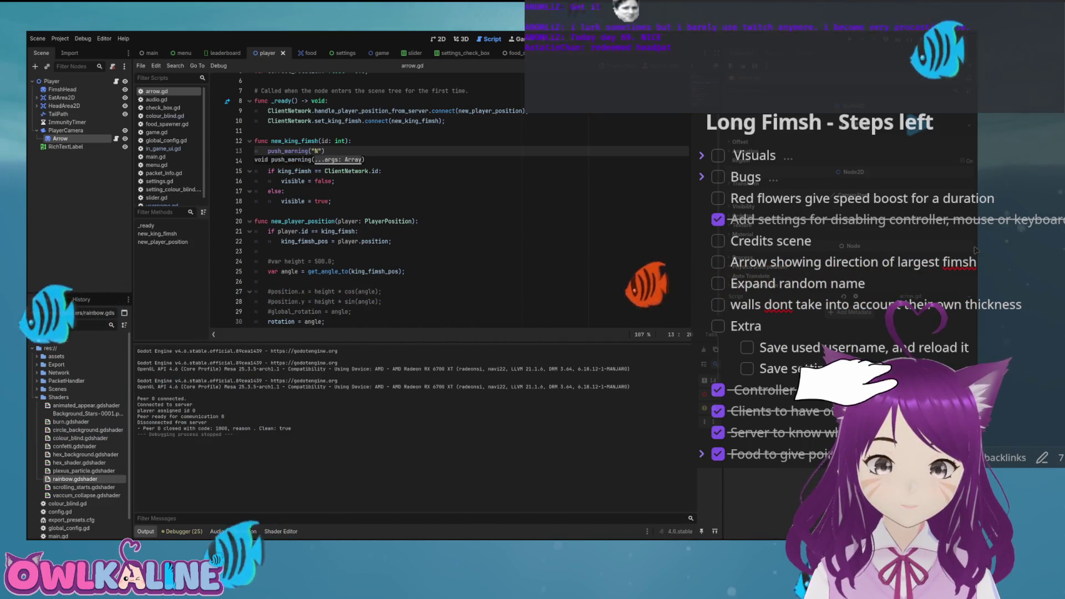
{"action": "type", "text": "king fi"}
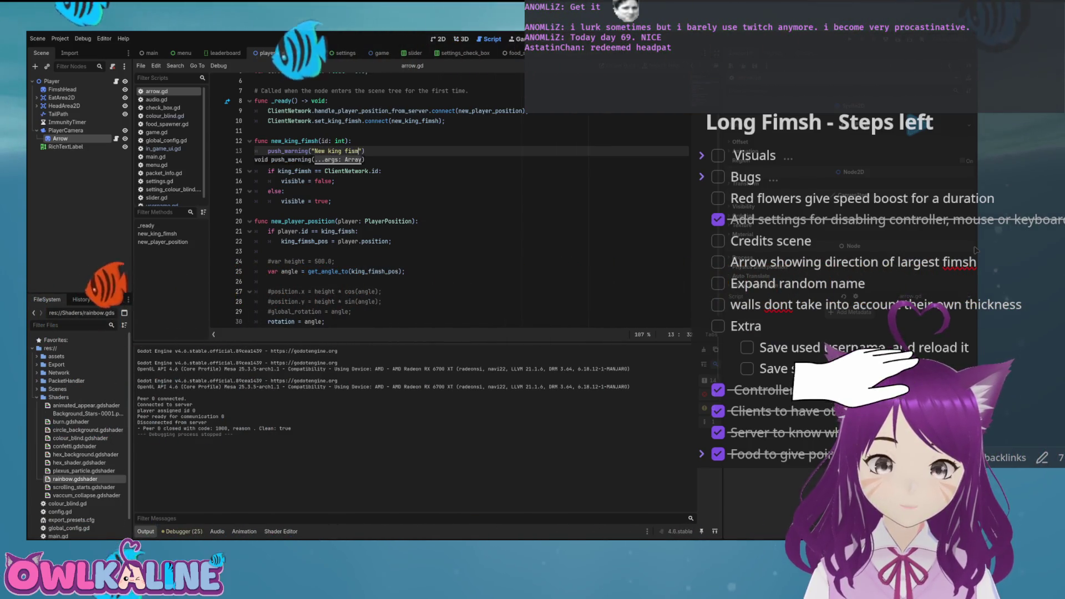
{"action": "type", "text": "msh: \", id"}
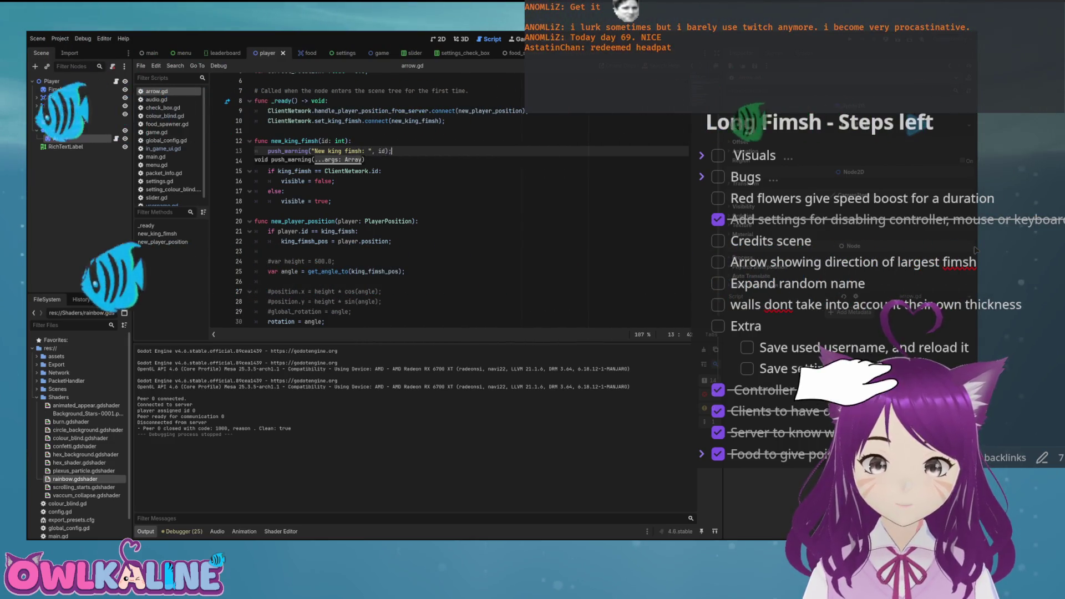
{"action": "type", "text": ");"}
{"action": "key", "text": "Up"}
{"action": "key", "text": "F5"}
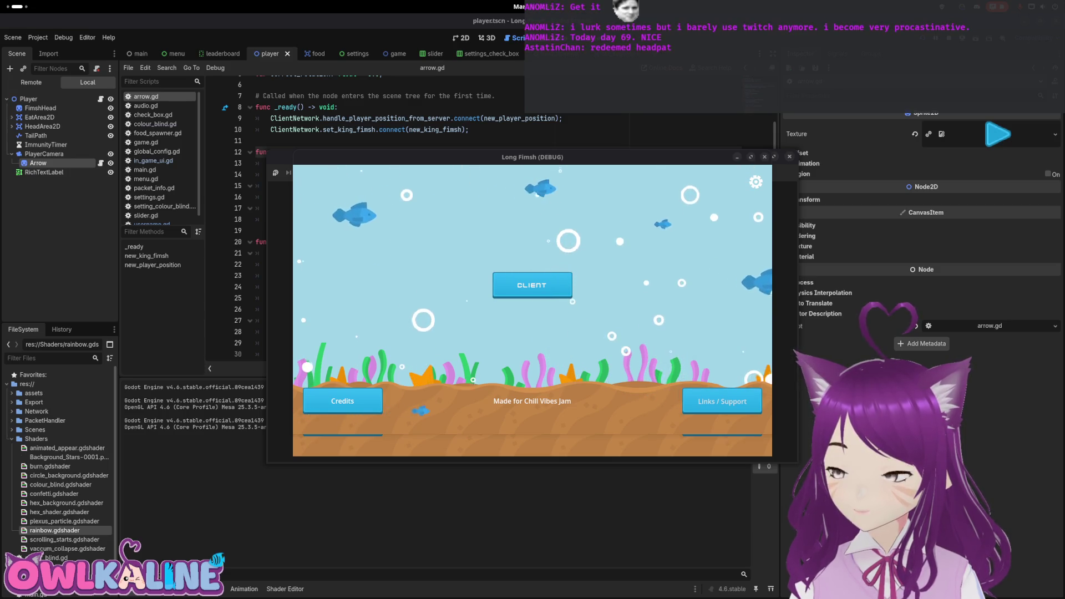
- Join as a client, play as FimshyFire, check the debugger sessions for 'New king fimsh: 0', then stop the game
{"action": "left_click", "coordinate": [524, 289]}
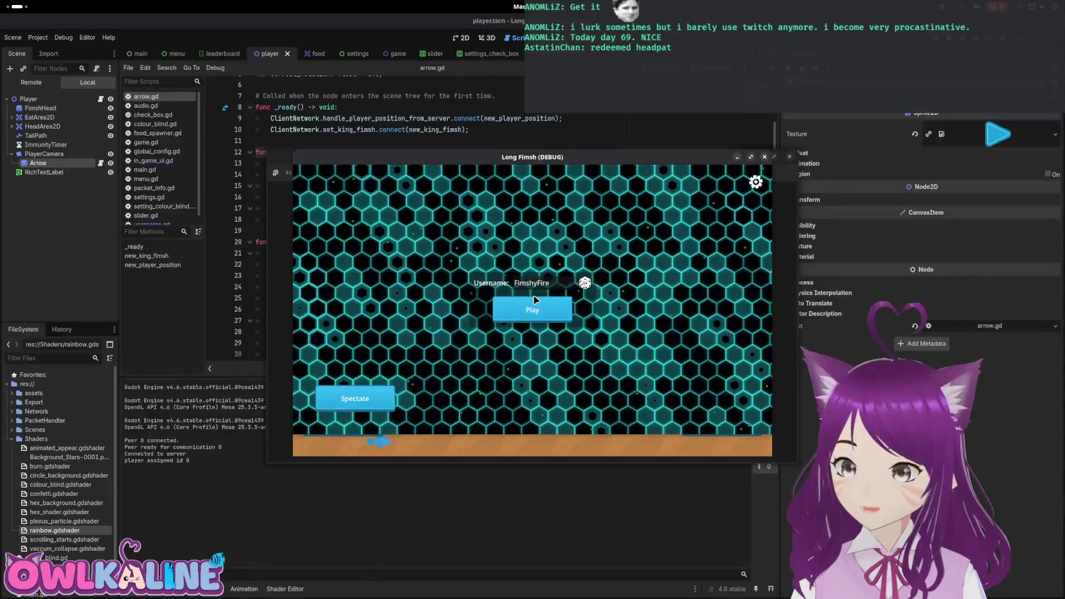
{"action": "left_click", "coordinate": [531, 306]}
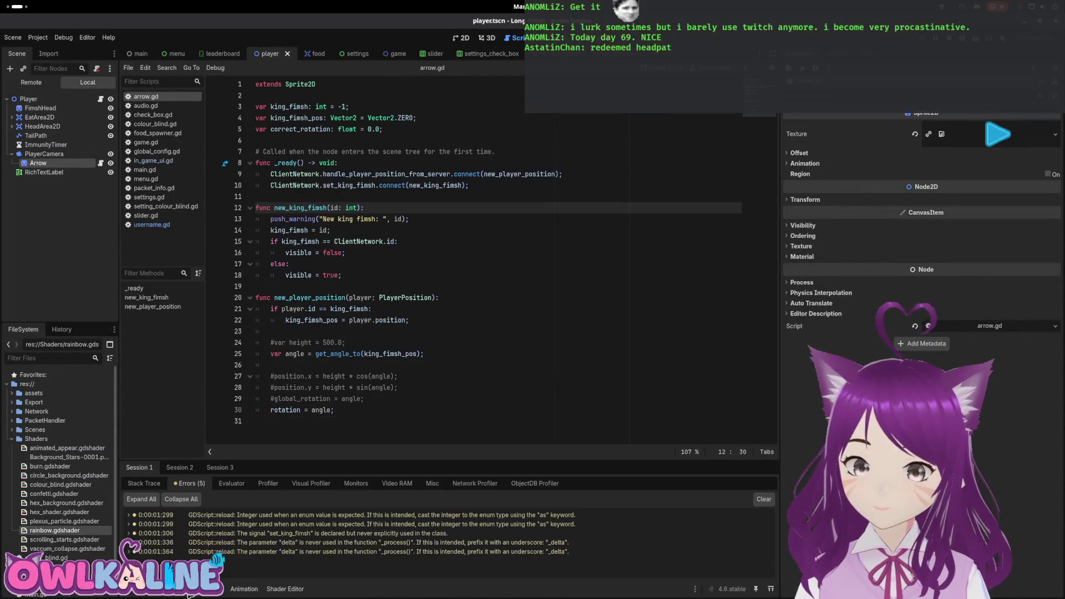
{"action": "left_click", "coordinate": [183, 467]}
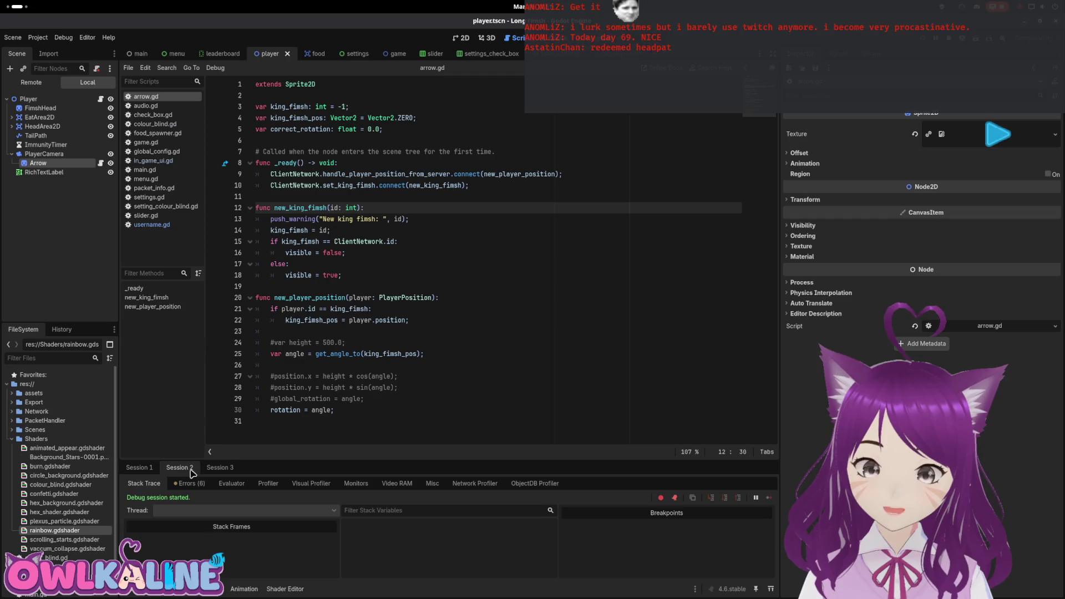
{"action": "left_click", "coordinate": [200, 483]}
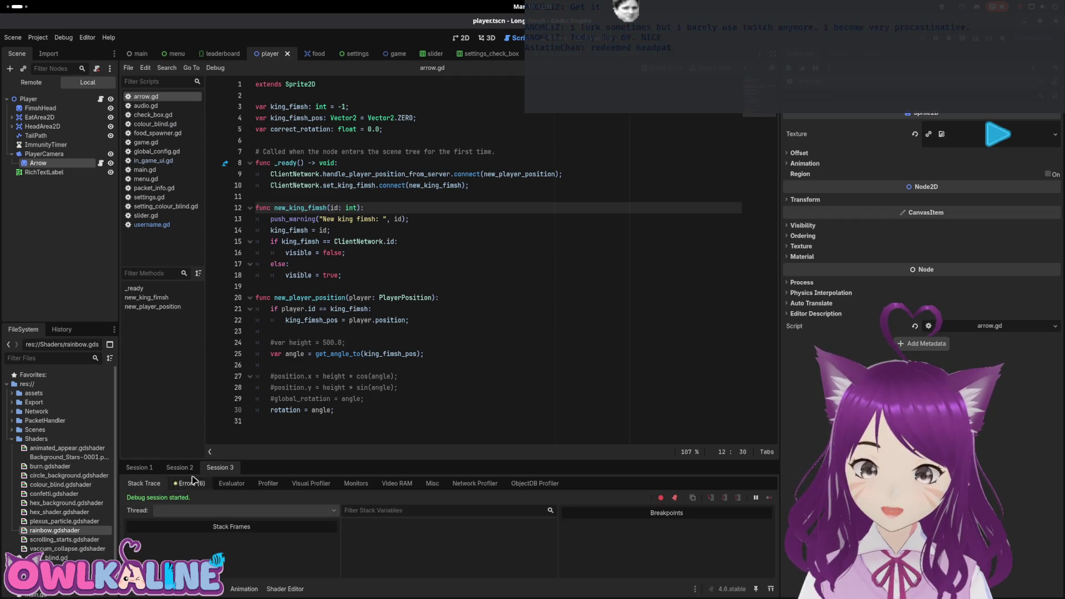
{"action": "key", "text": "super"}
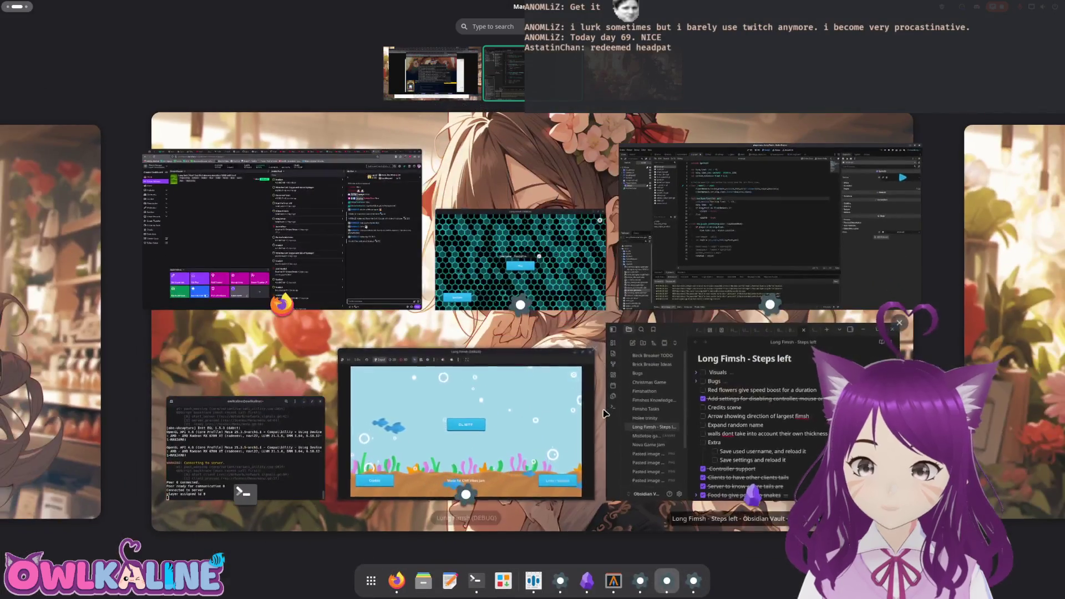
{"action": "left_click", "coordinate": [560, 316]}
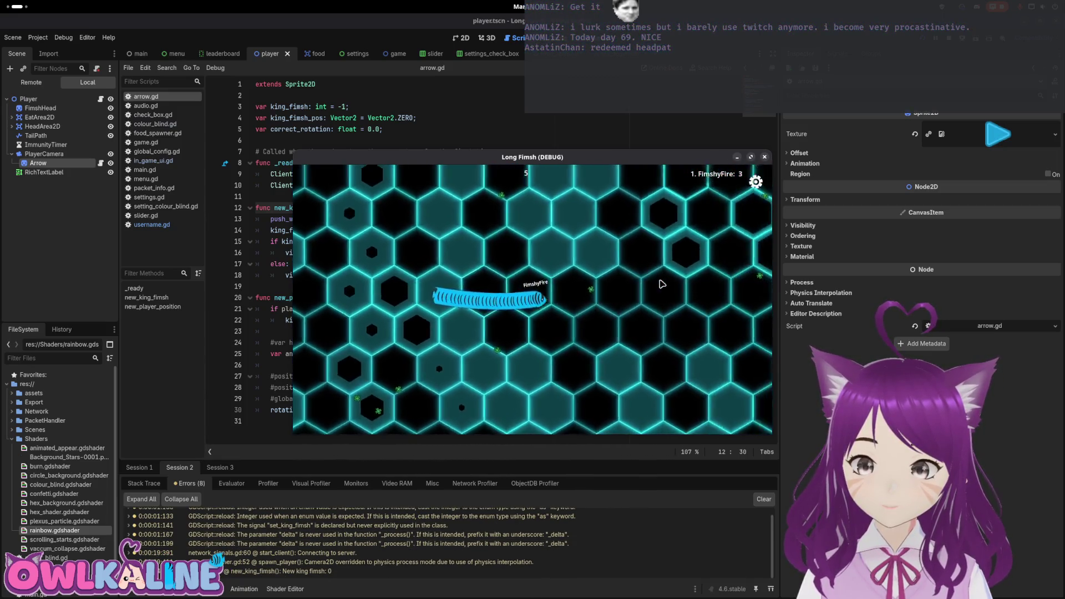
{"action": "left_click", "coordinate": [949, 40]}
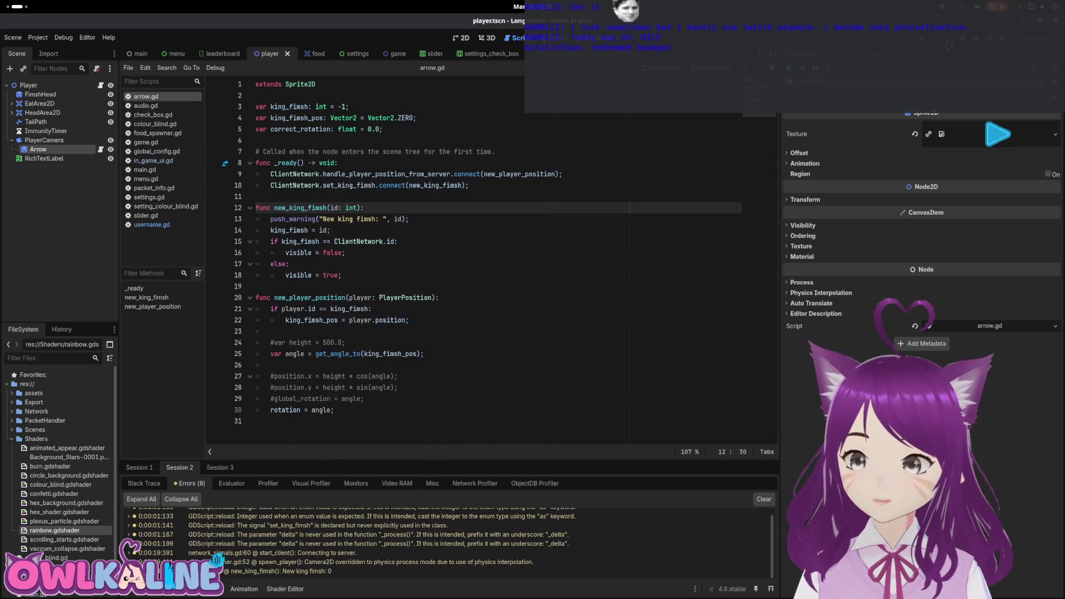
- Delete the push_warning debug line from new_king_fimsh
{"action": "left_click", "coordinate": [419, 234]}
{"action": "left_click_drag", "start_coordinate": [424, 218], "coordinate": [260, 219]}
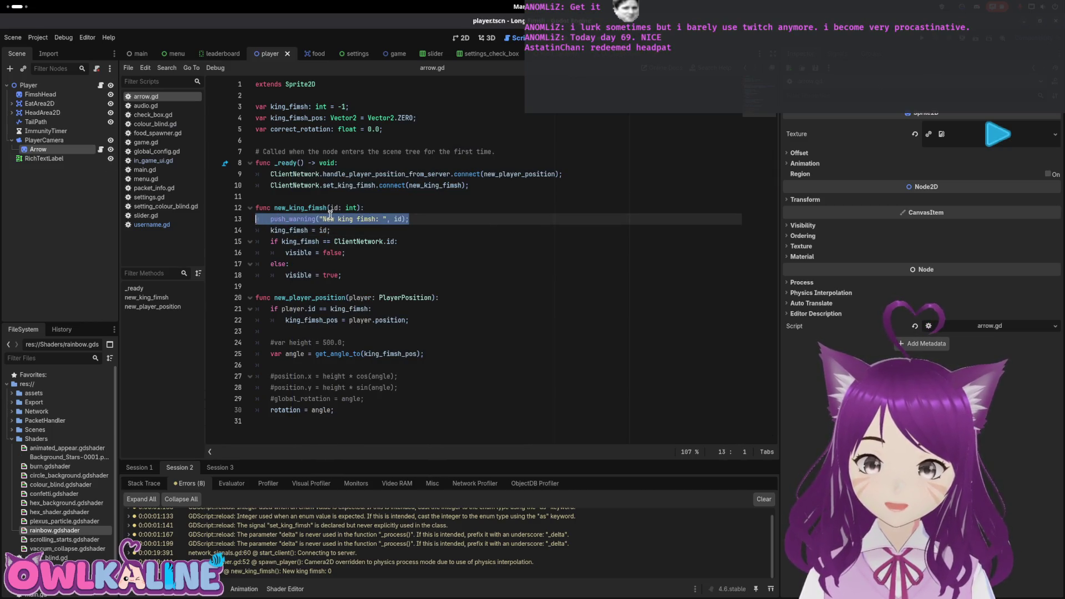
{"action": "key", "text": "BackSpace"}
{"action": "key", "text": "BackSpace"}
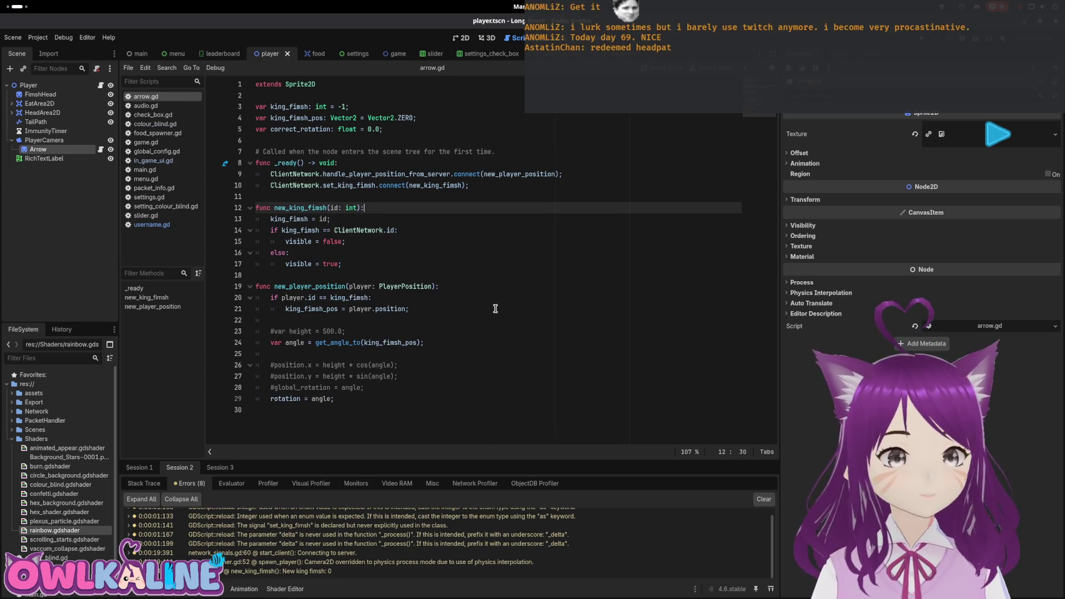
{"action": "left_click_drag", "start_coordinate": [301, 345], "coordinate": [414, 344]}
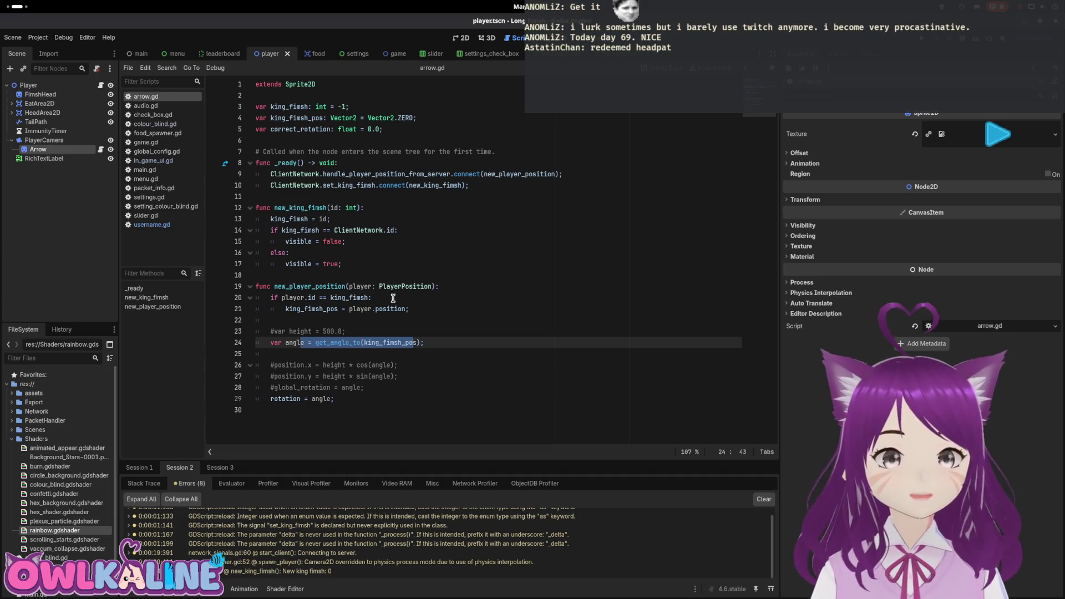
- Uncomment the height variable in arrow.gd and set it to get_window() via autocomplete
{"action": "double_click", "coordinate": [338, 288]}
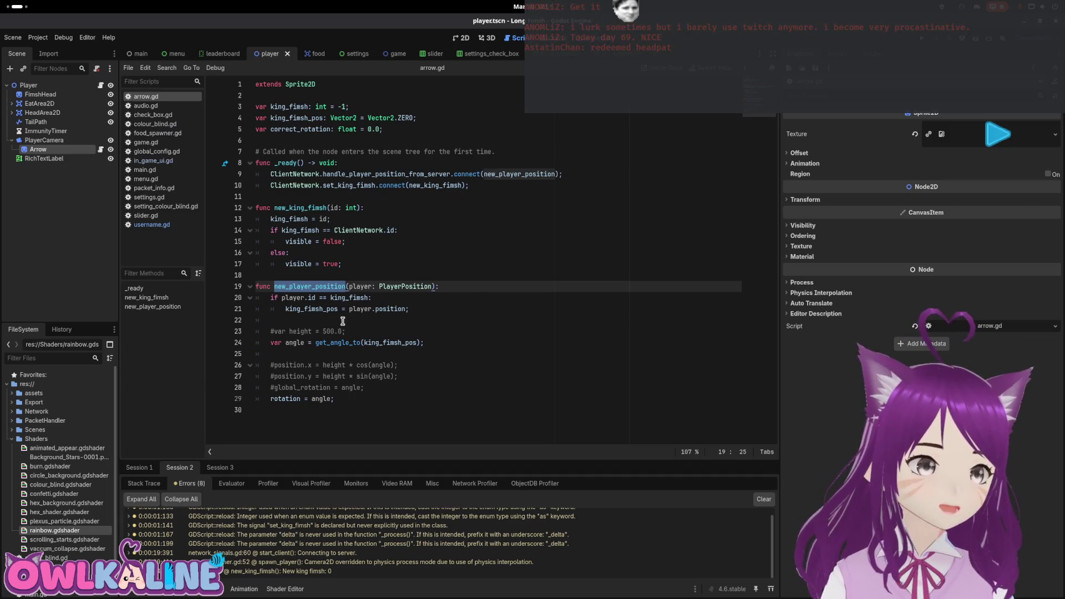
{"action": "left_click", "coordinate": [286, 331]}
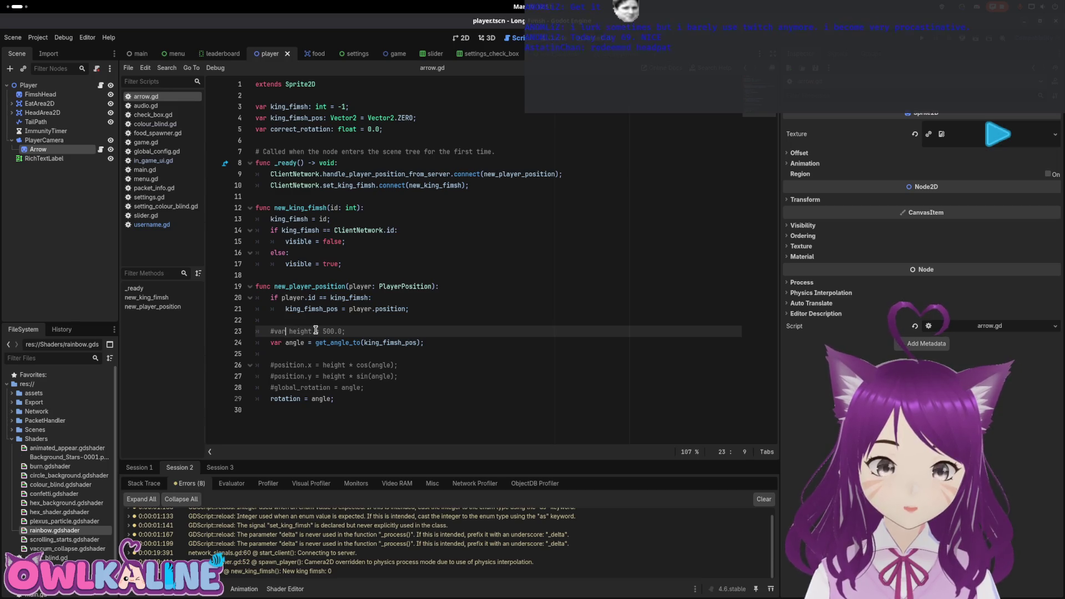
{"action": "left_click", "coordinate": [53, 140]}
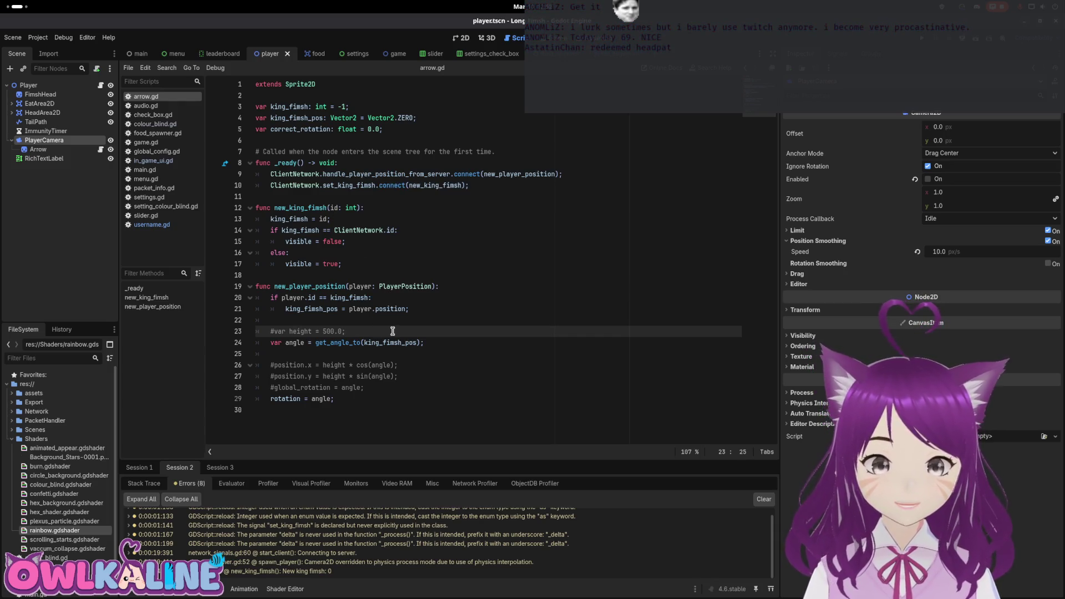
{"action": "left_click_drag", "start_coordinate": [347, 331], "coordinate": [267, 329]}
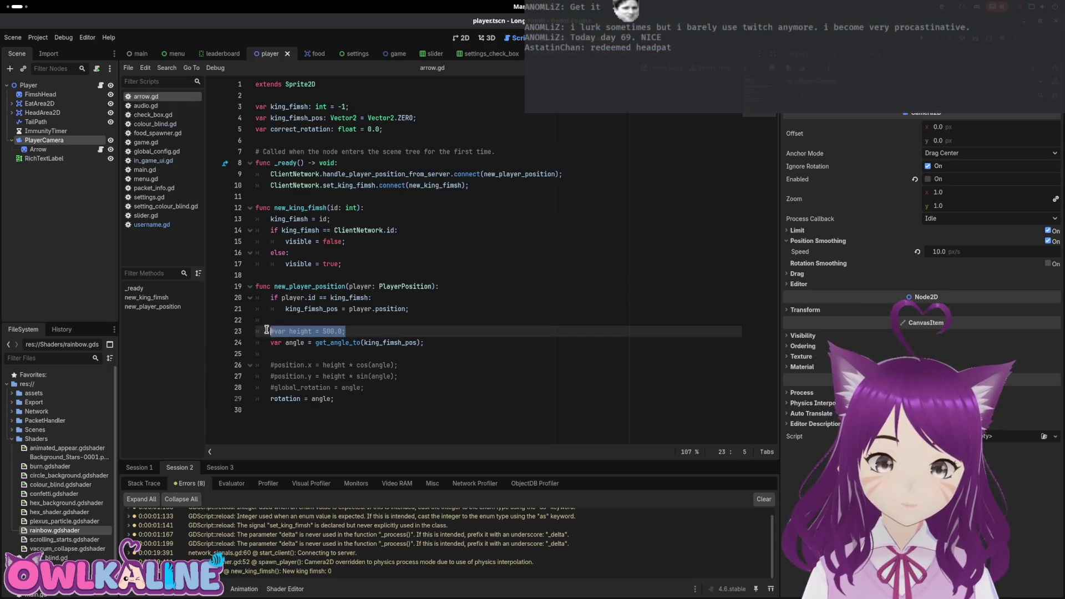
{"action": "left_click", "coordinate": [342, 331]}
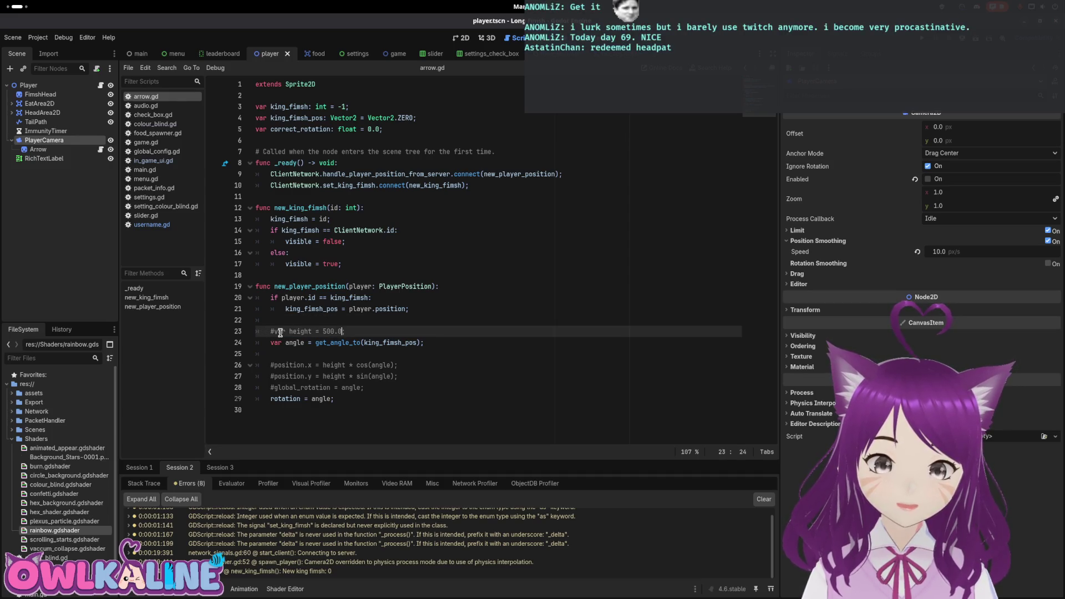
{"action": "key", "text": "BackSpace"}
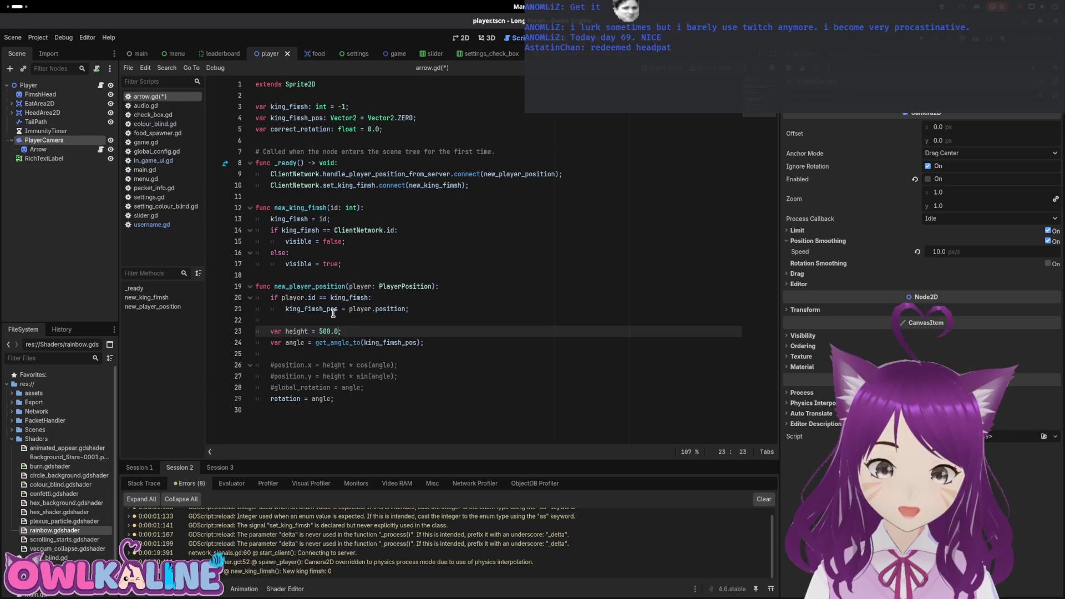
{"action": "type", "text": "get"}
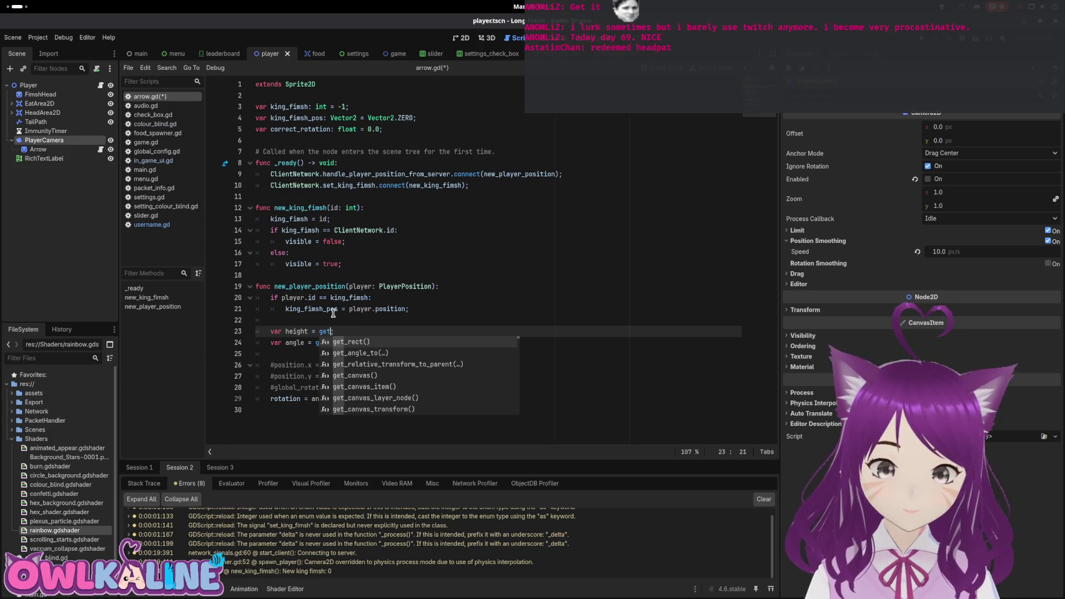
{"action": "type", "text": "_wi"}
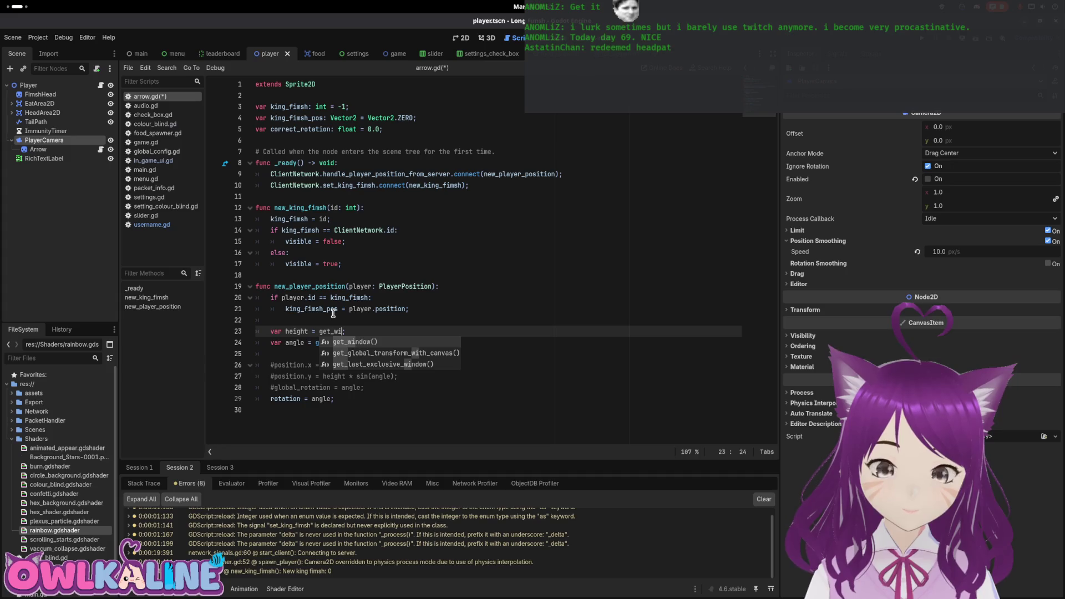
{"action": "key", "text": "Return"}
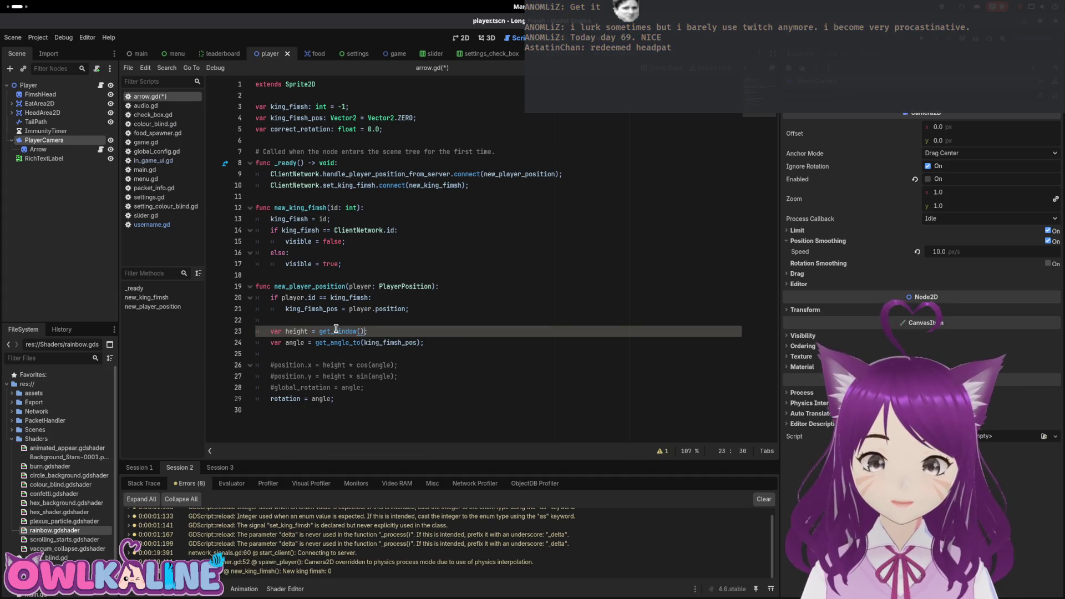
{"action": "mouse_move", "coordinate": [336, 329]}
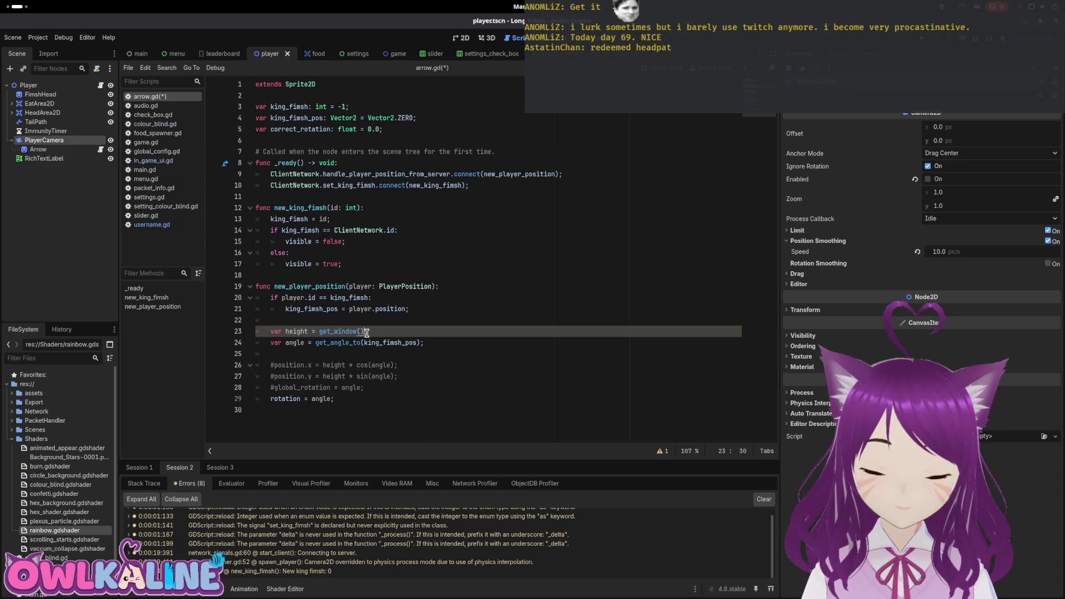
- Declare a window variable typed as Window in arrow.gd and save
{"action": "left_click", "coordinate": [401, 131]}
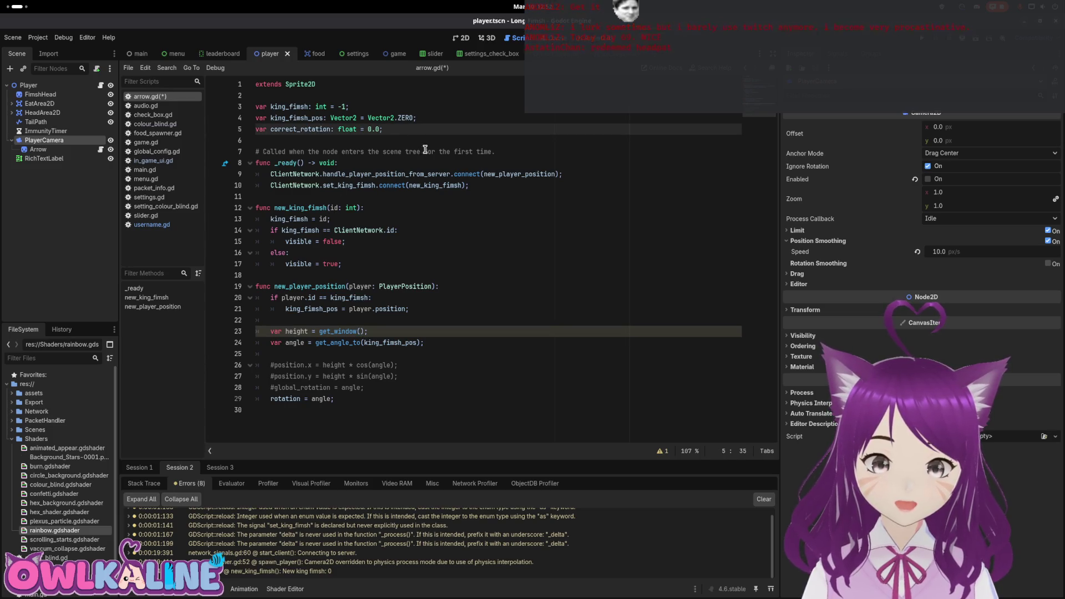
{"action": "key", "text": "Return"}
{"action": "key", "text": "Return"}
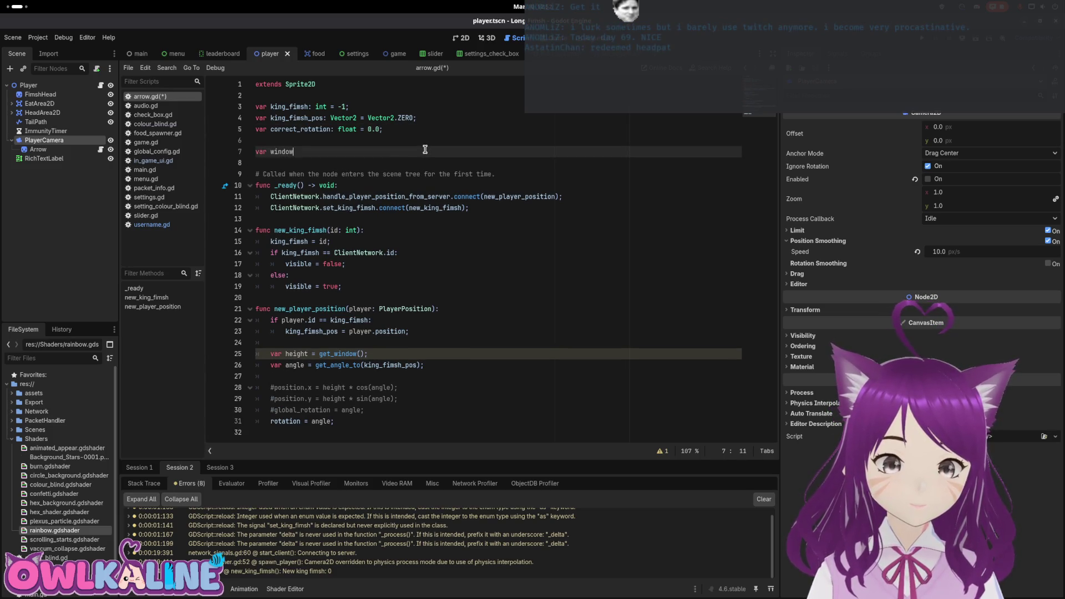
{"action": "type", "text": ": Window;"}
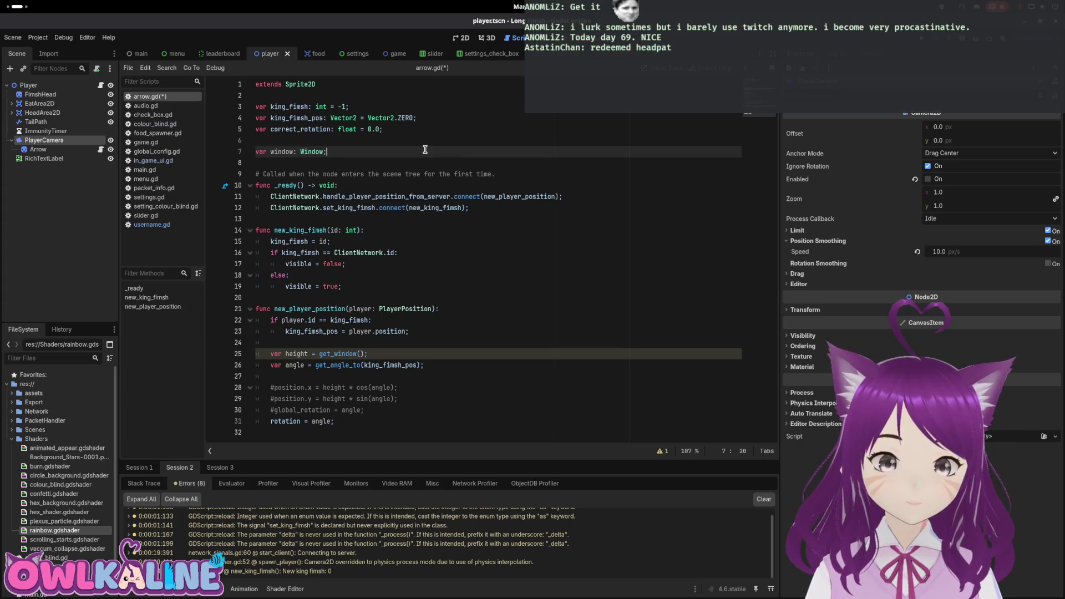
{"action": "key", "text": "ctrl+s"}
- Add window = get_window() at the end of _ready
{"action": "left_click", "coordinate": [486, 209]}
{"action": "key", "text": "Return"}
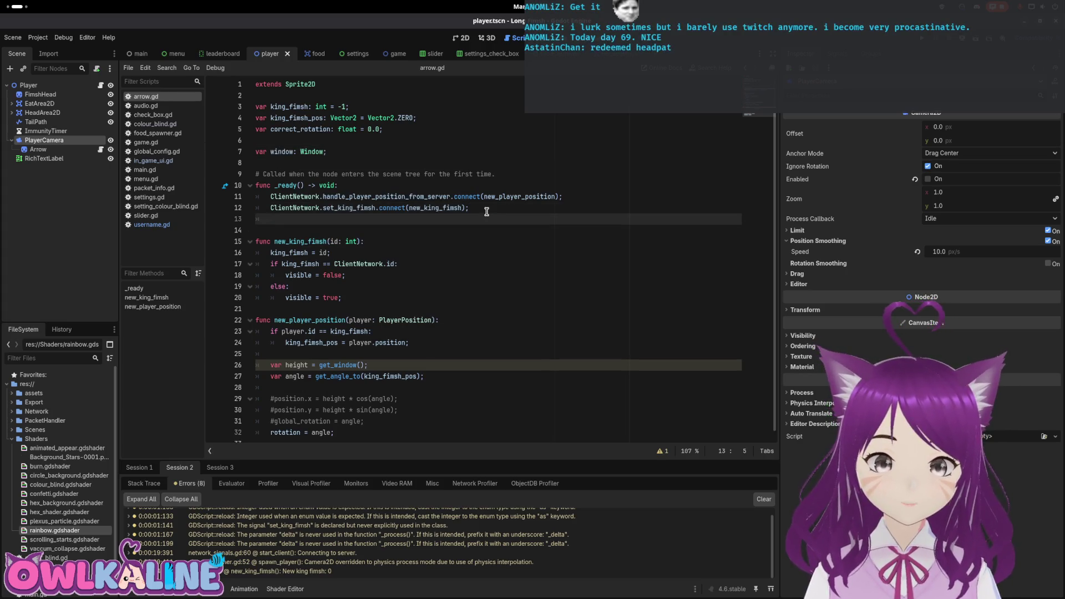
{"action": "type", "text": "et_wi"}
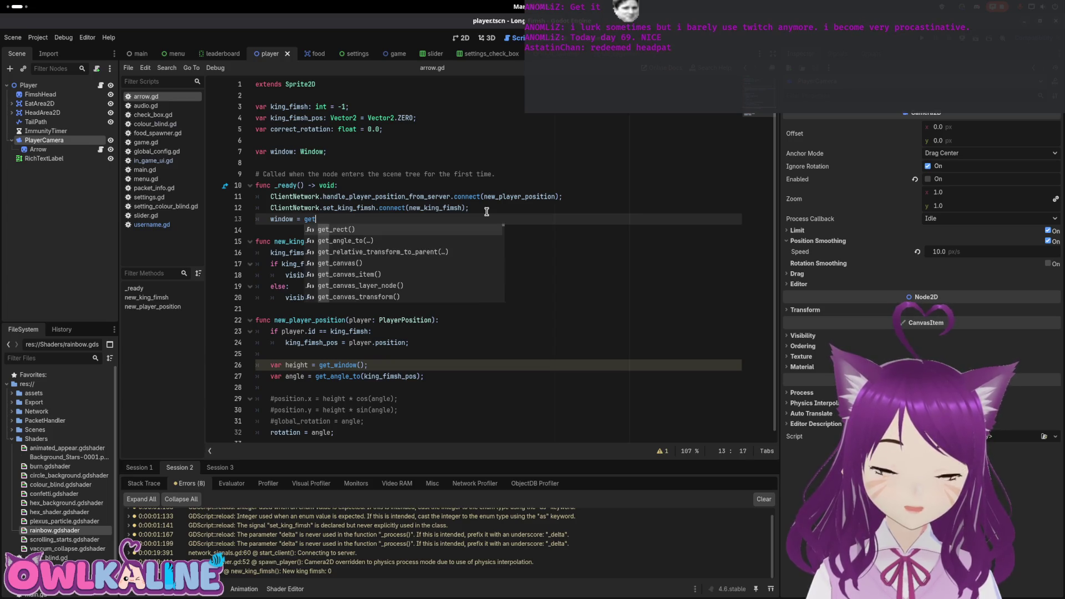
{"action": "key", "text": "Return"}
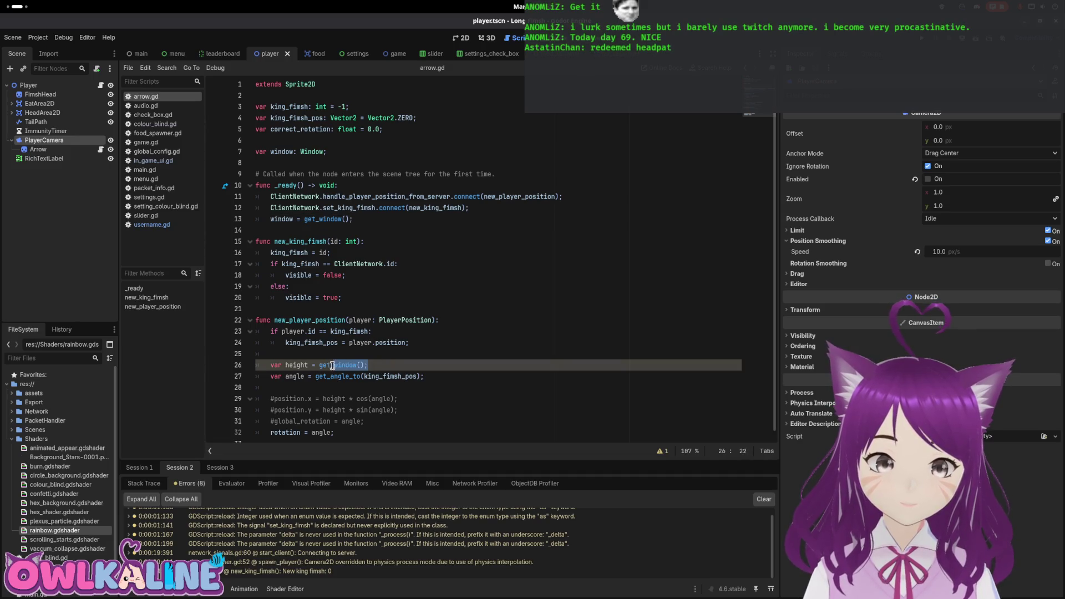
- Change the height line to window.size_changed and begin a new var declaration above window
{"action": "left_click_drag", "start_coordinate": [315, 365], "coordinate": [362, 365]}
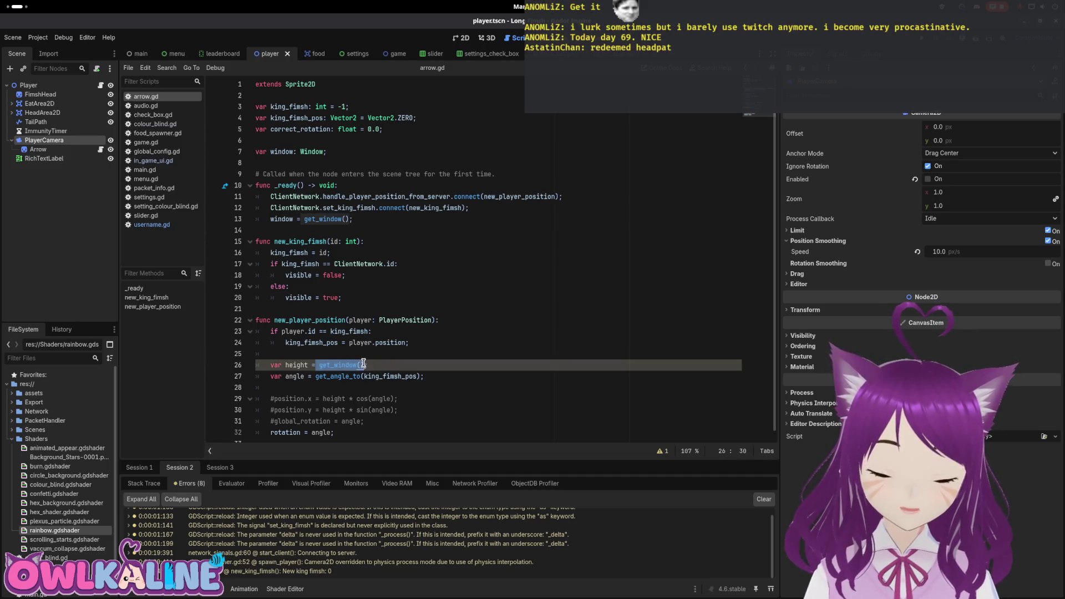
{"action": "type", "text": "window."}
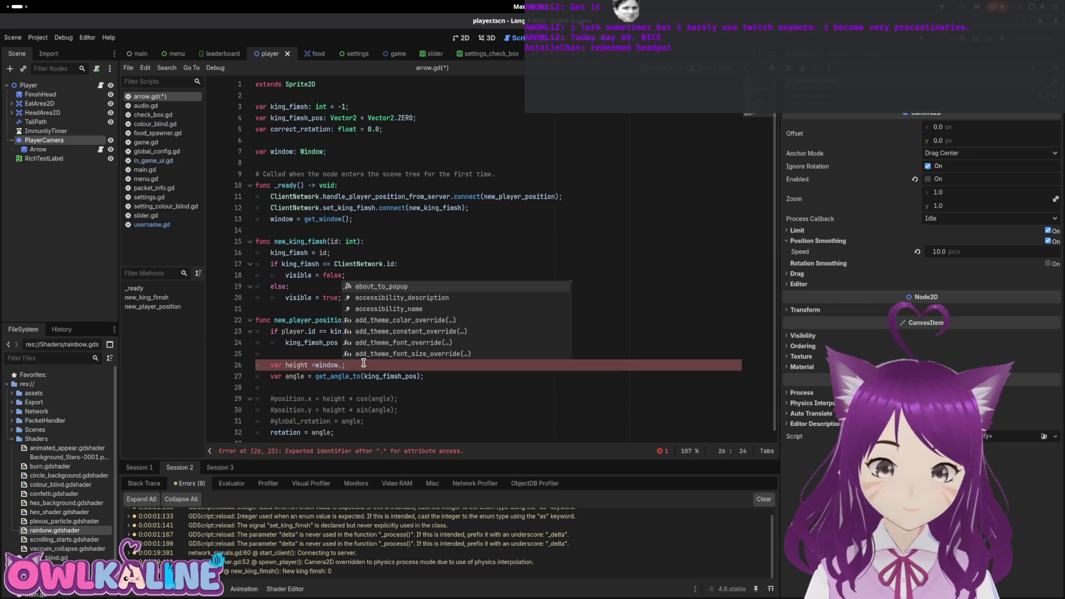
{"action": "type", "text": "res"}
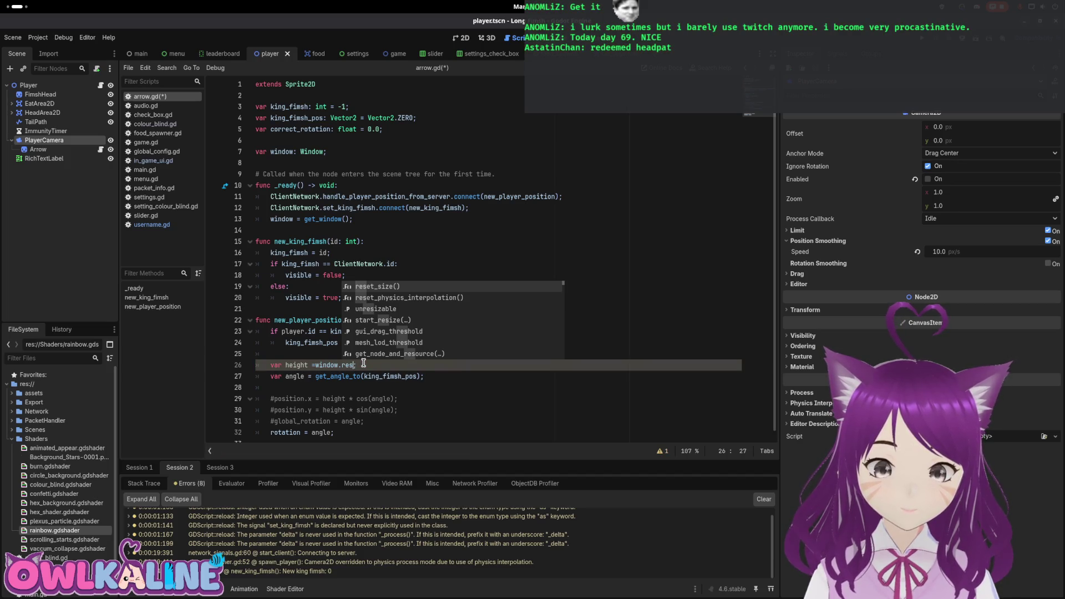
{"action": "type", "text": "p;"}
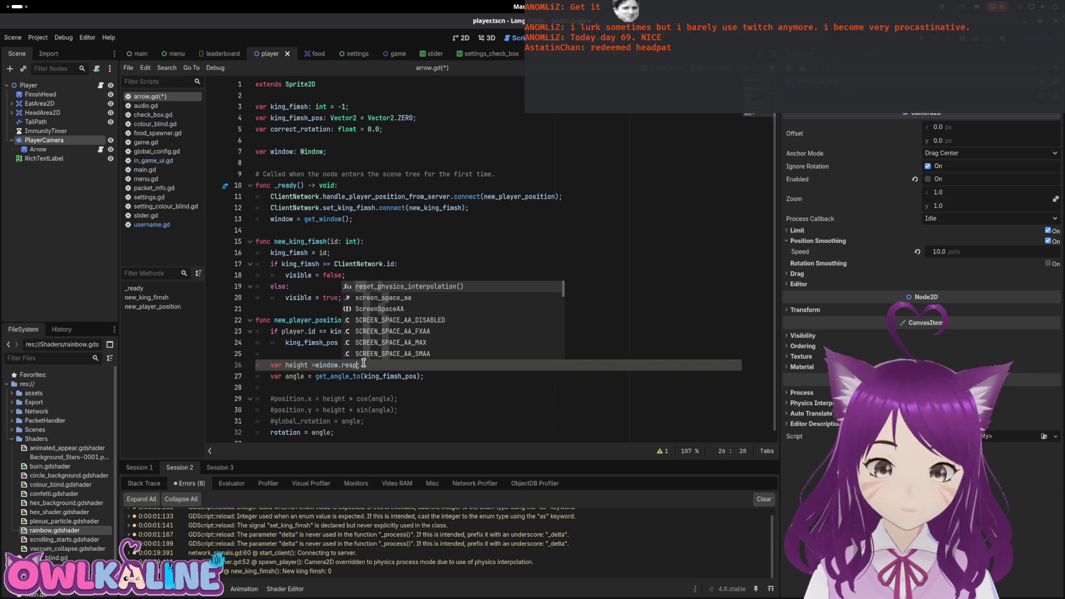
{"action": "type", "text": "i"}
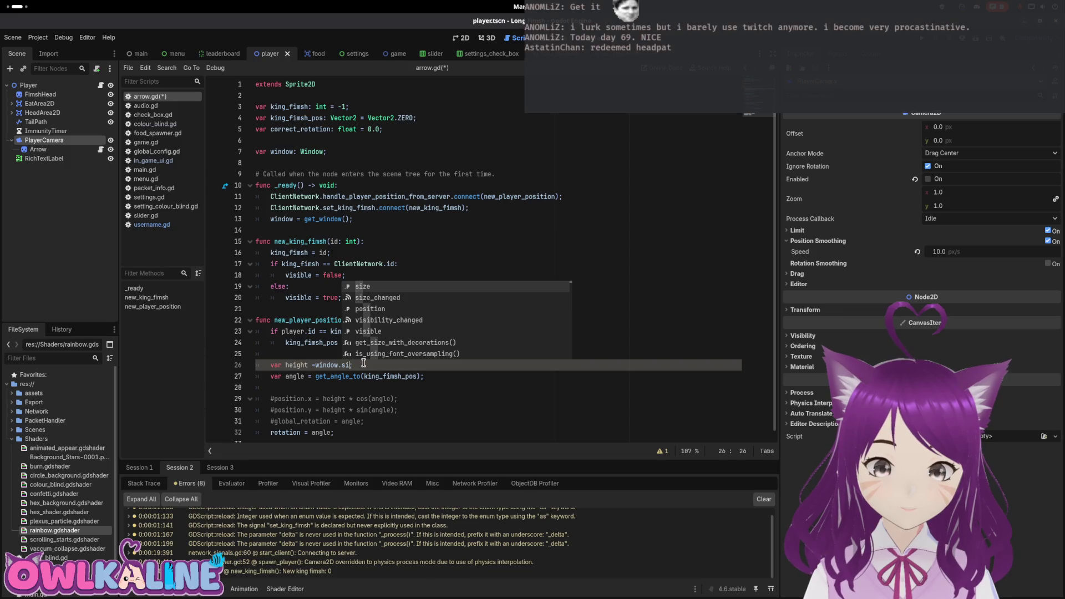
{"action": "key", "text": "Down"}
{"action": "key", "text": "Return"}
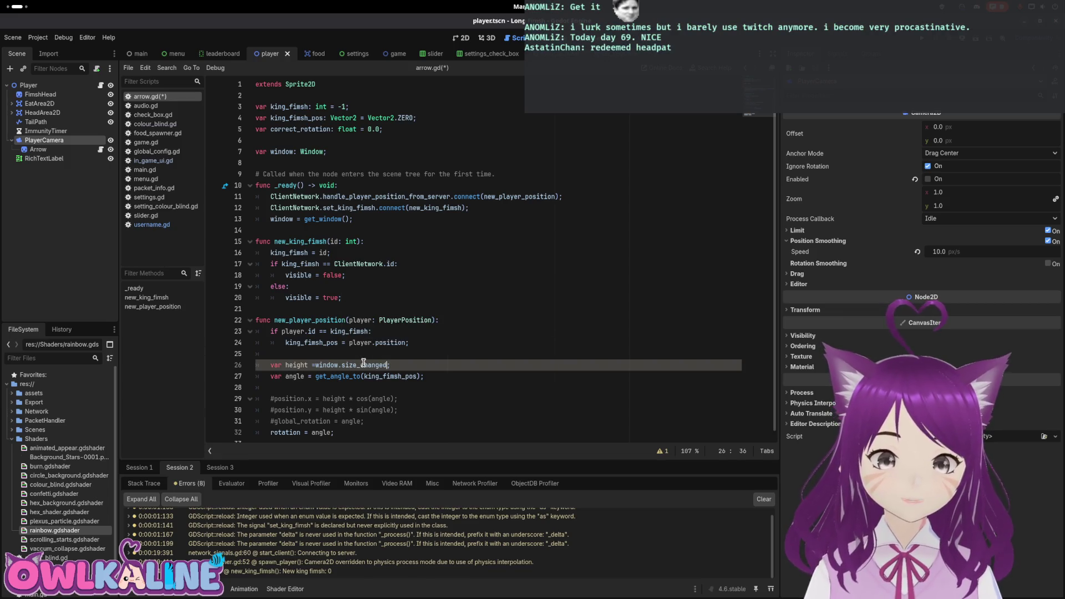
{"action": "left_click", "coordinate": [333, 153]}
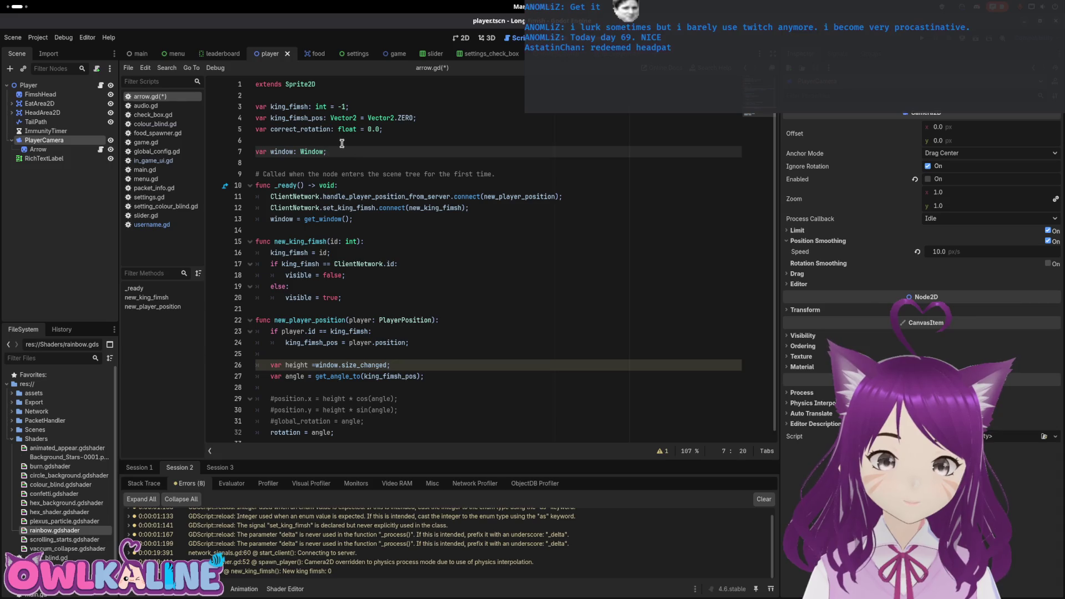
{"action": "left_click", "coordinate": [340, 143]}
{"action": "key", "text": "Return"}
{"action": "type", "text": "var "}
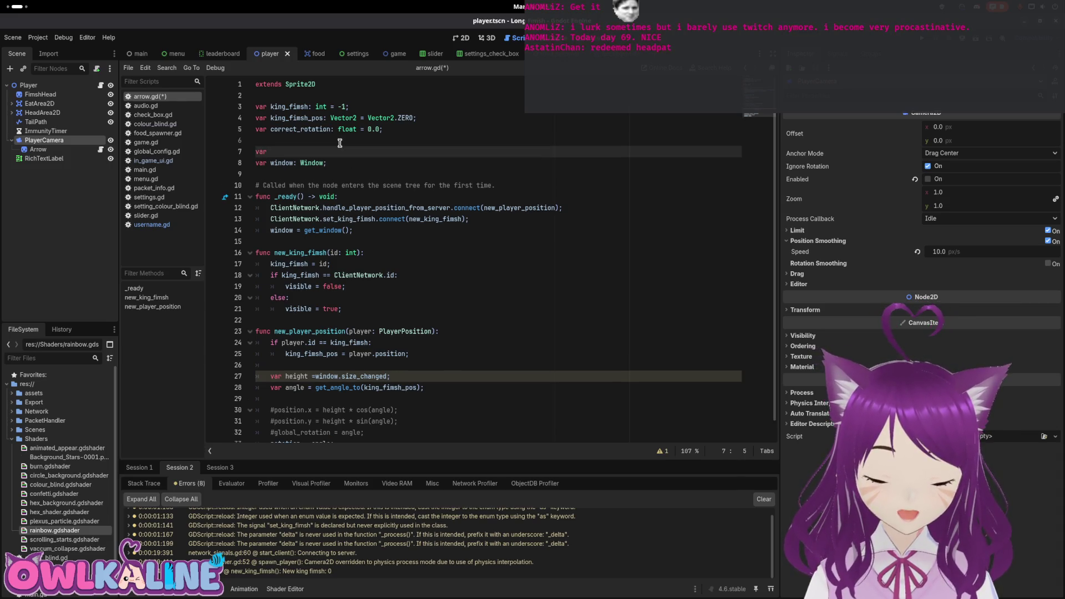
{"action": "type", "text": "max_distance: float;"}
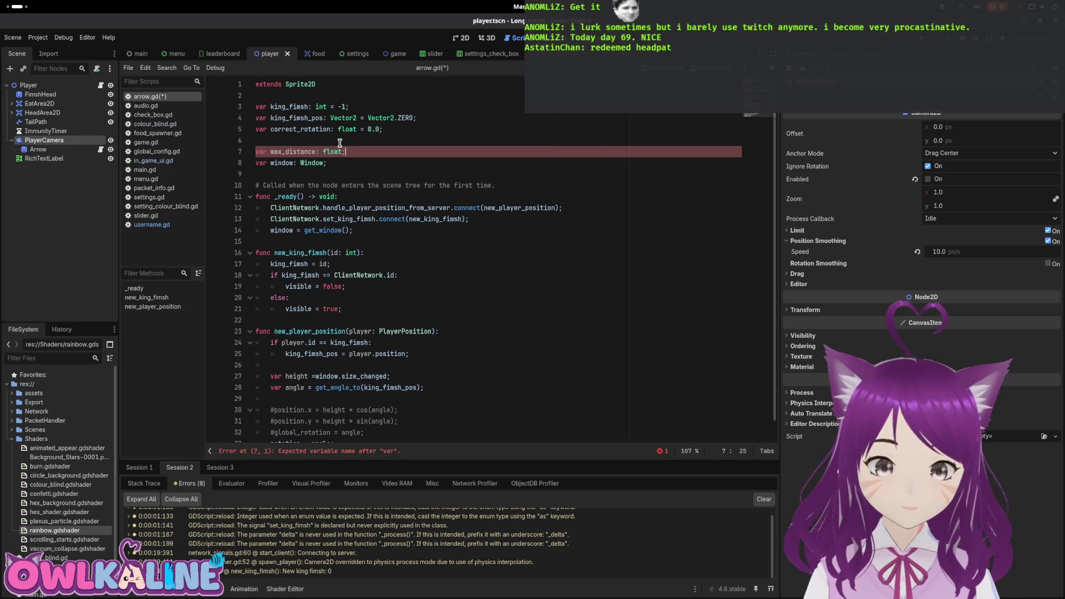
- Save the max_distance float declaration and start window.size_changed.connect() below the window assignment
{"action": "key", "text": "ctrl+s"}
{"action": "key", "text": "Down"}
{"action": "key", "text": "Down"}
{"action": "key", "text": "Down"}
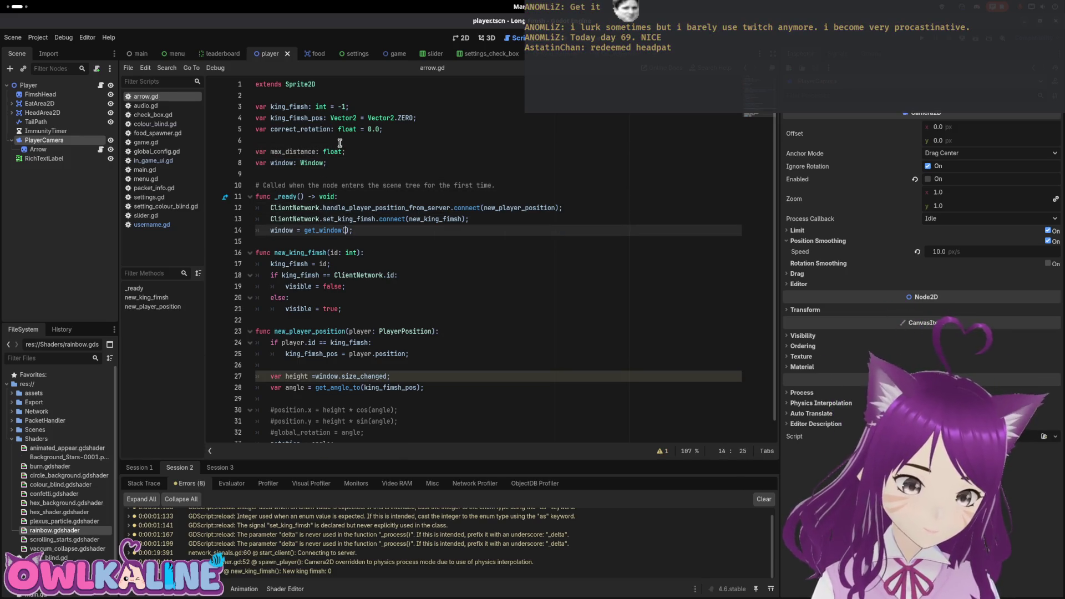
{"action": "key", "text": "End"}
{"action": "key", "text": "Return"}
{"action": "key", "text": "Return"}
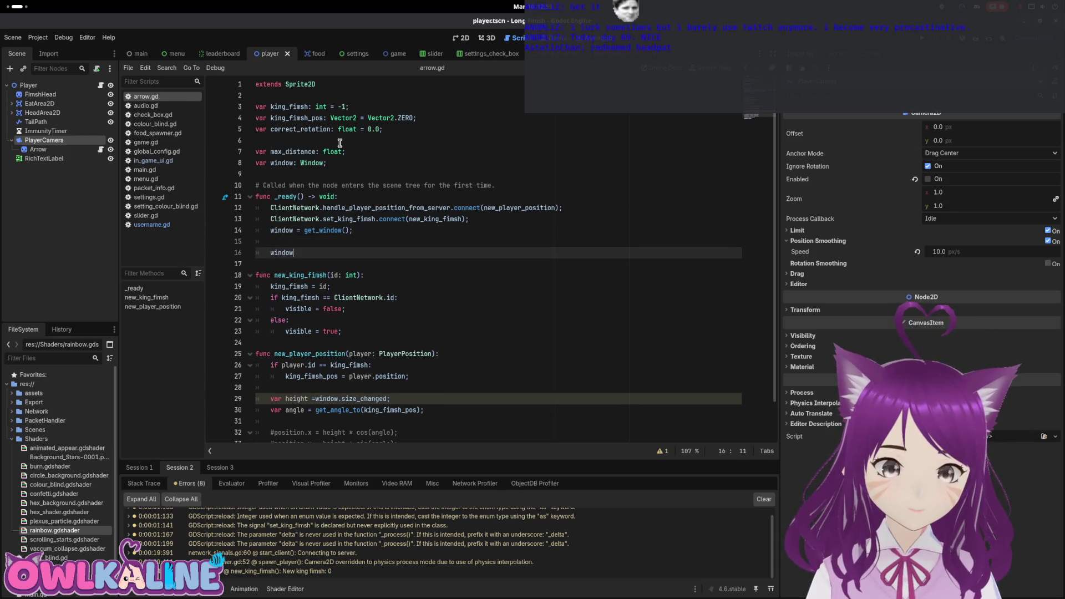
{"action": "type", "text": ".size_changed.connect();"}
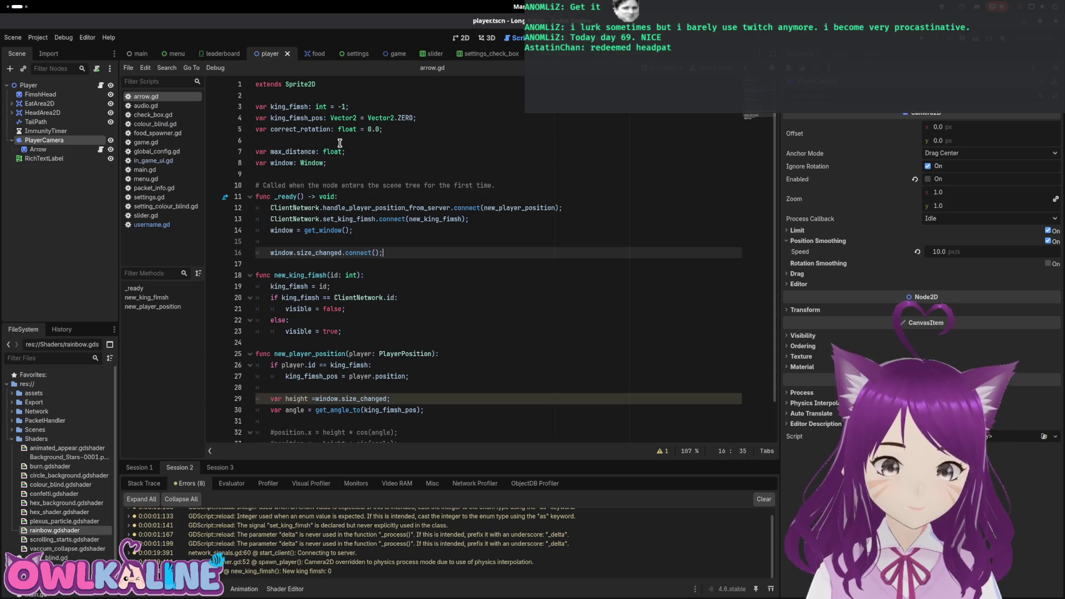
{"action": "key", "text": "Up"}
{"action": "key", "text": "Return"}
{"action": "key", "text": "Return"}
{"action": "key", "text": "BackSpace"}
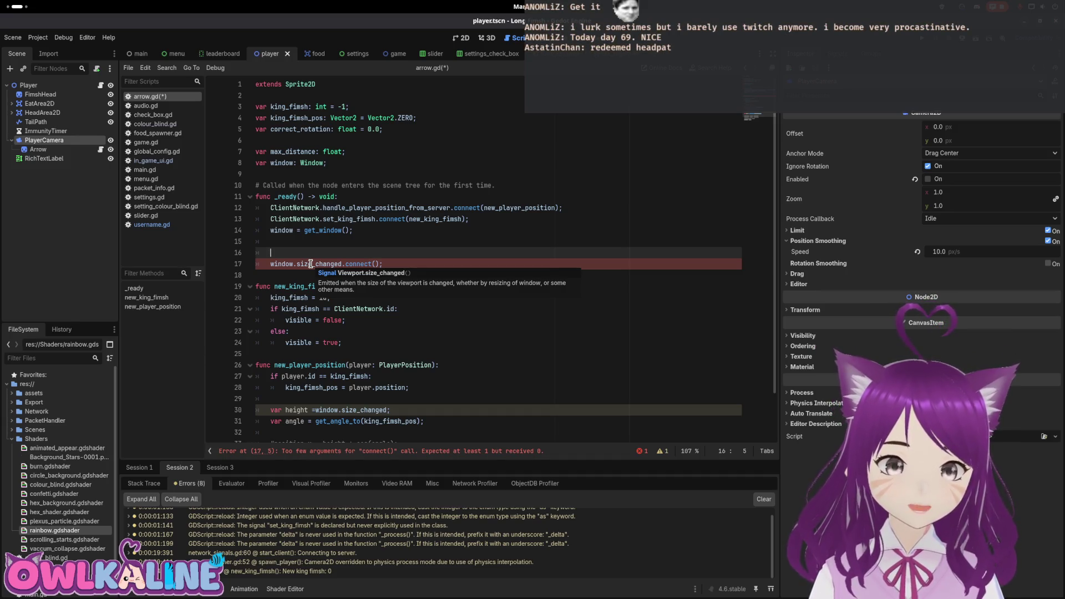
{"action": "left_click", "coordinate": [375, 259]}
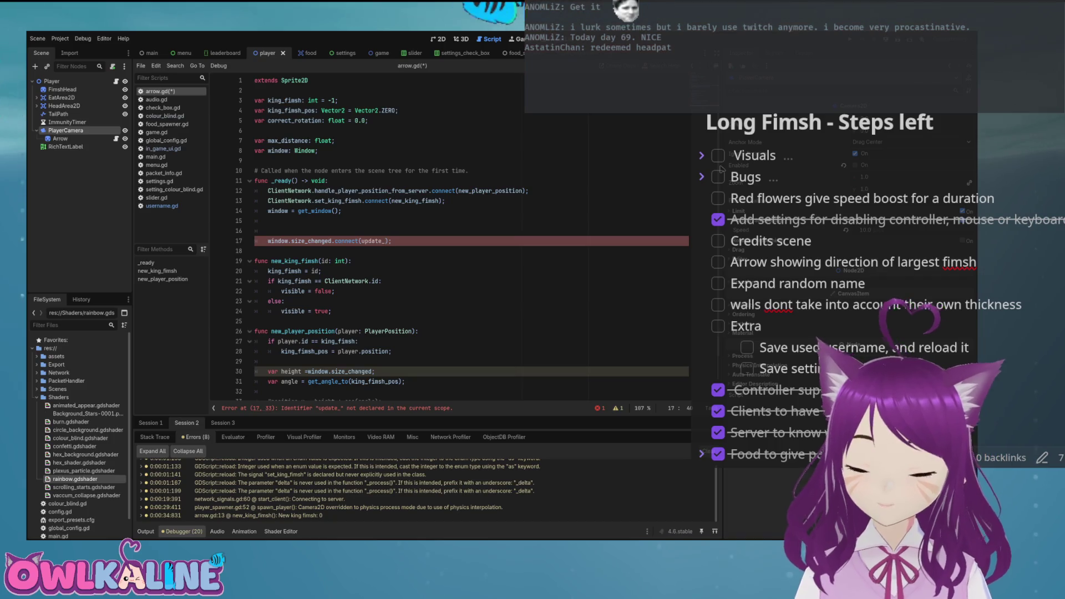
- Connect size_changed to update_max_distance, call update_max_distance() in _ready, and save
{"action": "type", "text": "max_distance"}
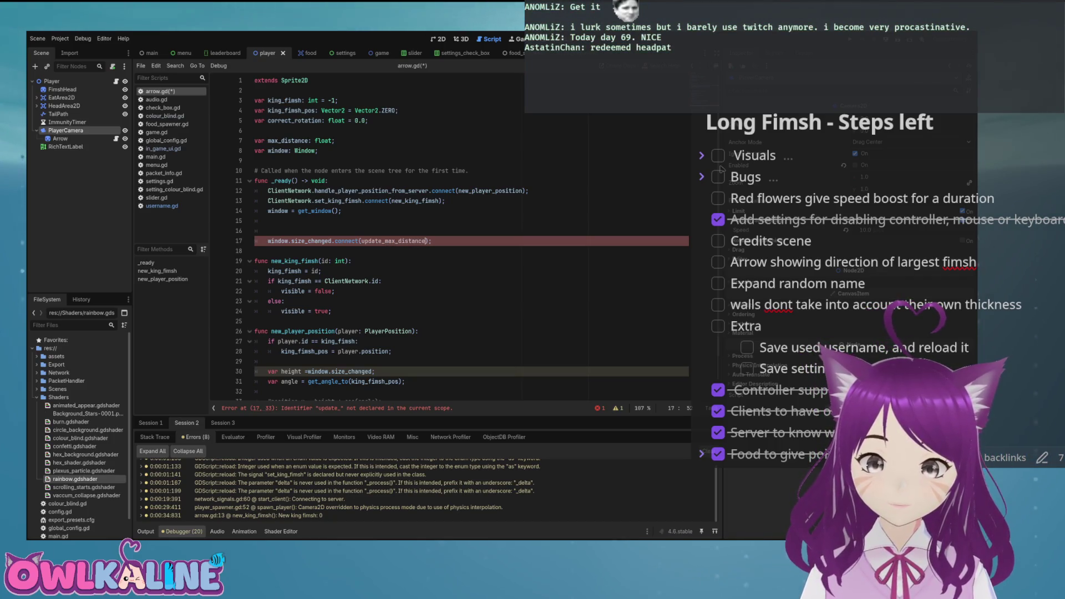
{"action": "key", "text": "Up"}
{"action": "key", "text": "Up"}
{"action": "key", "text": "Up"}
{"action": "key", "text": "Return"}
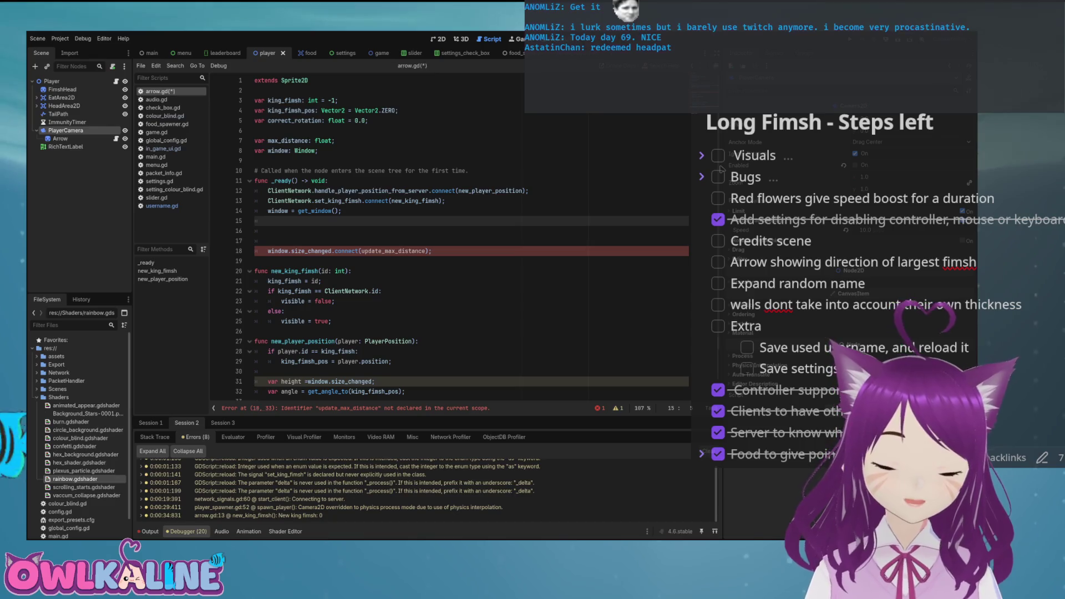
{"action": "type", "text": "update_"}
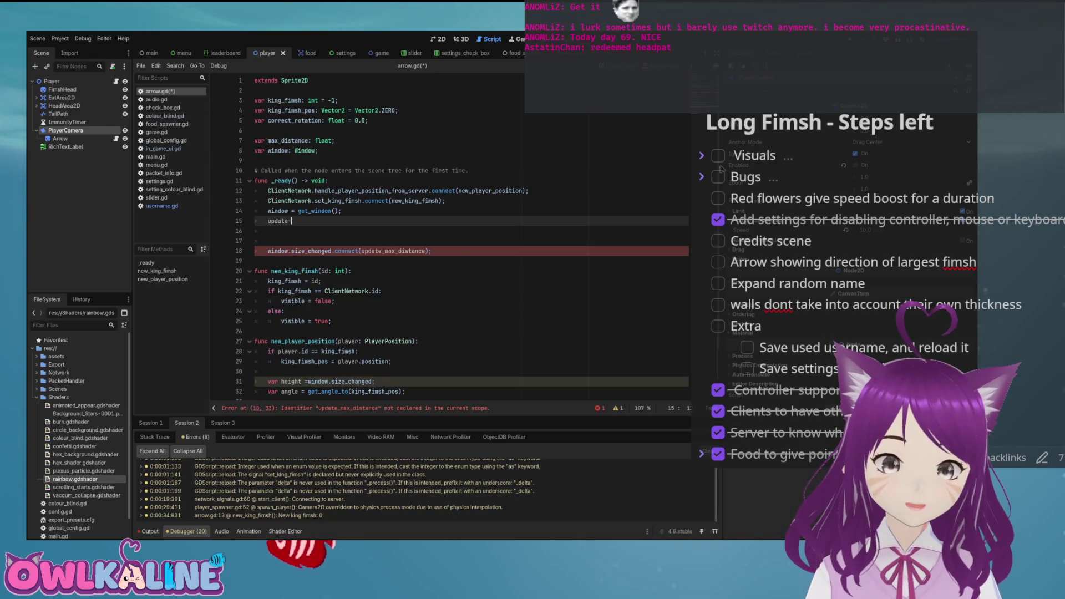
{"action": "type", "text": "max_di"}
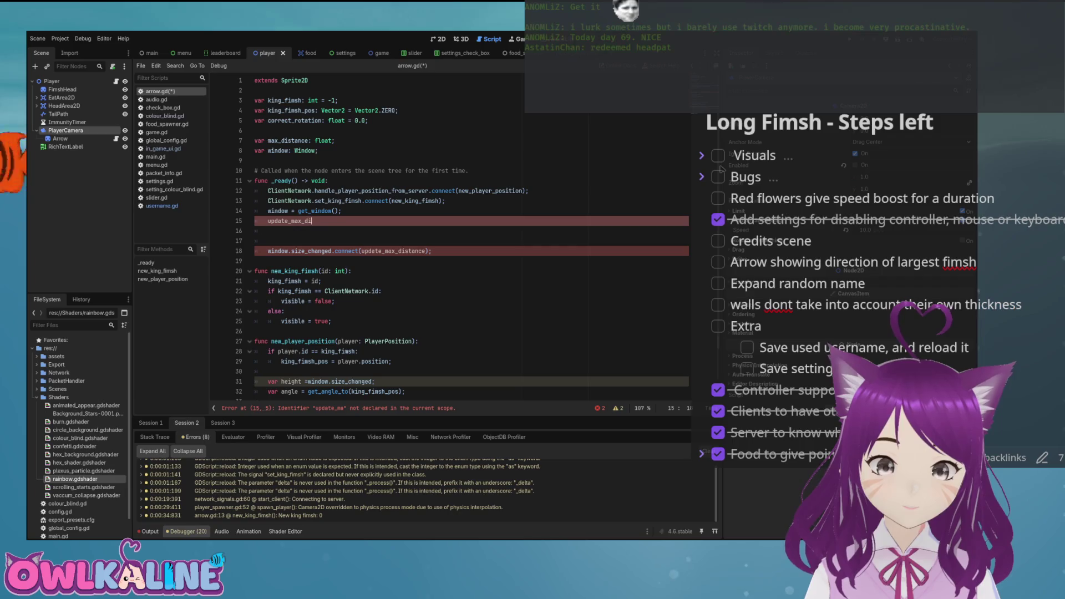
{"action": "type", "text": "stance();"}
{"action": "key", "text": "ctrl+s"}
{"action": "left_click", "coordinate": [268, 241]}
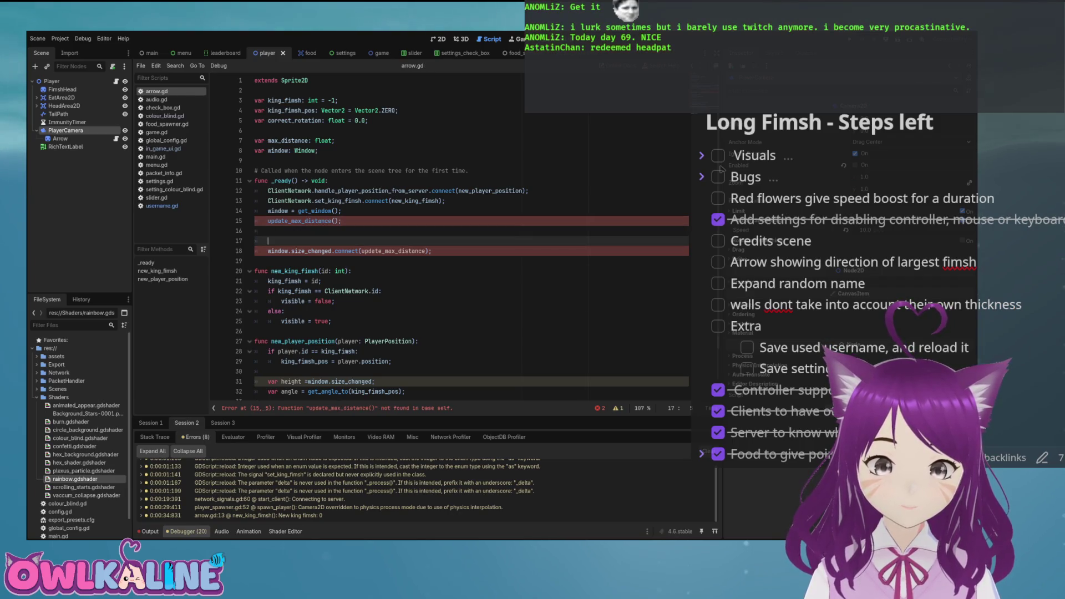
{"action": "key", "text": "BackSpace"}
- Write func update_max_distance() whose first line is var w_size = window.size, and save
{"action": "key", "text": "Down"}
{"action": "key", "text": "Down"}
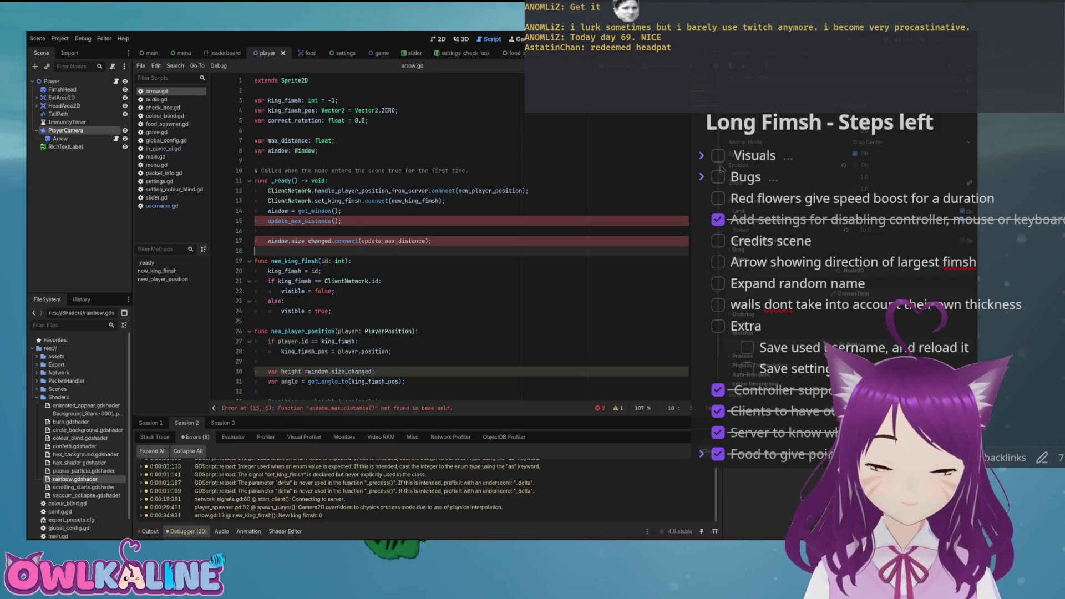
{"action": "key", "text": "Return"}
{"action": "key", "text": "Return"}
{"action": "key", "text": "Up"}
{"action": "type", "text": "f"}
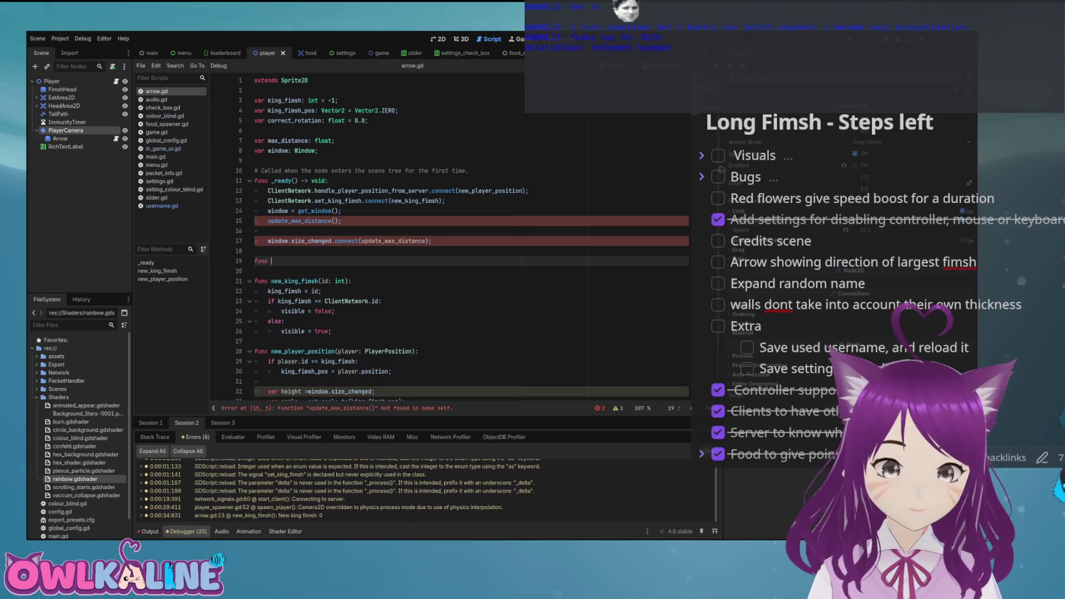
{"action": "type", "text": "unc update_max_distance()"}
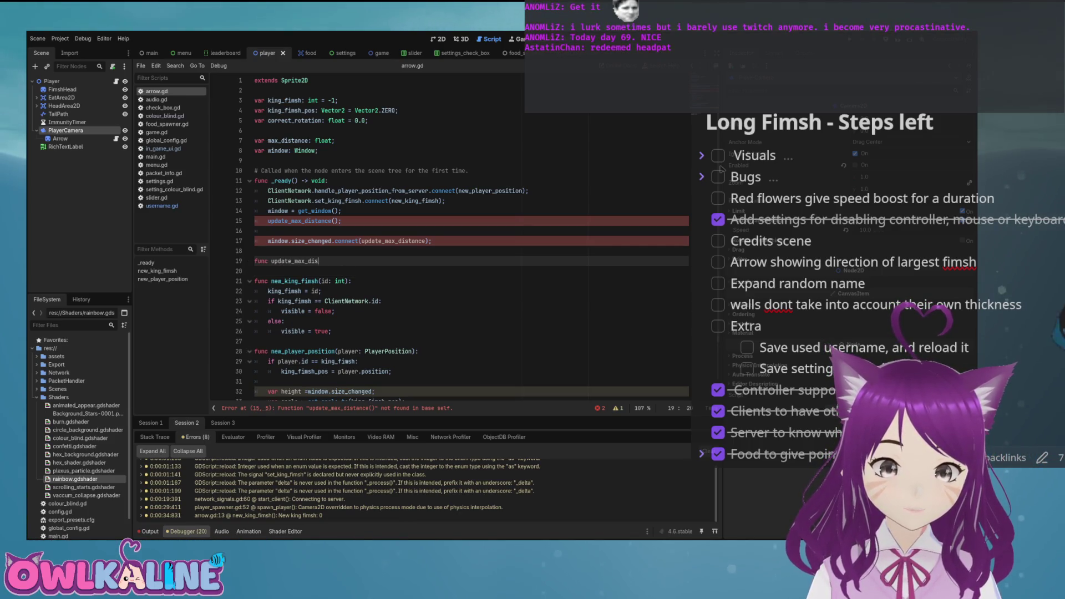
{"action": "type", "text": ":"}
{"action": "key", "text": "Return"}
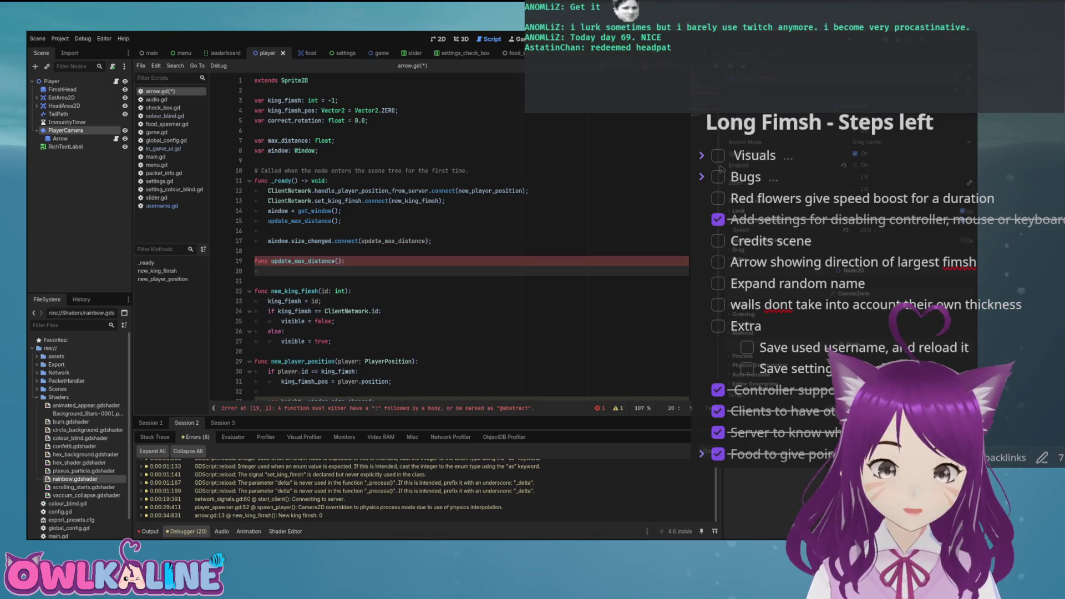
{"action": "type", "text": "window.size"}
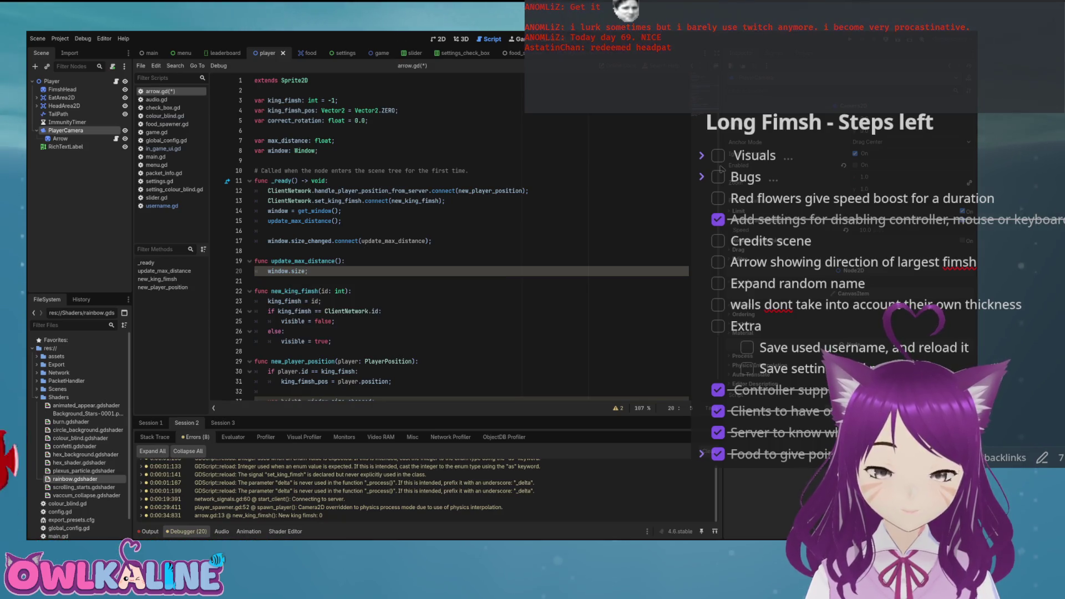
{"action": "type", "text": ";"}
{"action": "key", "text": "Home"}
{"action": "type", "text": "var w_siz"}
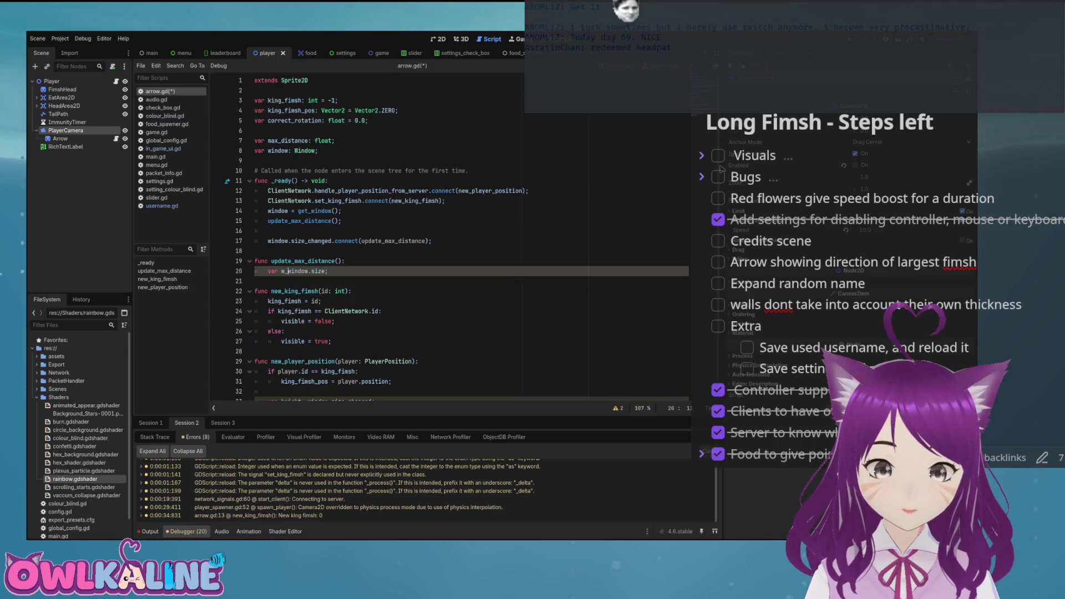
{"action": "type", "text": "e ="}
{"action": "key", "text": "End"}
{"action": "key", "text": "ctrl+s"}
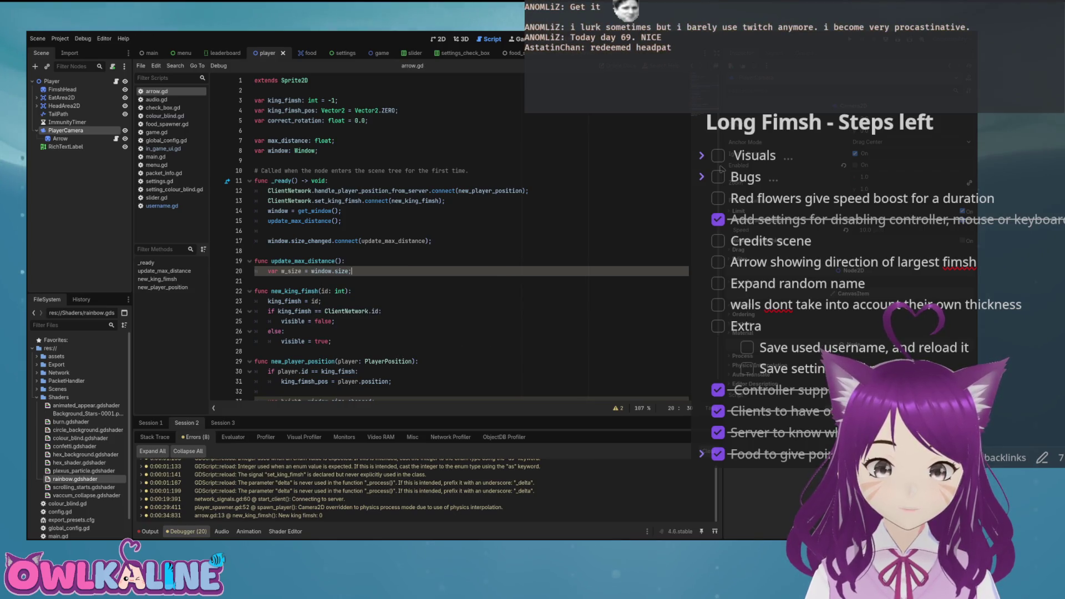
{"action": "scroll", "coordinate": [416, 238], "scroll_direction": "down", "scroll_amount": 3}
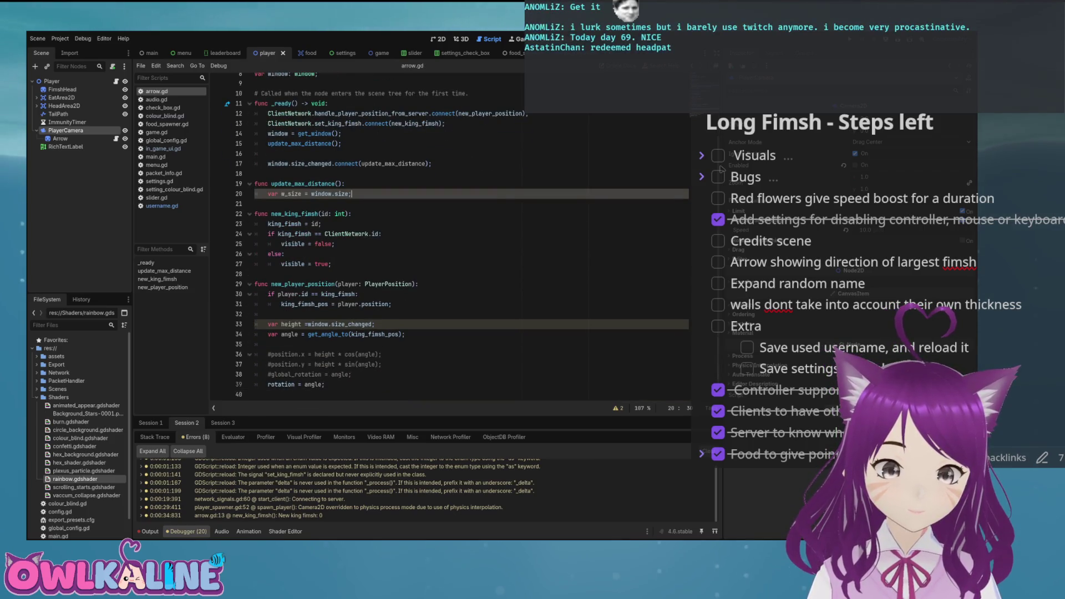
- Delete the stray height line and add if w_size.y <= w_size.x: to update_max_distance
{"action": "left_click_drag", "start_coordinate": [372, 324], "coordinate": [255, 324]}
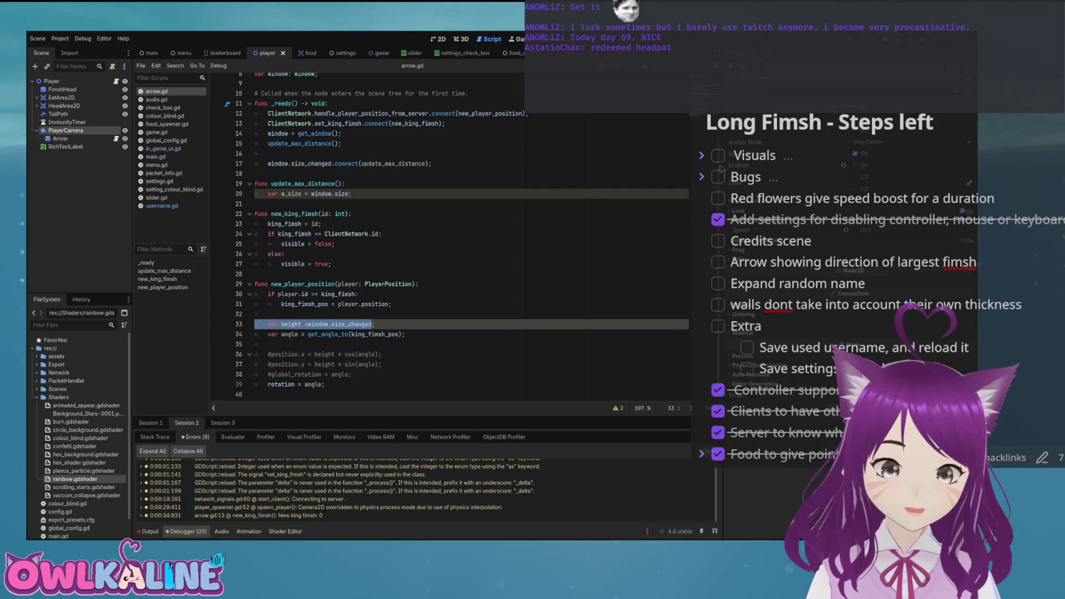
{"action": "key", "text": "BackSpace"}
{"action": "key", "text": "BackSpace"}
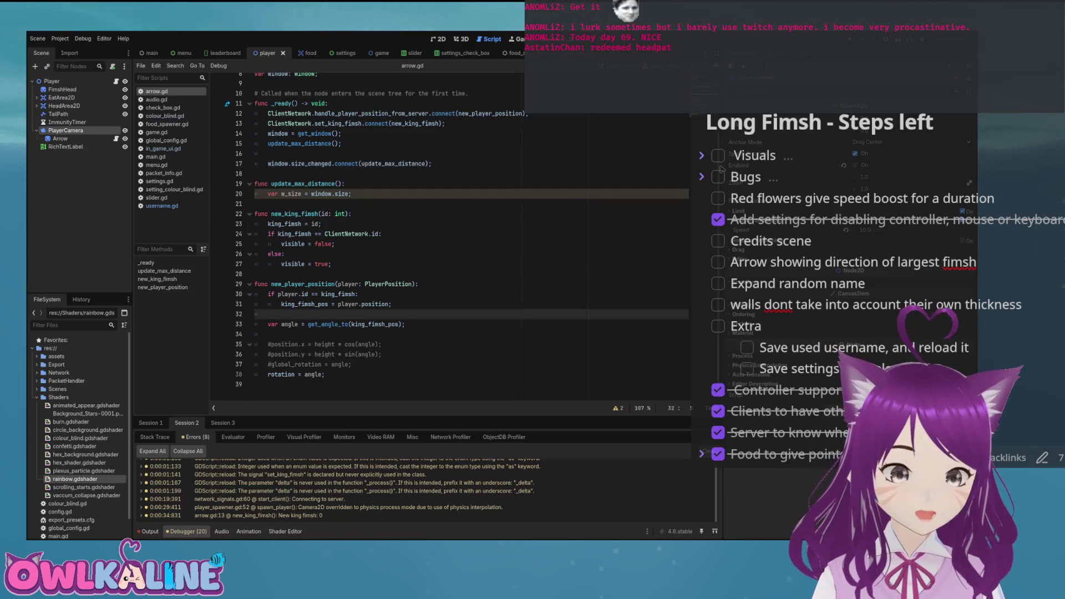
{"action": "scroll", "coordinate": [415, 239], "scroll_direction": "up", "scroll_amount": 3}
{"action": "left_click", "coordinate": [388, 264]}
{"action": "key", "text": "Return"}
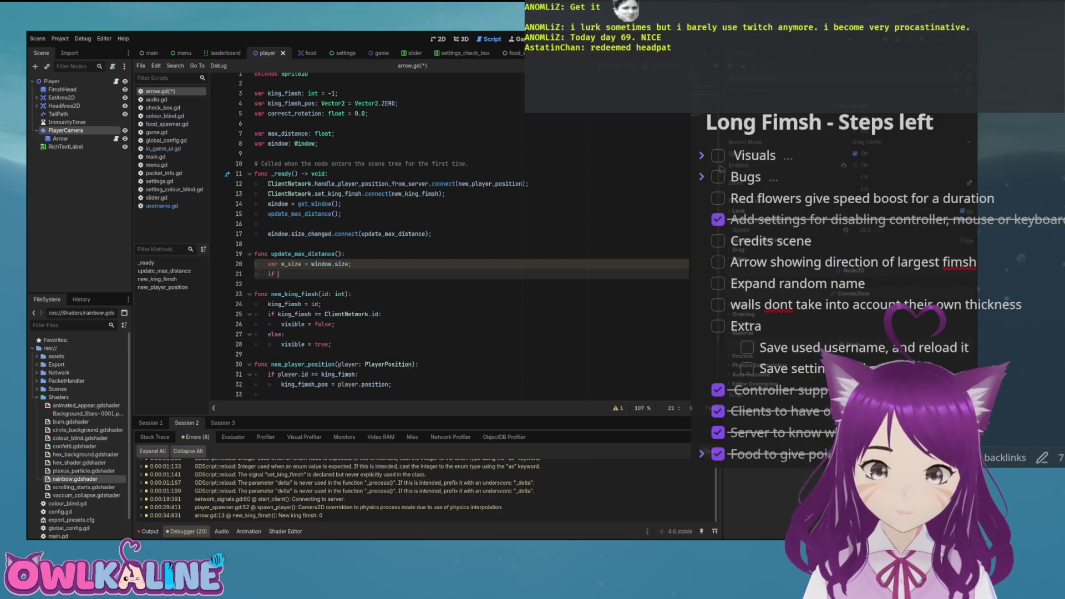
{"action": "type", "text": "w_size.x >"}
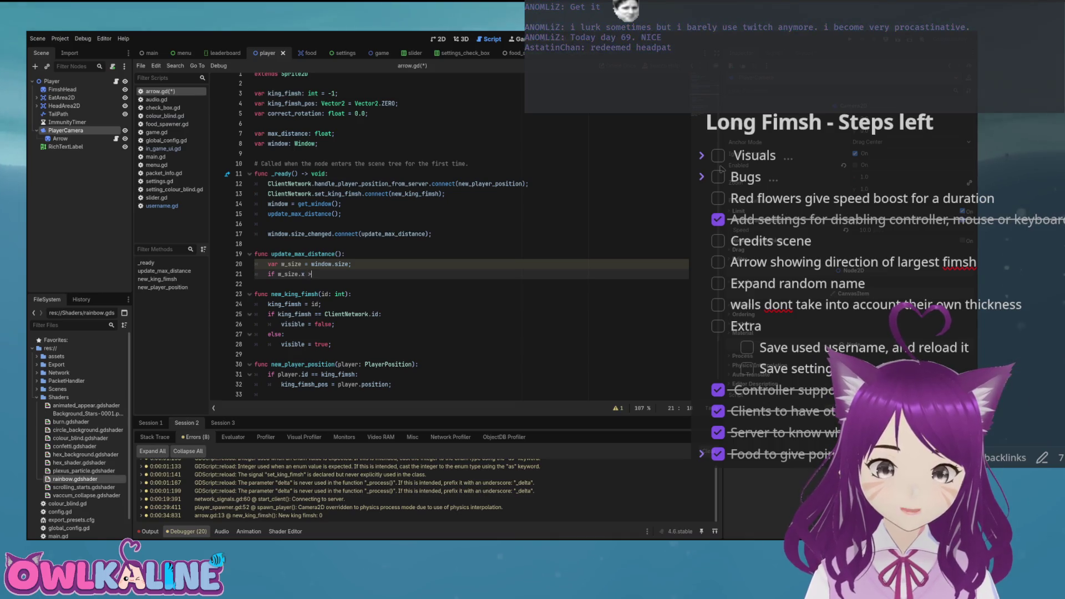
{"action": "left_click", "coordinate": [303, 274]}
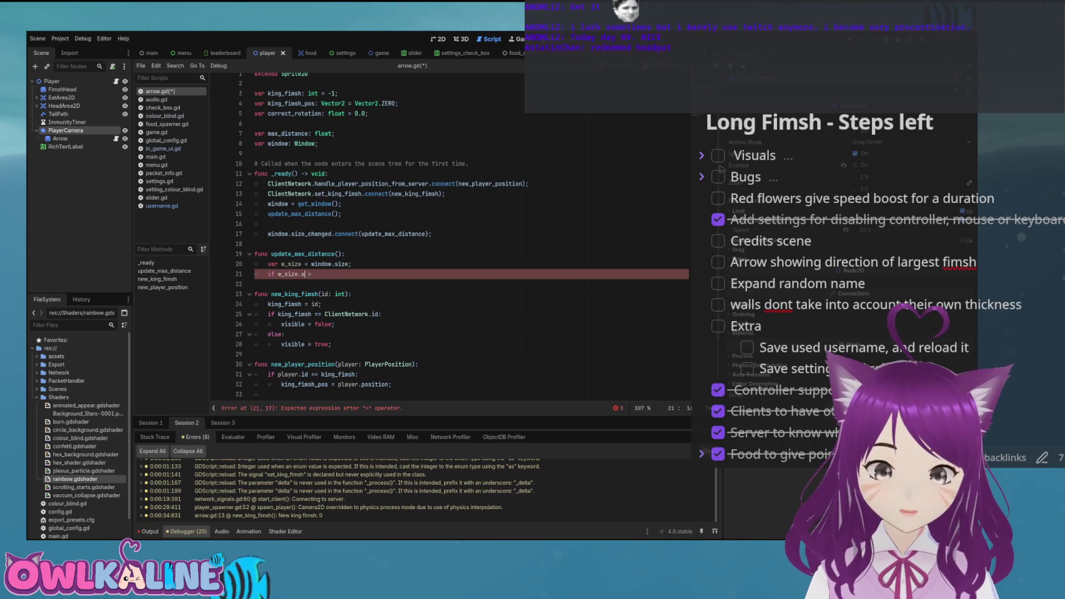
{"action": "key", "text": "BackSpace"}
{"action": "type", "text": "y"}
{"action": "key", "text": "Delete"}
{"action": "key", "text": "Delete"}
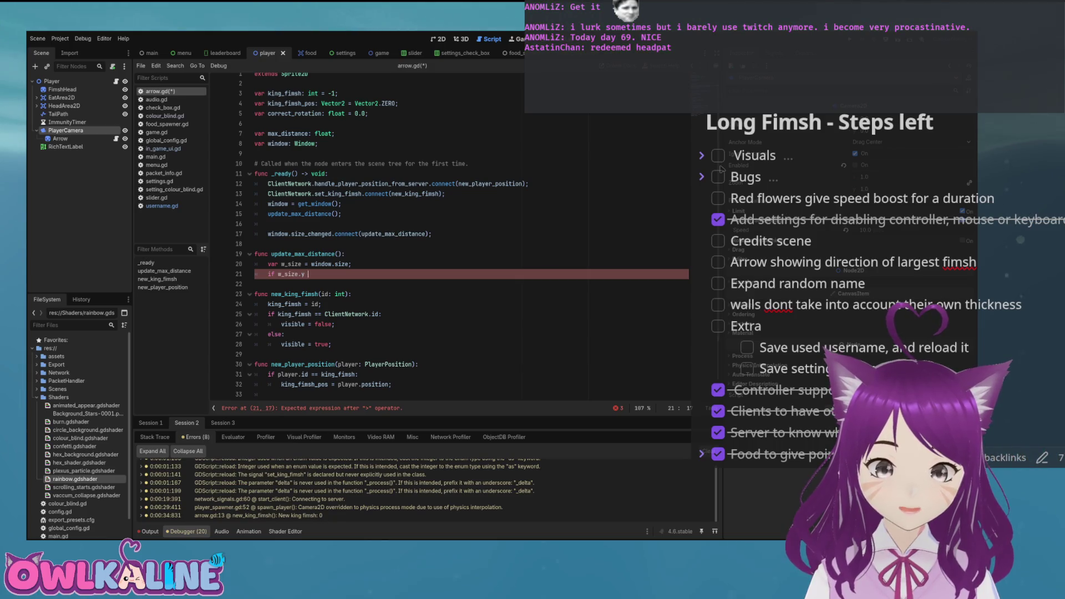
{"action": "type", "text": "<= w"}
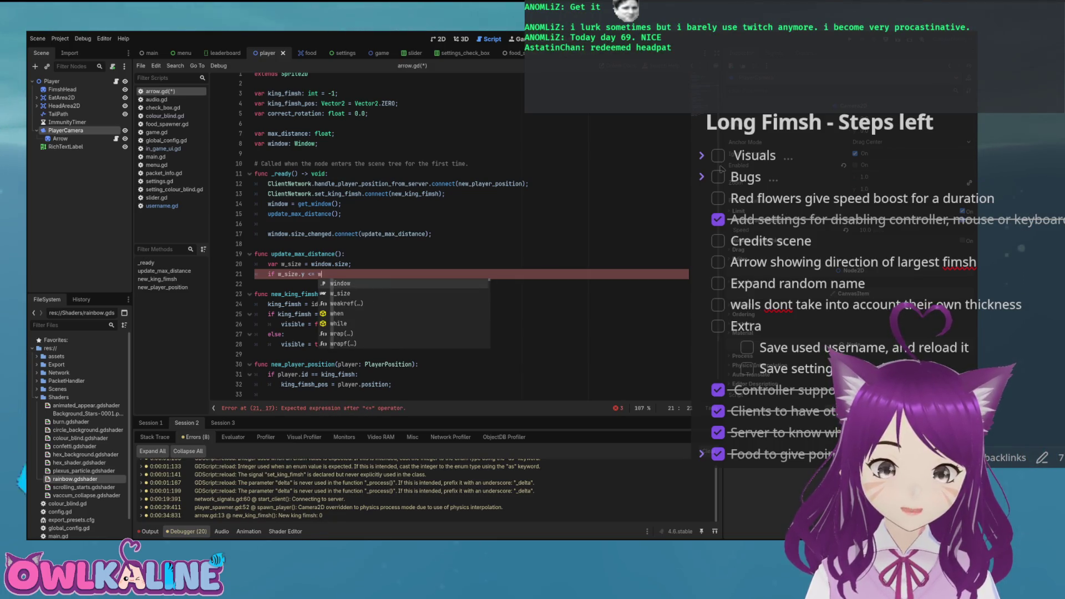
{"action": "type", "text": "_size.x"}
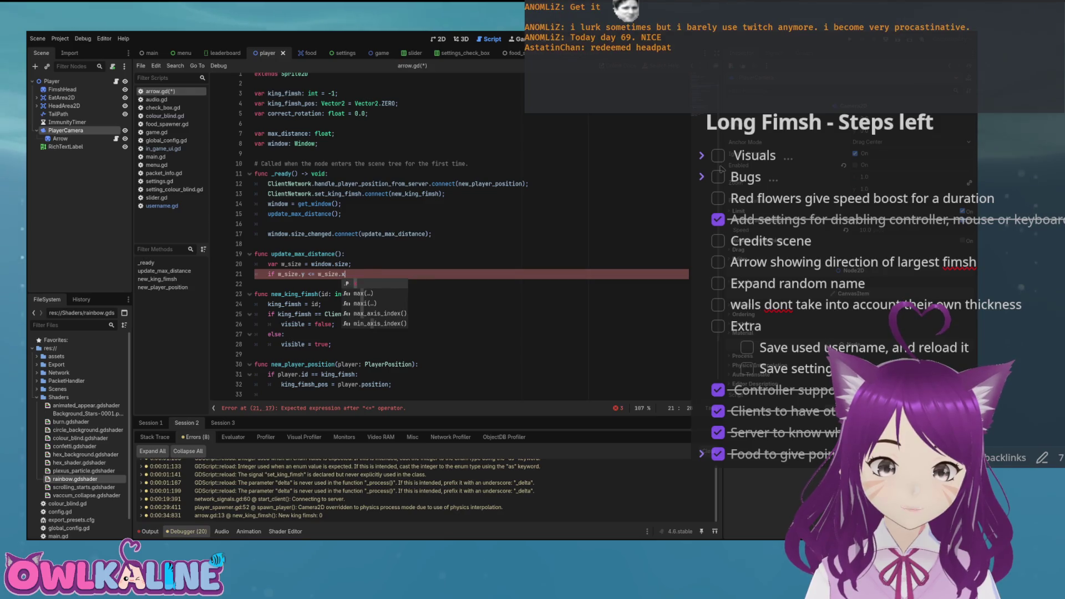
{"action": "type", "text": ":"}
{"action": "key", "text": "Return"}
- Set max_distance to w_size.y in the if branch and w_size.x in the else branch, then save
{"action": "key", "text": "Return"}
{"action": "key", "text": "BackSpace"}
{"action": "type", "text": "el"}
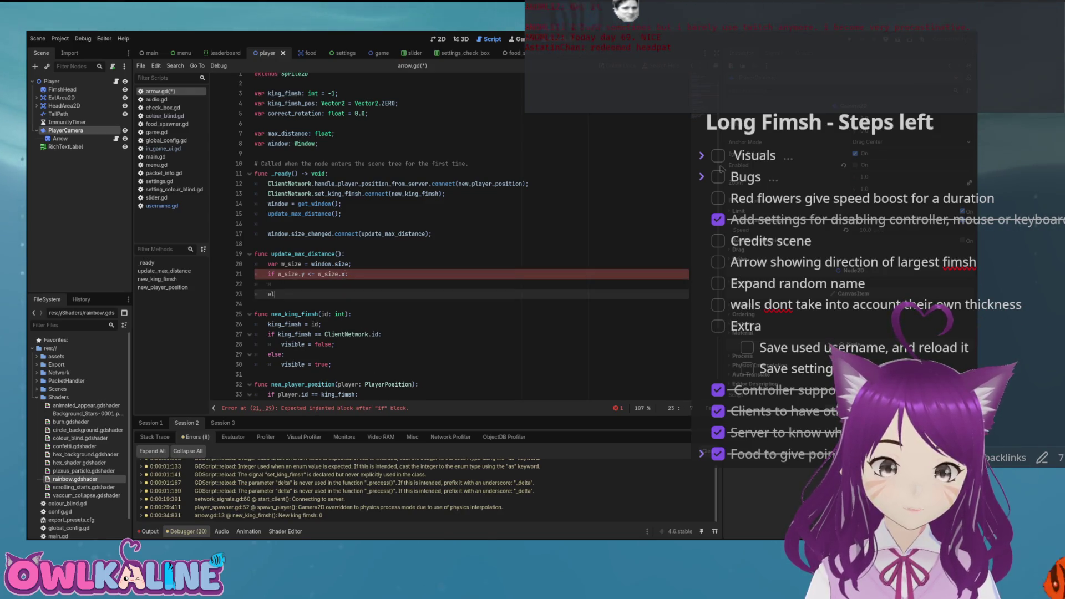
{"action": "type", "text": "se:"}
{"action": "key", "text": "Return"}
{"action": "key", "text": "Up"}
{"action": "key", "text": "Up"}
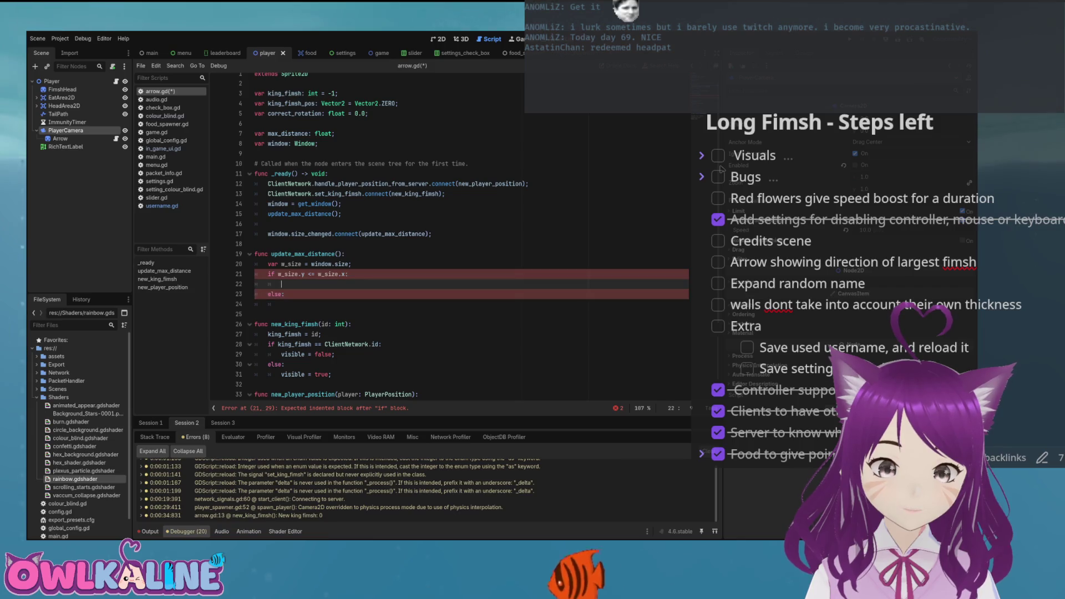
{"action": "type", "text": "max_distance = "}
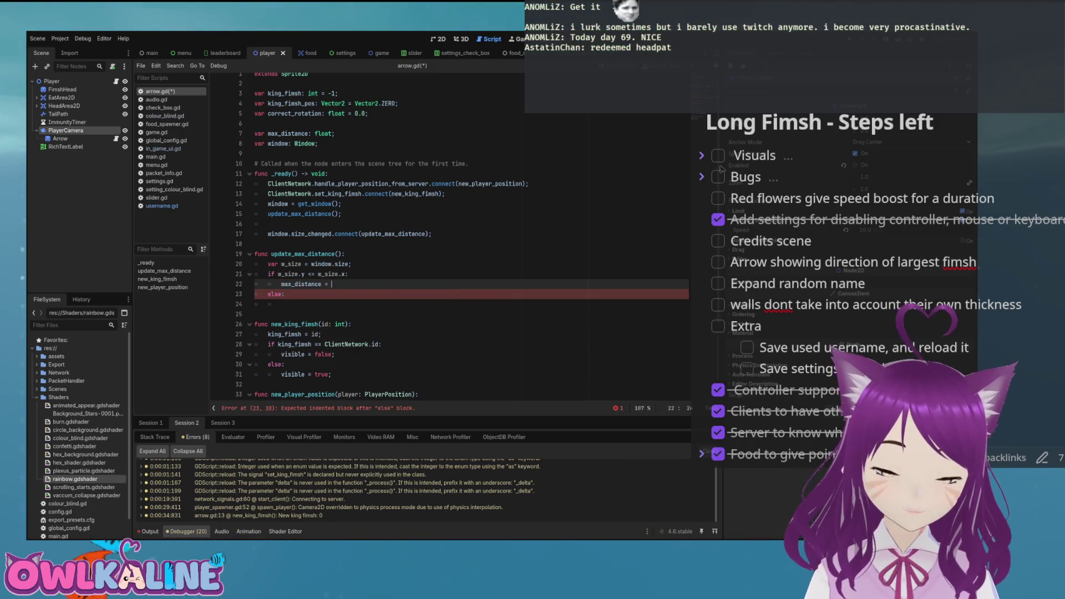
{"action": "type", "text": "w_"}
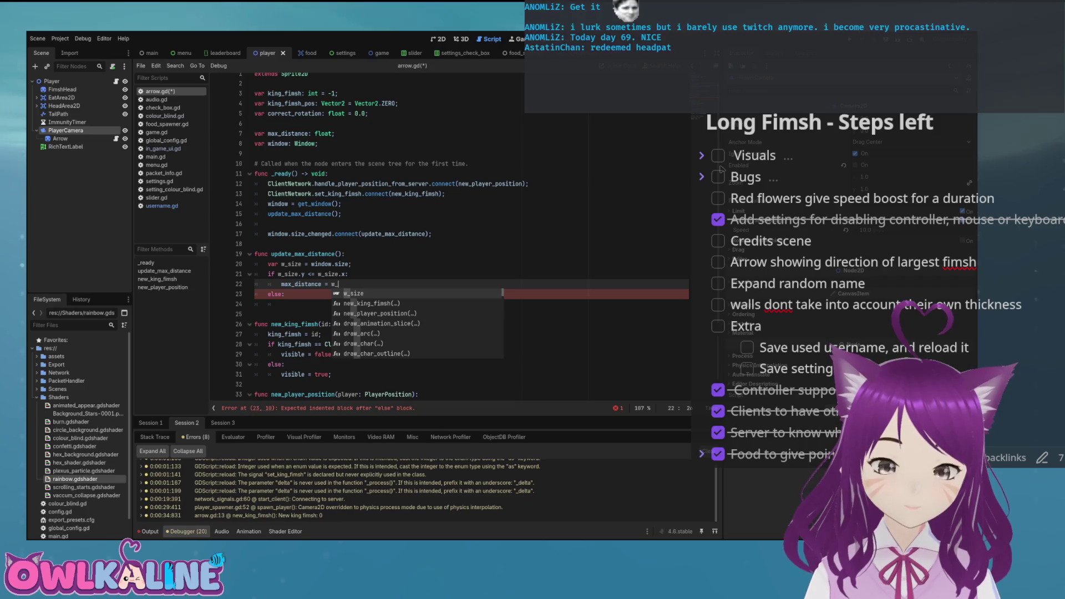
{"action": "key", "text": "Return"}
{"action": "type", "text": "."}
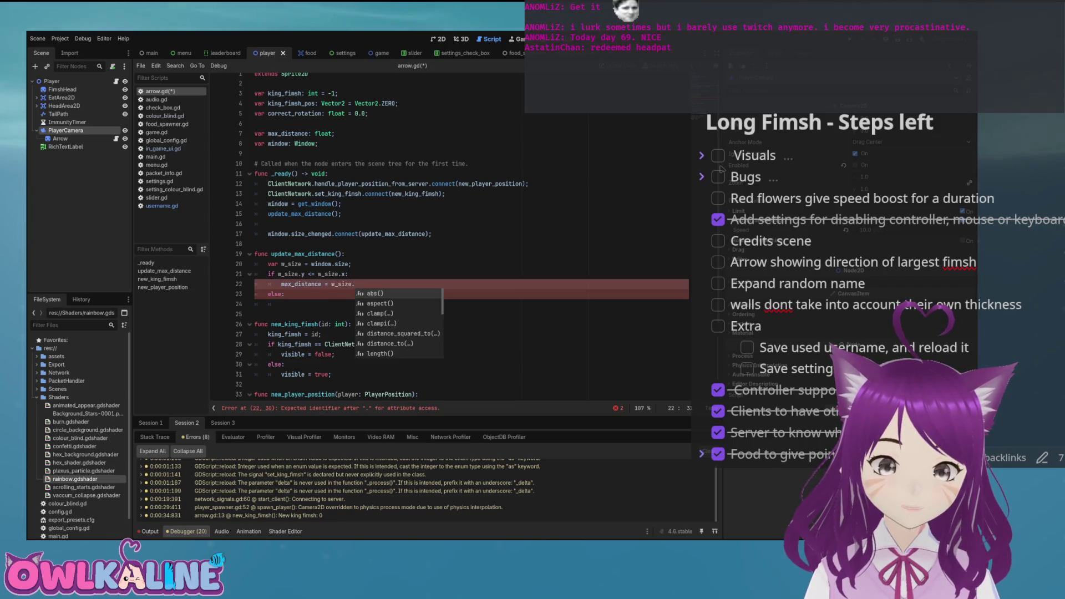
{"action": "type", "text": "y;"}
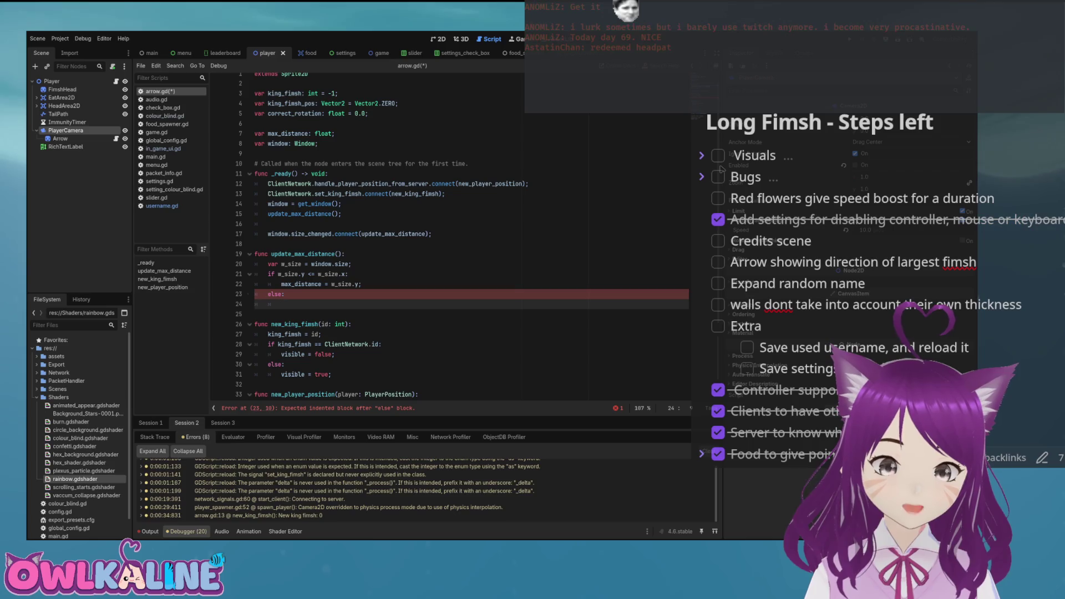
{"action": "key", "text": "Return"}
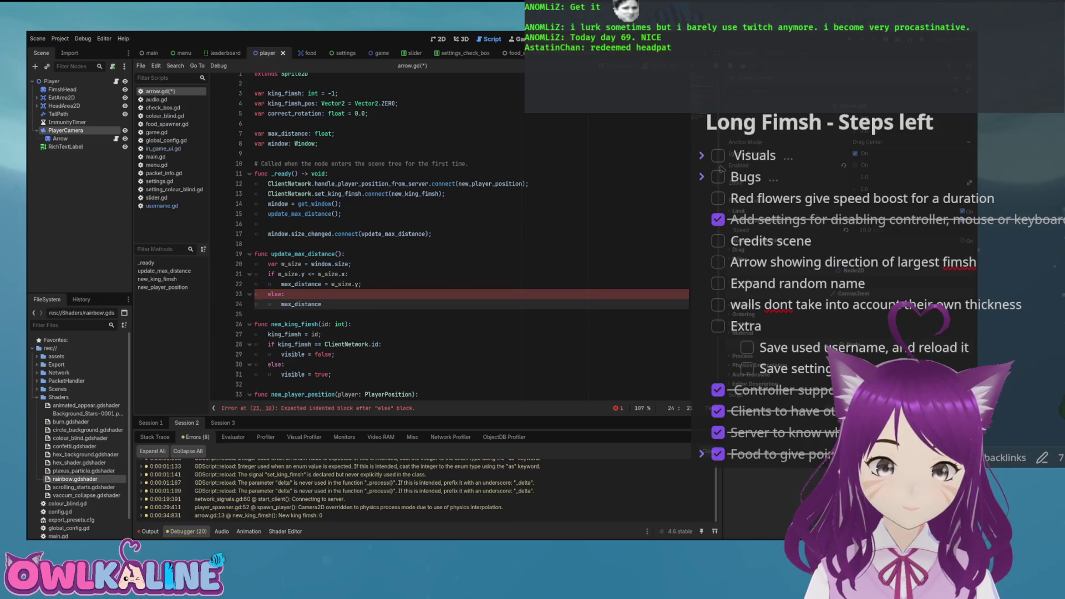
{"action": "type", "text": "= w_size.x;"}
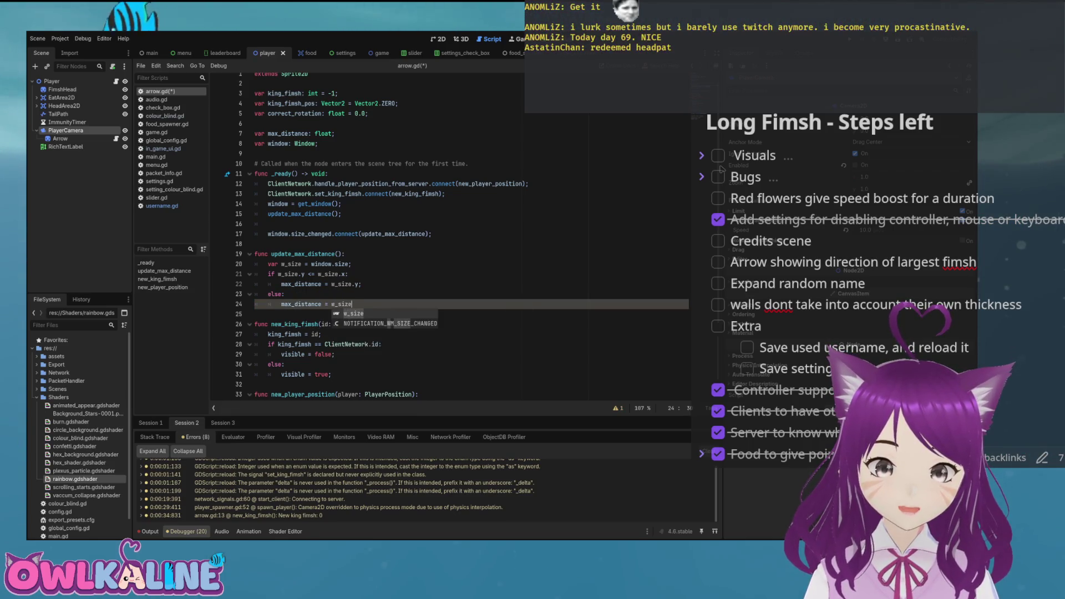
{"action": "key", "text": "ctrl+s"}
{"action": "scroll", "coordinate": [449, 233], "scroll_direction": "down", "scroll_amount": 3}
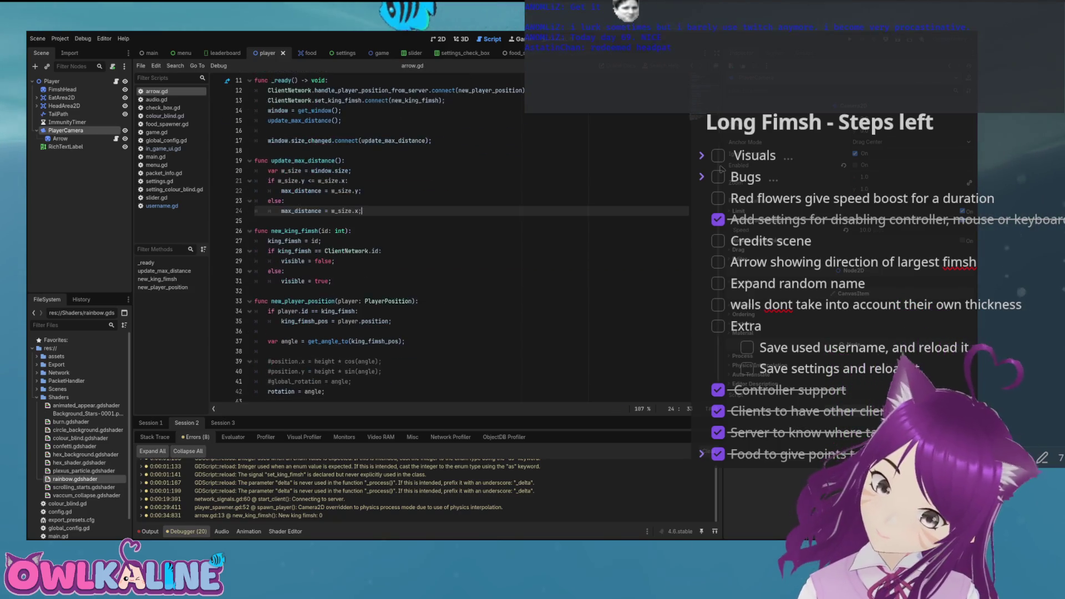
- Uncomment the arrow's position.x and position.y lines and save arrow.gd
{"action": "left_click", "coordinate": [333, 346]}
{"action": "key", "text": "Down"}
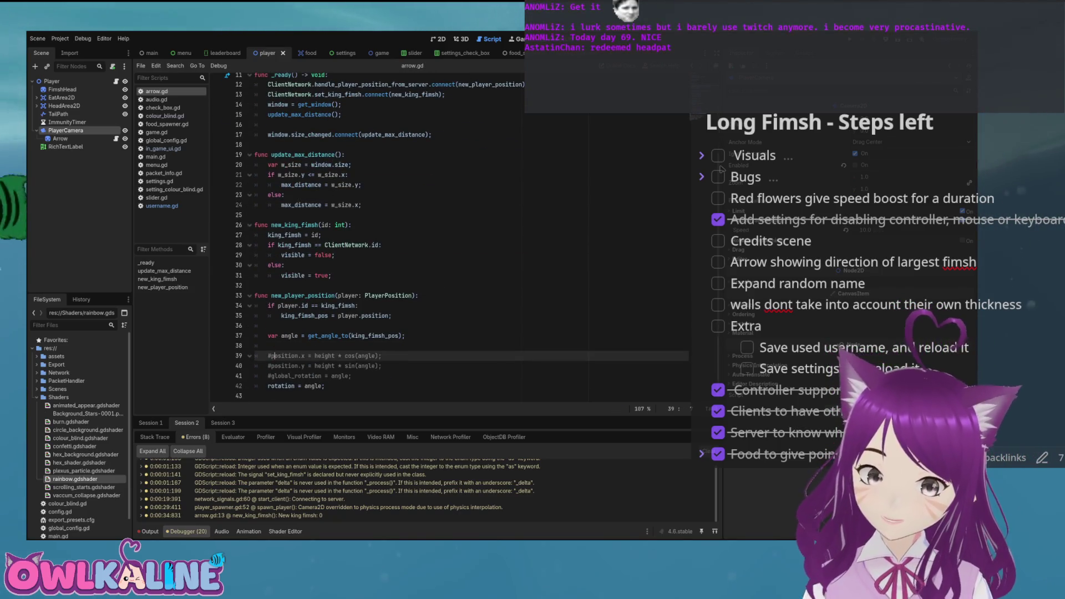
{"action": "key", "text": "Delete"}
{"action": "key", "text": "Down"}
{"action": "key", "text": "Delete"}
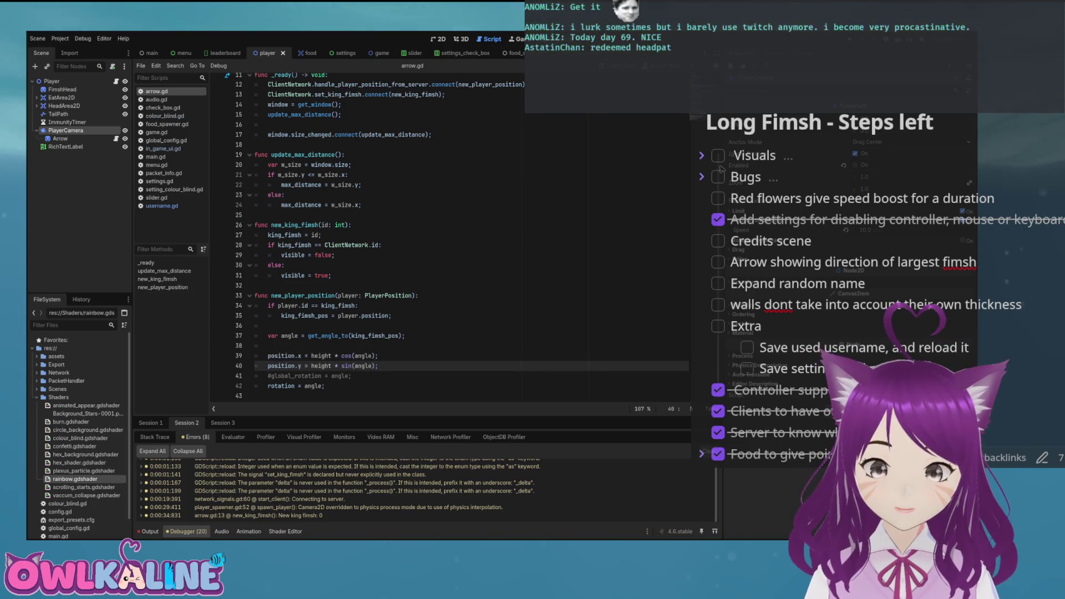
{"action": "key", "text": "Down"}
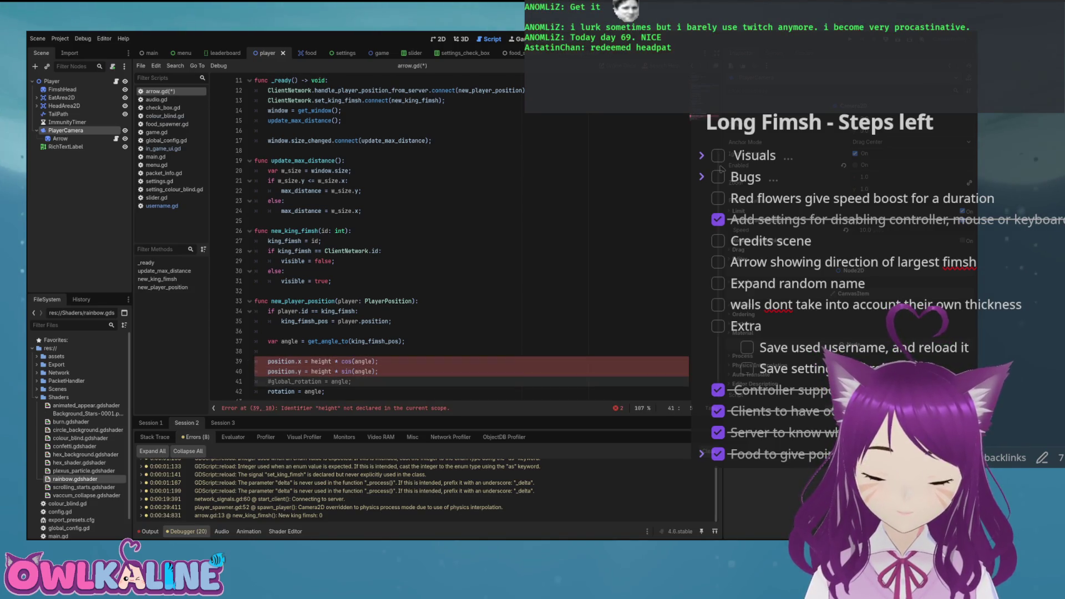
{"action": "key", "text": "ctrl+s"}
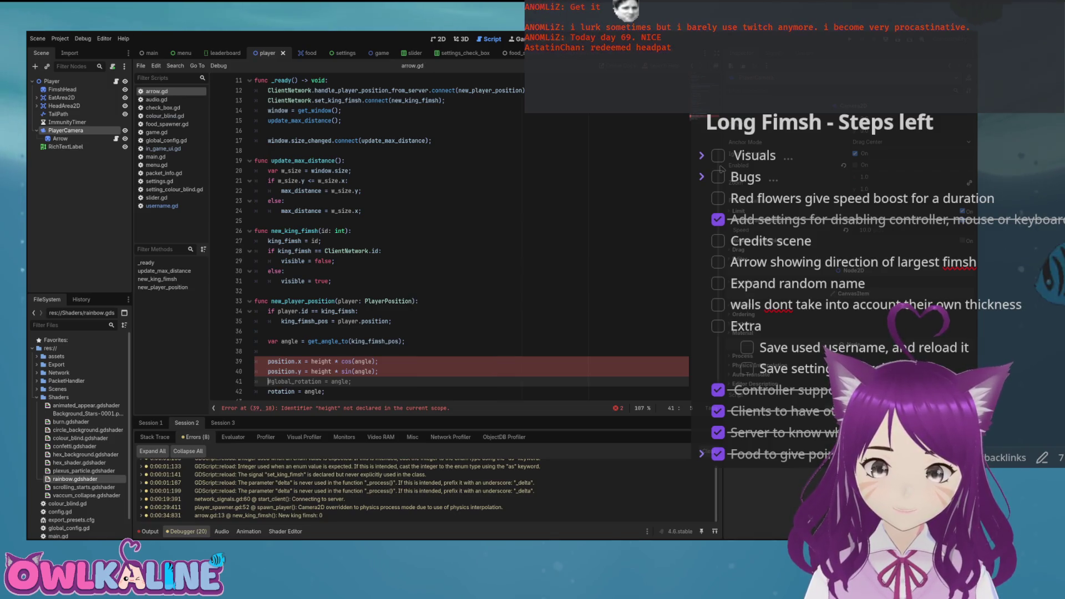
- Replace height with max_distance on line 40 and run the project with F5
{"action": "scroll", "coordinate": [449, 238], "scroll_direction": "up", "scroll_amount": 3}
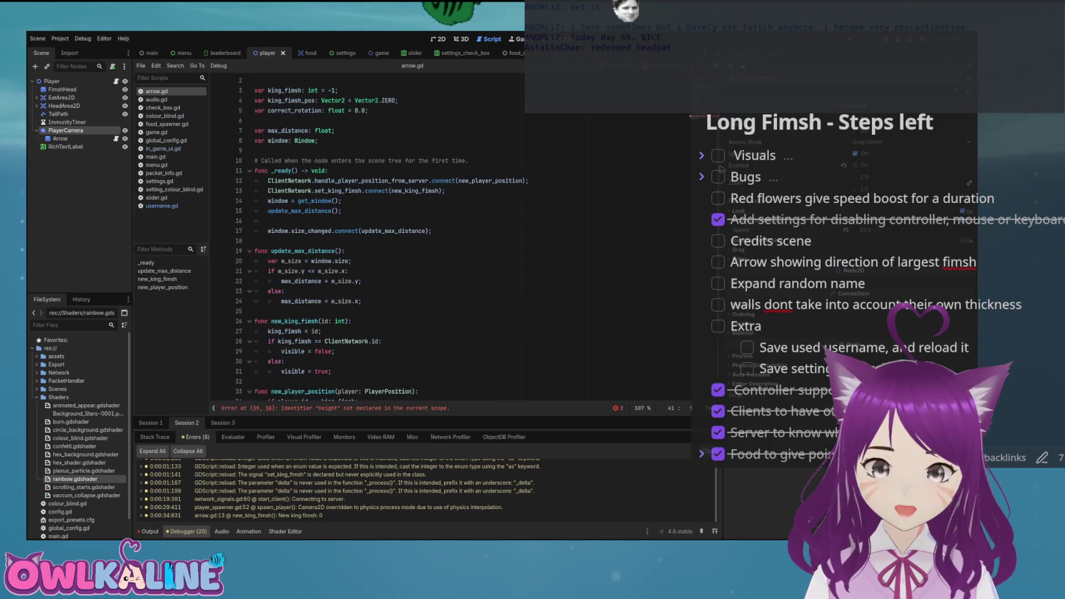
{"action": "double_click", "coordinate": [287, 130]}
{"action": "scroll", "coordinate": [449, 238], "scroll_direction": "down", "scroll_amount": 3}
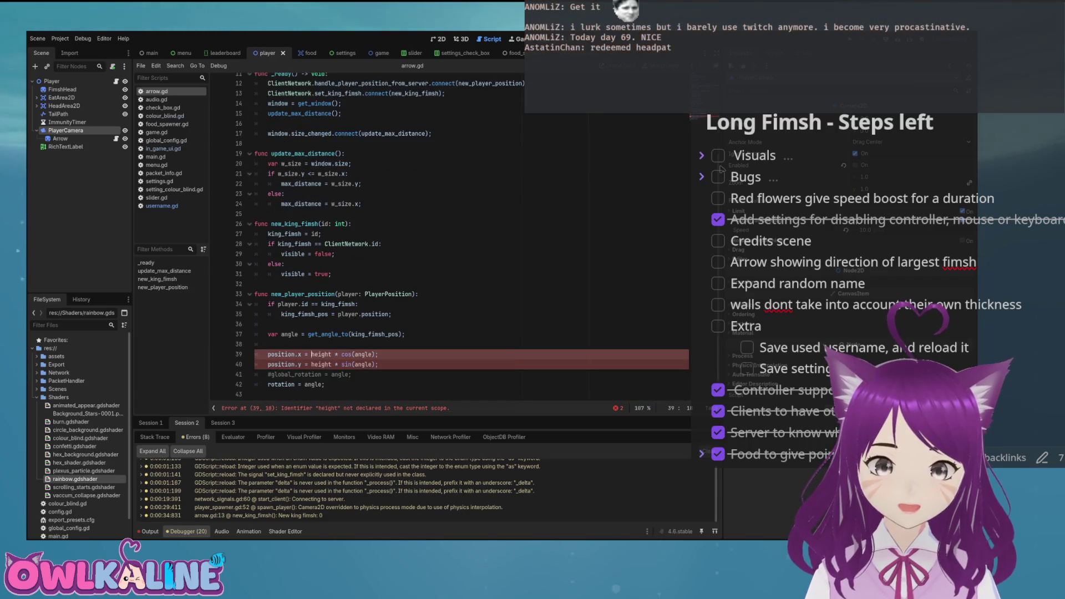
{"action": "double_click", "coordinate": [322, 364]}
{"action": "type", "text": "max_distance"}
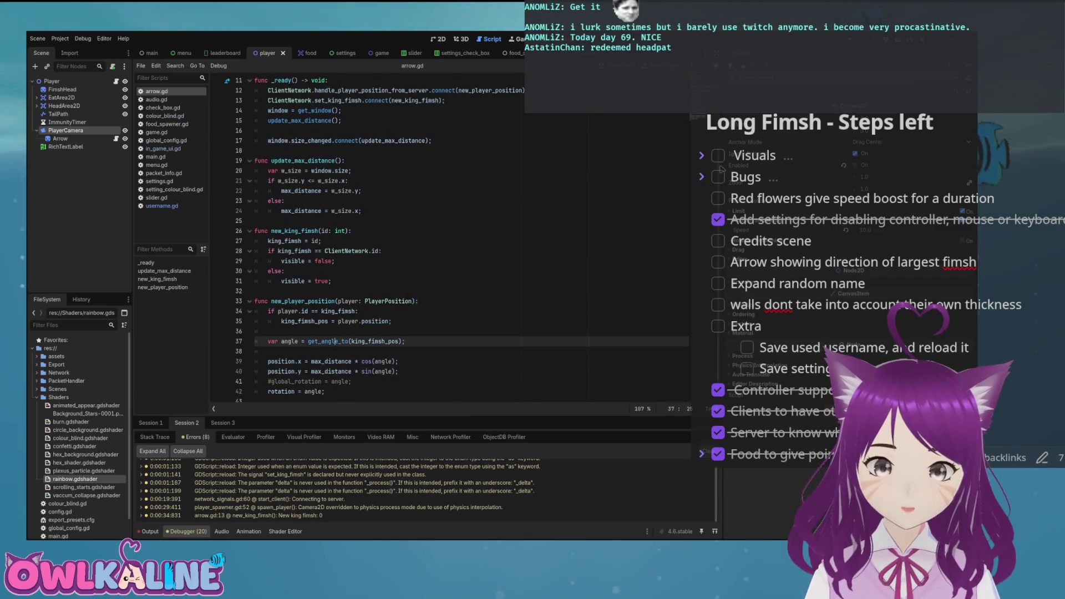
{"action": "left_click", "coordinate": [261, 351]}
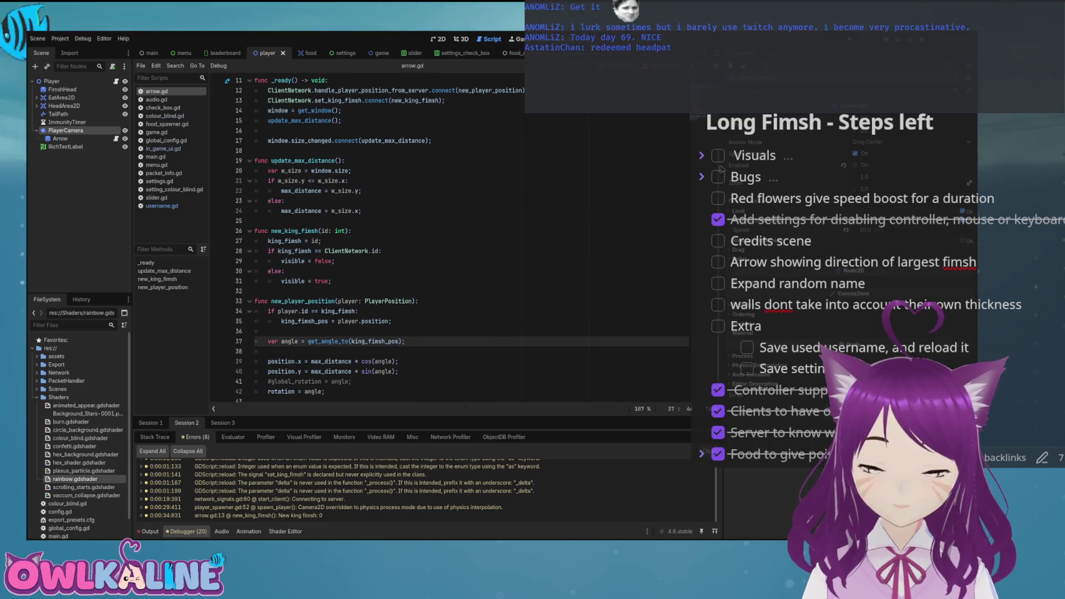
{"action": "key", "text": "F5"}
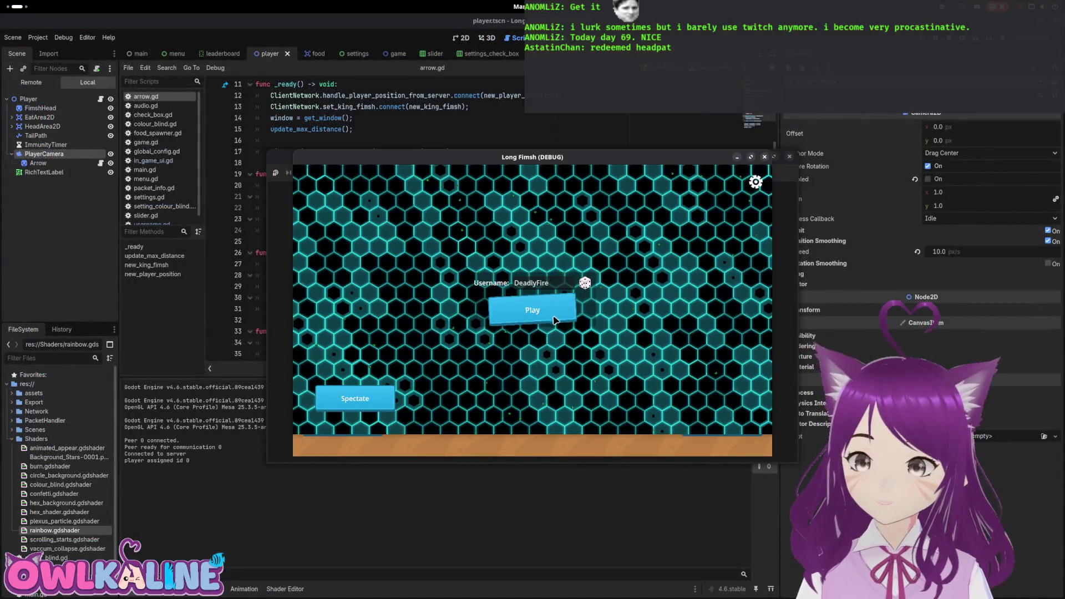
- Move one game window right, join the game in both Long Fimsh windows, then stop with F8
{"action": "left_click", "coordinate": [555, 308]}
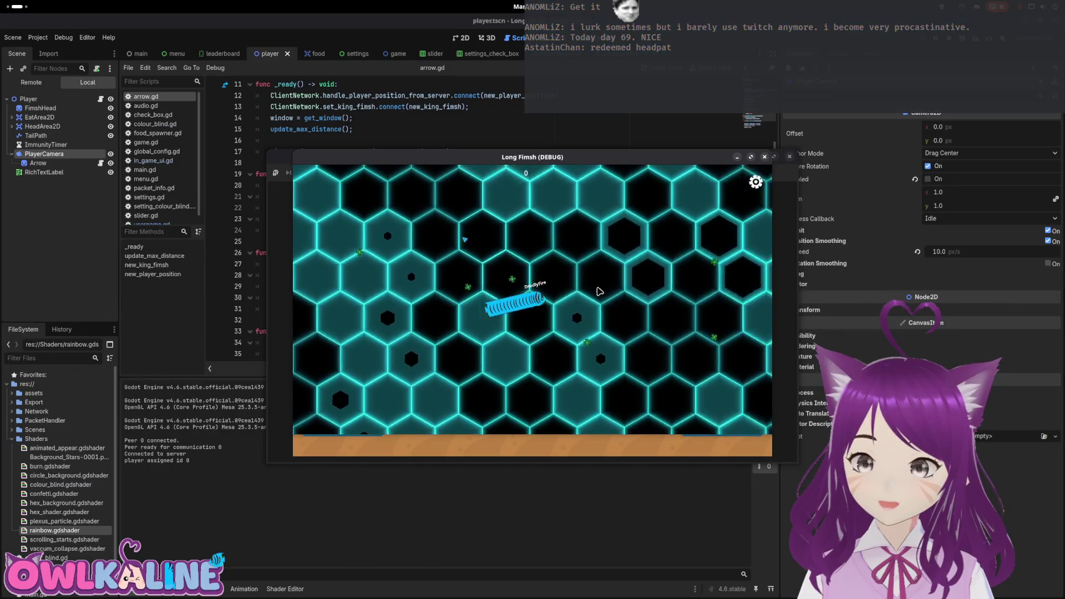
{"action": "left_click_drag", "start_coordinate": [556, 159], "coordinate": [854, 165]}
{"action": "left_click", "coordinate": [323, 309]}
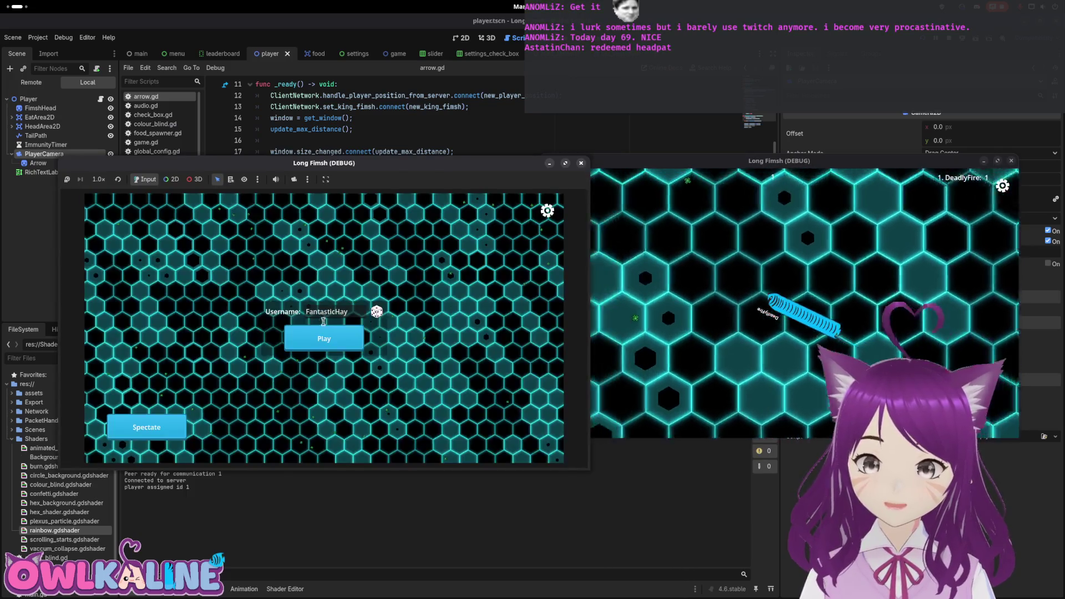
{"action": "left_click", "coordinate": [324, 336]}
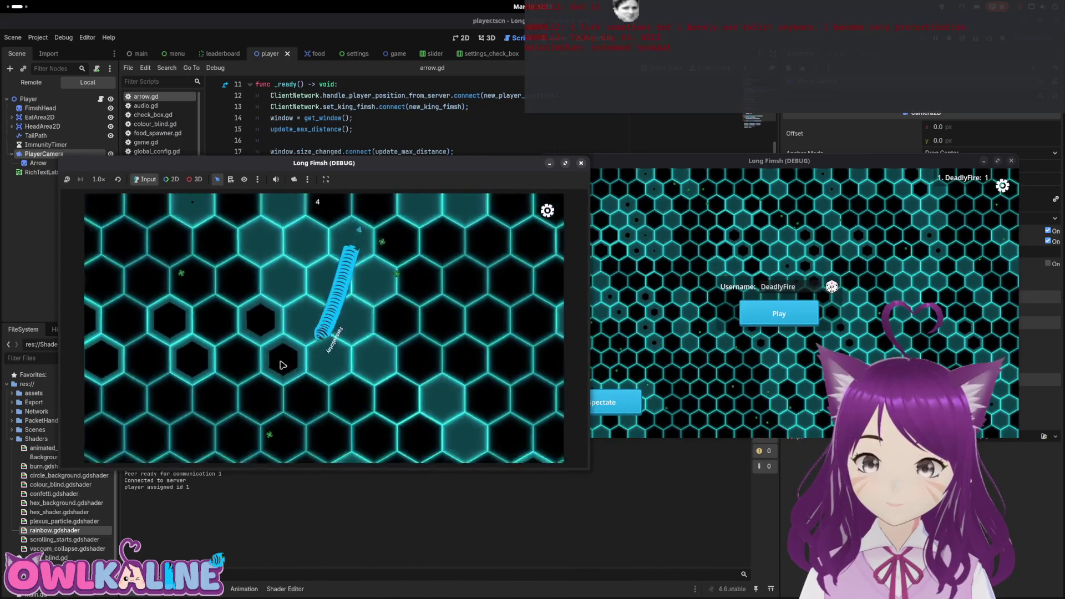
{"action": "left_click", "coordinate": [778, 313]}
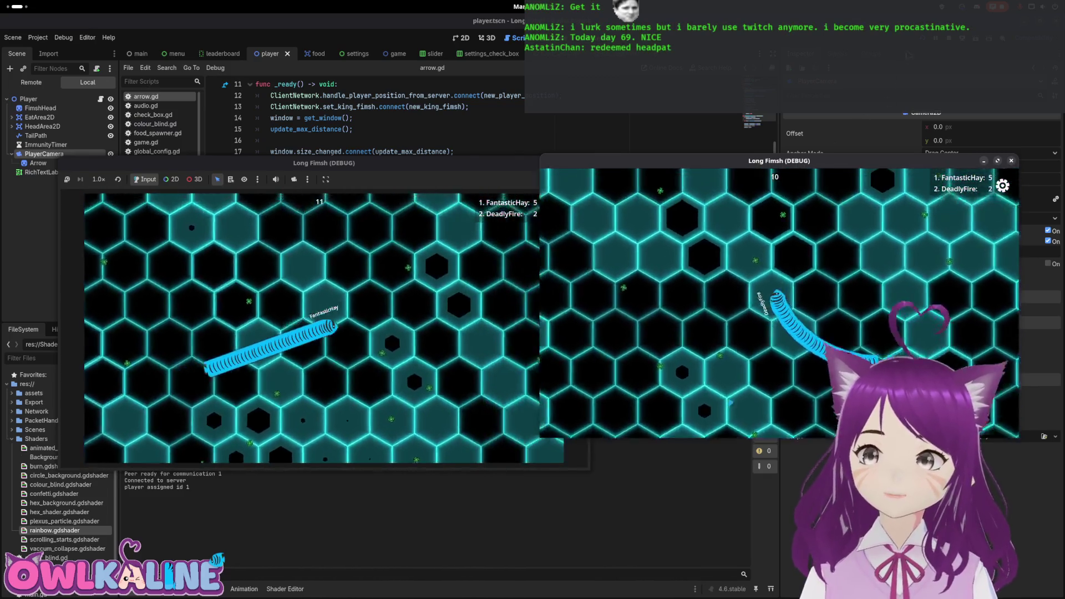
{"action": "key", "text": "F8"}
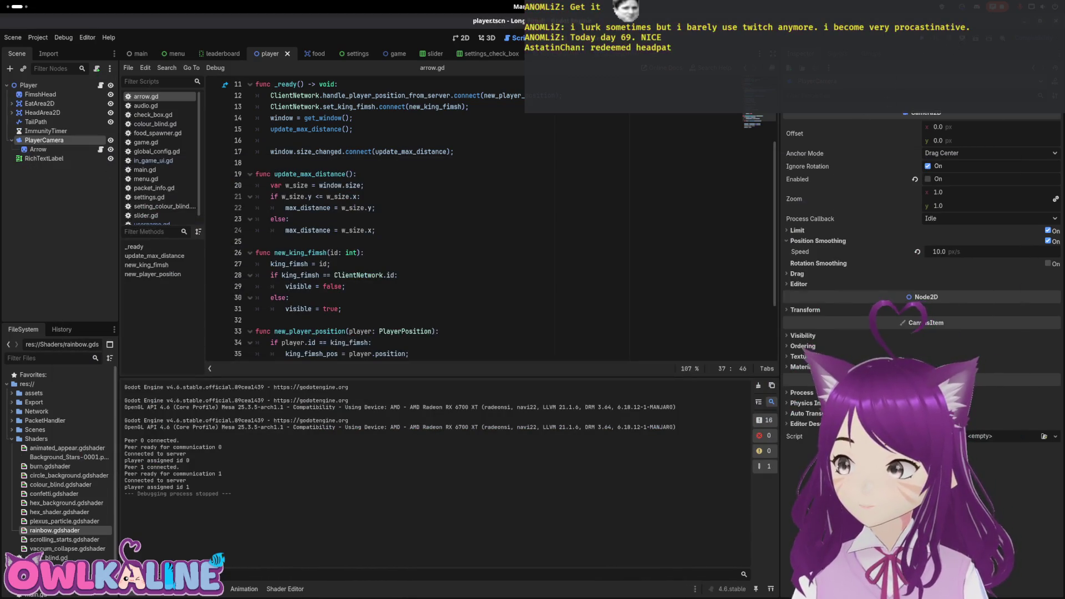
{"action": "left_click", "coordinate": [333, 320]}
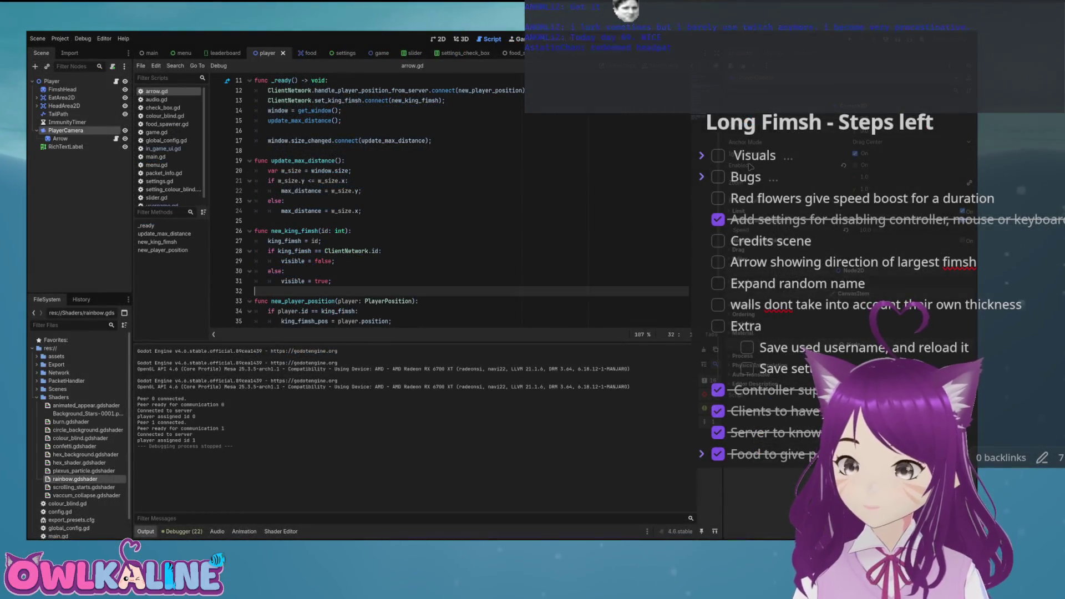
{"action": "scroll", "coordinate": [411, 200], "scroll_direction": "down", "scroll_amount": 3}
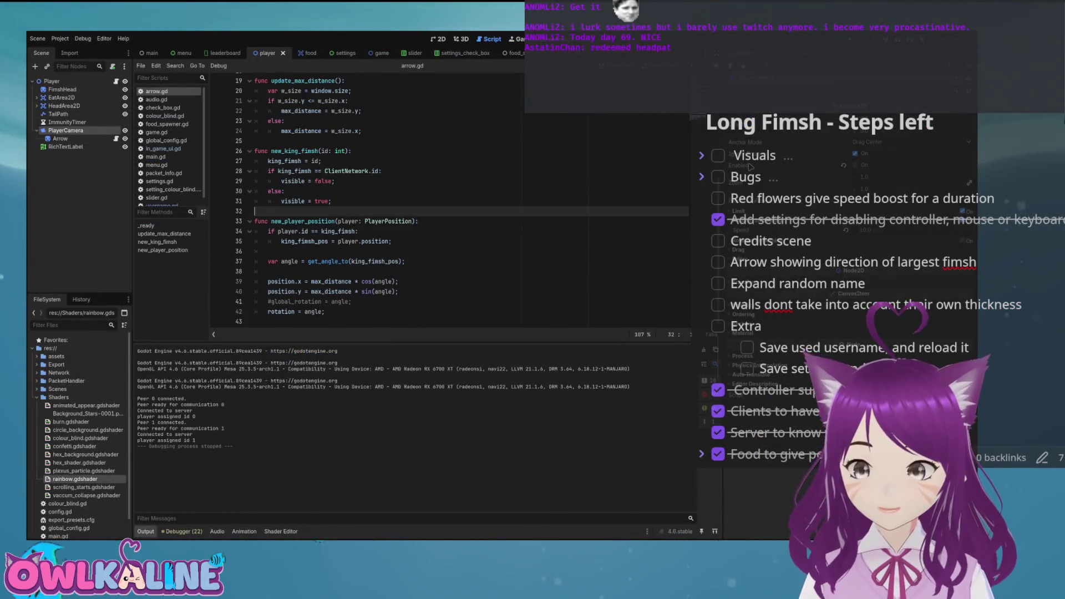
{"action": "key", "text": "Down"}
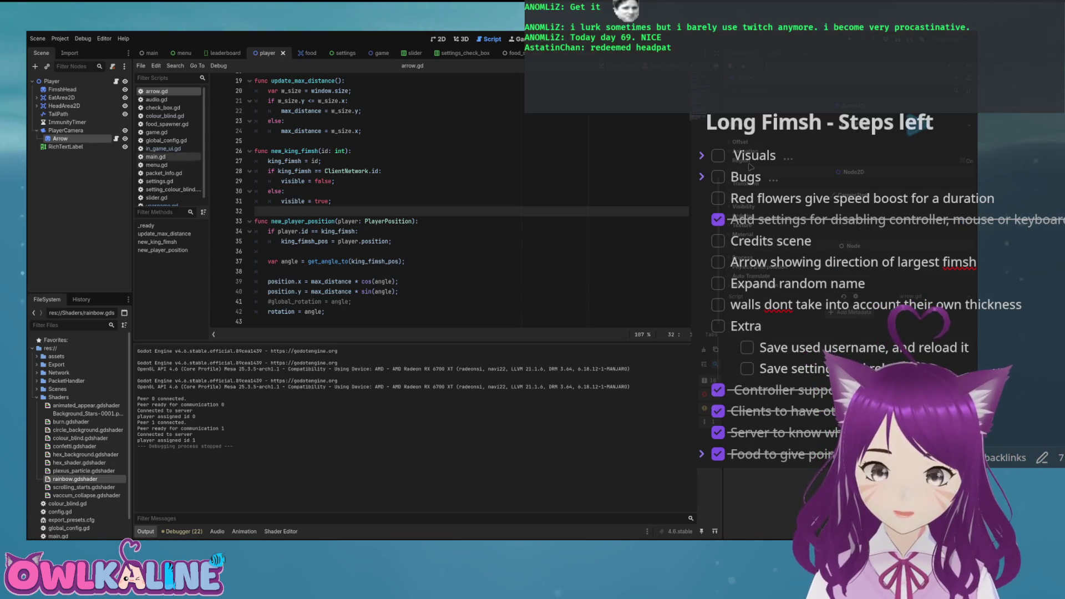
{"action": "key", "text": "Up"}
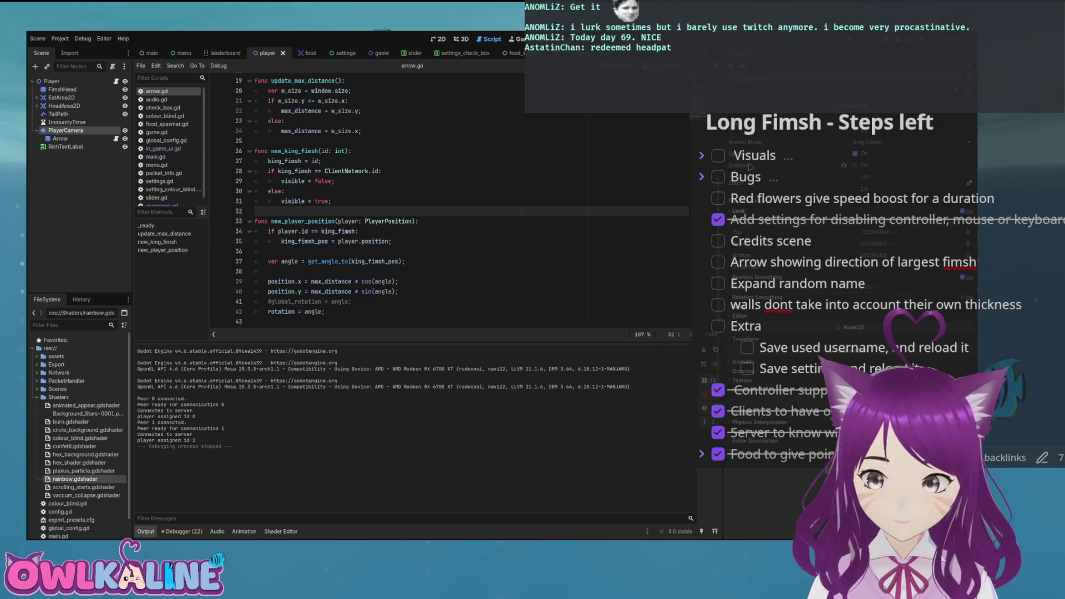
{"action": "scroll", "coordinate": [750, 166], "scroll_direction": "down", "scroll_amount": 5}
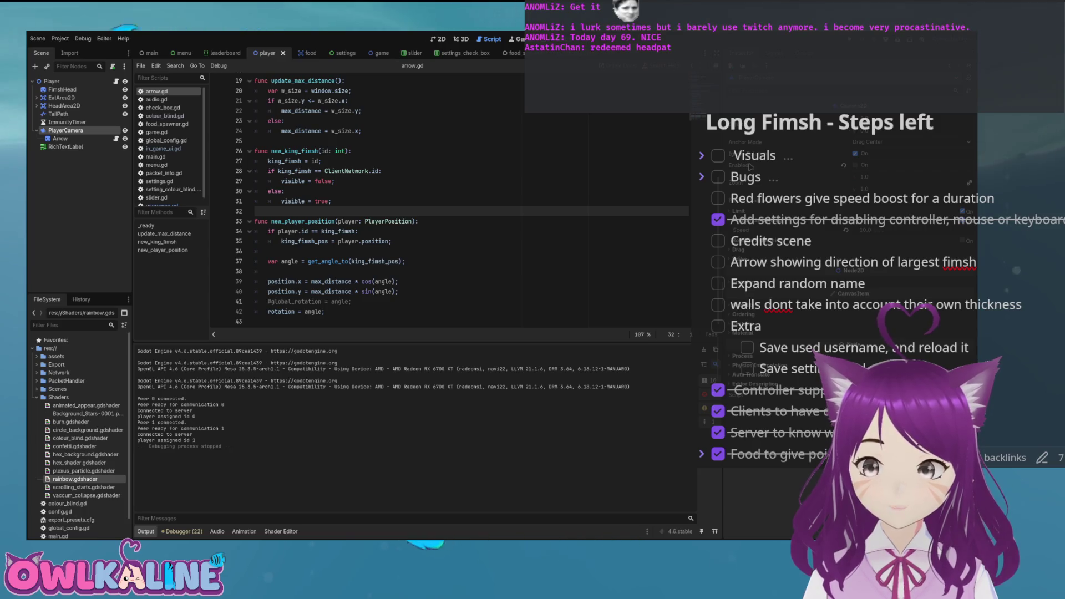
{"action": "key", "text": "Down"}
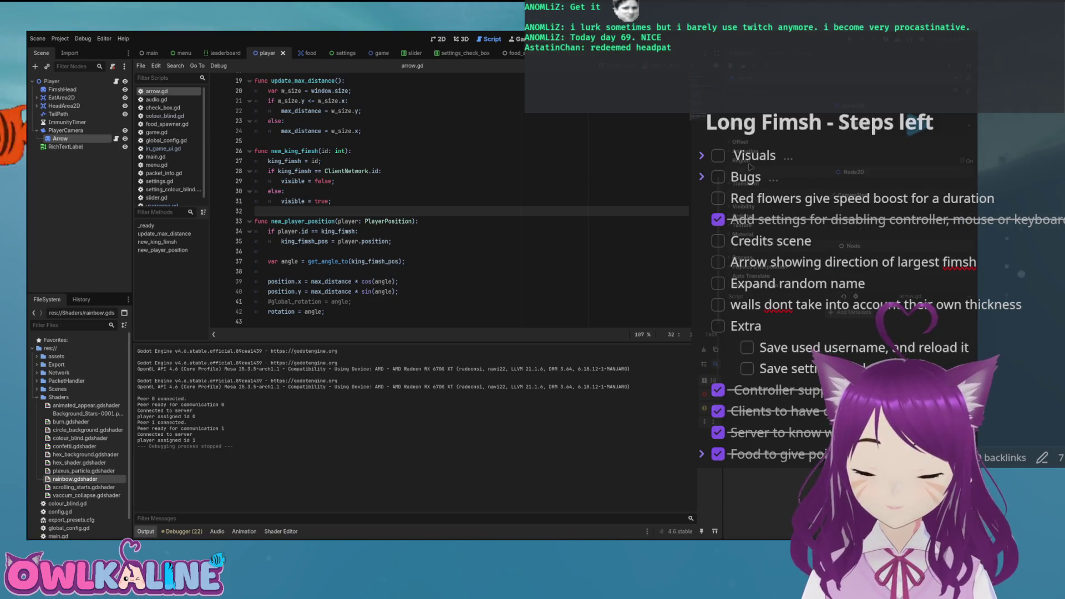
{"action": "left_click", "coordinate": [750, 165]}
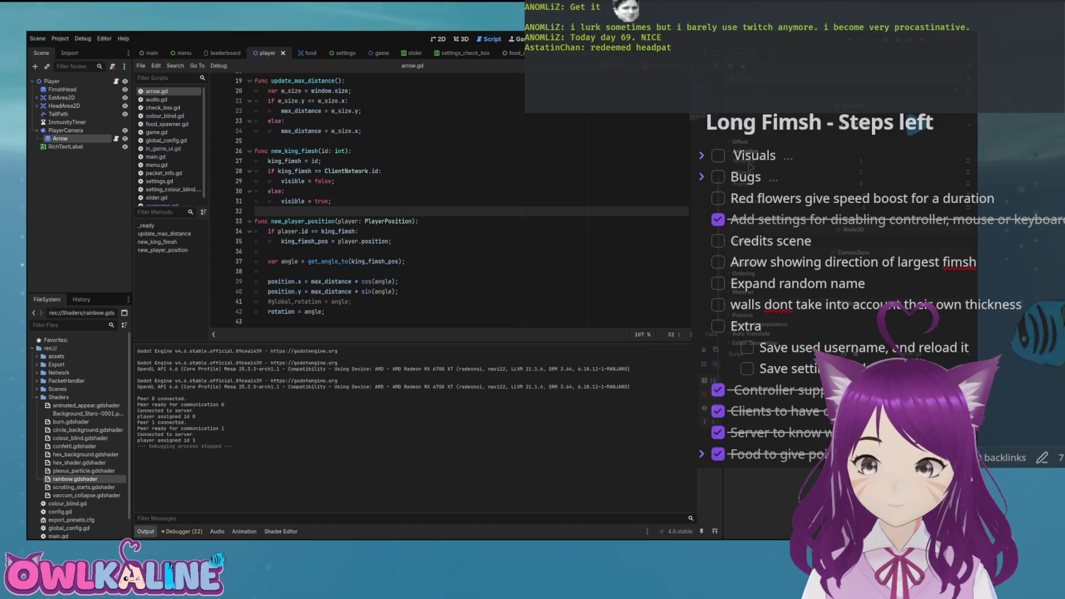
{"action": "left_click", "coordinate": [750, 165]}
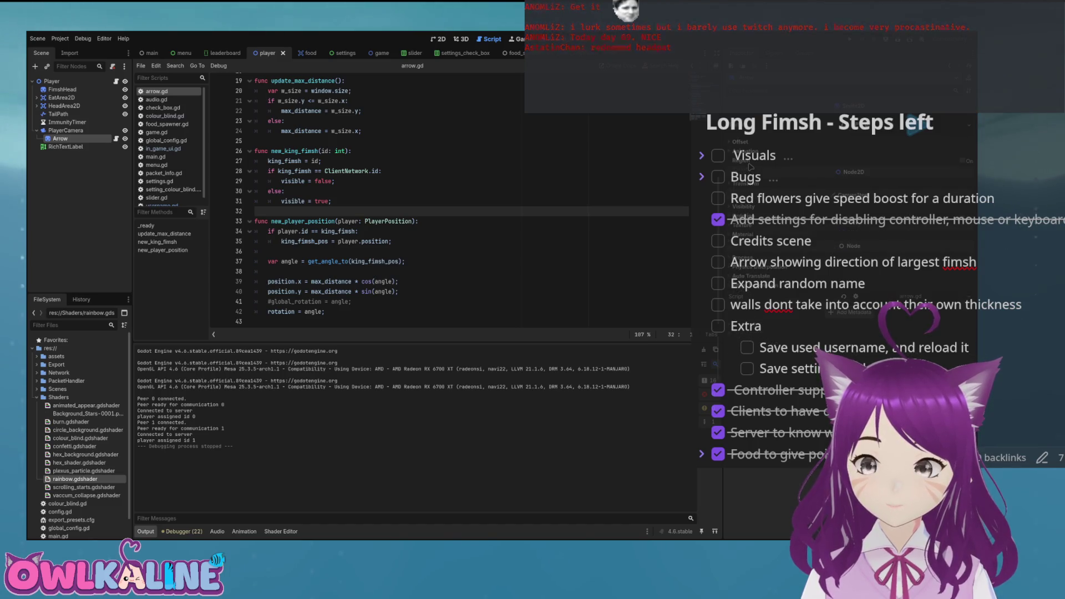
{"action": "left_click", "coordinate": [750, 165]}
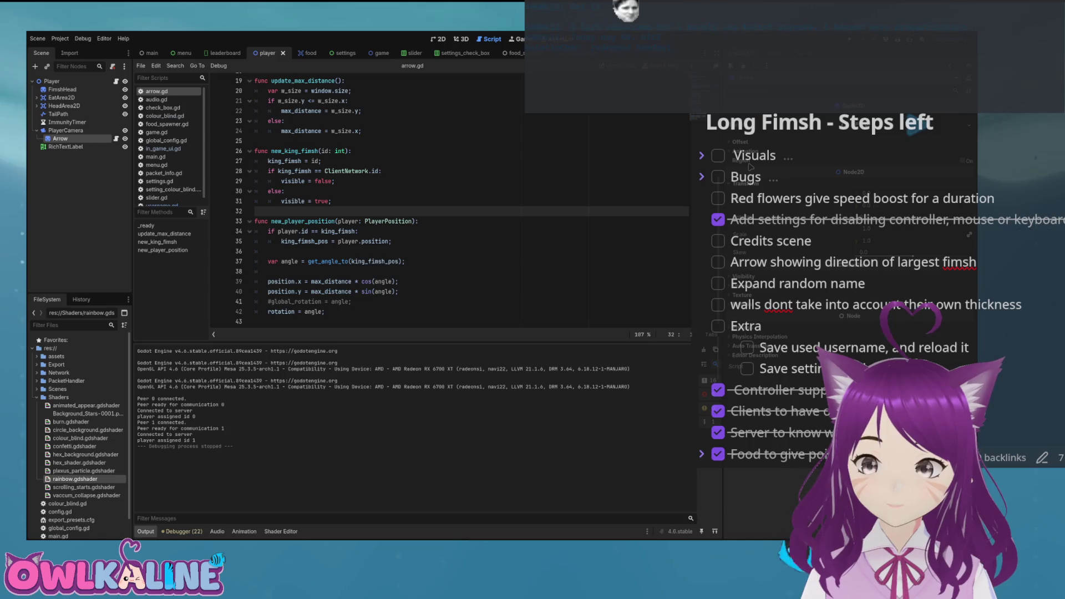
{"action": "left_click", "coordinate": [749, 165]}
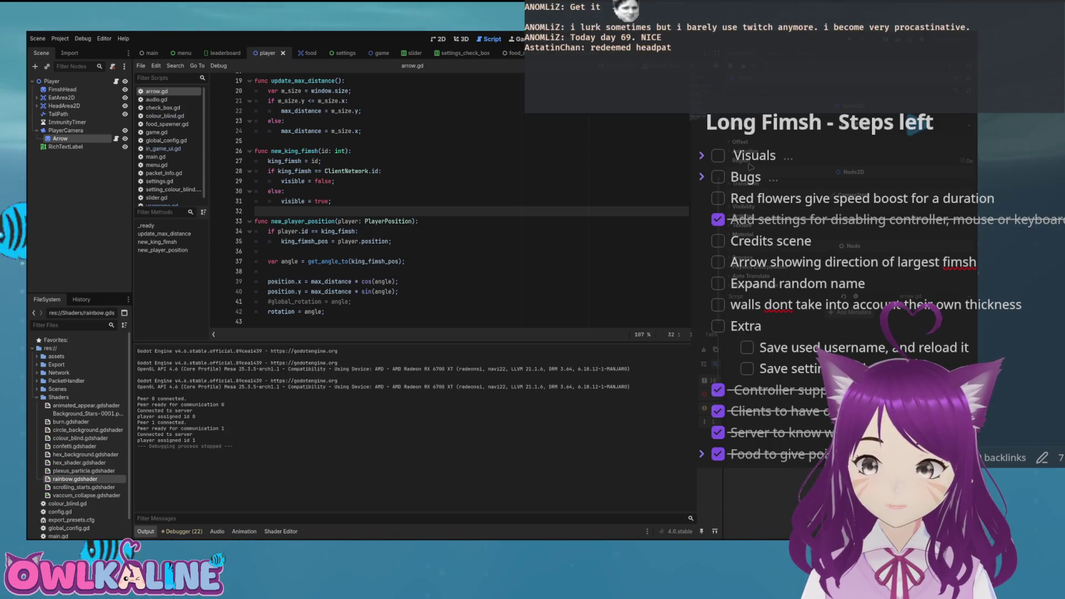
{"action": "key", "text": "Up"}
{"action": "key", "text": "Up"}
{"action": "key", "text": "Up"}
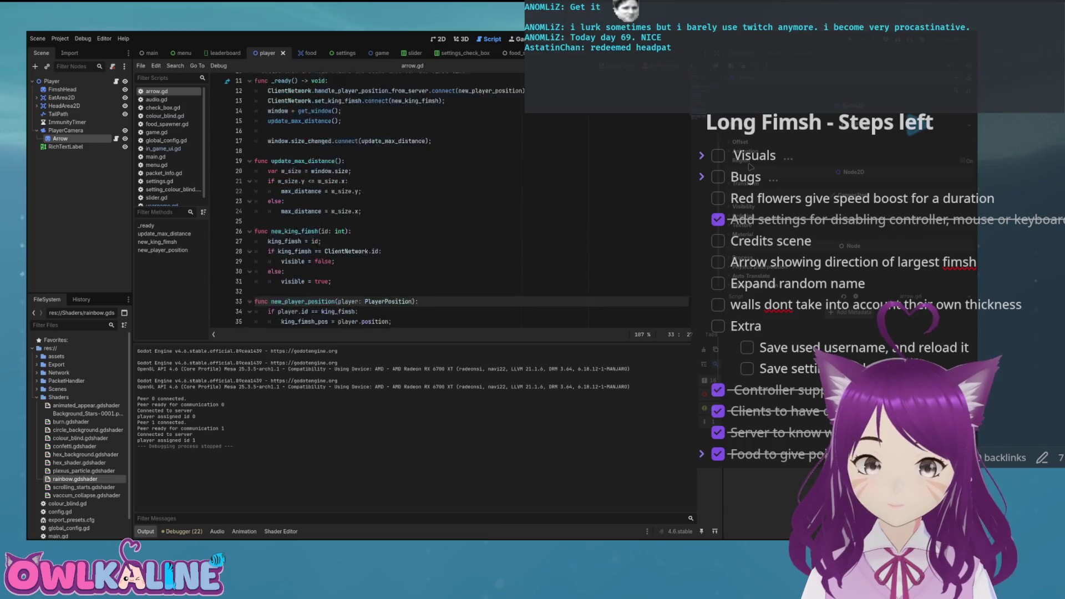
- Open a new line after the size_changed connection in _ready, trying and erasing rotated, userEn, upd and ignore
{"action": "key", "text": "Down"}
{"action": "key", "text": "End"}
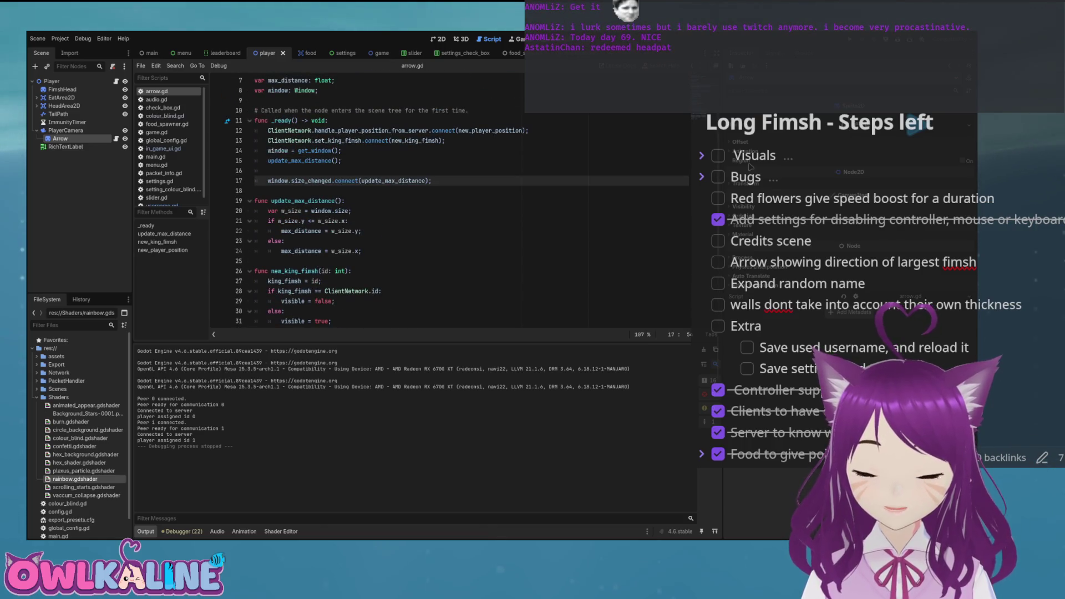
{"action": "key", "text": "Return"}
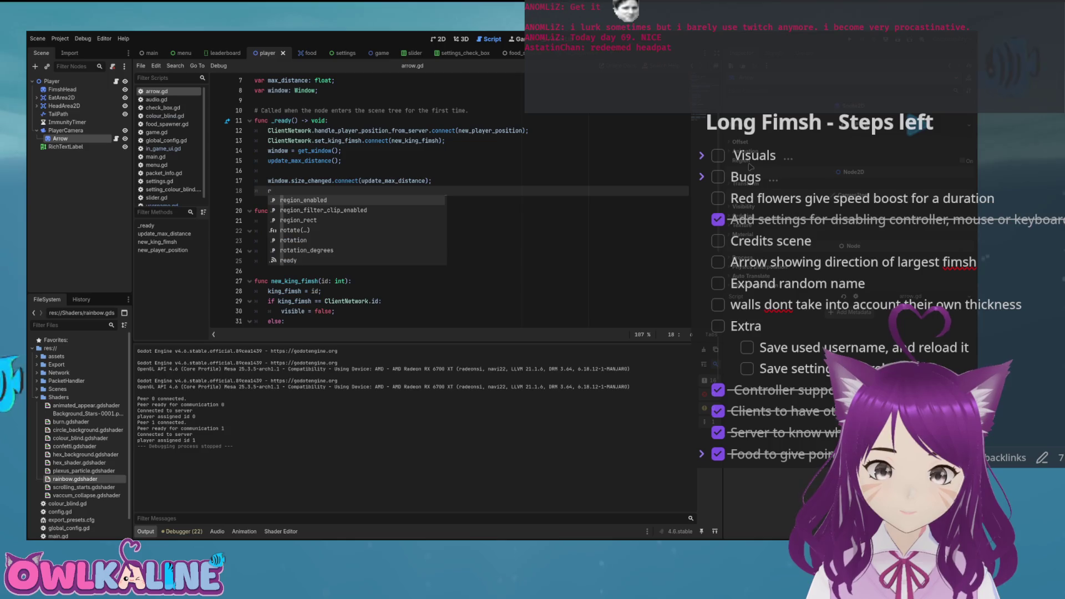
{"action": "type", "text": "otate"}
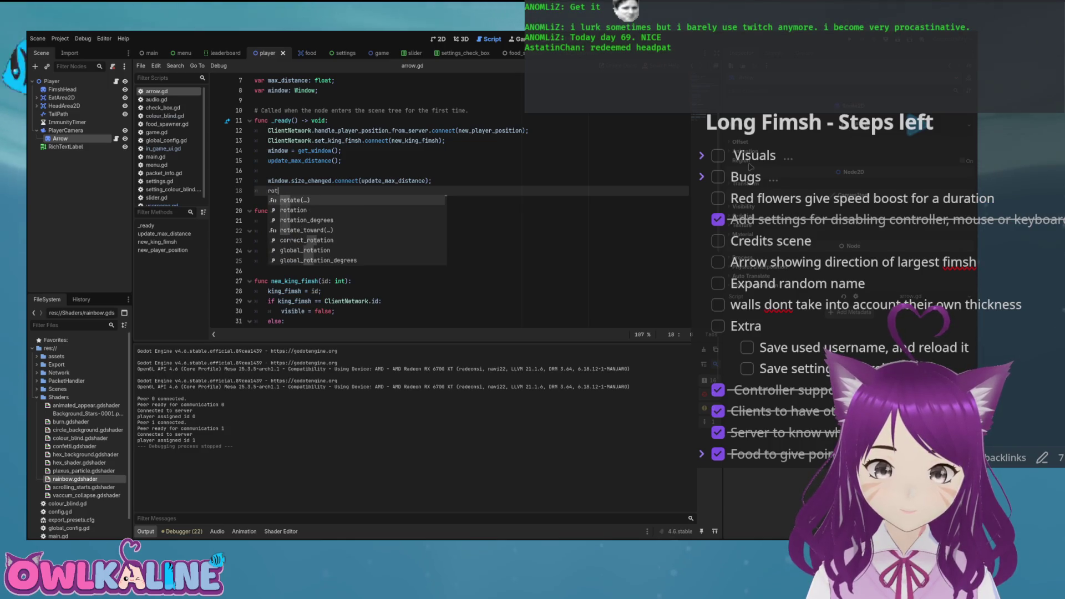
{"action": "type", "text": "d"}
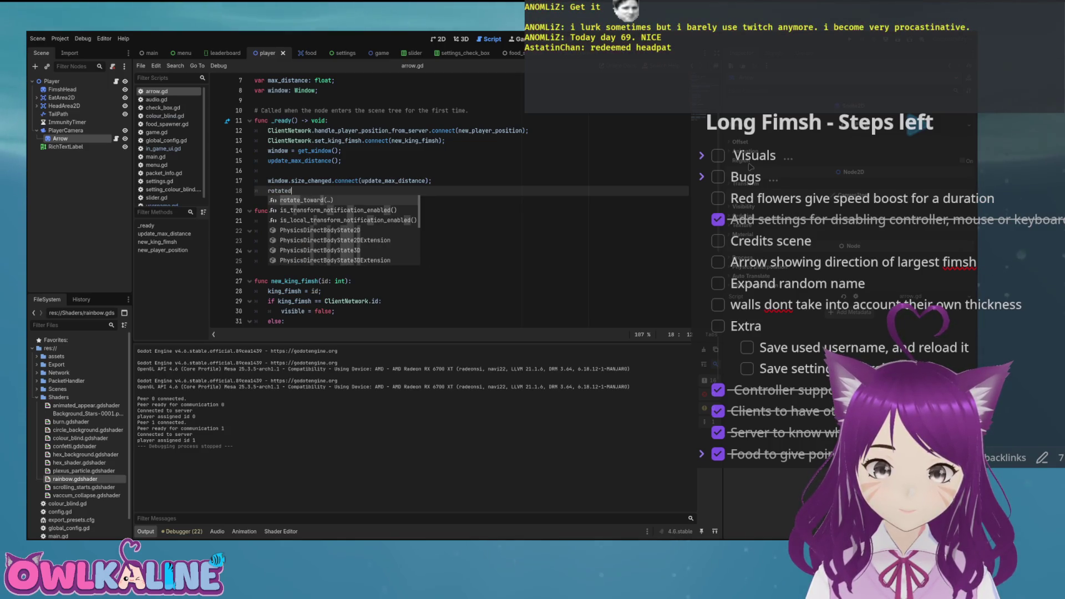
{"action": "key", "text": "BackSpace"}
{"action": "key", "text": "BackSpace"}
{"action": "key", "text": "BackSpace"}
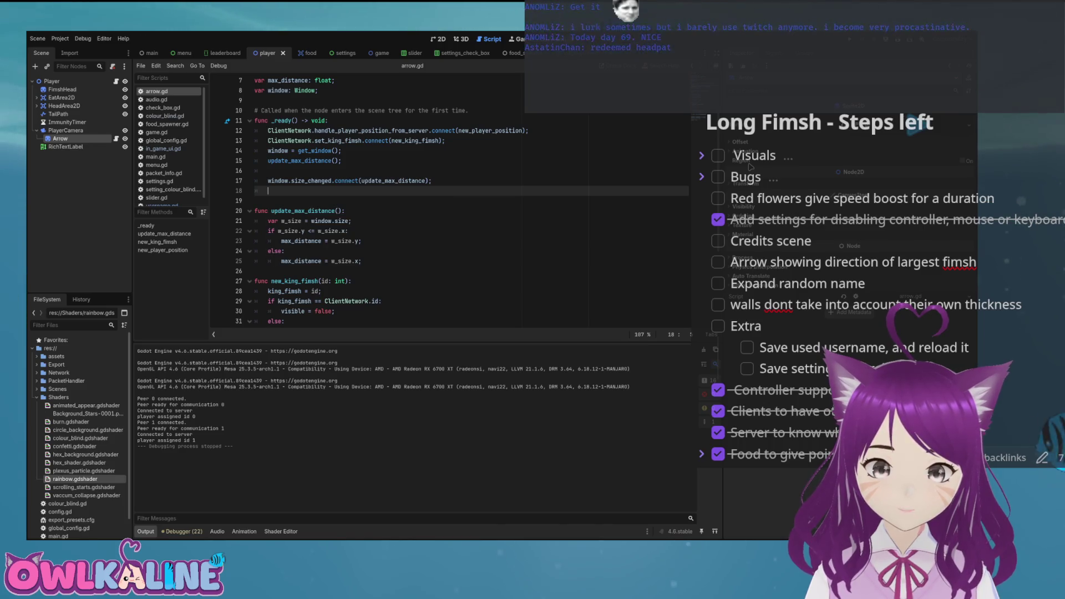
{"action": "type", "text": "userEn"}
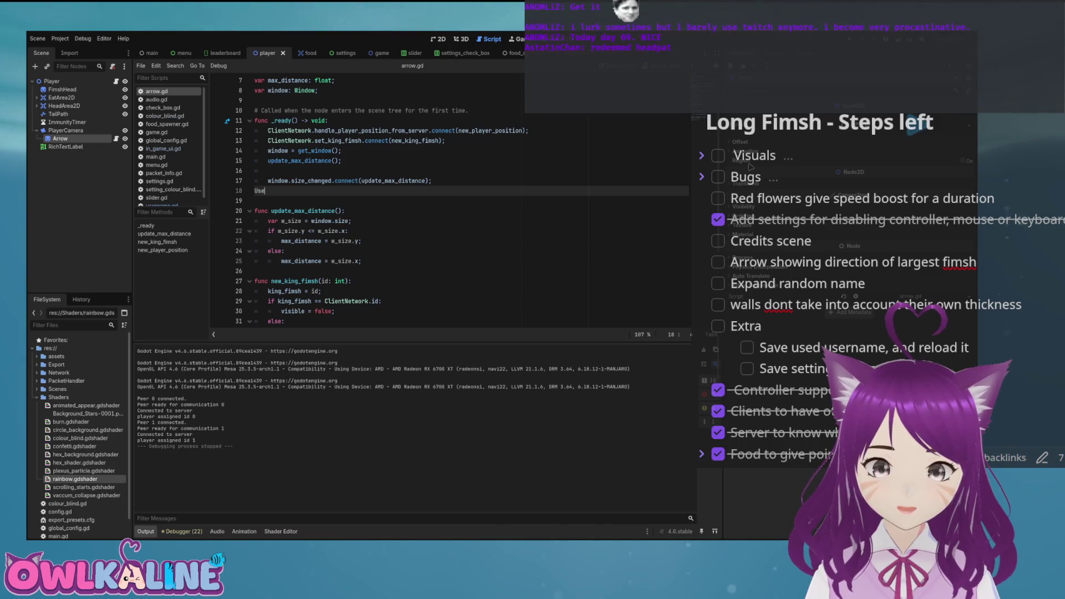
{"action": "key", "text": "BackSpace"}
{"action": "key", "text": "BackSpace"}
{"action": "key", "text": "BackSpace"}
{"action": "key", "text": "Tab"}
{"action": "type", "text": "upd"}
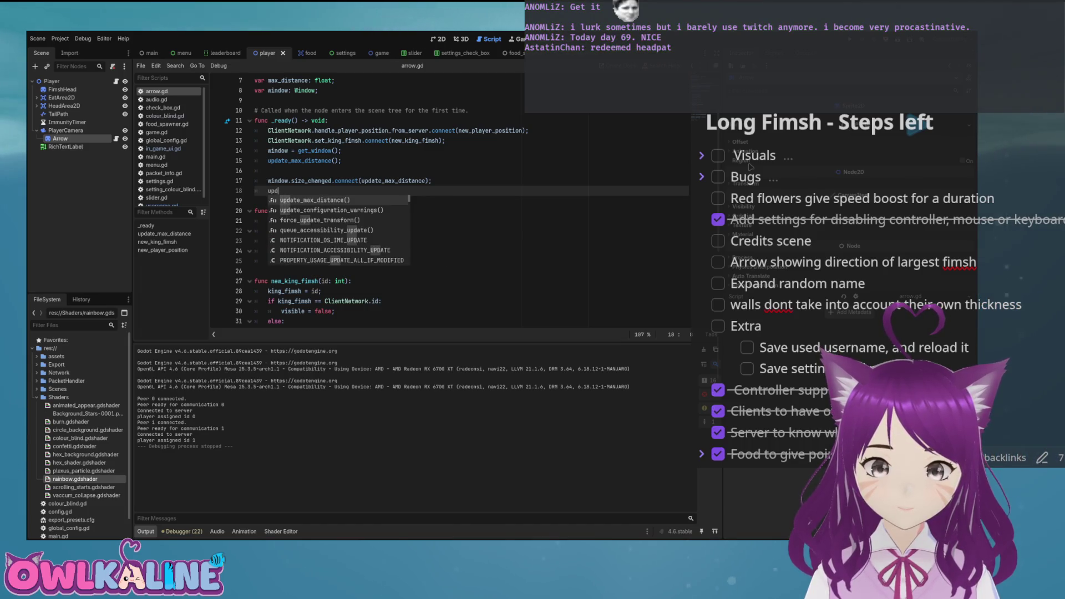
{"action": "key", "text": "BackSpace"}
{"action": "key", "text": "BackSpace"}
{"action": "key", "text": "BackSpace"}
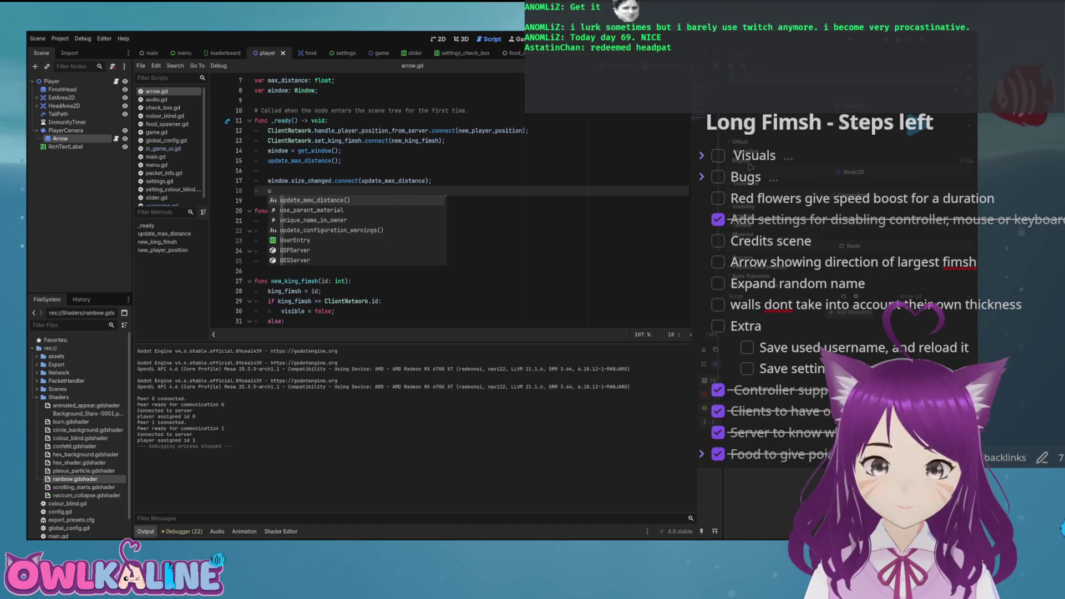
{"action": "type", "text": "ignore"}
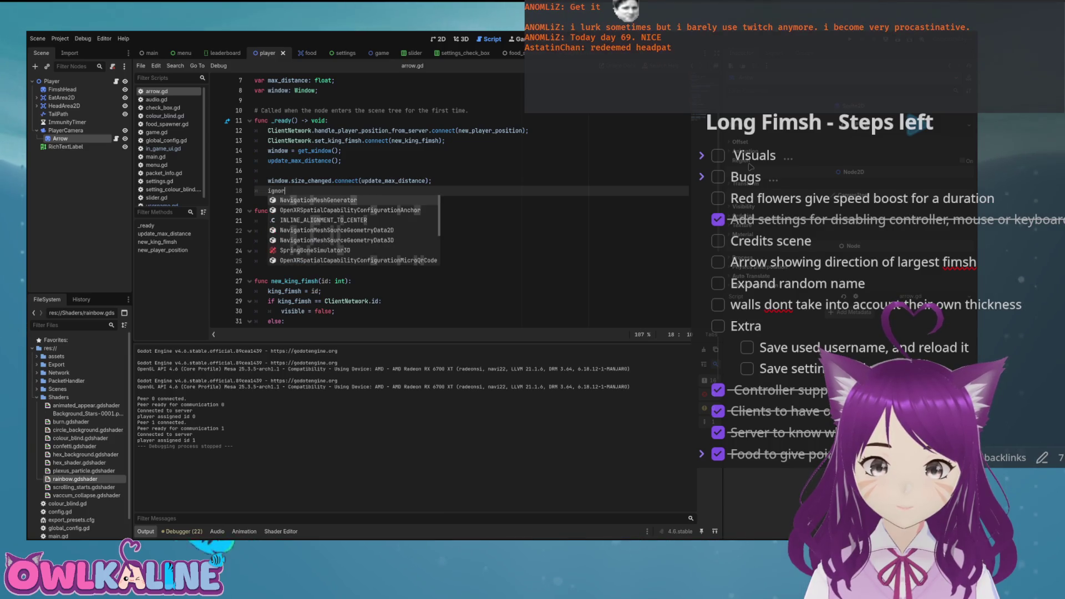
{"action": "key", "text": "BackSpace"}
{"action": "key", "text": "BackSpace"}
{"action": "key", "text": "BackSpace"}
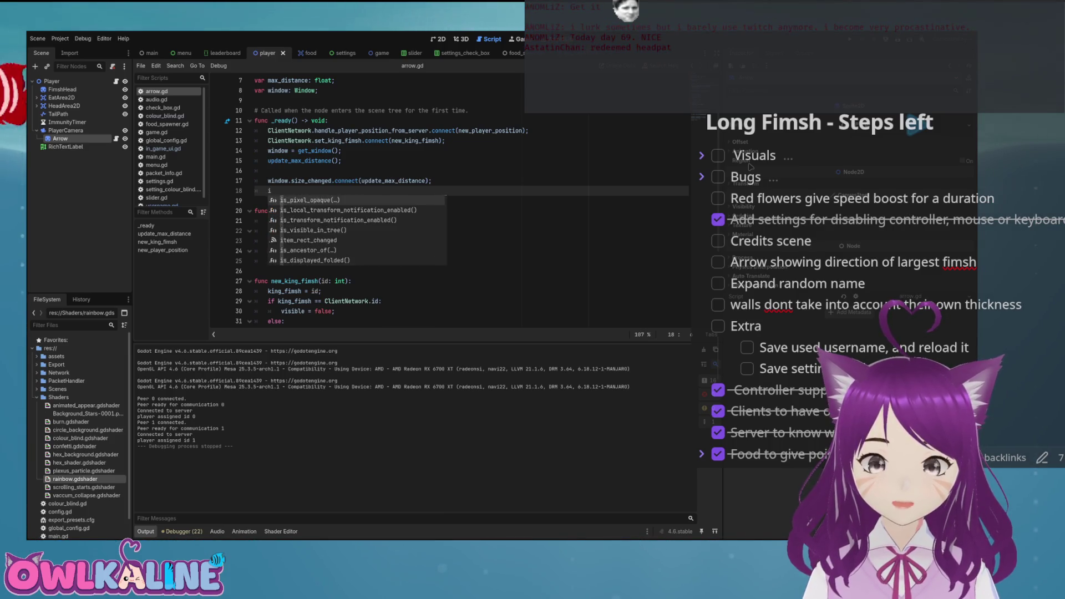
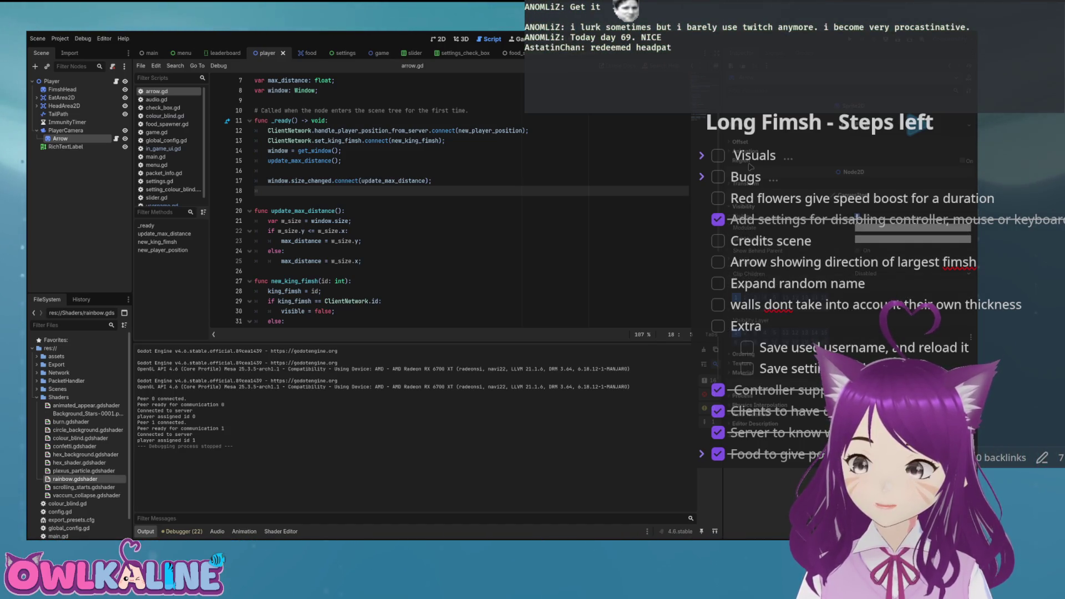
- Turn on Top Level for Arrow, save and test-run the game, then add a RemoteTransform2D child
{"action": "left_click", "coordinate": [860, 262]}
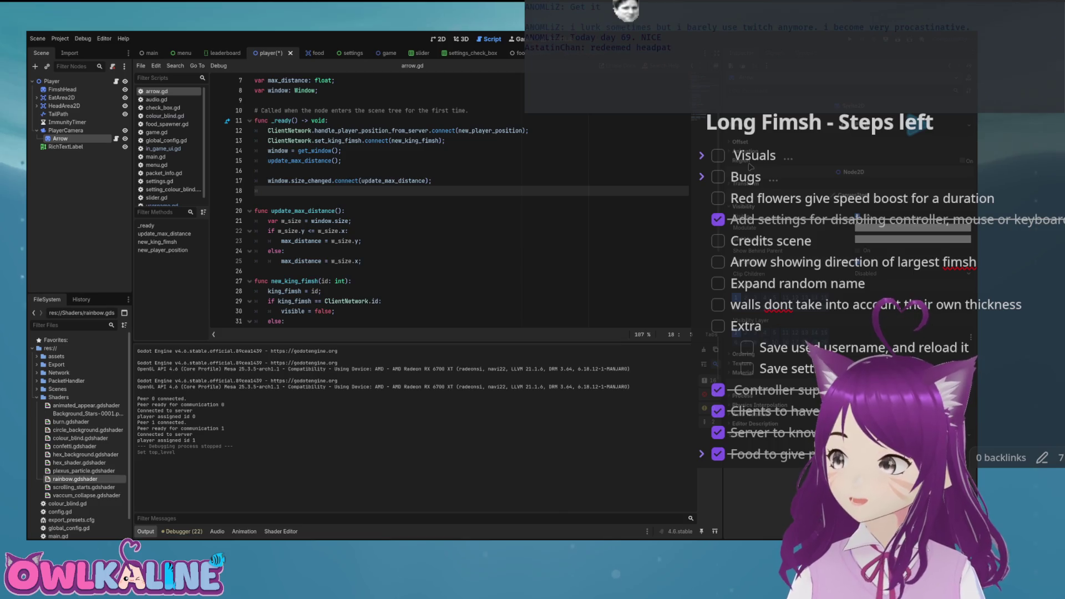
{"action": "key", "text": "ctrl+s"}
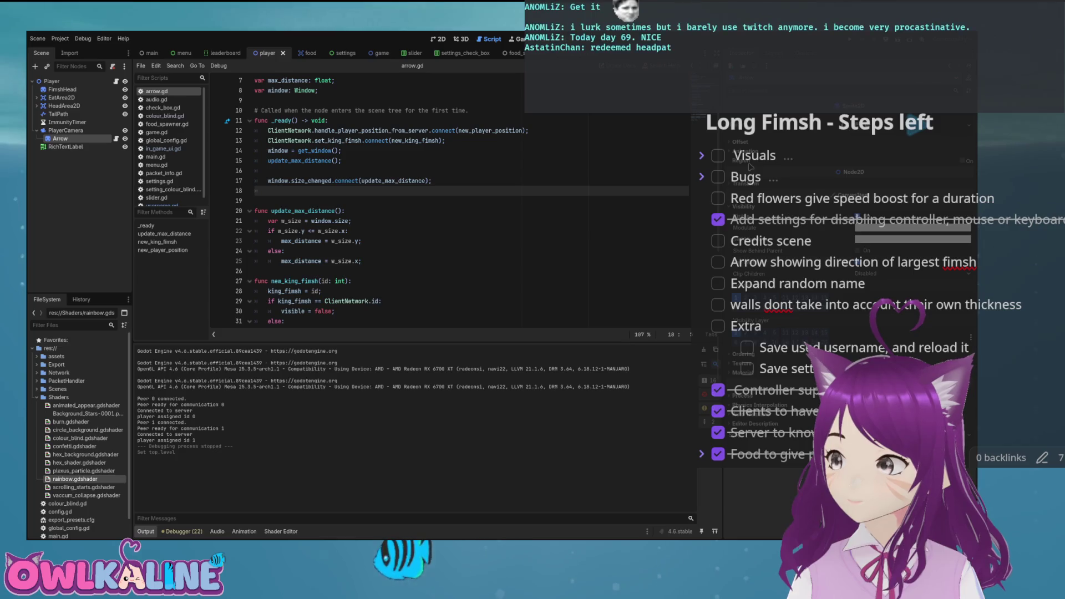
{"action": "key", "text": "F5"}
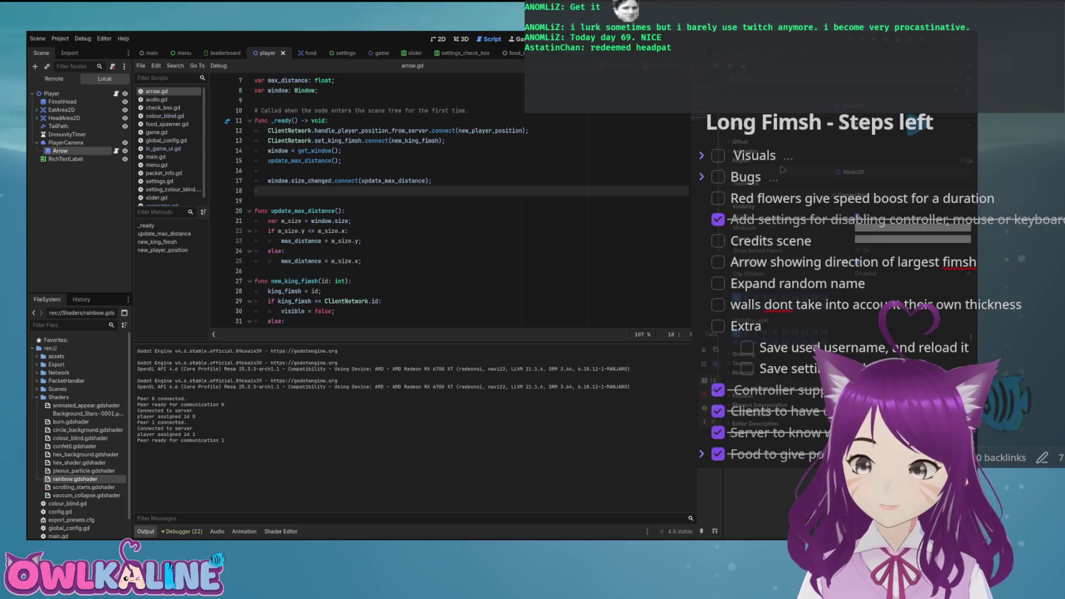
{"action": "key", "text": "F8"}
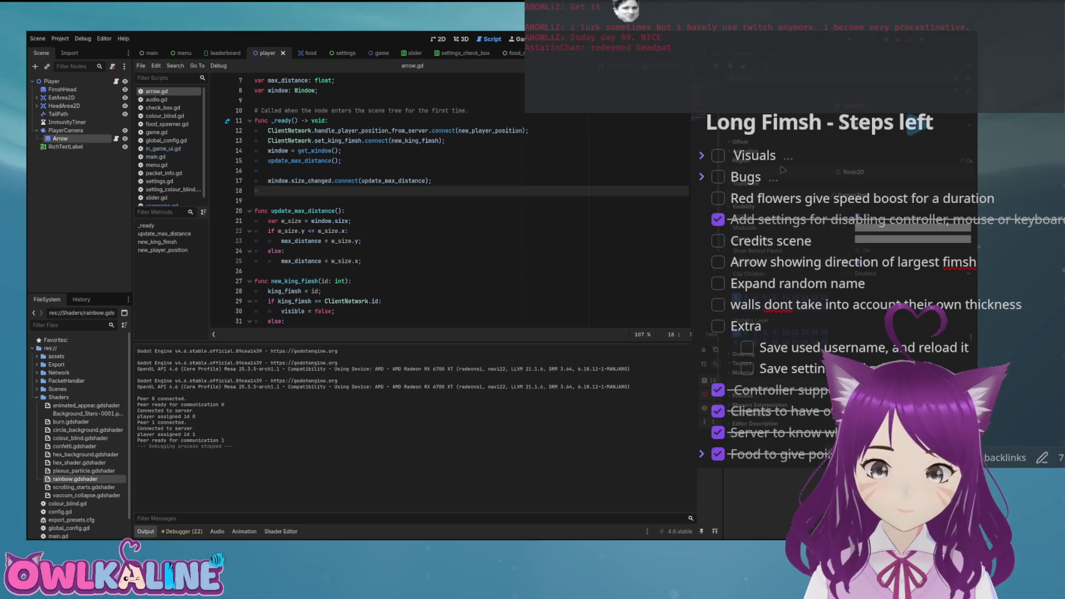
{"action": "key", "text": "Return"}
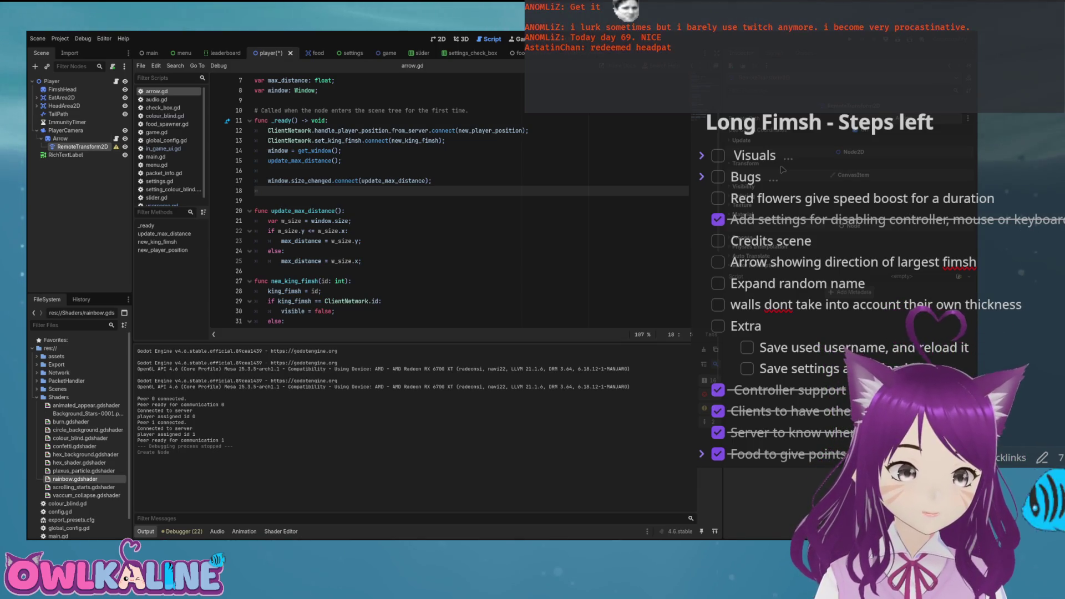
- Place RemoteTransform2D under PlayerCamera and set its Remote Path to the Arrow node
{"action": "left_click_drag", "start_coordinate": [82, 146], "coordinate": [78, 138]}
{"action": "left_click", "coordinate": [343, 161]}
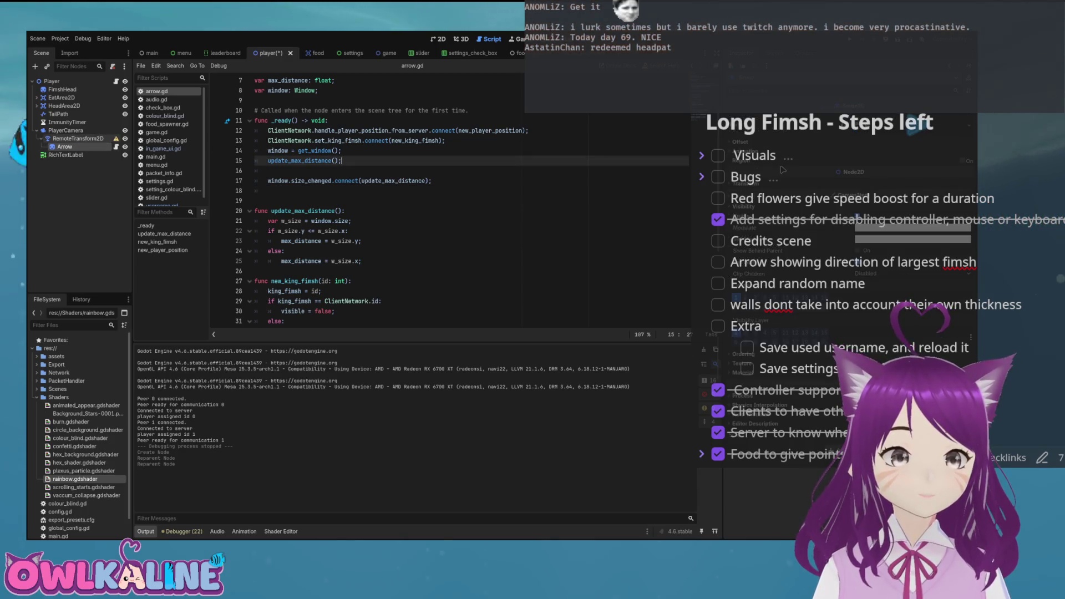
{"action": "left_click", "coordinate": [78, 138]}
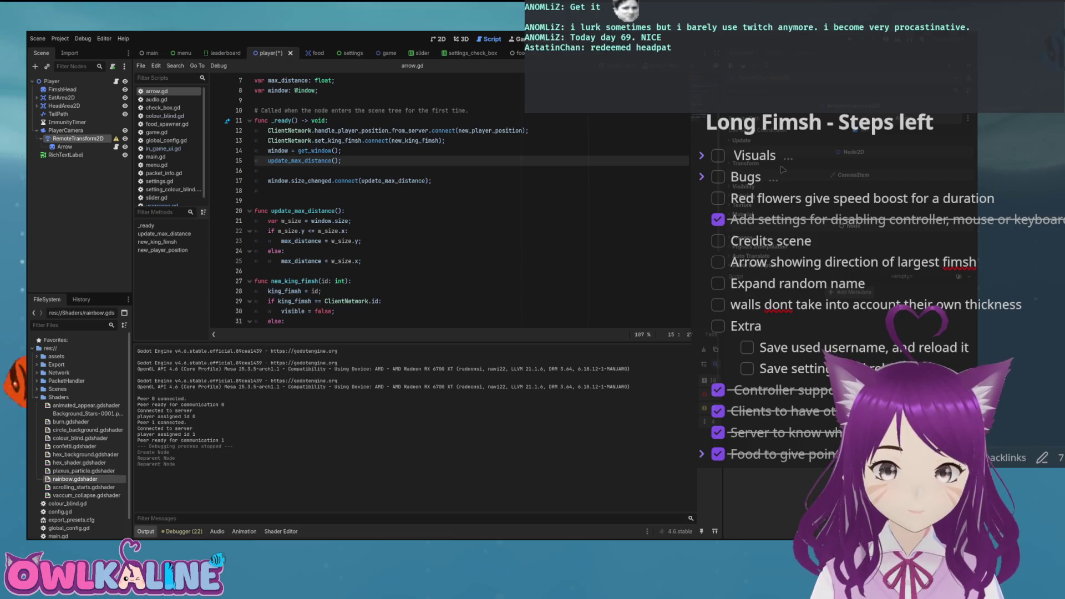
{"action": "left_click_drag", "start_coordinate": [65, 146], "coordinate": [783, 170]}
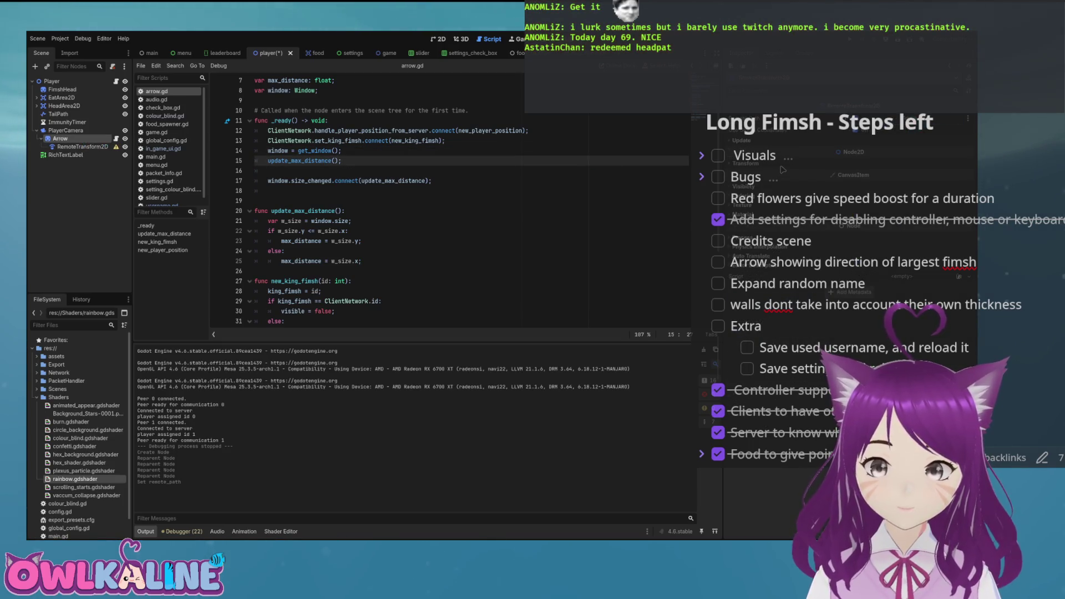
- Save the player scene and switch to the 2D scene view
{"action": "key", "text": "ctrl+s"}
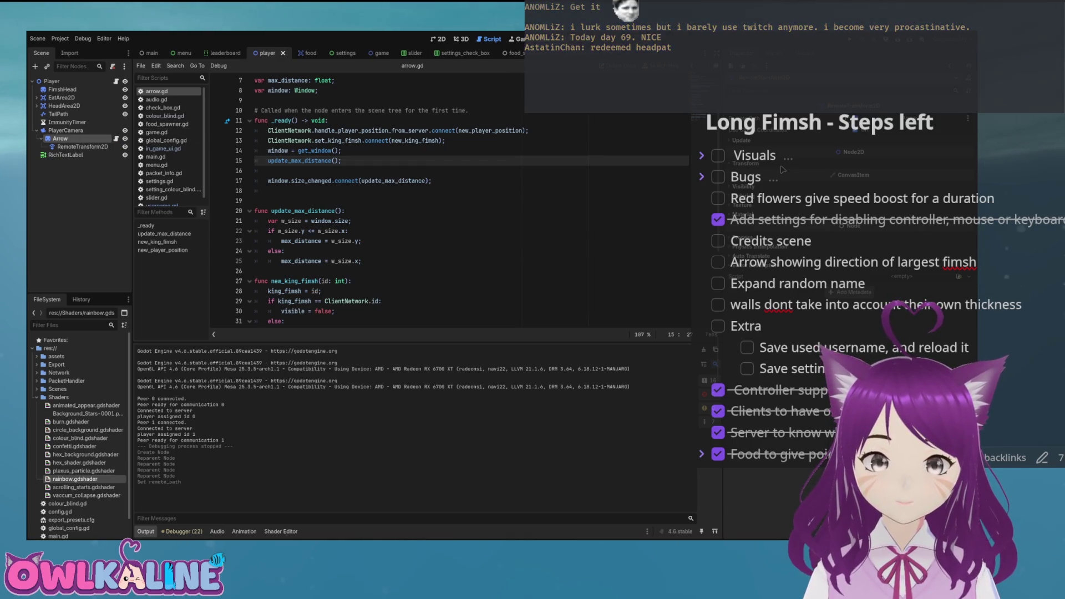
{"action": "key", "text": "Up"}
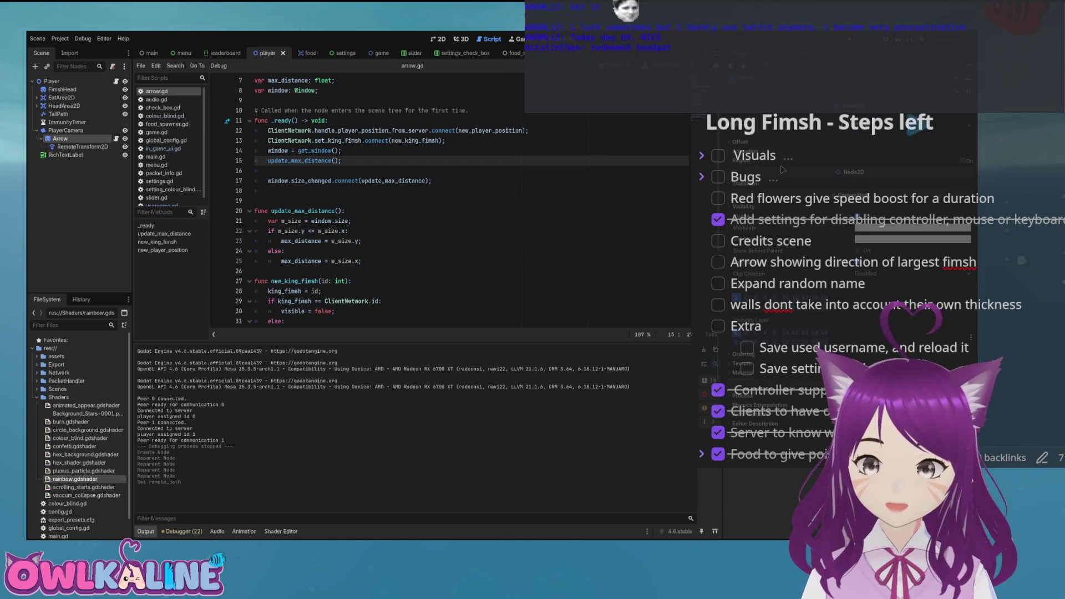
{"action": "left_click", "coordinate": [333, 200]}
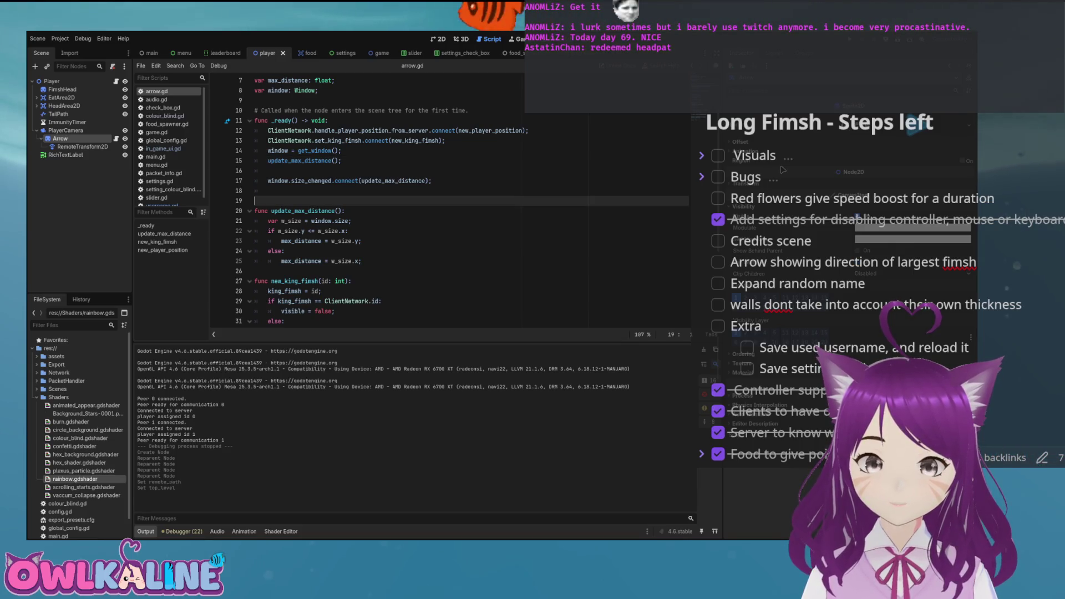
{"action": "key", "text": "ctrl+F1"}
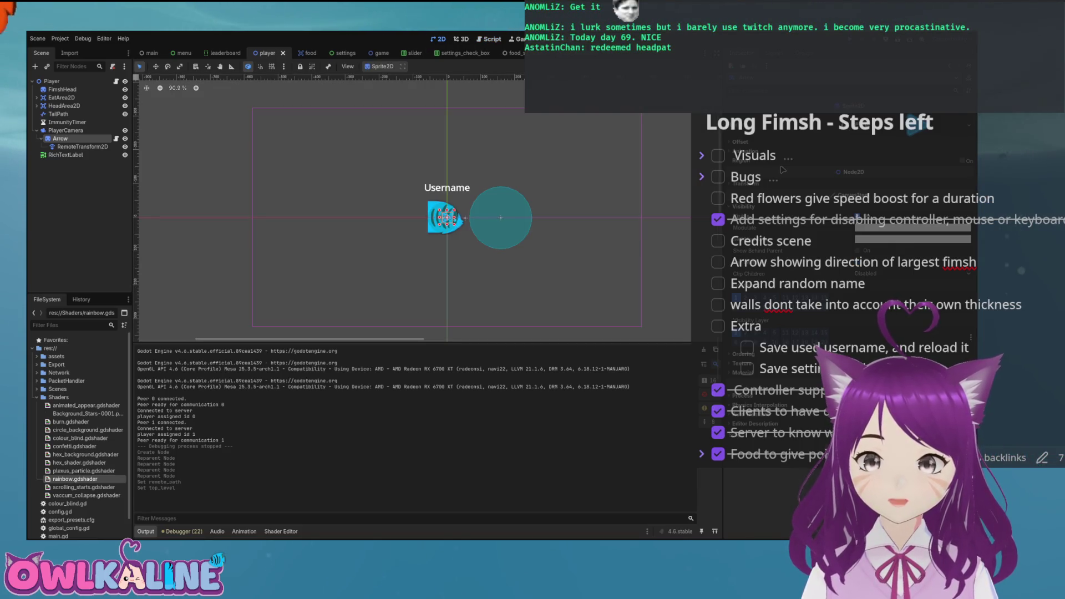
- Test-run the game, save the RemoteTransform2D rotation-update change, and relaunch the game
{"action": "key", "text": "F5"}
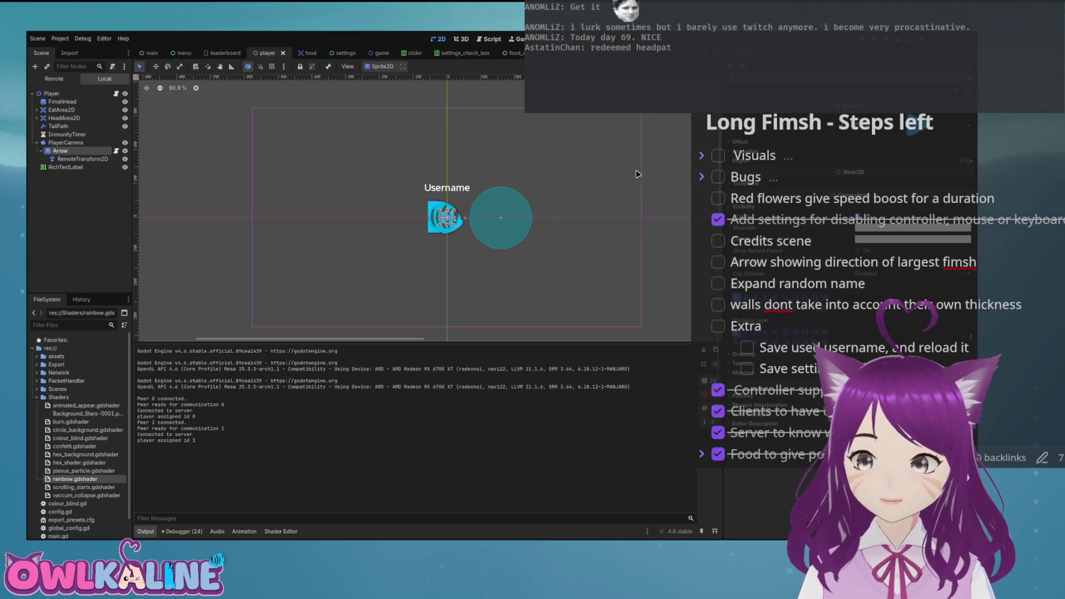
{"action": "key", "text": "F8"}
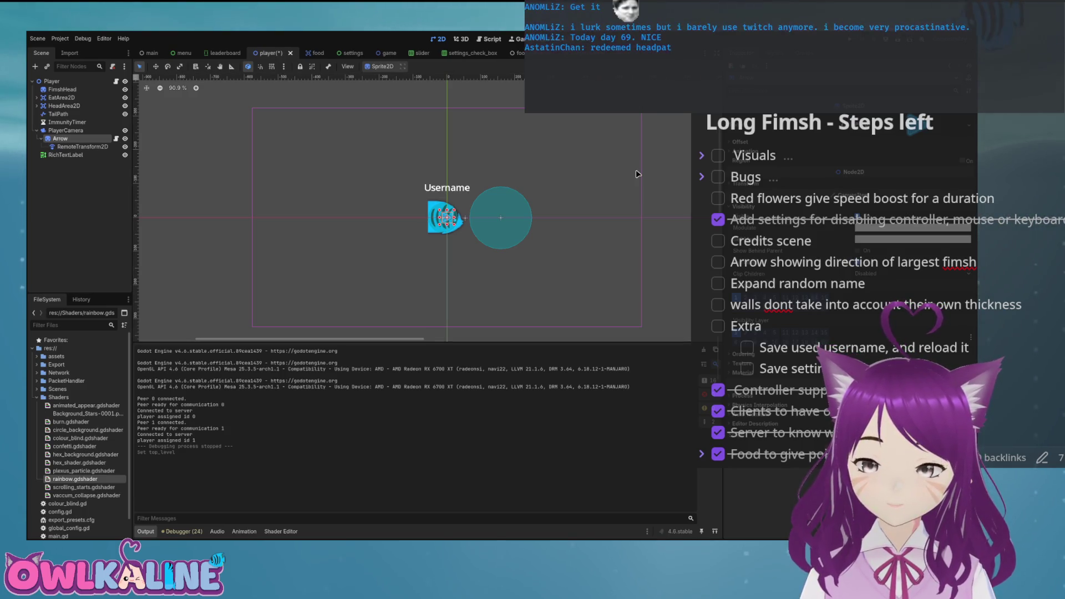
{"action": "key", "text": "ctrl+s"}
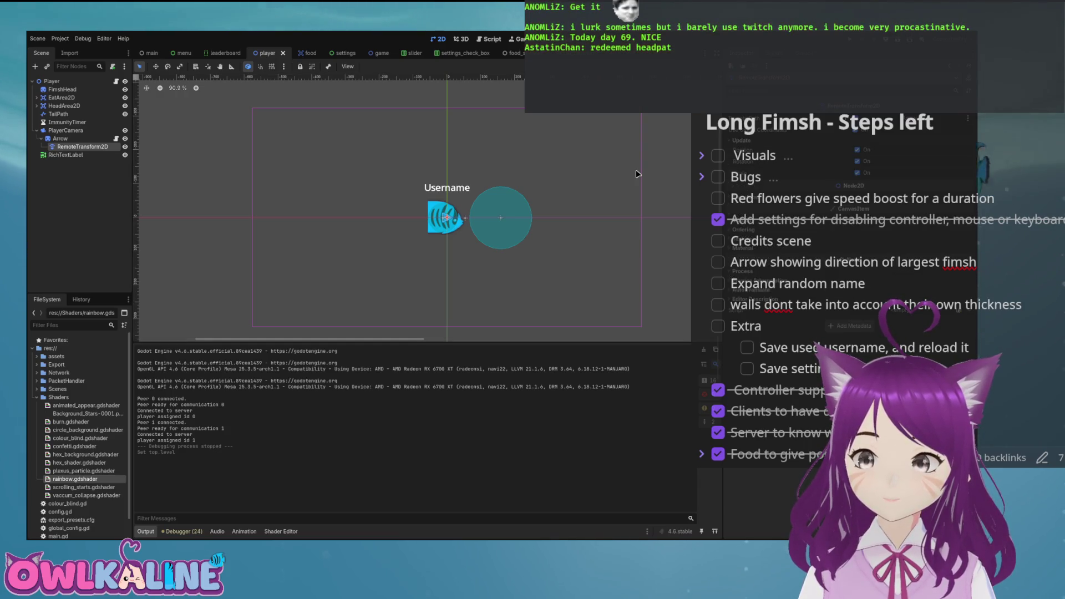
{"action": "key", "text": "ctrl+s"}
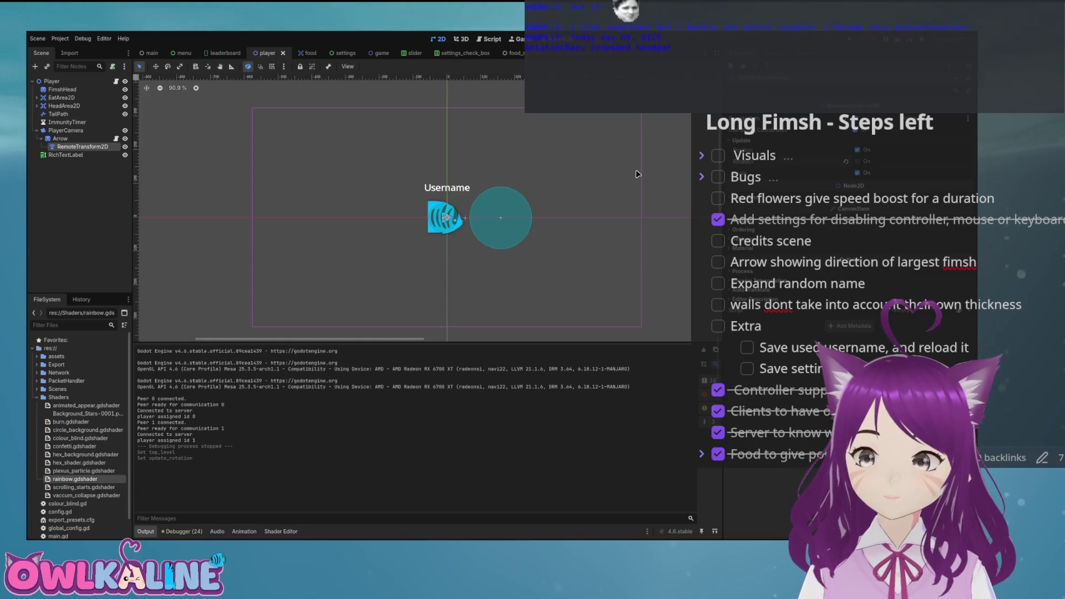
{"action": "key", "text": "F5"}
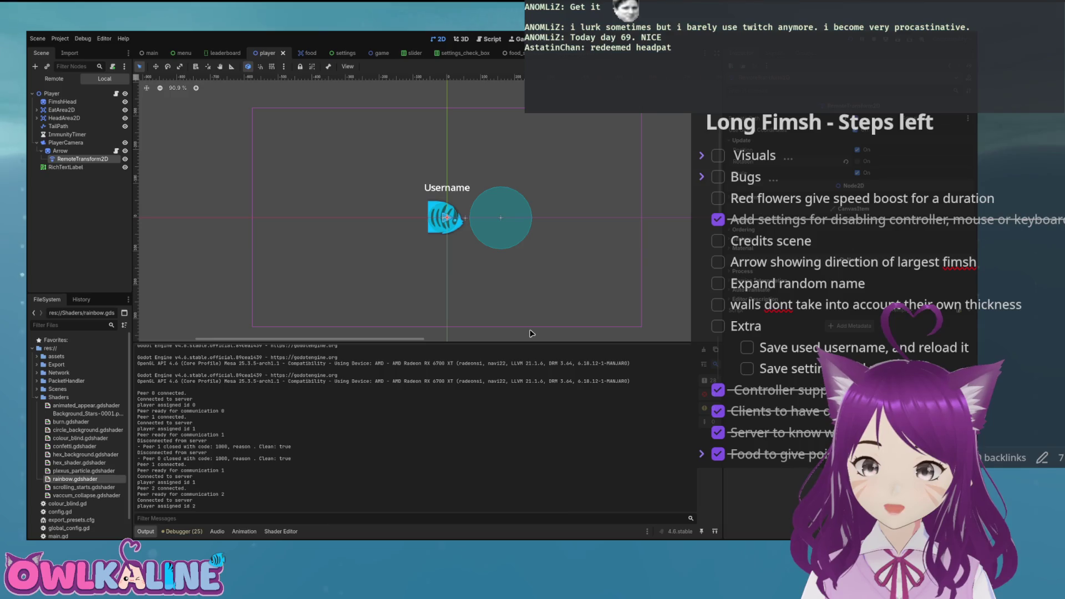
{"action": "key", "text": "F5"}
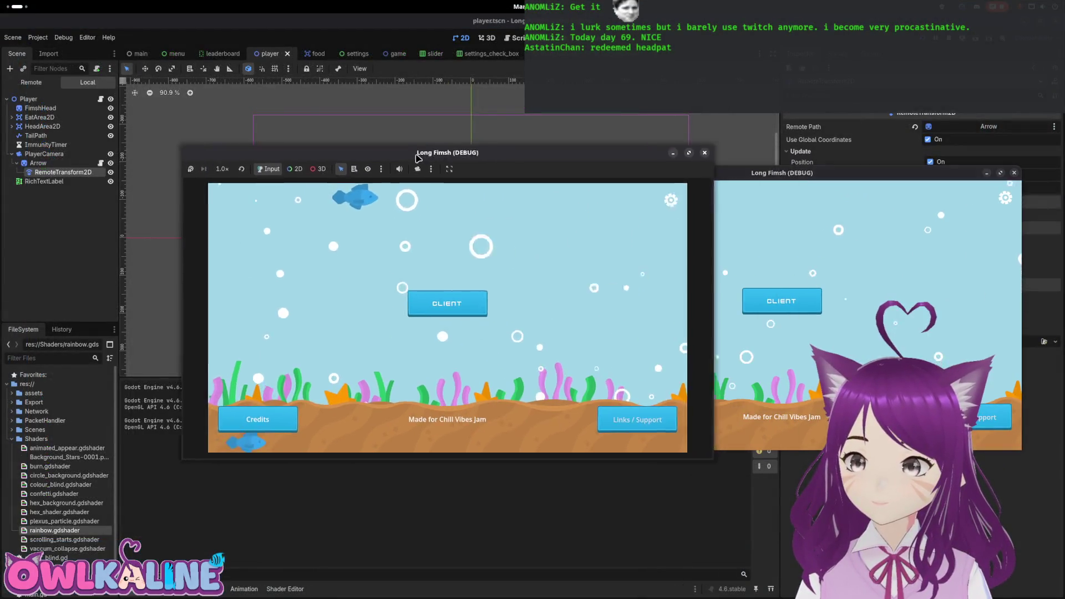
- Open the client screen in both game windows, join from one, watch the arrow, then stop
{"action": "left_click_drag", "start_coordinate": [417, 158], "coordinate": [239, 164]}
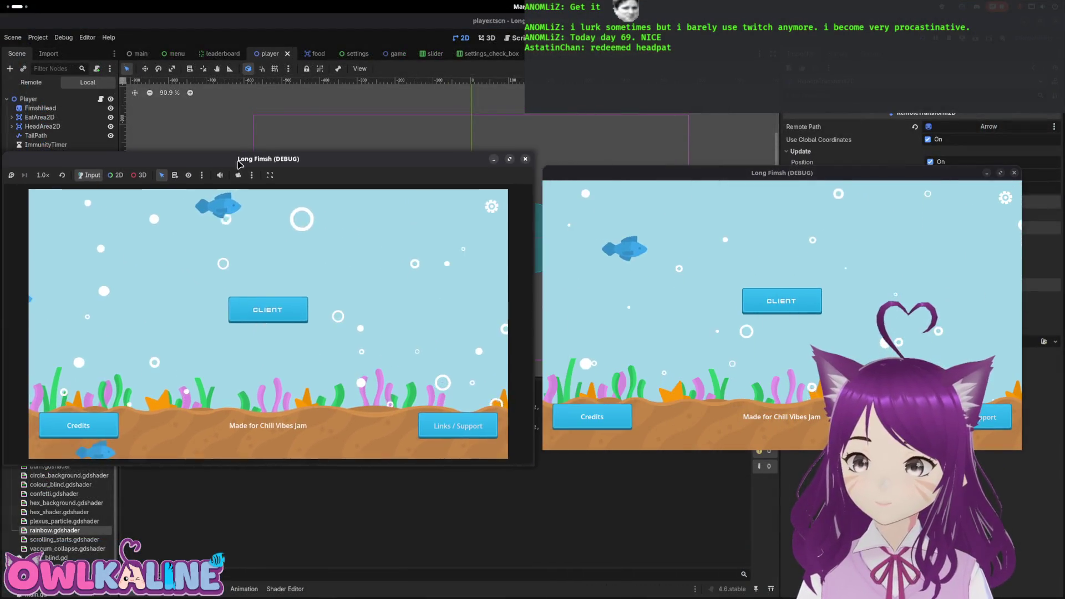
{"action": "left_click", "coordinate": [256, 307]}
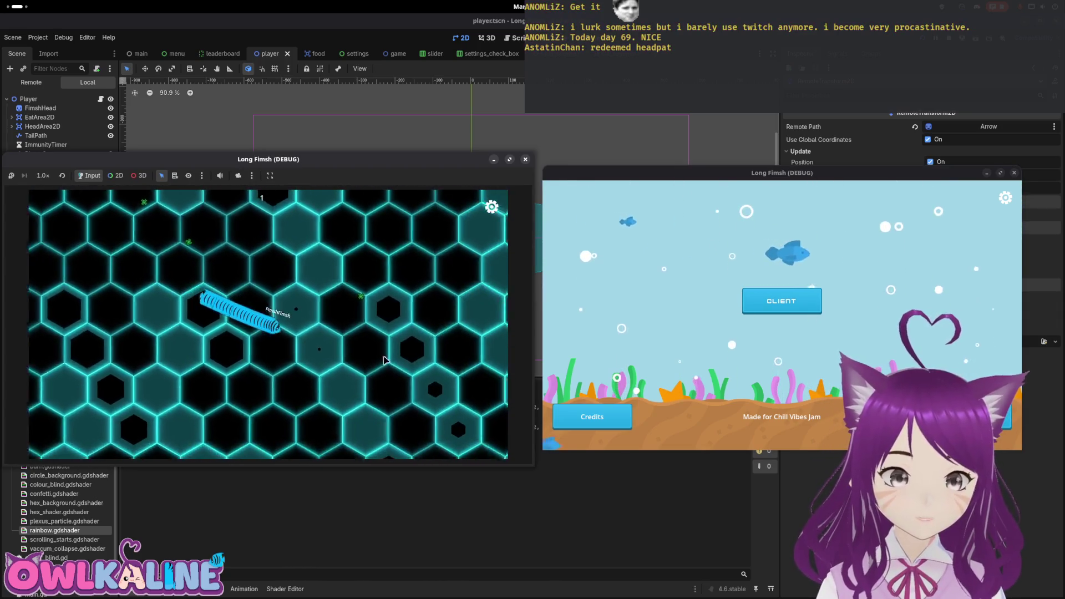
{"action": "left_click", "coordinate": [766, 303]}
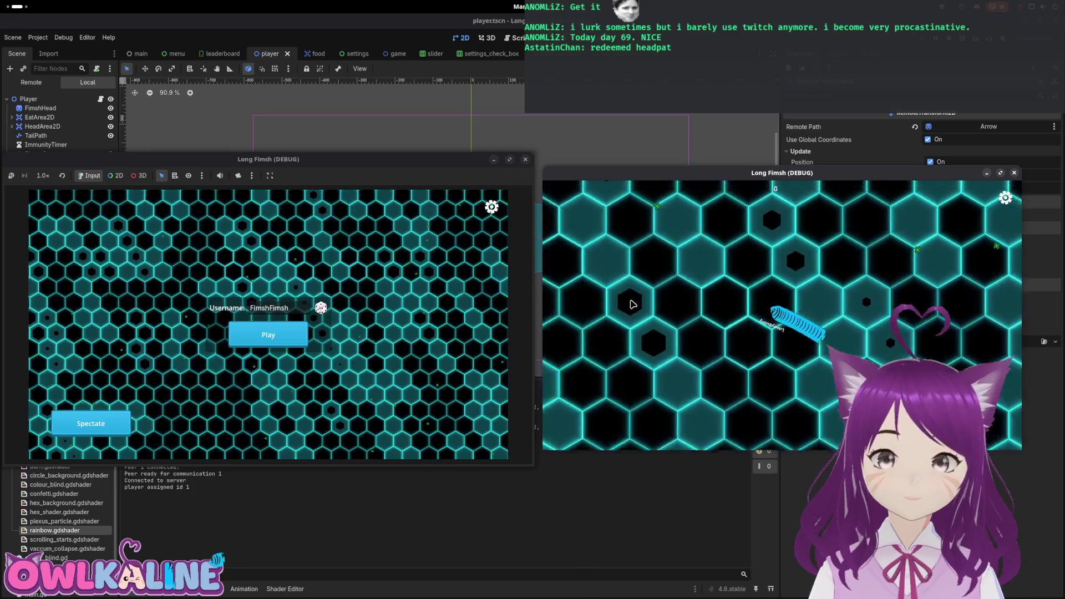
{"action": "left_click", "coordinate": [295, 338]}
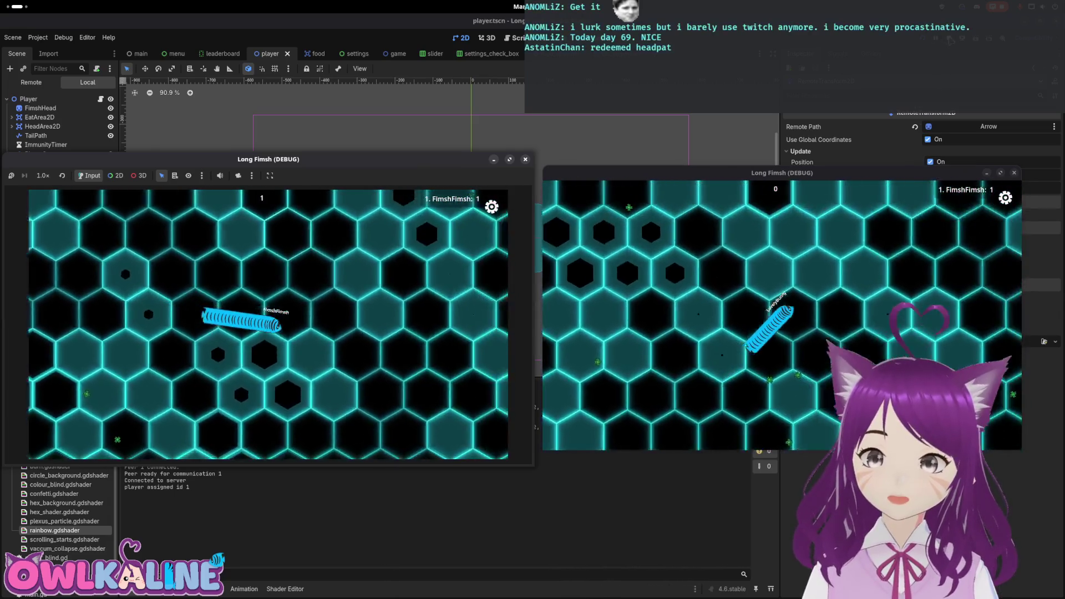
{"action": "key", "text": "F8"}
{"action": "left_click", "coordinate": [55, 149]}
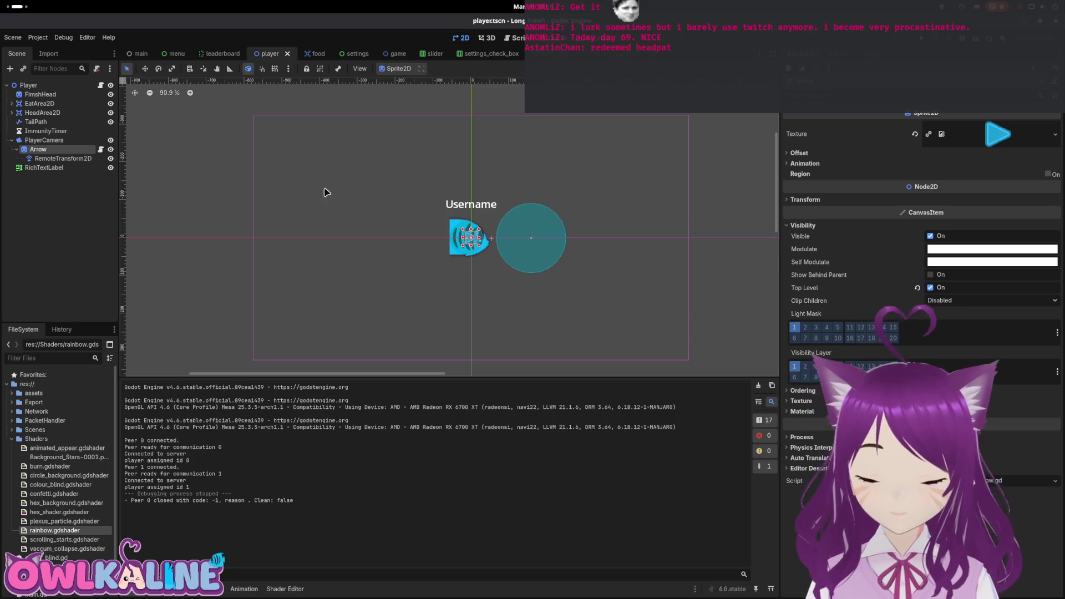
{"action": "left_click", "coordinate": [100, 149]}
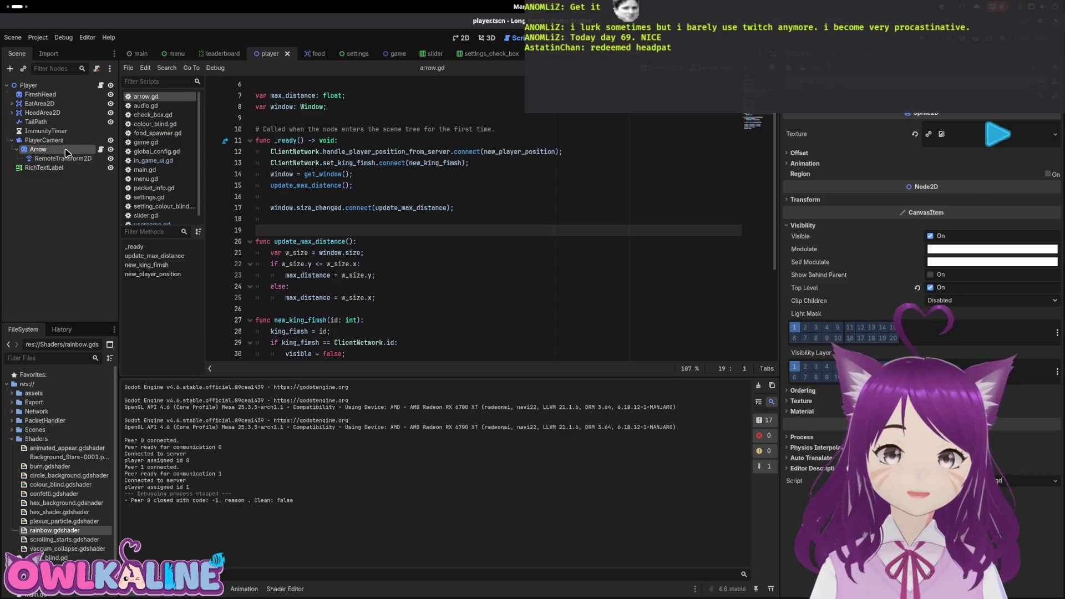
{"action": "left_click", "coordinate": [322, 106]}
{"action": "scroll", "coordinate": [322, 107], "scroll_direction": "up", "scroll_amount": 2}
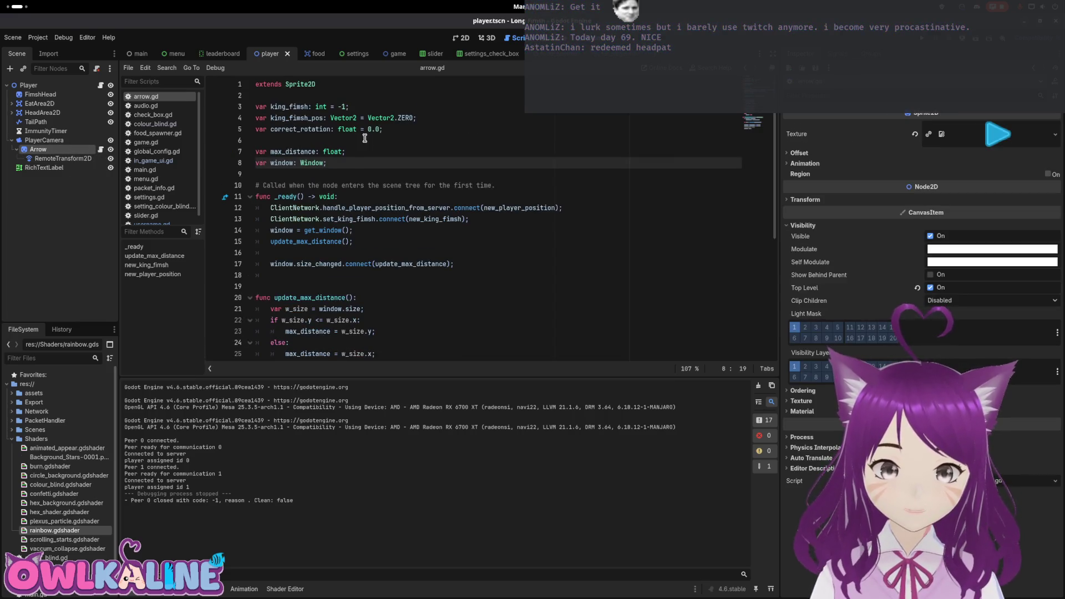
{"action": "left_click", "coordinate": [340, 86]}
{"action": "left_click", "coordinate": [335, 95]}
{"action": "key", "text": "Return"}
{"action": "key", "text": "Return"}
{"action": "key", "text": "Up"}
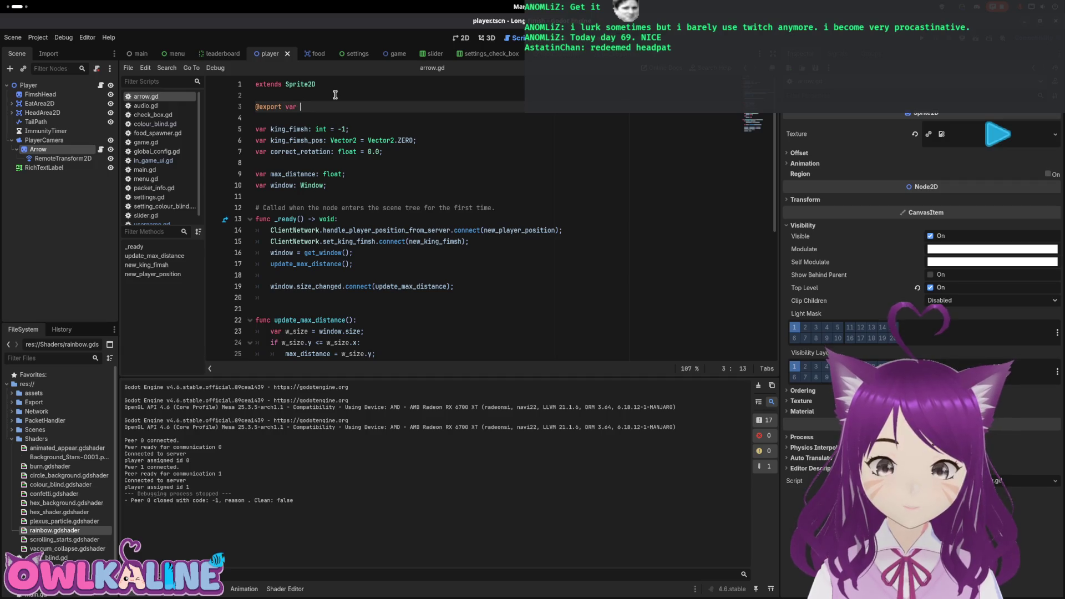
{"action": "type", "text": "remote_trans"}
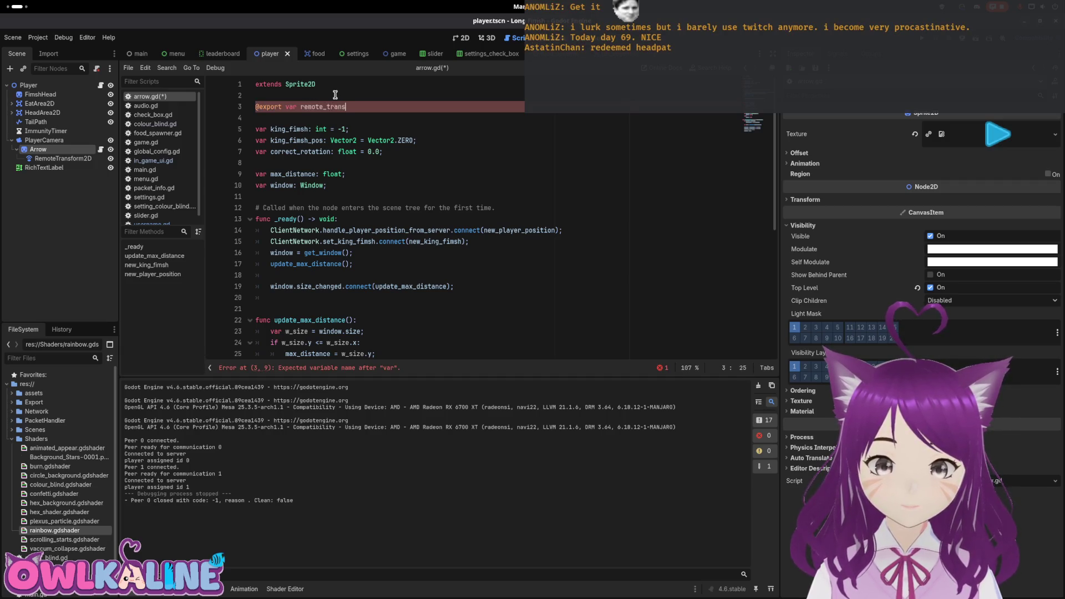
{"action": "type", "text": "Remot"}
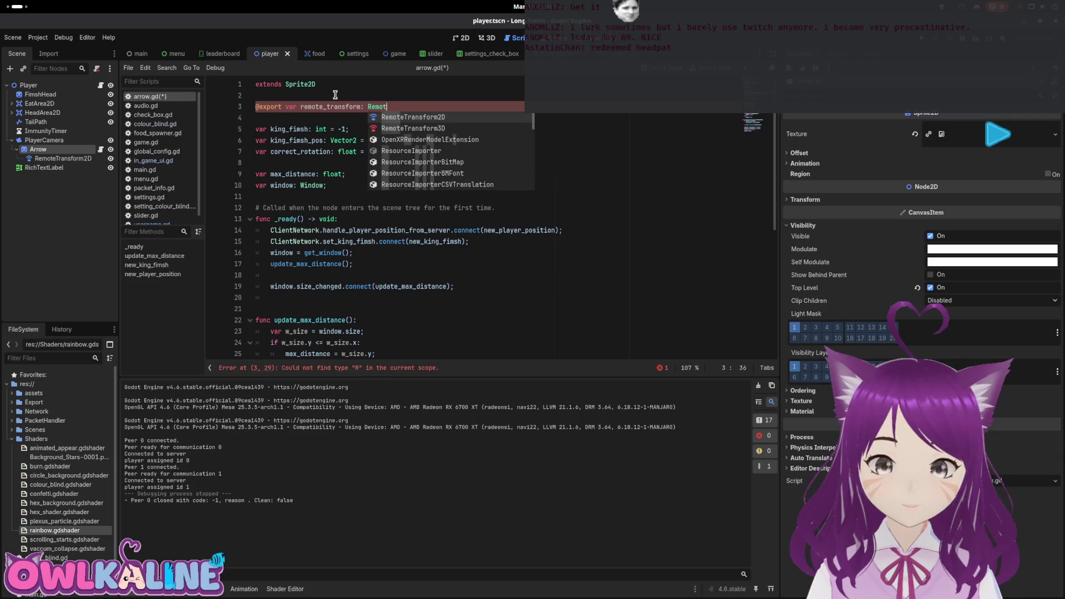
{"action": "key", "text": "Return"}
{"action": "type", "text": ";"}
{"action": "key", "text": "ctrl+s"}
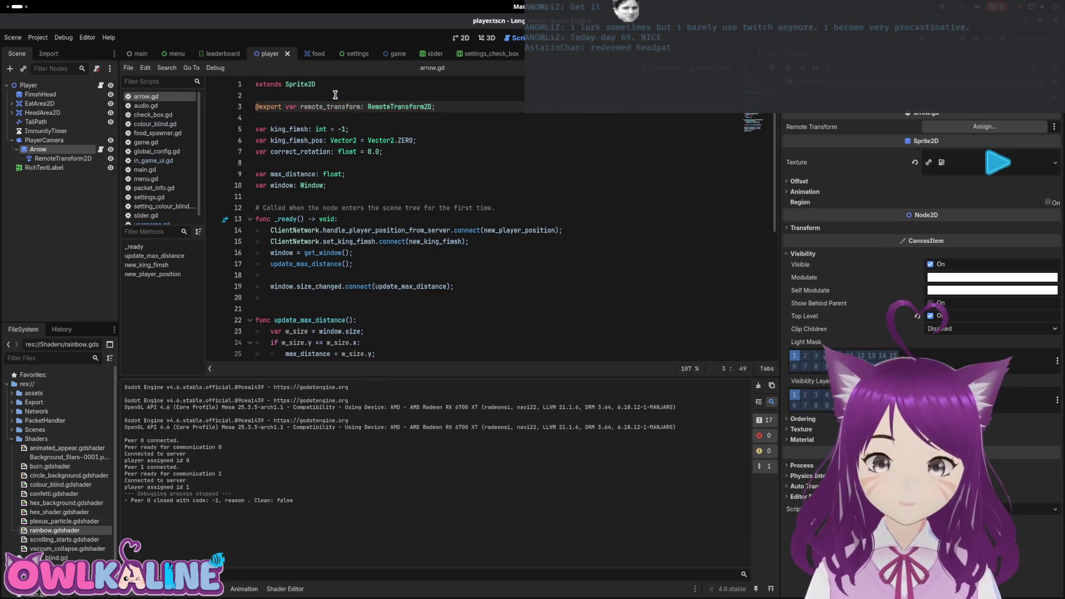
- Assign the RemoteTransform2D child to the Arrow's Remote Transform property
{"action": "left_click_drag", "start_coordinate": [91, 159], "coordinate": [984, 126]}
{"action": "left_click", "coordinate": [483, 158]}
{"action": "scroll", "coordinate": [386, 197], "scroll_direction": "down", "scroll_amount": 7}
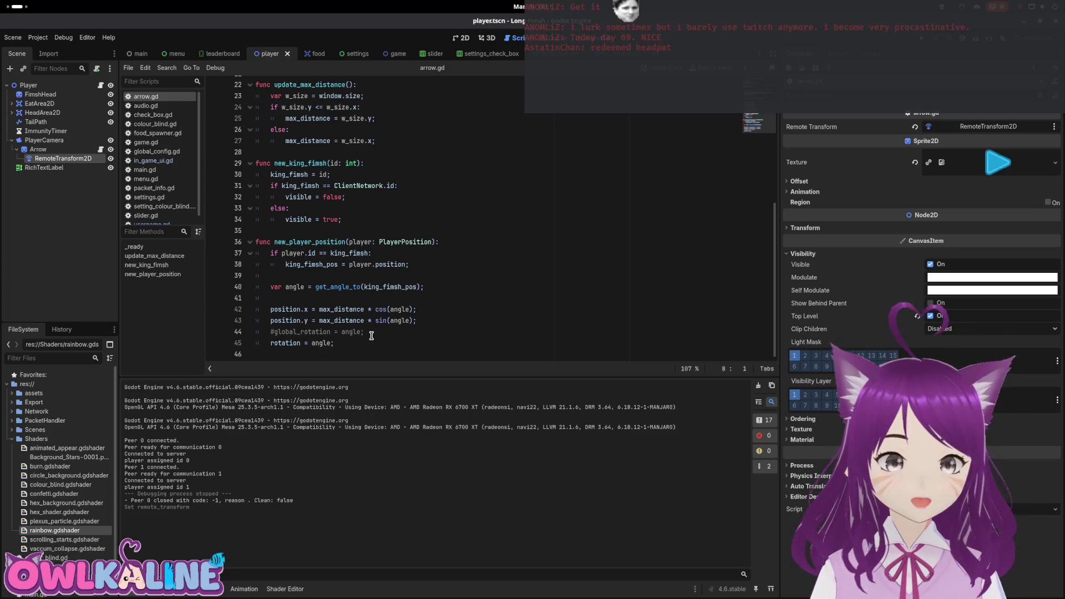
{"action": "left_click", "coordinate": [355, 342]}
{"action": "key", "text": "Return"}
{"action": "key", "text": "Return"}
- Add a remote_transform.position.x line set to max_distance * cos(angle)
{"action": "type", "text": "re"}
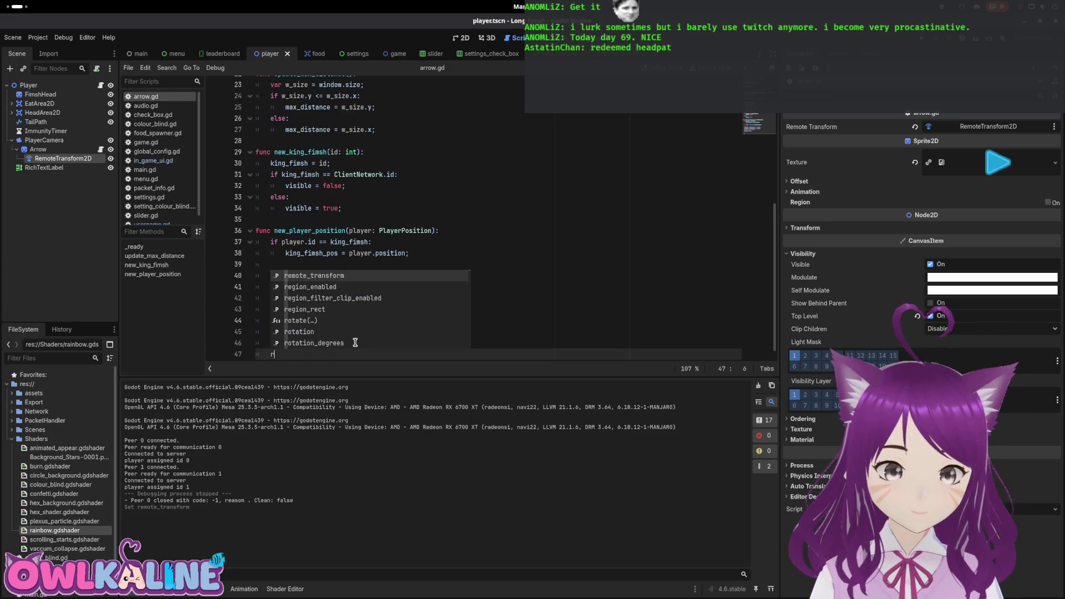
{"action": "key", "text": "Escape"}
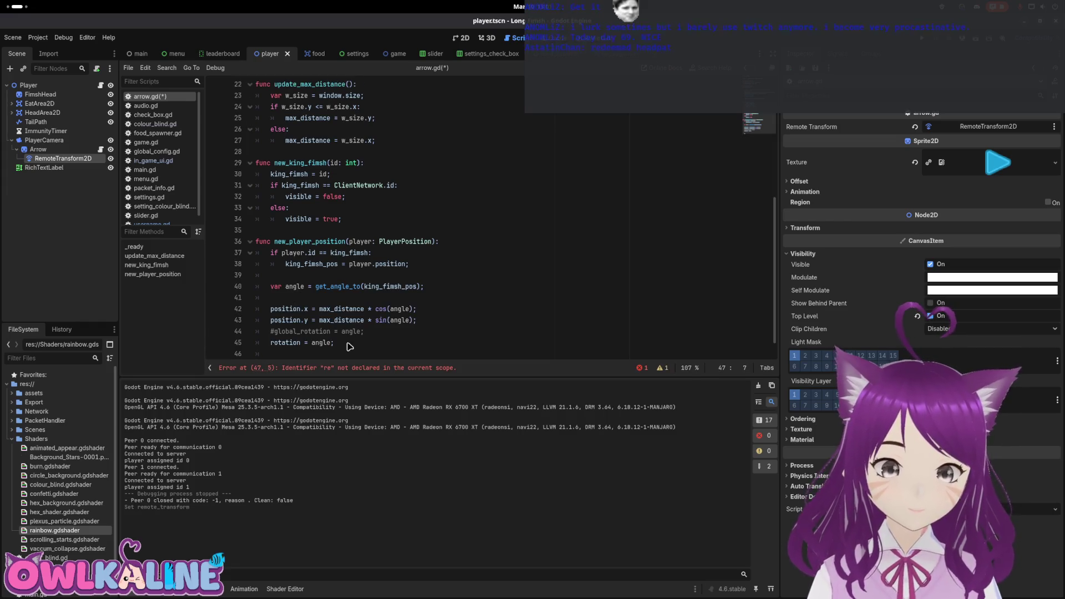
{"action": "scroll", "coordinate": [357, 344], "scroll_direction": "down", "scroll_amount": 1}
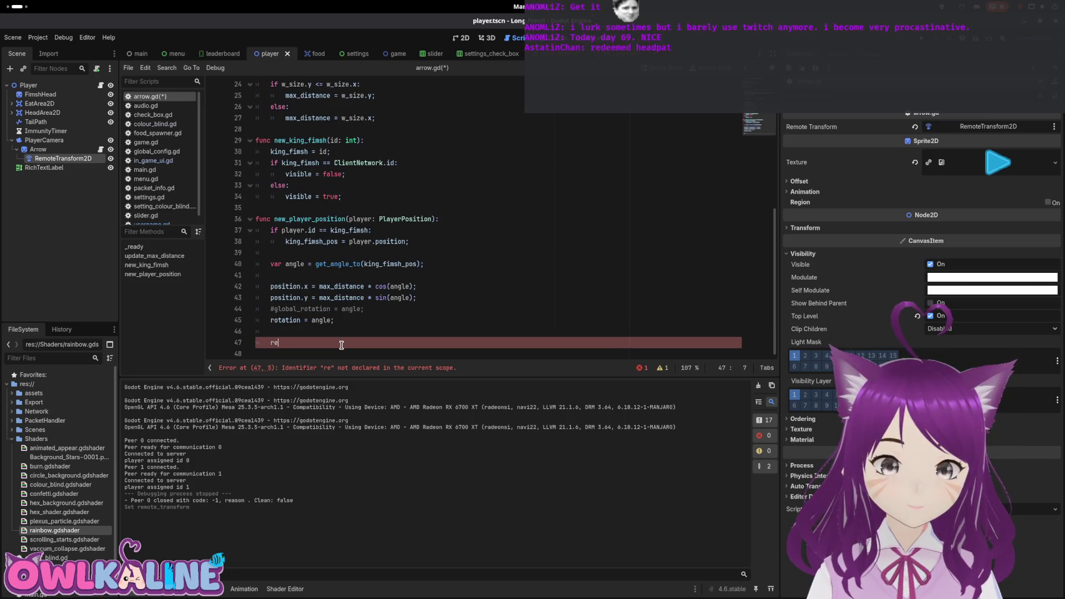
{"action": "type", "text": "m"}
{"action": "key", "text": "Return"}
{"action": "type", "text": "."}
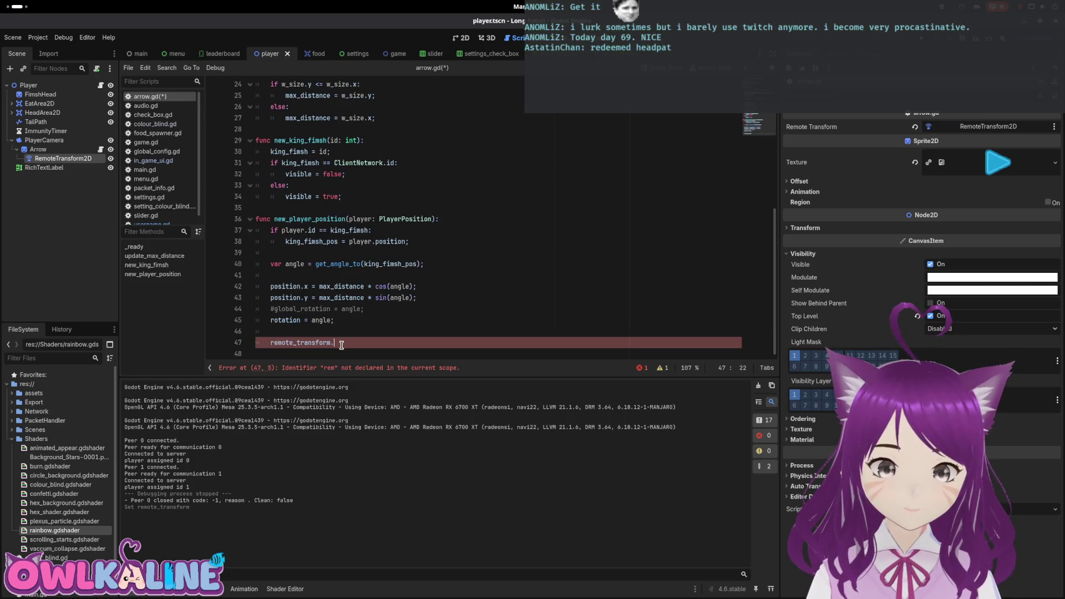
{"action": "type", "text": "po"}
{"action": "key", "text": "Return"}
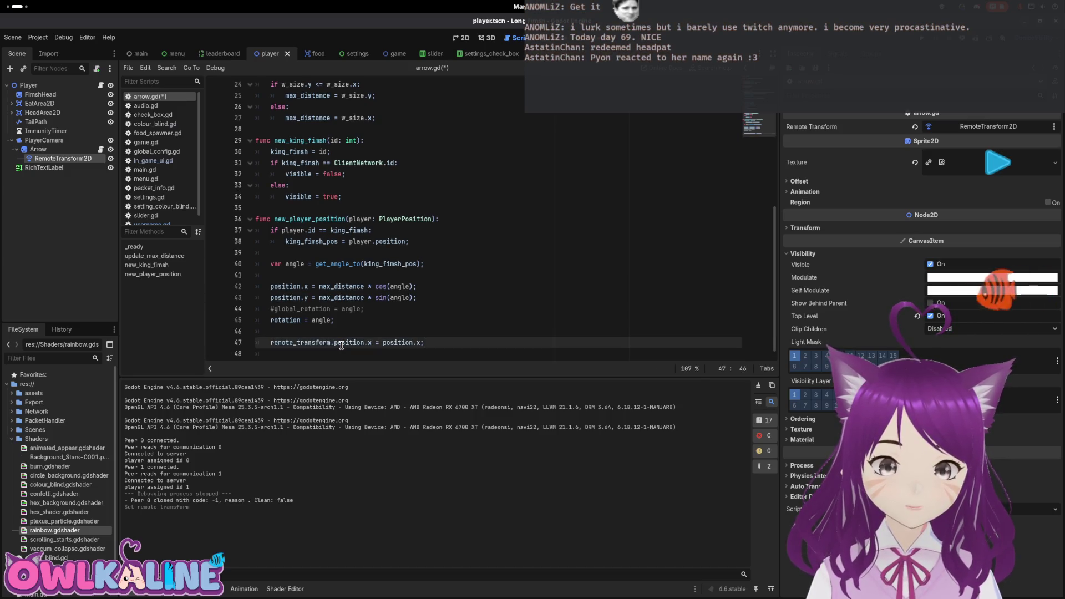
{"action": "key", "text": "Up"}
{"action": "key", "text": "Up"}
{"action": "key", "text": "Up"}
{"action": "key", "text": "shift+Left"}
{"action": "key", "text": "shift+Left"}
{"action": "key", "text": "shift+Left"}
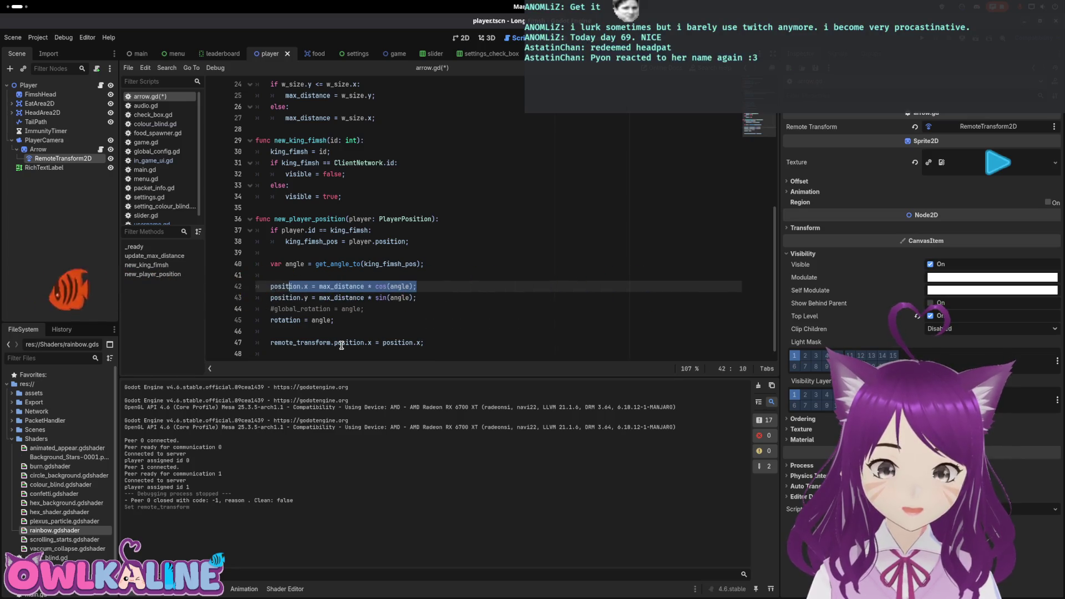
{"action": "key", "text": "Down"}
{"action": "key", "text": "Down"}
{"action": "key", "text": "Down"}
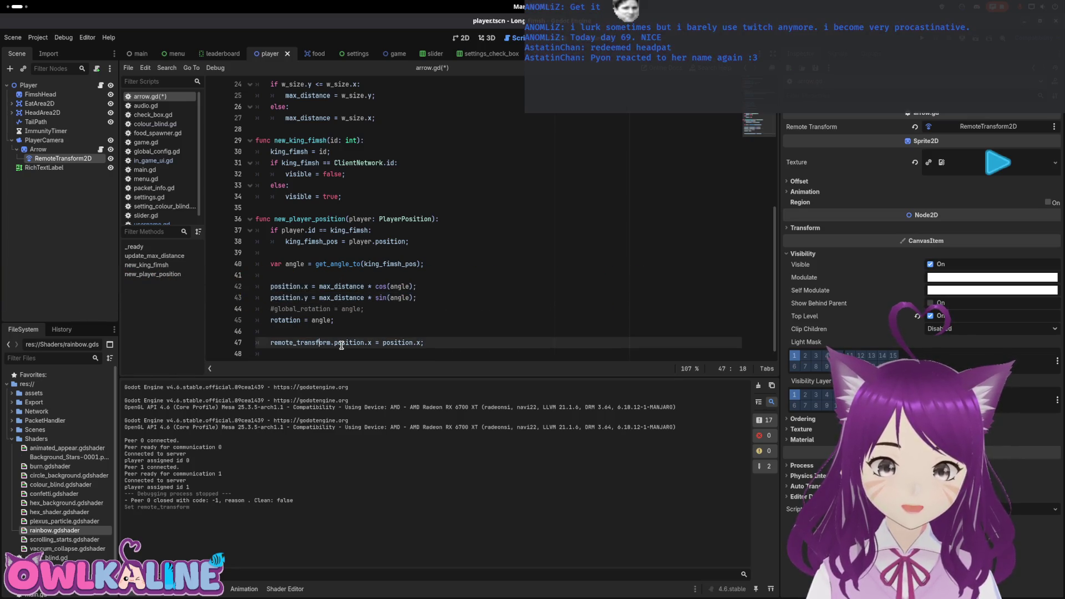
{"action": "key", "text": "shift+Left"}
{"action": "key", "text": "shift+Left"}
{"action": "key", "text": "shift+Left"}
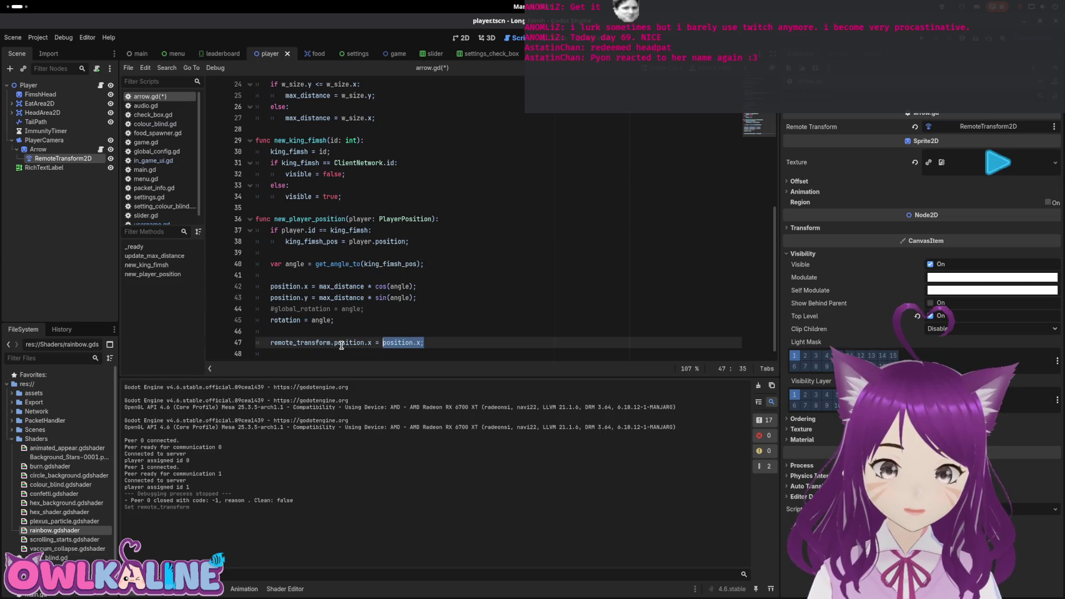
{"action": "type", "text": "max_distance * cos(angle);"}
- Duplicate the position.y line as a remote_transform.position.y line and save the script
{"action": "key", "text": "Up"}
{"action": "key", "text": "Up"}
{"action": "key", "text": "Up"}
{"action": "key", "text": "Down"}
{"action": "key", "text": "Down"}
{"action": "key", "text": "Home"}
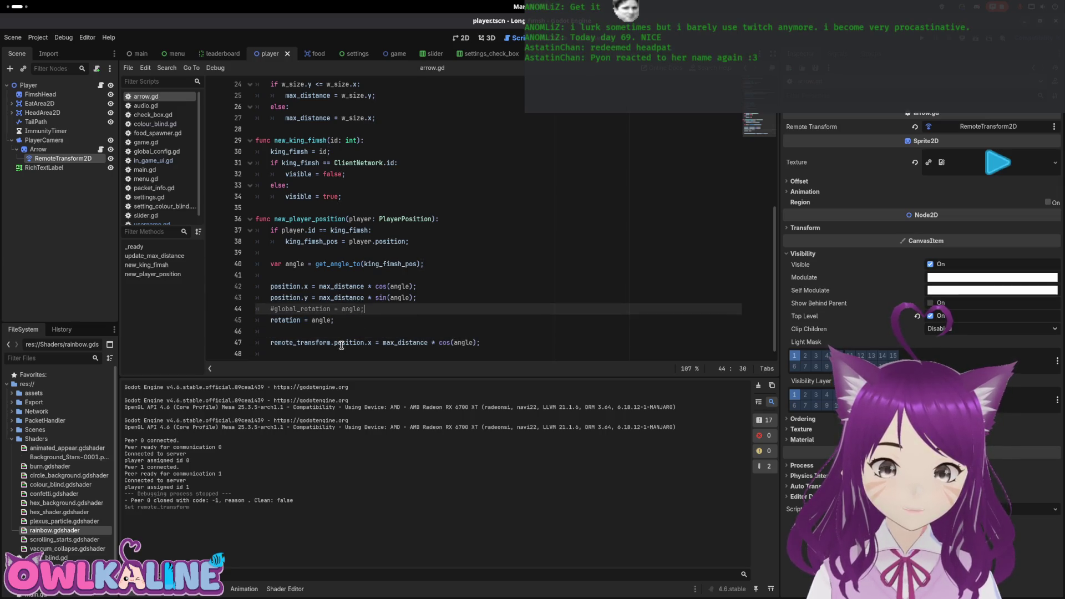
{"action": "key", "text": "Down"}
{"action": "key", "text": "Down"}
{"action": "key", "text": "Down"}
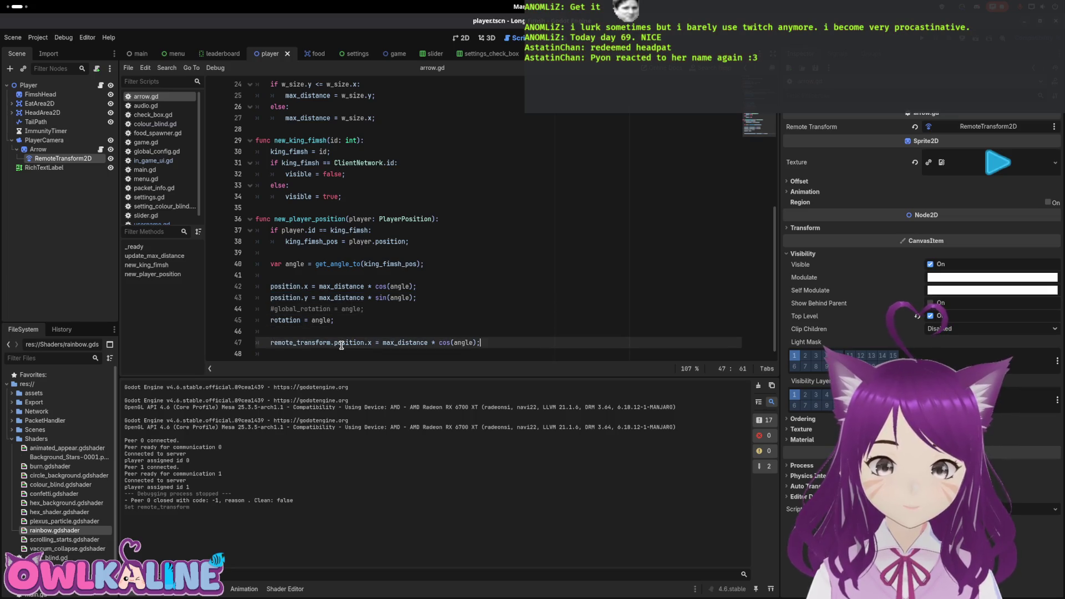
{"action": "type", "text": "position.y = max_distance * sin(angle);"}
{"action": "key", "text": "Page_Up"}
{"action": "key", "text": "Down"}
{"action": "key", "text": "Down"}
{"action": "key", "text": "Down"}
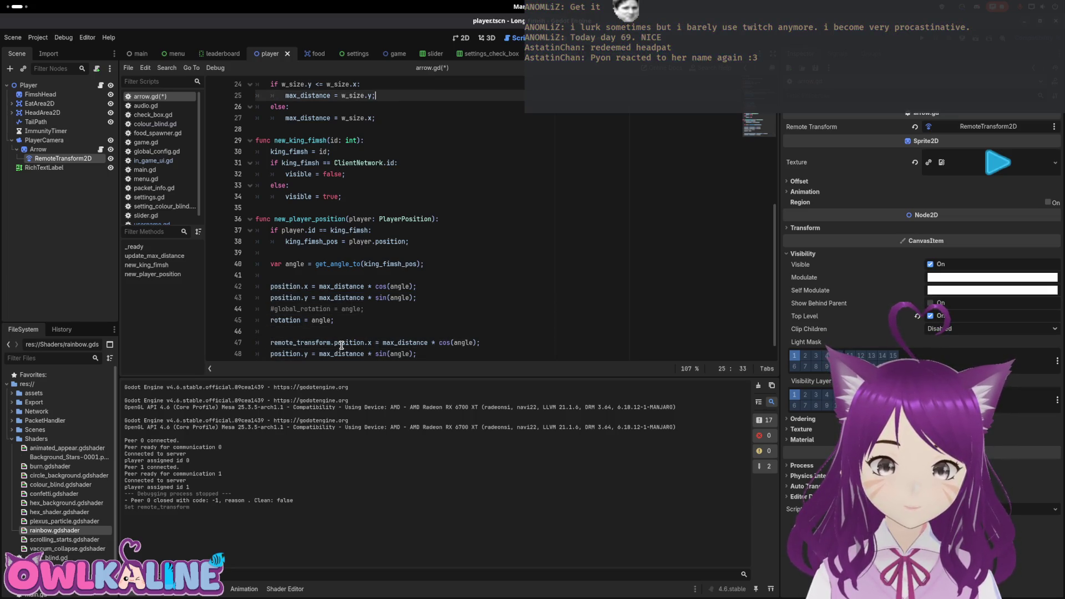
{"action": "key", "text": "End"}
{"action": "key", "text": "Up"}
{"action": "key", "text": "Home"}
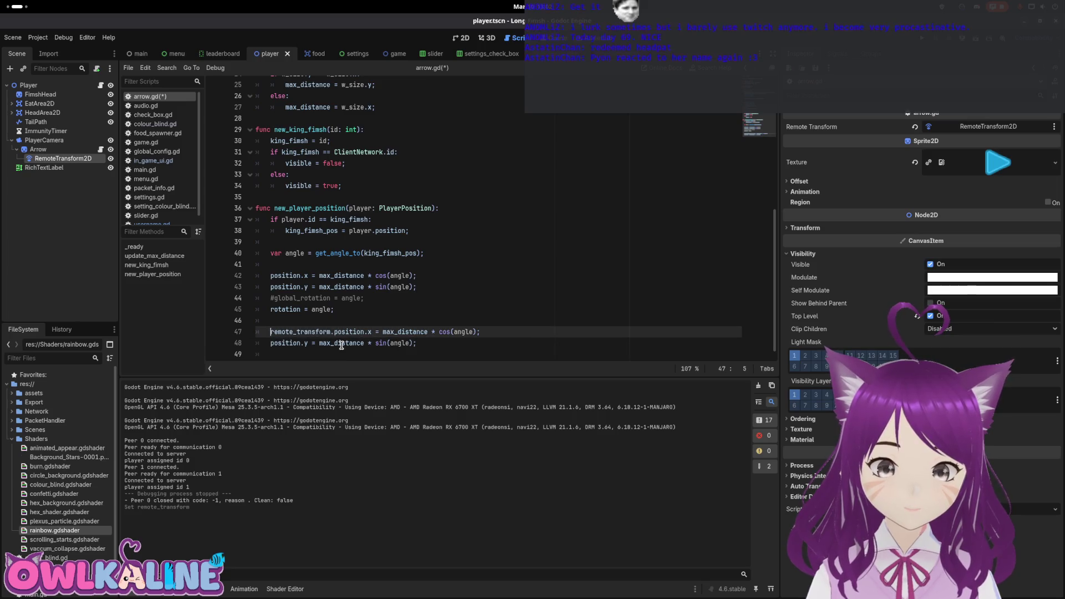
{"action": "key", "text": "shift+Right"}
{"action": "key", "text": "shift+Right"}
{"action": "key", "text": "shift+Right"}
{"action": "key", "text": "ctrl+c"}
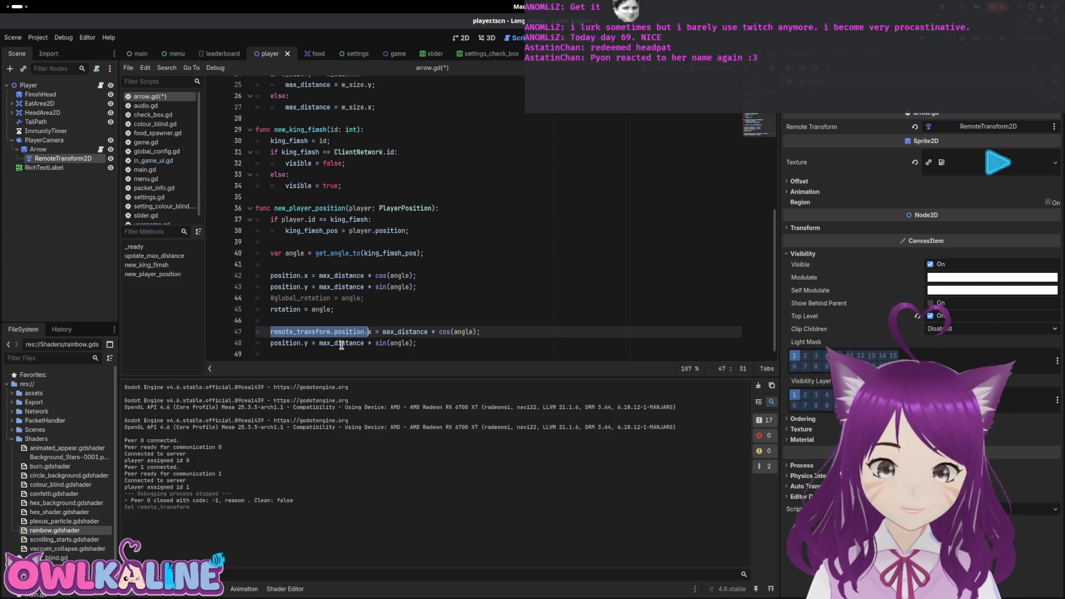
{"action": "key", "text": "Down"}
{"action": "key", "text": "Delete"}
{"action": "key", "text": "Delete"}
{"action": "key", "text": "Delete"}
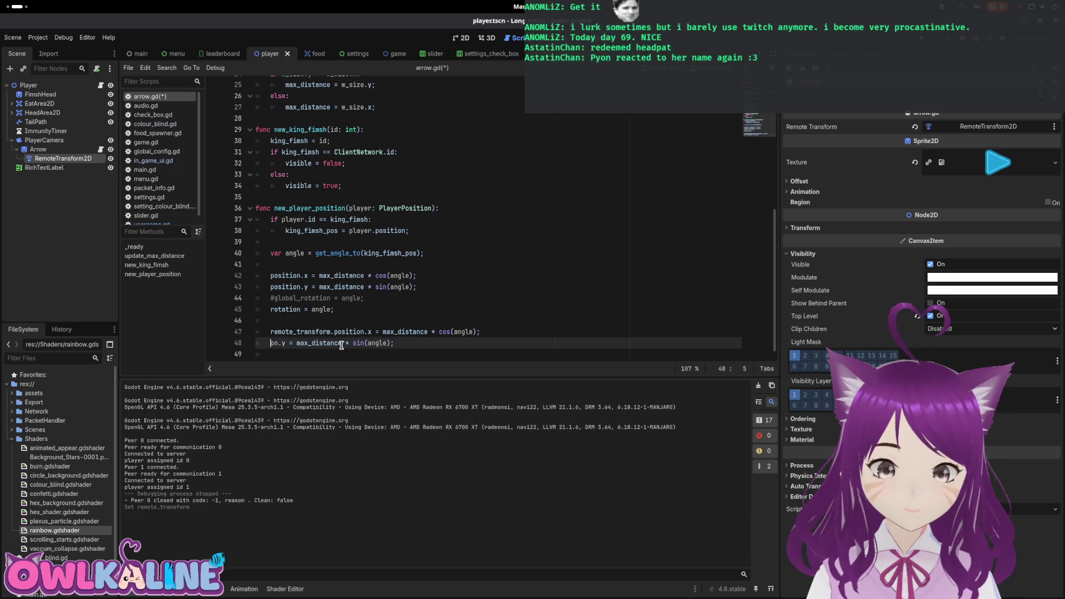
{"action": "key", "text": "ctrl+v"}
{"action": "key", "text": "ctrl+s"}
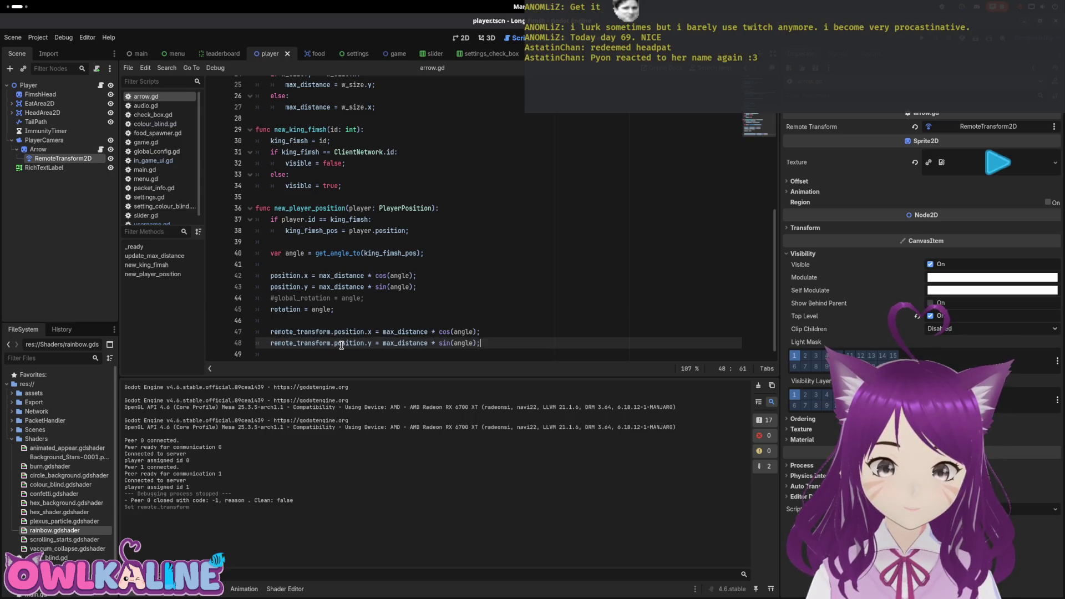
- Add a line setting remote_transform's rotation from the angle and save
{"action": "key", "text": "Down"}
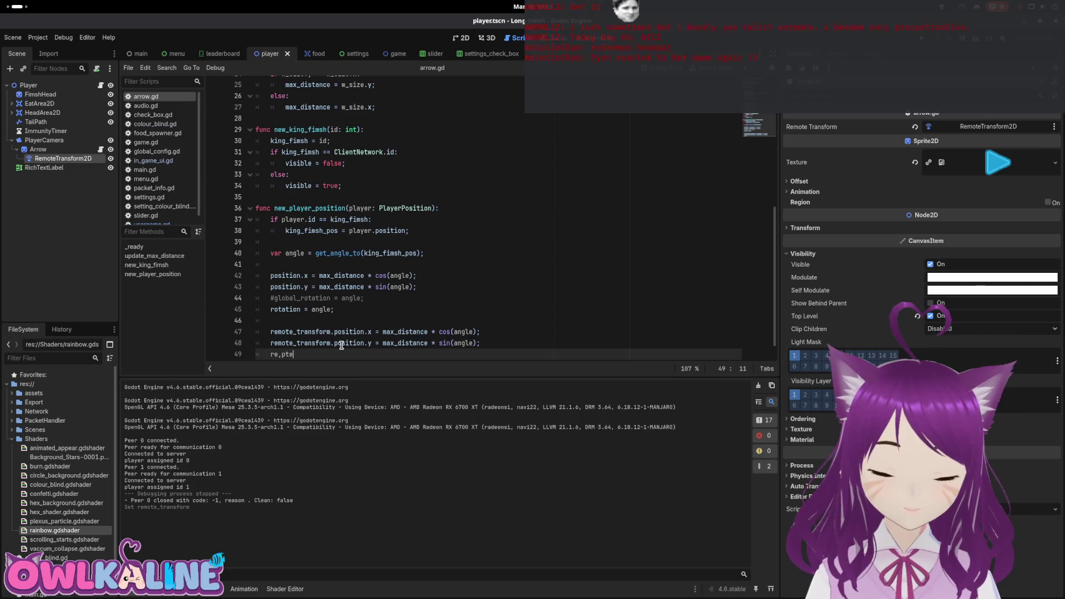
{"action": "type", "text": "transform.r"}
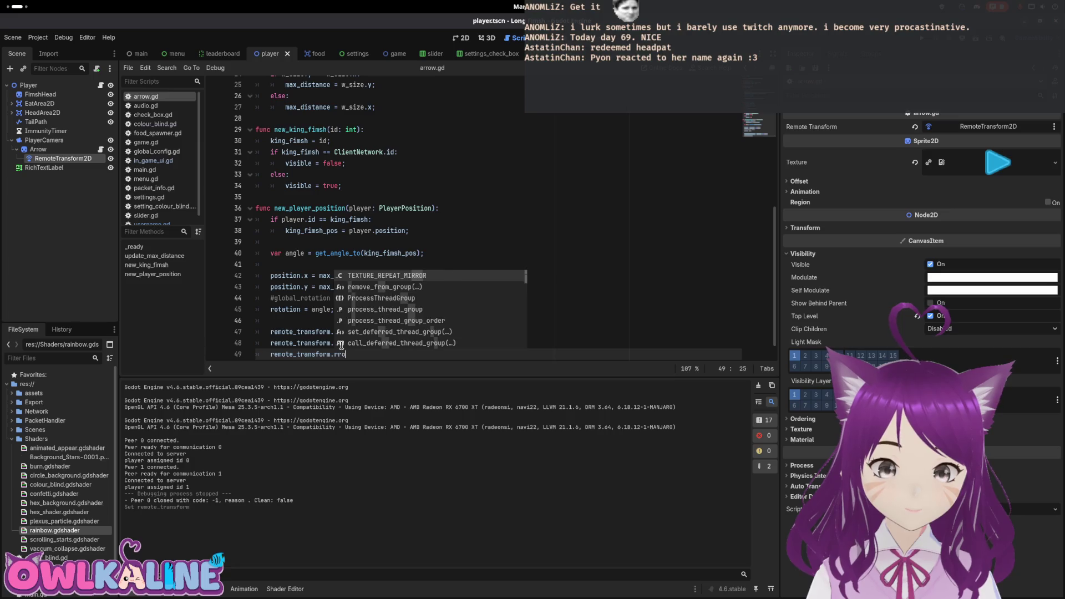
{"action": "type", "text": "o"}
{"action": "key", "text": "Return"}
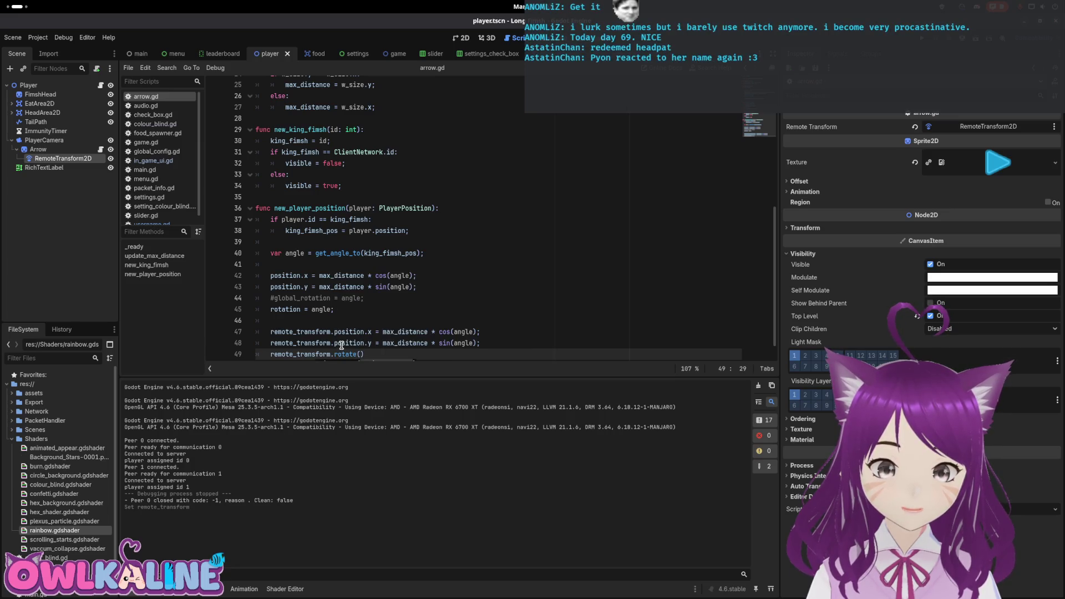
{"action": "type", "text": "ion"}
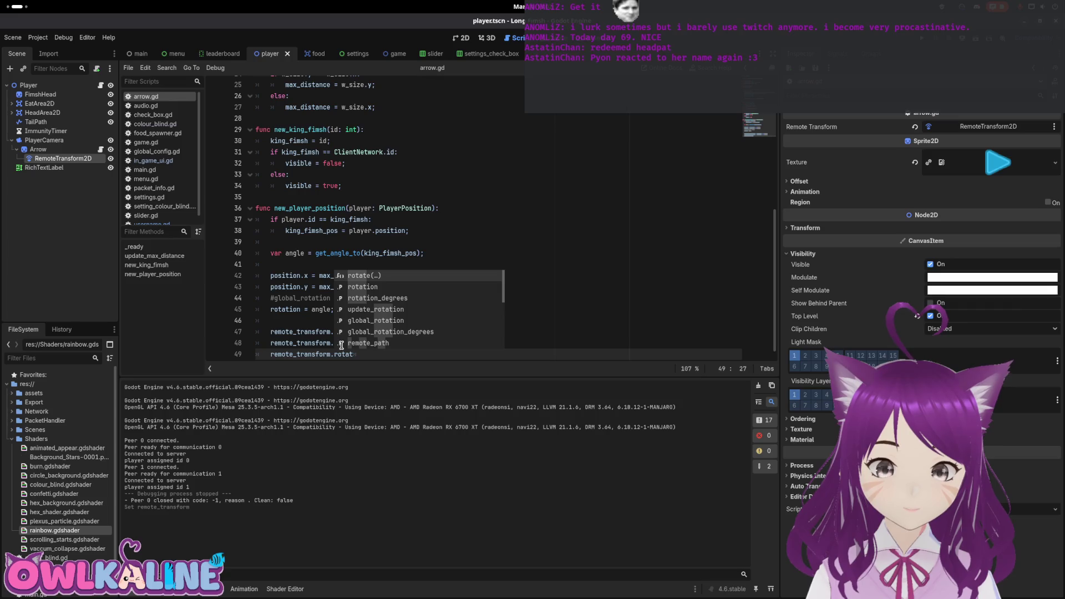
{"action": "type", "text": ";"}
{"action": "key", "text": "ctrl+s"}
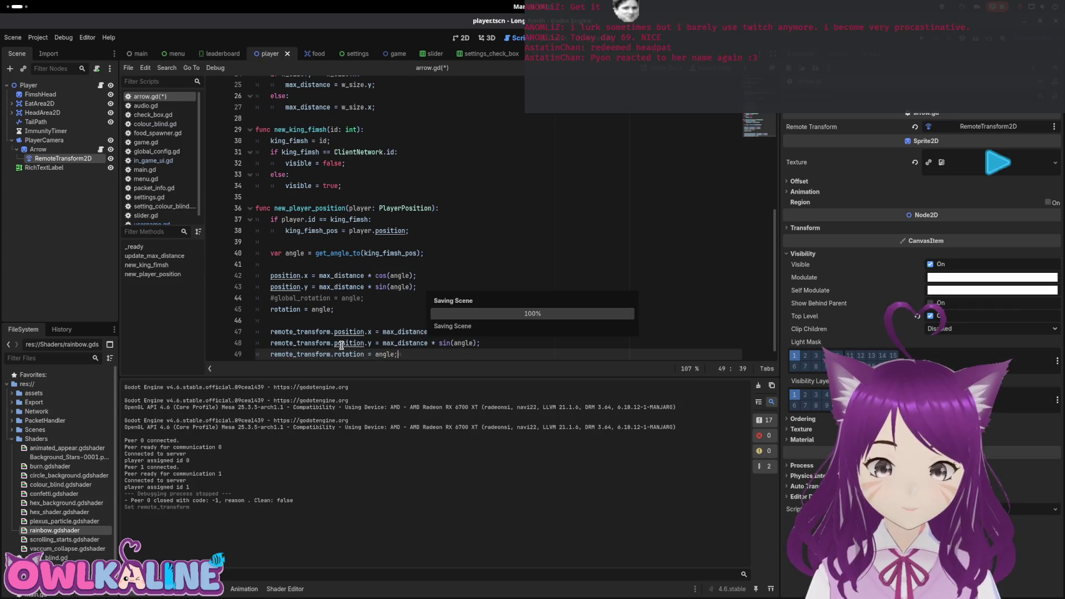
- Delete the commented global_rotation line, comment out the old position and rotation lines, then run
{"action": "key", "text": "Up"}
{"action": "key", "text": "Up"}
{"action": "key", "text": "Up"}
{"action": "key", "text": "shift+Home"}
{"action": "key", "text": "BackSpace"}
{"action": "key", "text": "Down"}
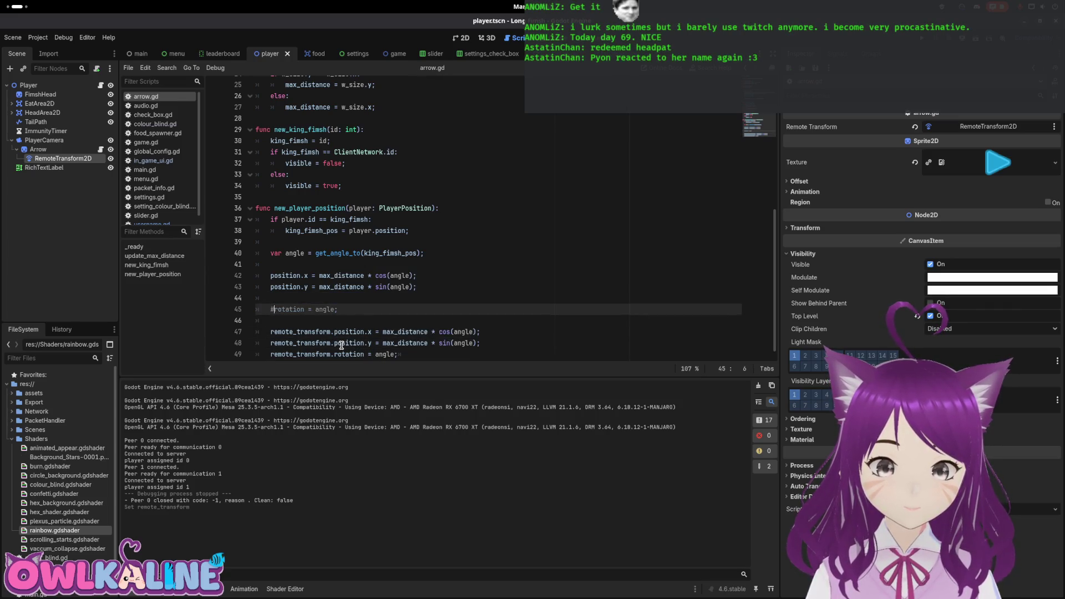
{"action": "key", "text": "ctrl+k"}
{"action": "key", "text": "Up"}
{"action": "key", "text": "Up"}
{"action": "key", "text": "ctrl+k"}
{"action": "key", "text": "Up"}
{"action": "key", "text": "ctrl+k"}
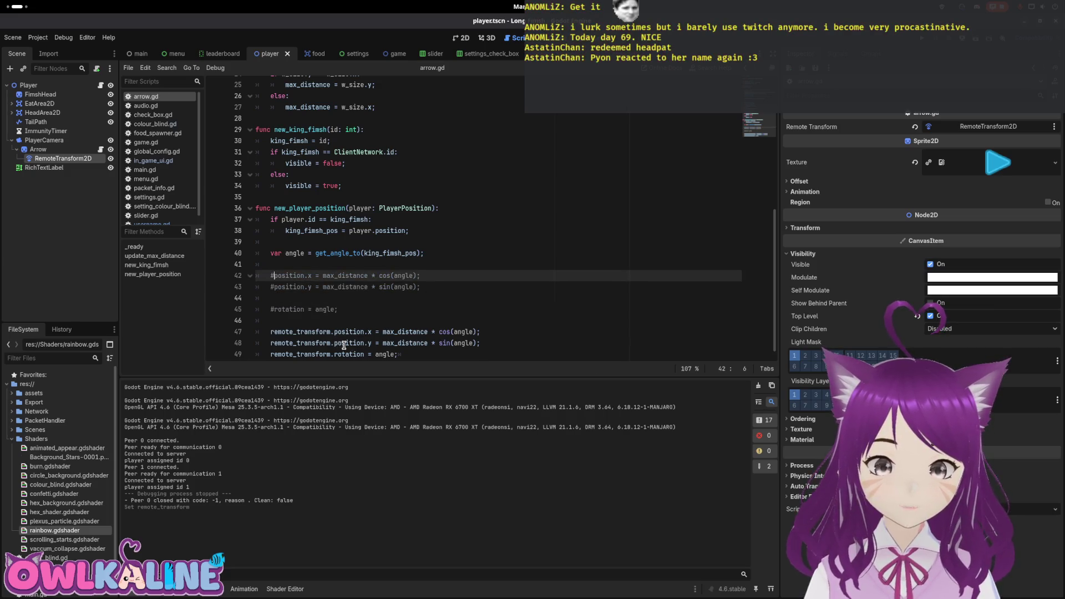
{"action": "left_click", "coordinate": [61, 160]}
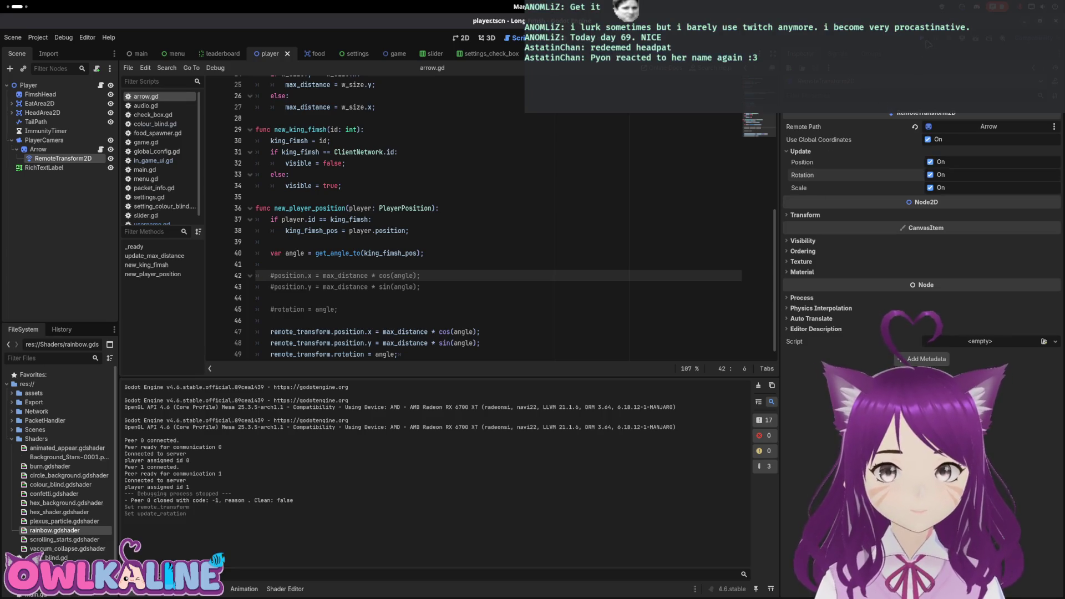
{"action": "left_click", "coordinate": [927, 44]}
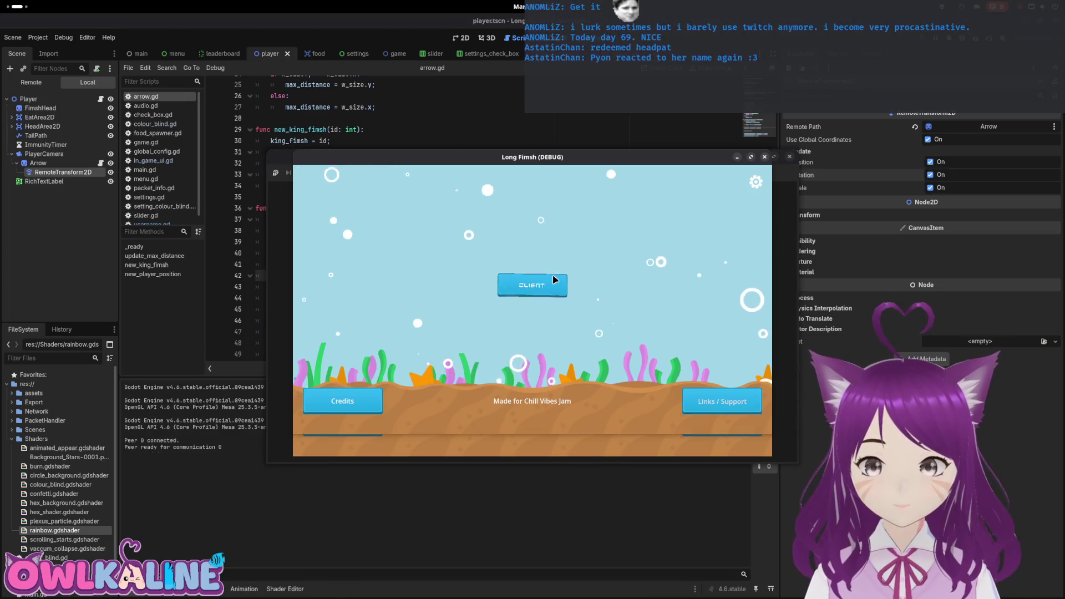
- Join the game from both client windows, then stop the test run
{"action": "left_click", "coordinate": [554, 281]}
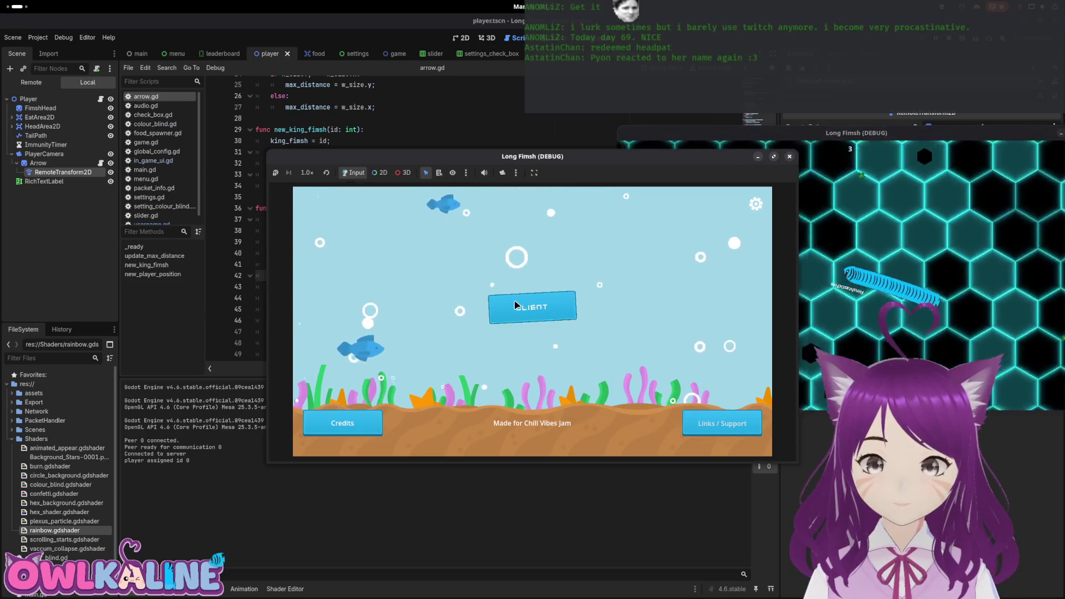
{"action": "left_click", "coordinate": [515, 305]}
{"action": "left_click", "coordinate": [543, 324]}
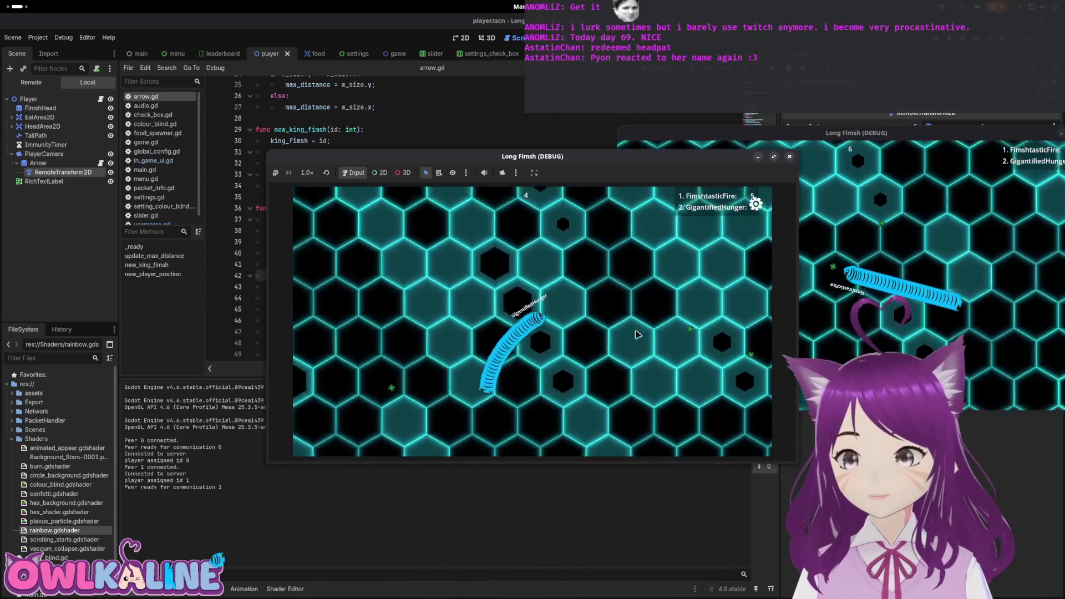
{"action": "key", "text": "F8"}
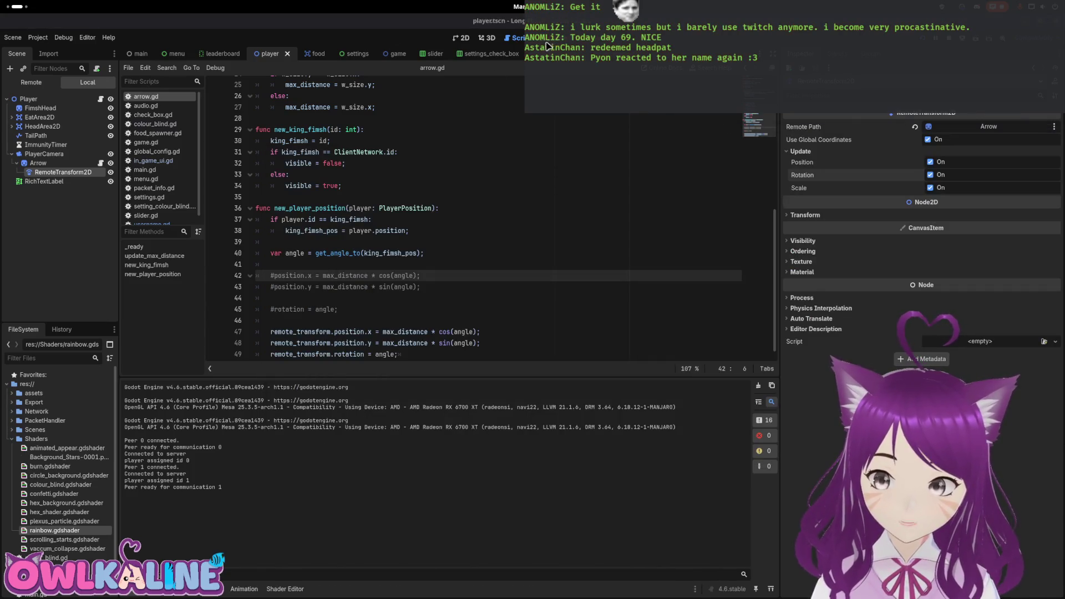
- Move the game window left, join the arena as a second snake, then stop the game
{"action": "mouse_move", "coordinate": [2, 1]}
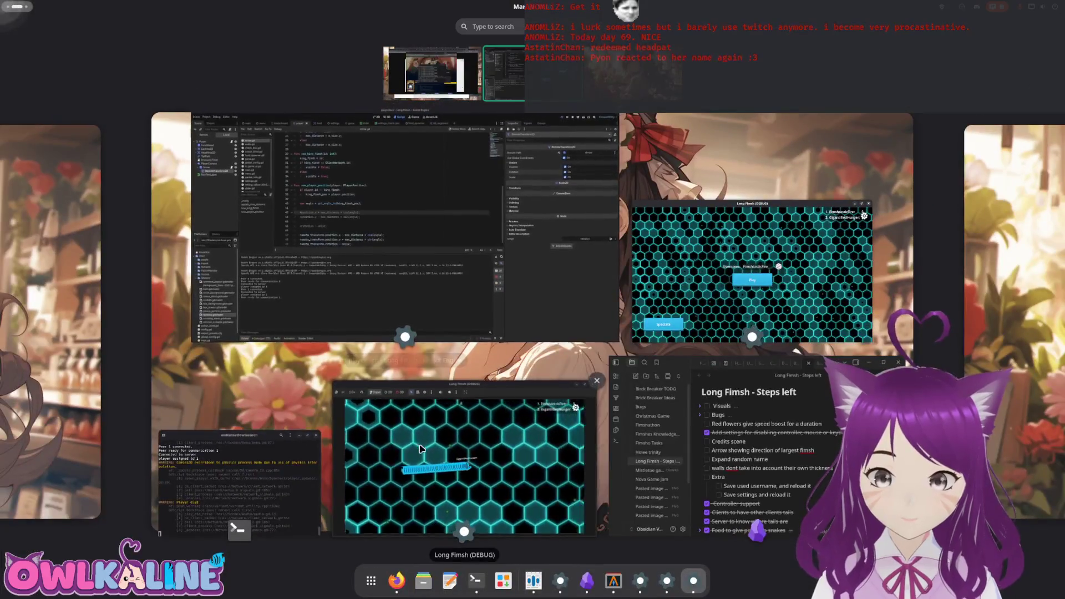
{"action": "left_click", "coordinate": [420, 448]}
{"action": "left_click_drag", "start_coordinate": [547, 153], "coordinate": [277, 161]}
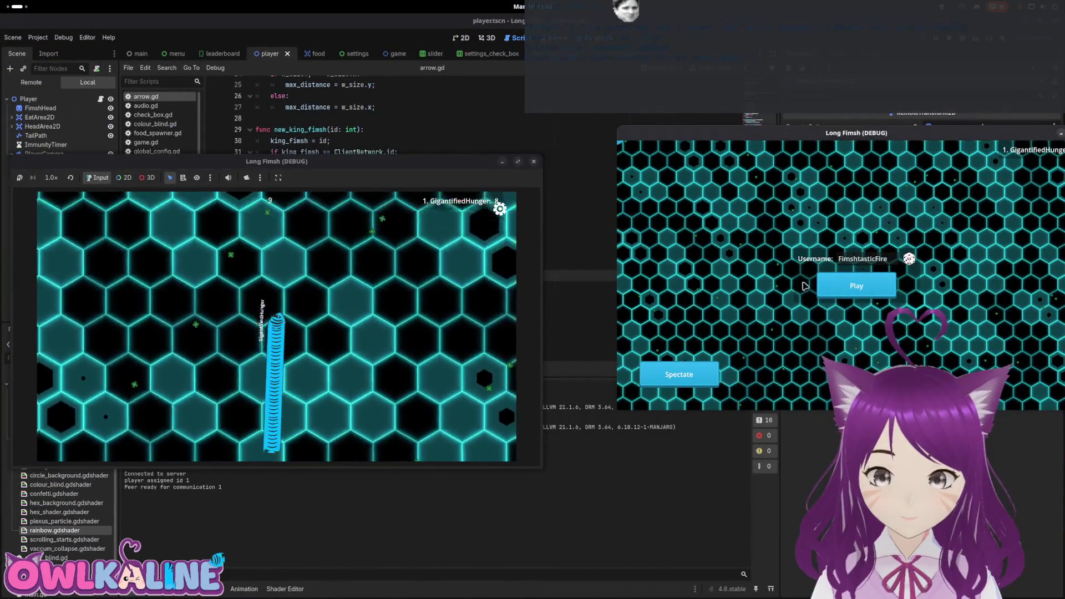
{"action": "left_click", "coordinate": [826, 285]}
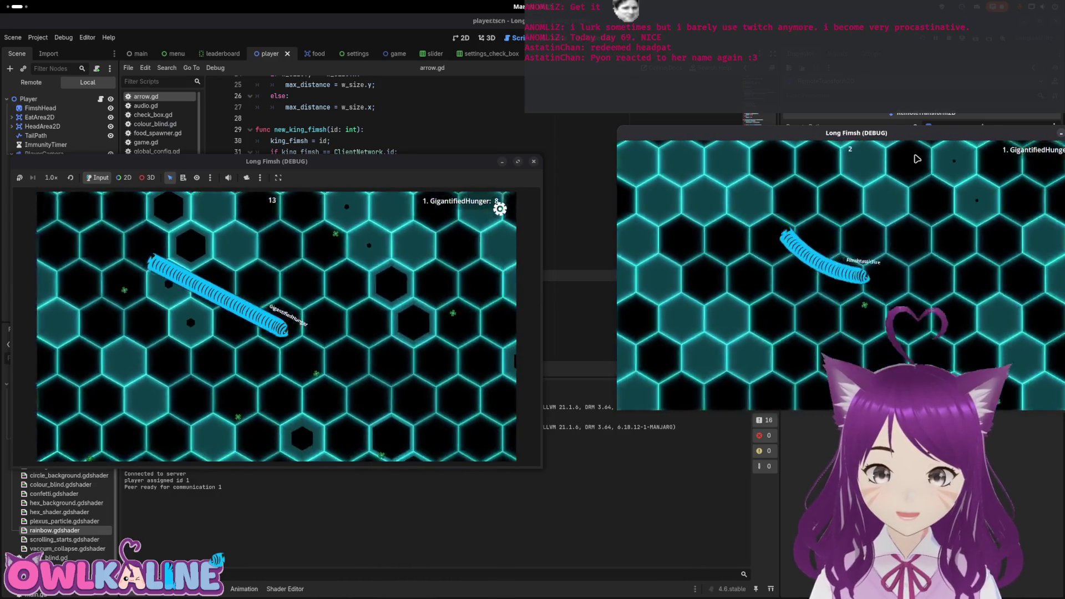
{"action": "key", "text": "F8"}
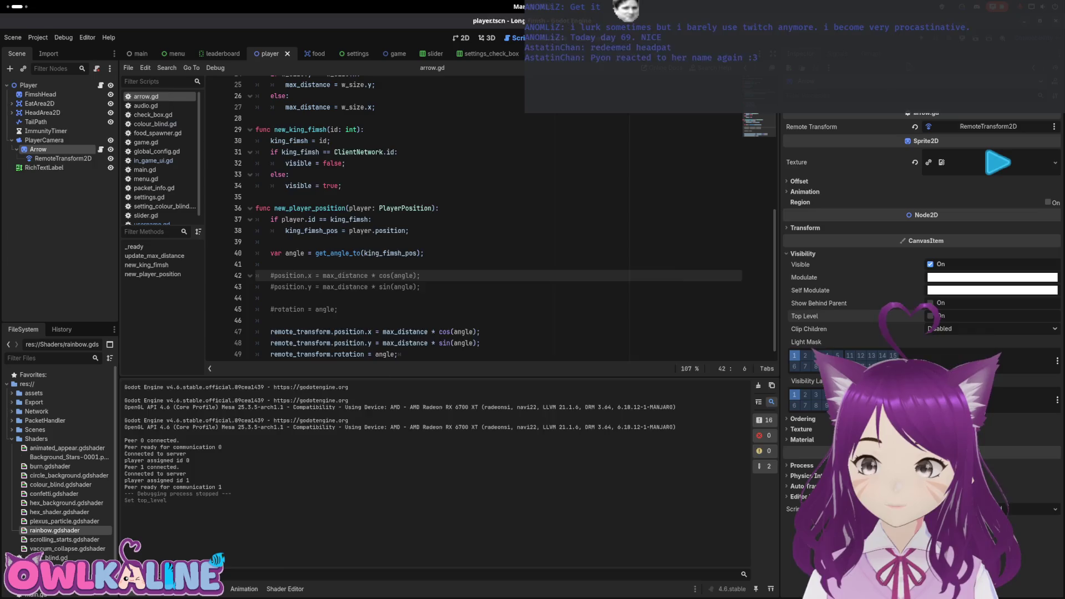
{"action": "key", "text": "F5"}
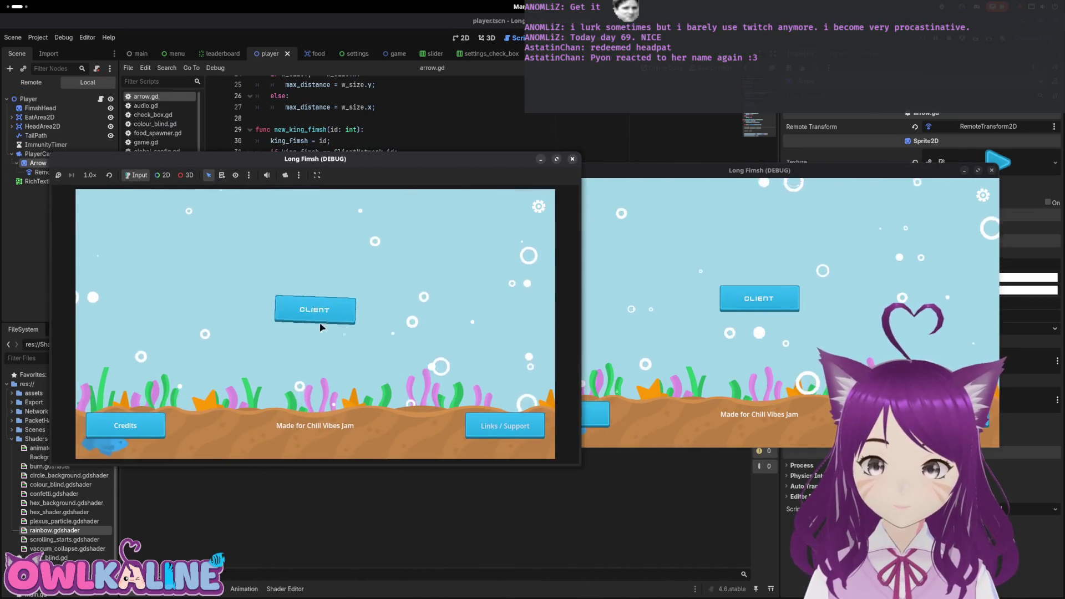
{"action": "left_click", "coordinate": [799, 304]}
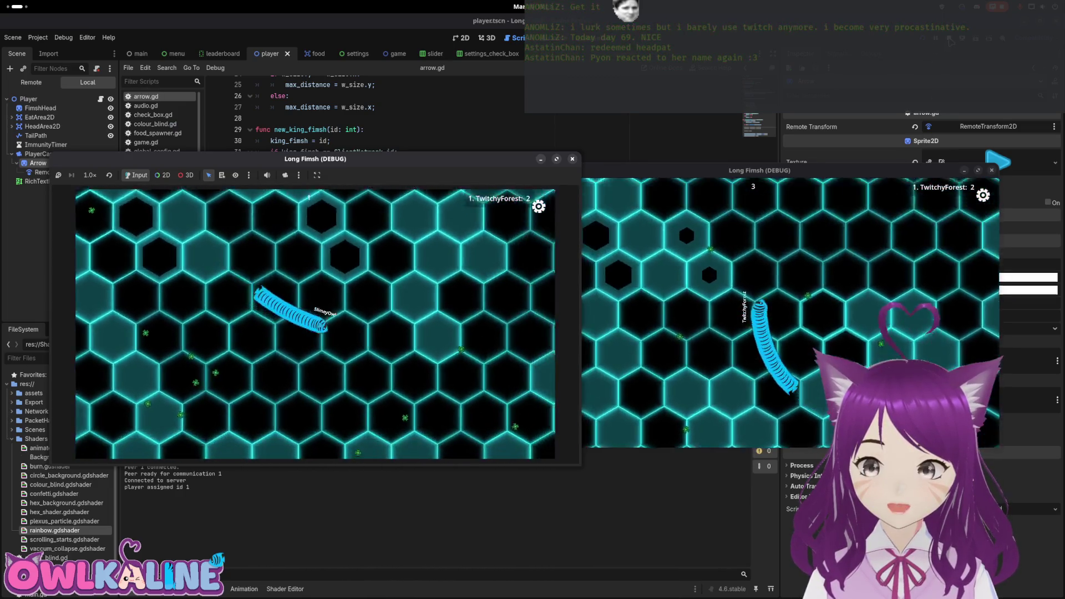
{"action": "left_click", "coordinate": [950, 40]}
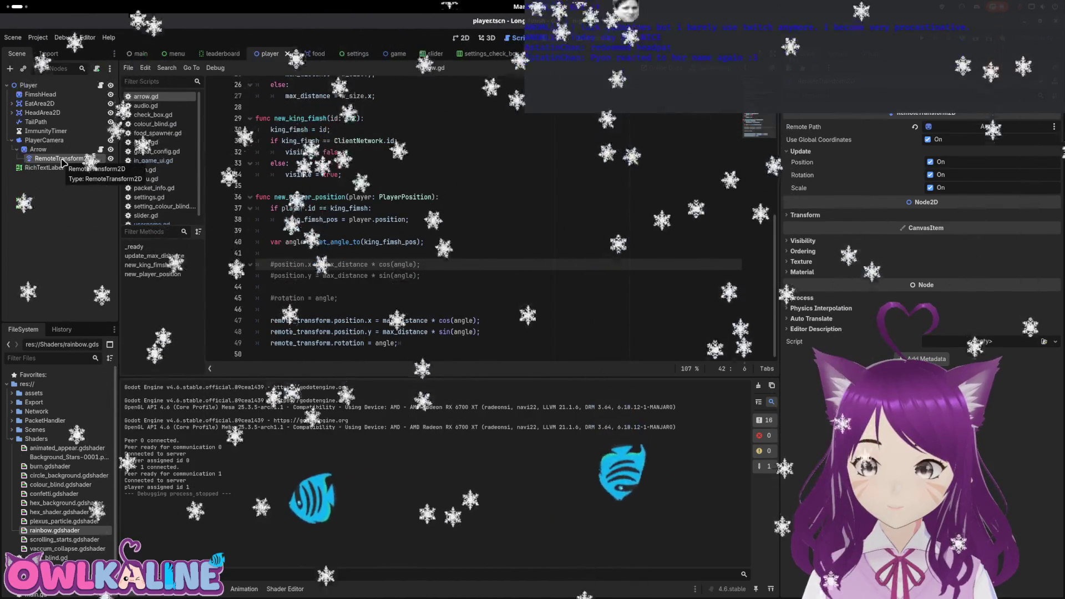
- Undo the last edit, save arrow.gd, and assign the Player node to Arrow's Player property
{"action": "key", "text": "ctrl+z"}
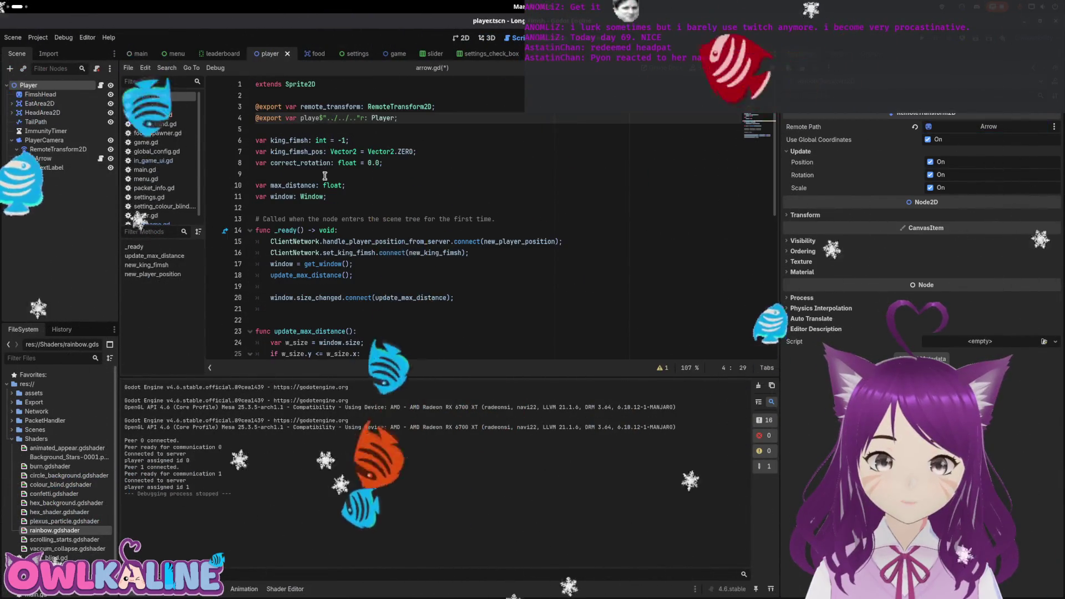
{"action": "key", "text": "ctrl+s"}
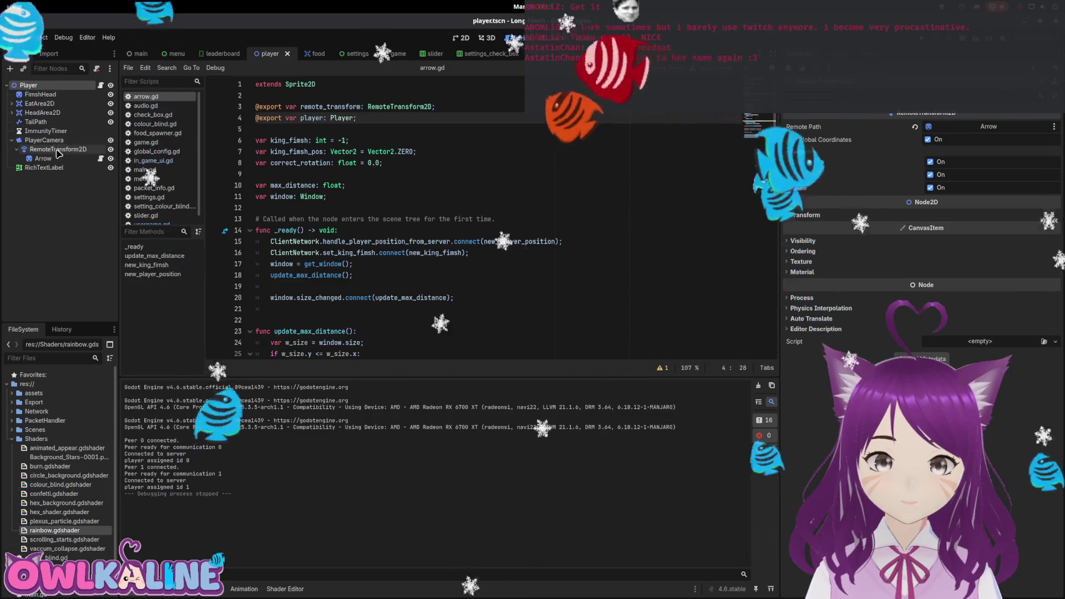
{"action": "left_click", "coordinate": [56, 141]}
{"action": "left_click", "coordinate": [58, 150]}
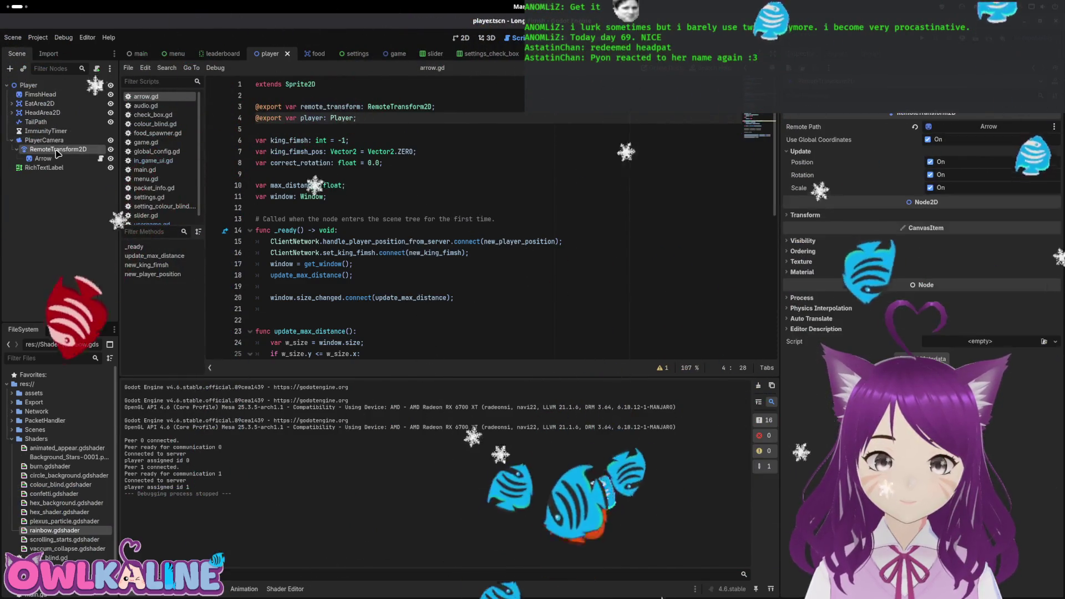
{"action": "left_click", "coordinate": [456, 152]}
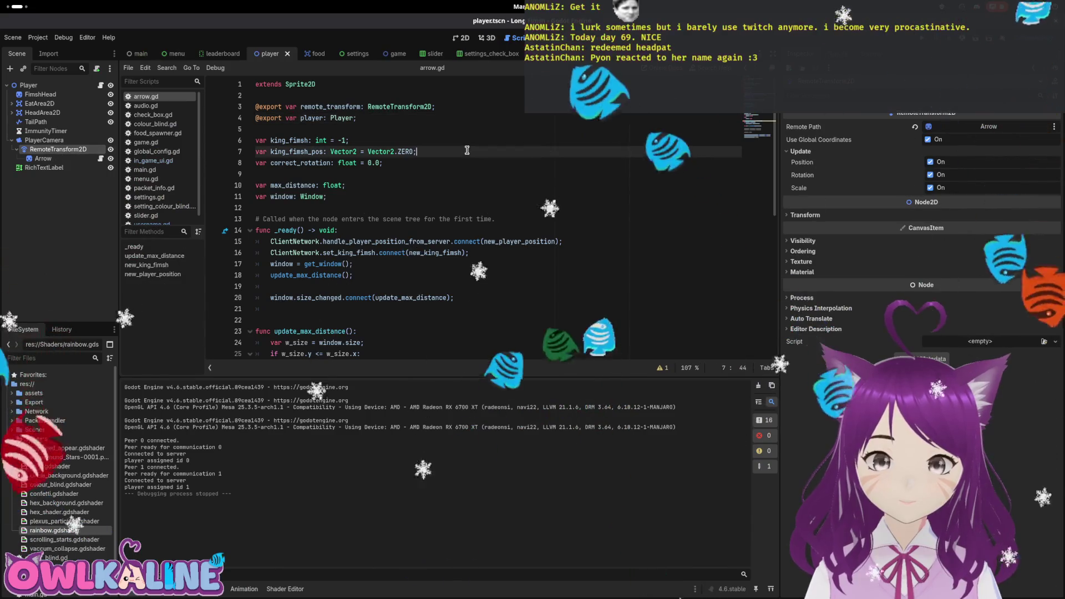
{"action": "scroll", "coordinate": [363, 122], "scroll_direction": "down", "scroll_amount": 5}
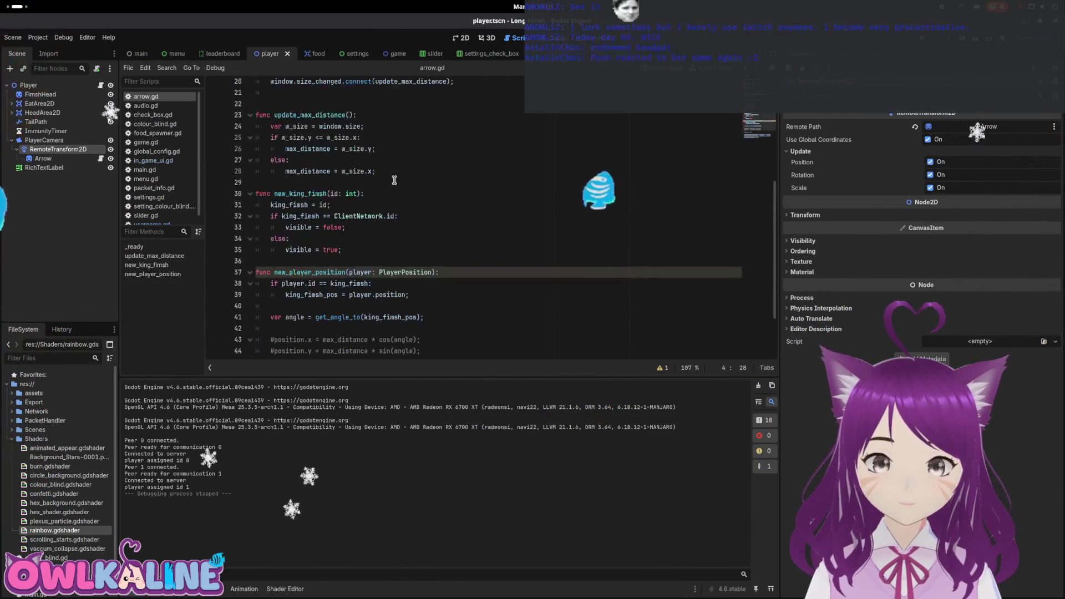
{"action": "scroll", "coordinate": [367, 143], "scroll_direction": "up", "scroll_amount": 5}
{"action": "left_click", "coordinate": [43, 158]}
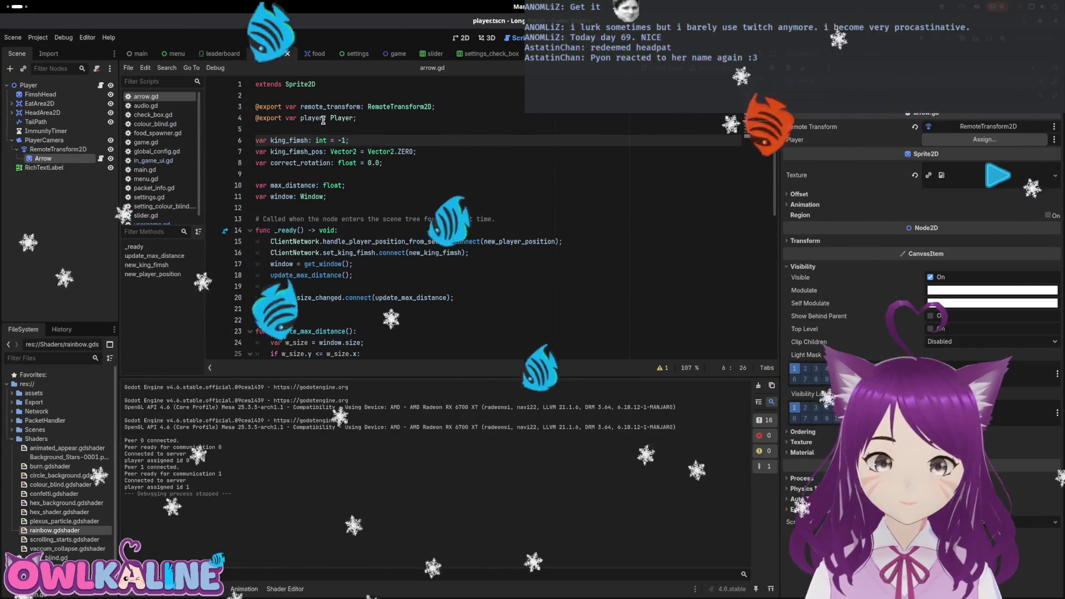
{"action": "mouse_move", "coordinate": [28, 85]}
{"action": "left_mouse_down"}
{"action": "mouse_move", "coordinate": [499, 128]}
{"action": "mouse_move", "coordinate": [979, 142]}
{"action": "left_mouse_up"}
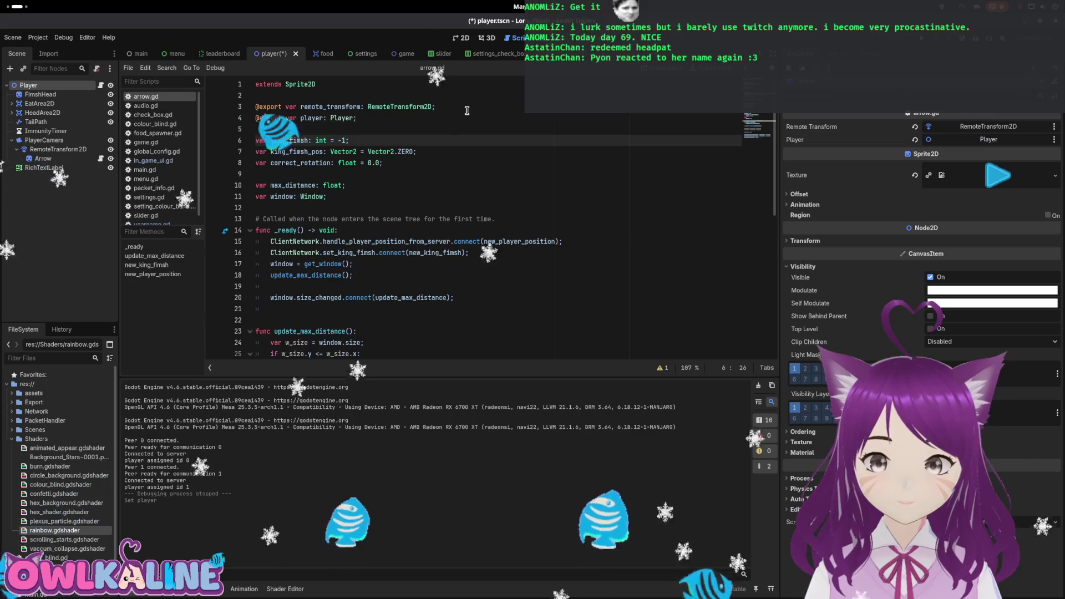
{"action": "scroll", "coordinate": [357, 218], "scroll_direction": "down", "scroll_amount": 9}
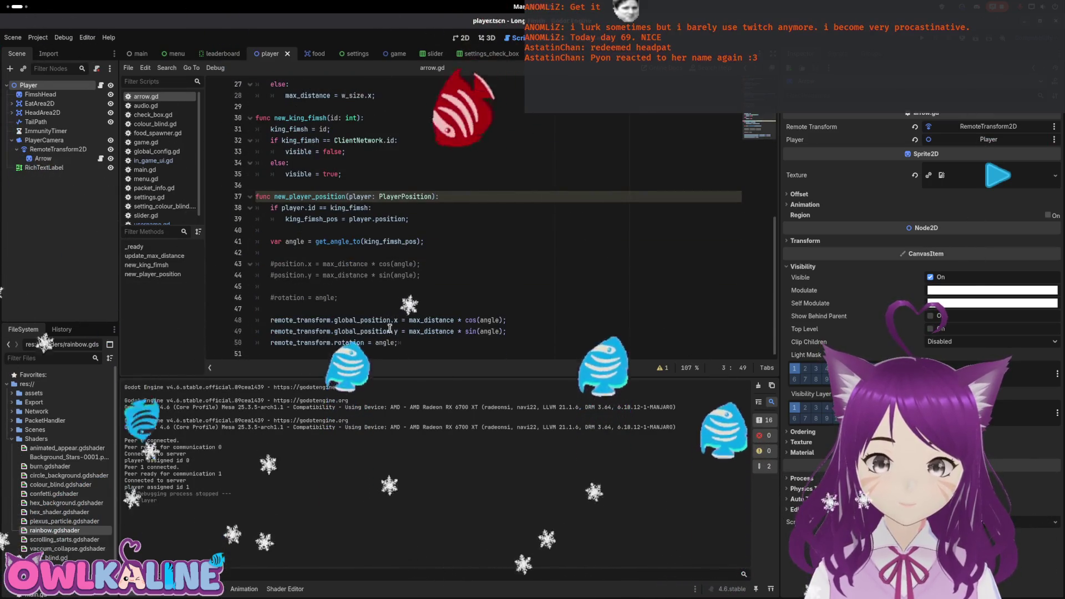
- Prefix the x and y offsets with player.global_position.x + and .y +, save, and run
{"action": "left_click", "coordinate": [409, 320]}
{"action": "type", "text": "player.global"}
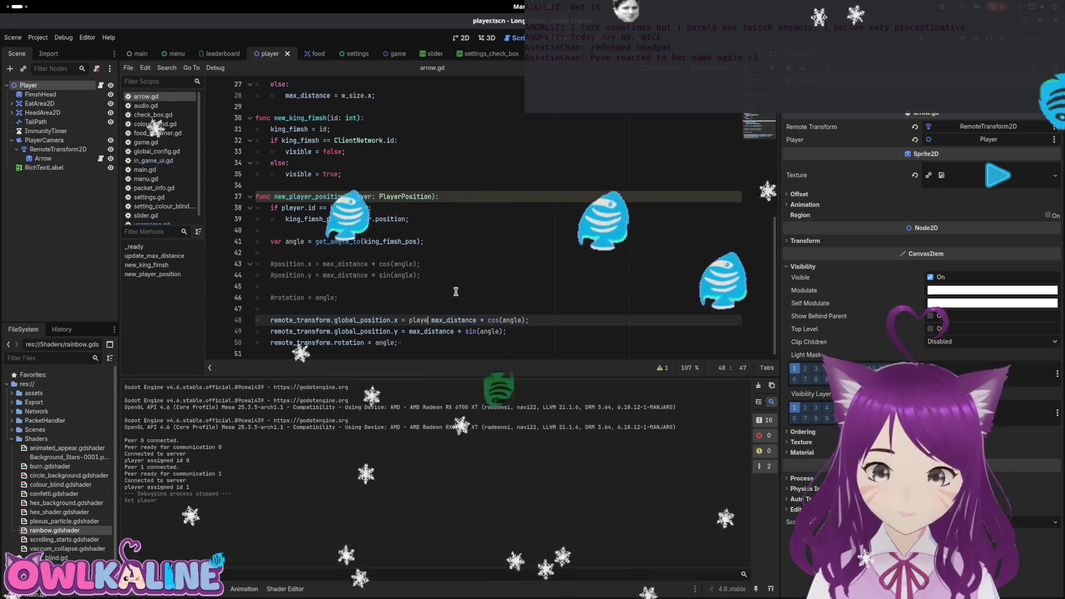
{"action": "type", "text": "_position.x "}
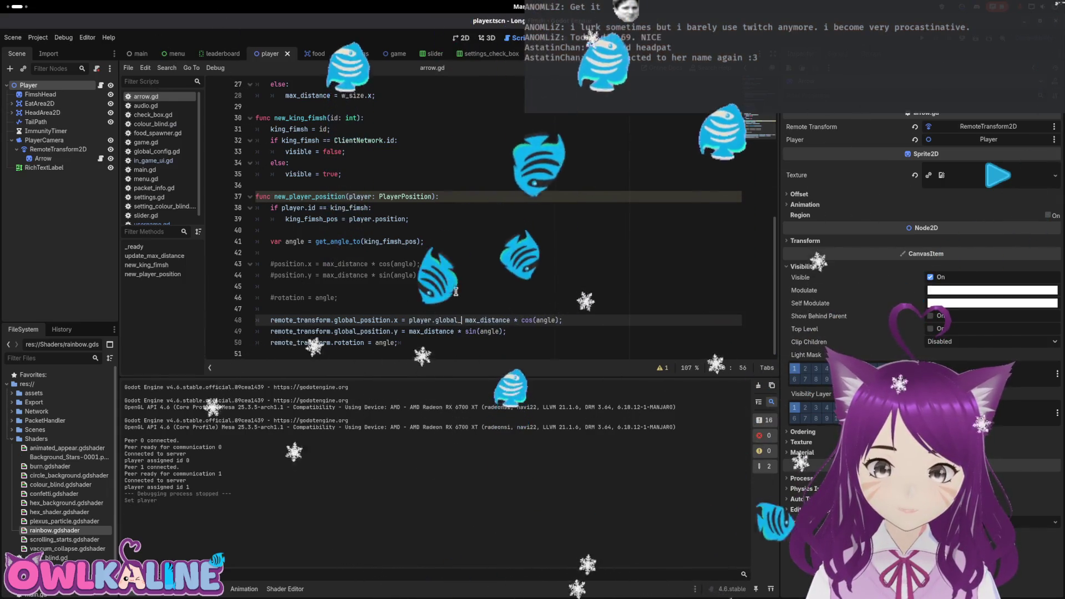
{"action": "type", "text": "+"}
{"action": "left_click", "coordinate": [415, 331]}
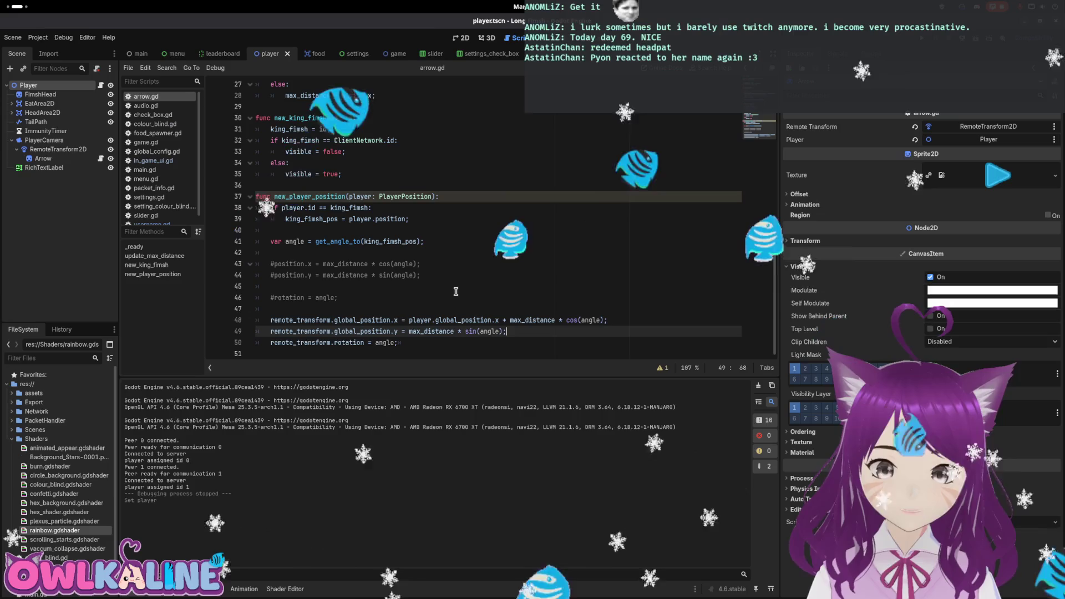
{"action": "key", "text": "Left"}
{"action": "key", "text": "Left"}
{"action": "type", "text": "play"}
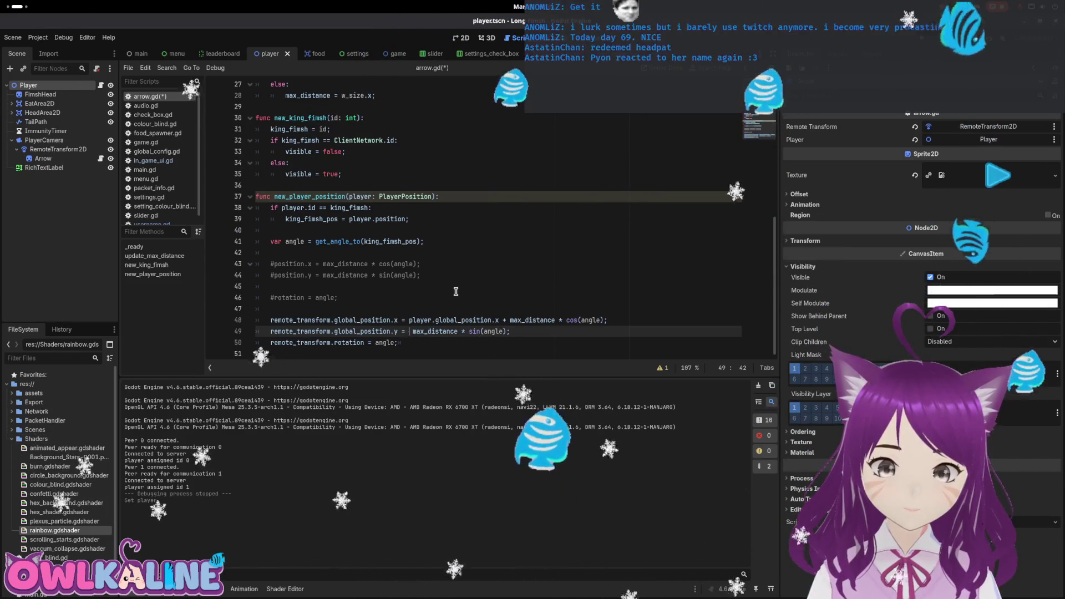
{"action": "key", "text": "Left"}
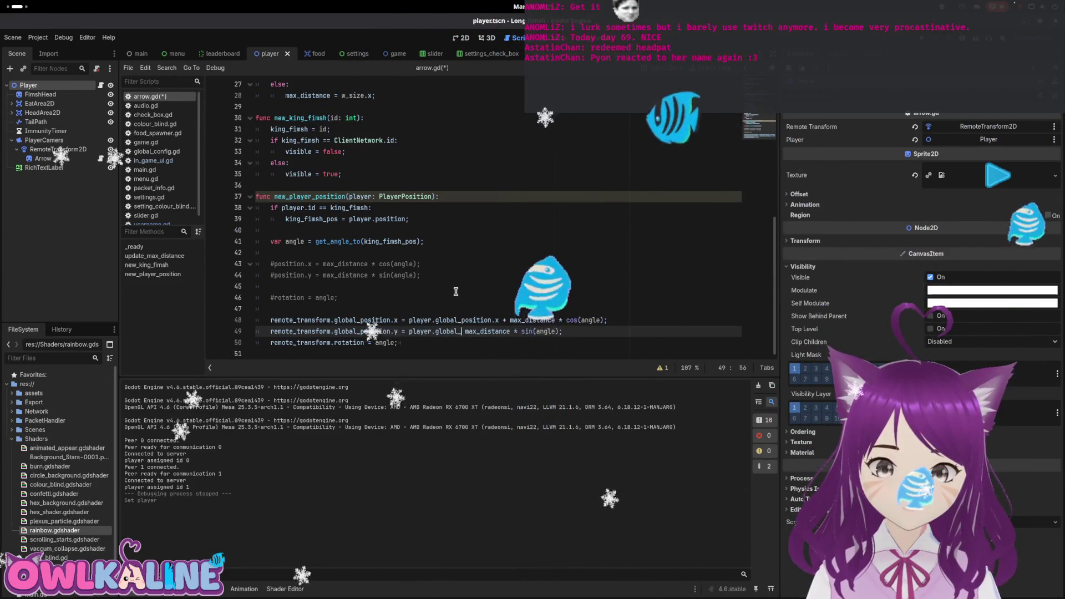
{"action": "type", "text": "position.y +"}
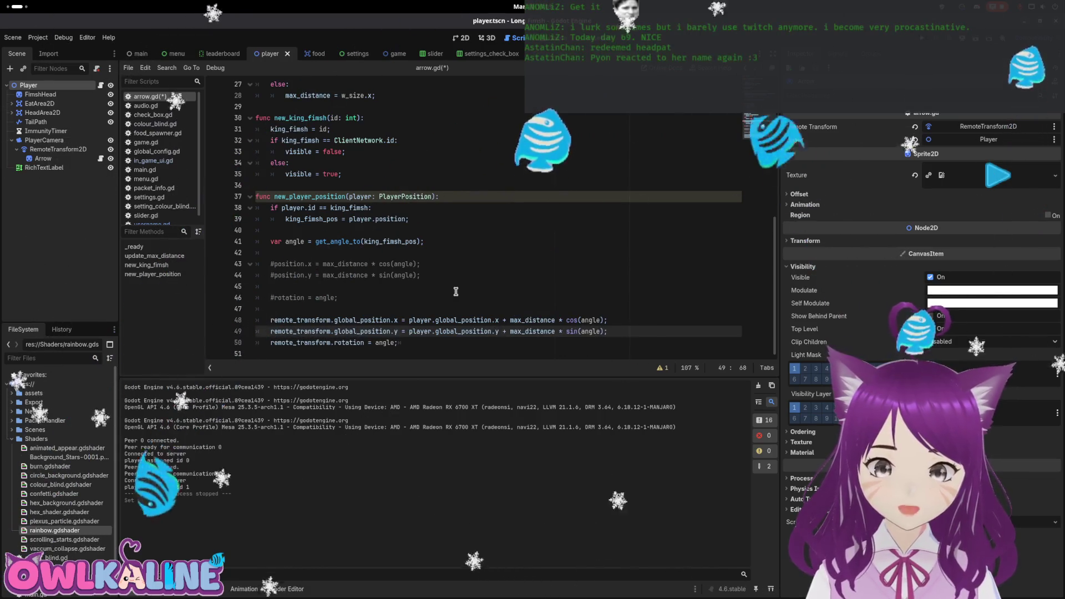
{"action": "key", "text": "ctrl+s"}
{"action": "left_click", "coordinate": [425, 241]}
{"action": "key", "text": "F5"}
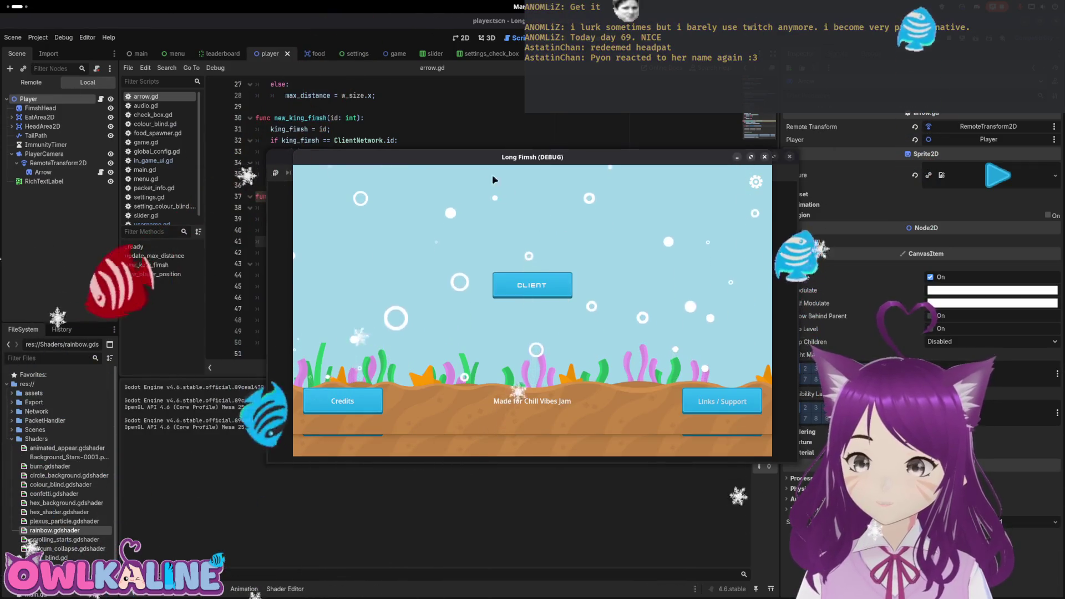
- Restore and move the game window aside, then start a match as a player
{"action": "double_click", "coordinate": [585, 161]}
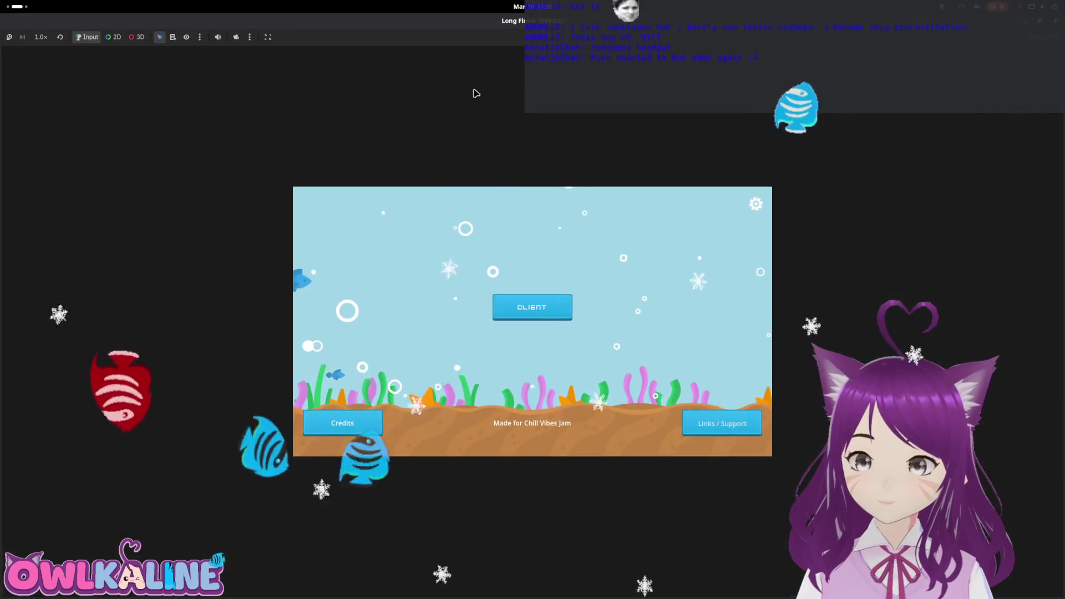
{"action": "mouse_move", "coordinate": [300, 11]}
{"action": "left_mouse_down"}
{"action": "mouse_move", "coordinate": [309, 48]}
{"action": "mouse_move", "coordinate": [299, 147]}
{"action": "left_mouse_up"}
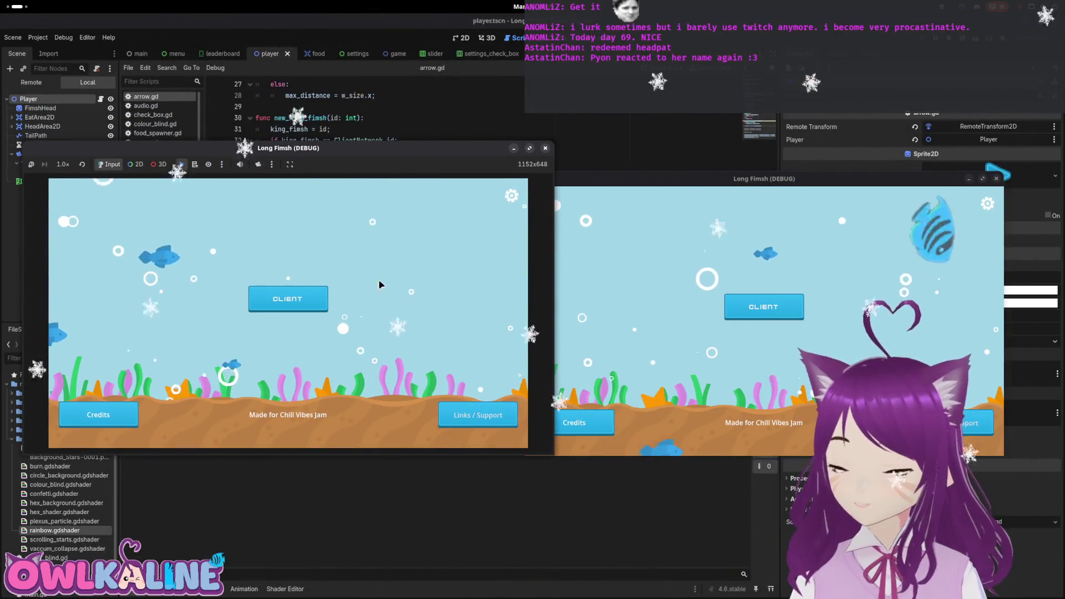
{"action": "left_click", "coordinate": [294, 298]}
{"action": "left_click", "coordinate": [303, 322]}
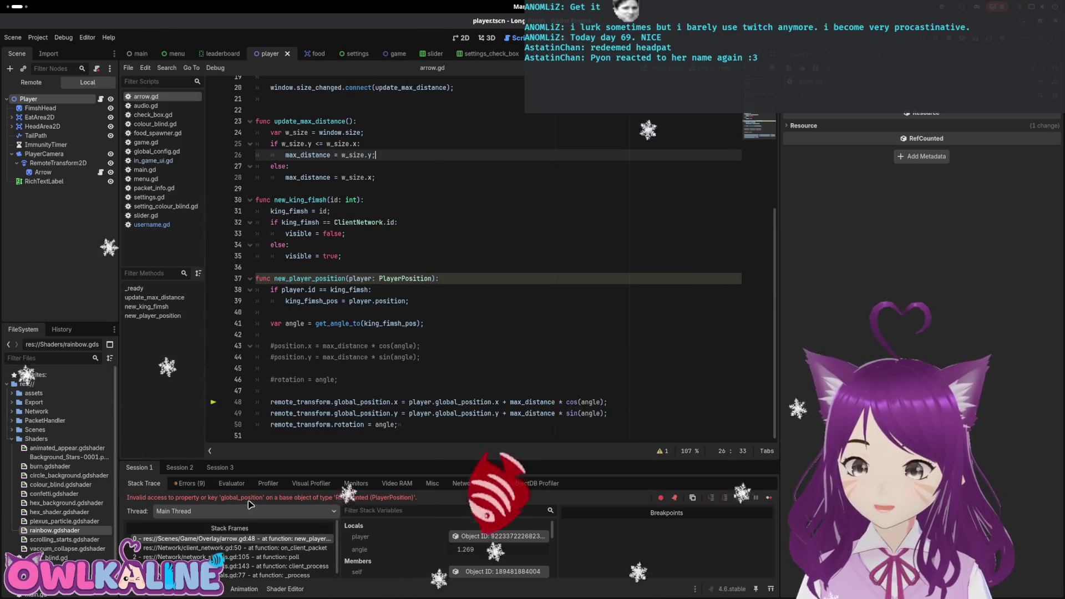
- Check the Errors list, change global_position to position on lines 48–49, and relaunch
{"action": "left_click", "coordinate": [188, 483]}
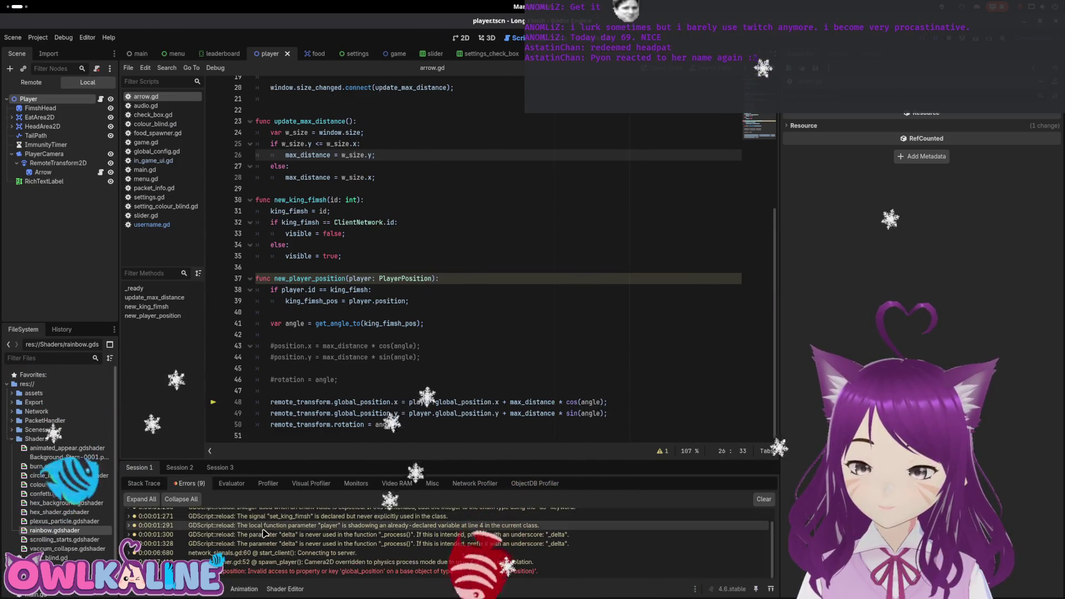
{"action": "left_click", "coordinate": [319, 572]}
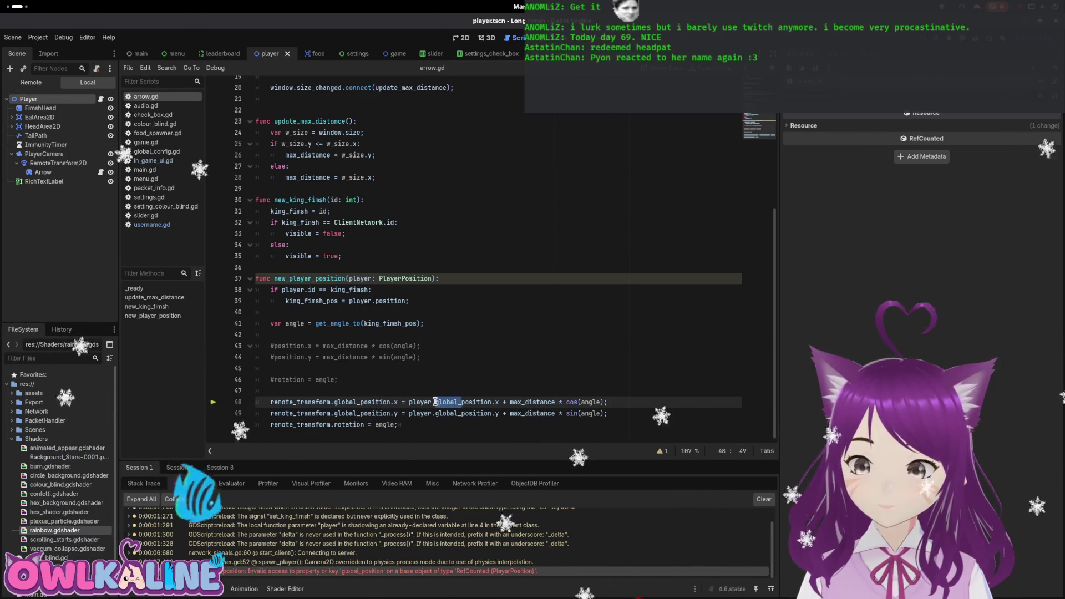
{"action": "key", "text": "BackSpace"}
{"action": "key", "text": "Down"}
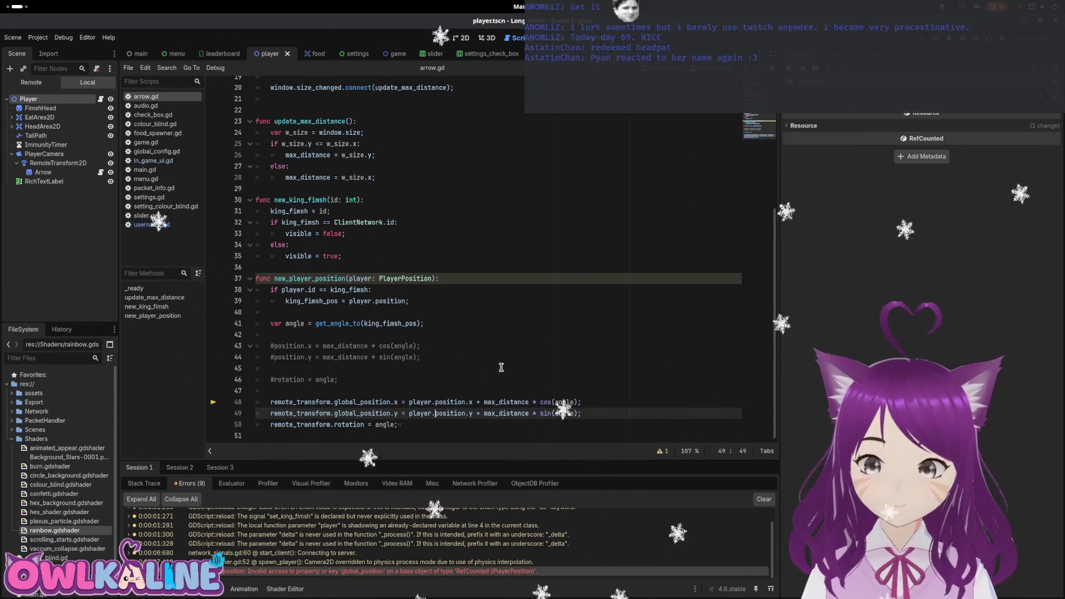
{"action": "key", "text": "F5"}
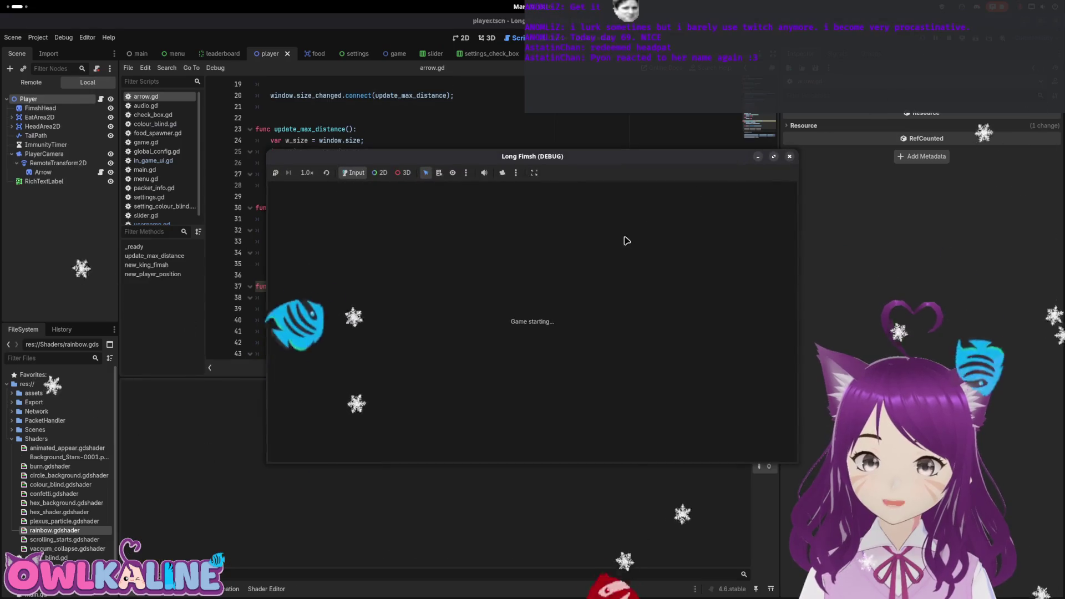
- Join both game instances as clients, place their windows side by side, then stop the game
{"action": "left_click", "coordinate": [558, 283]}
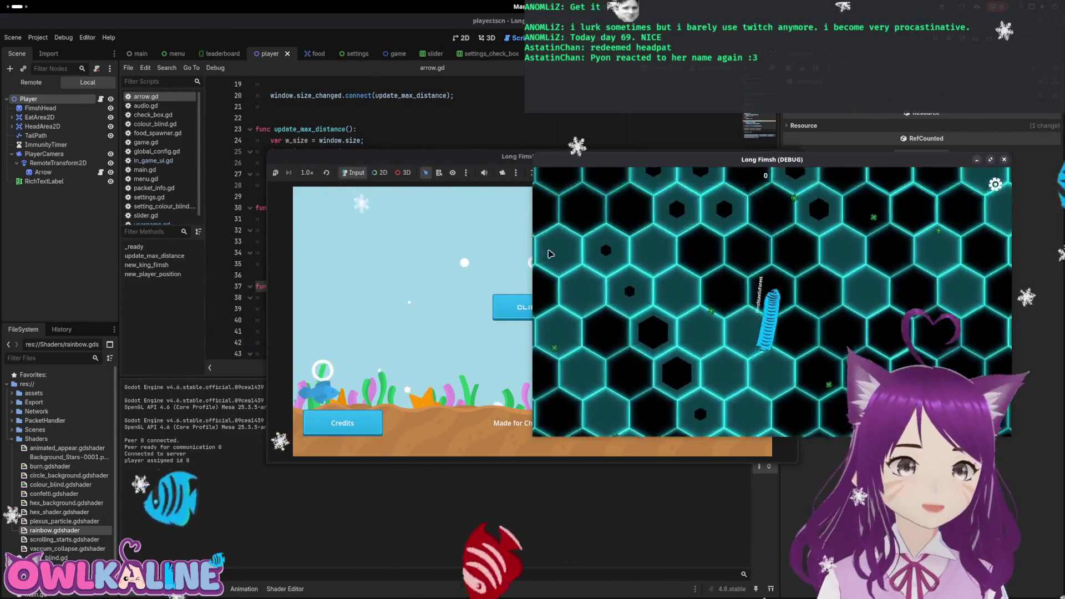
{"action": "left_click", "coordinate": [518, 306]}
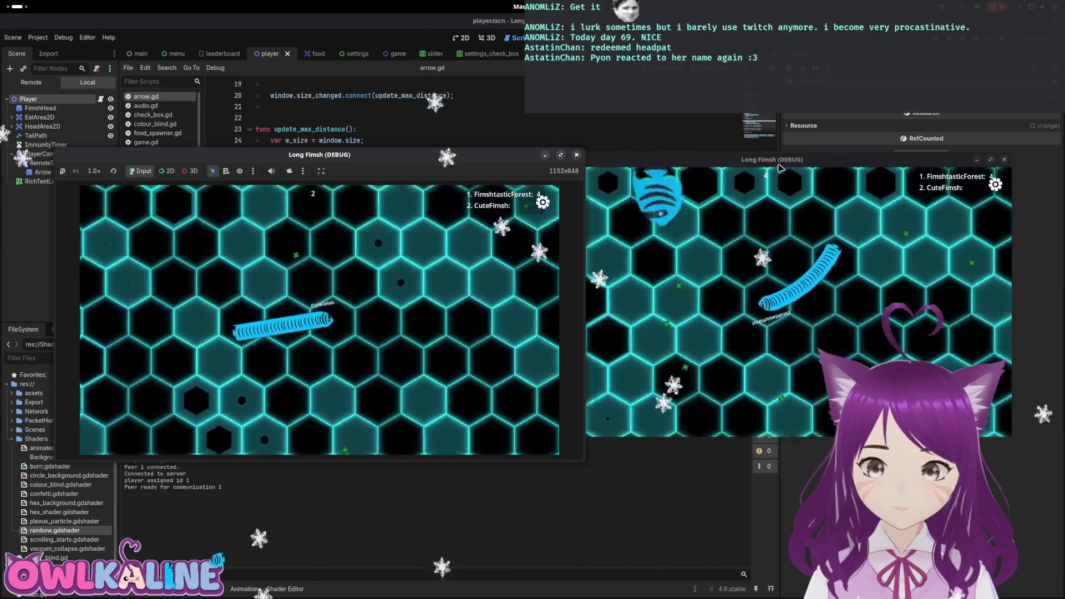
{"action": "left_click_drag", "start_coordinate": [779, 167], "coordinate": [288, 189]}
{"action": "mouse_move", "coordinate": [328, 155]}
{"action": "left_mouse_down"}
{"action": "mouse_move", "coordinate": [344, 180]}
{"action": "mouse_move", "coordinate": [878, 184]}
{"action": "left_mouse_up"}
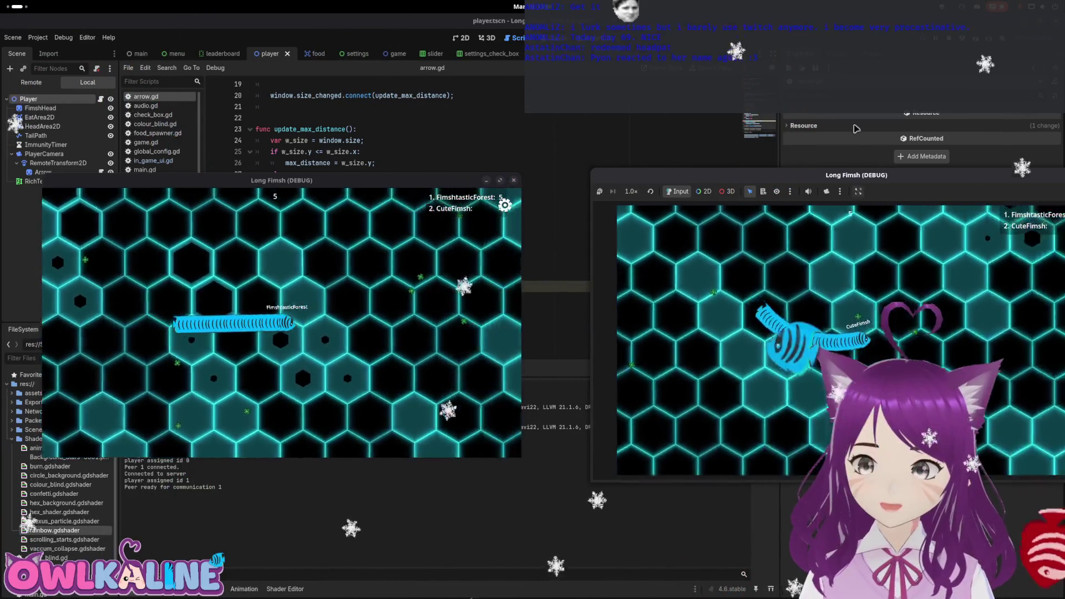
{"action": "key", "text": "F8"}
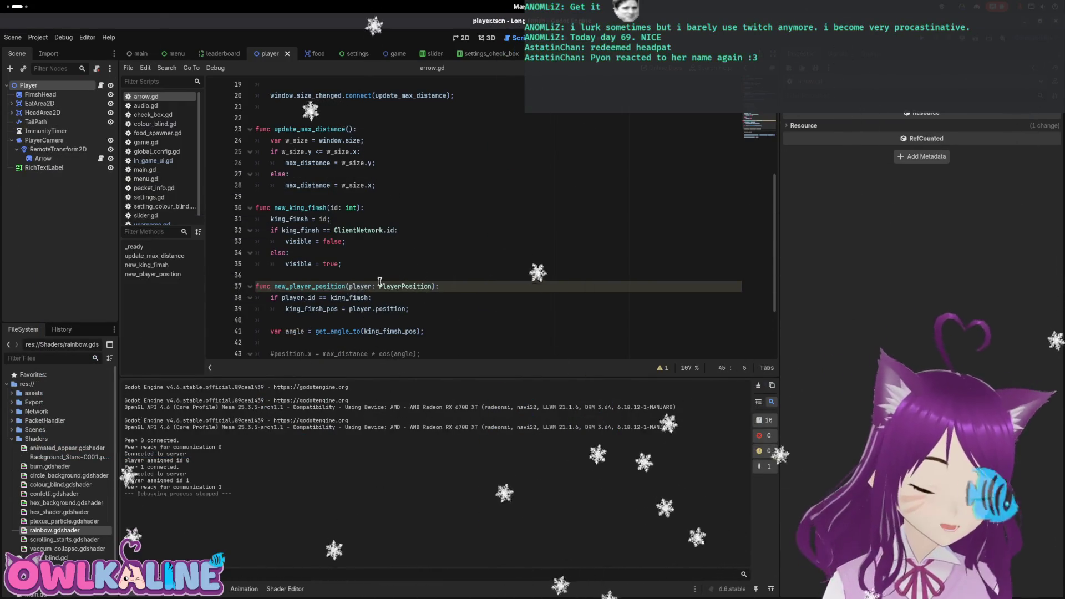
- Scroll down through arrow.gd and relaunch the project in a debug window
{"action": "scroll", "coordinate": [392, 299], "scroll_direction": "down", "scroll_amount": 3}
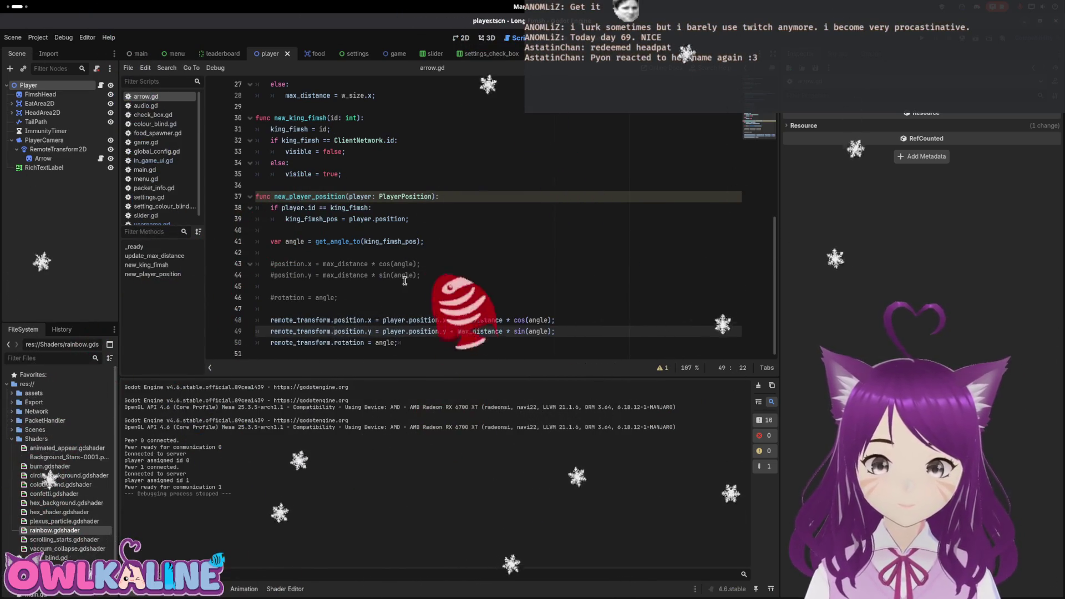
{"action": "key", "text": "F5"}
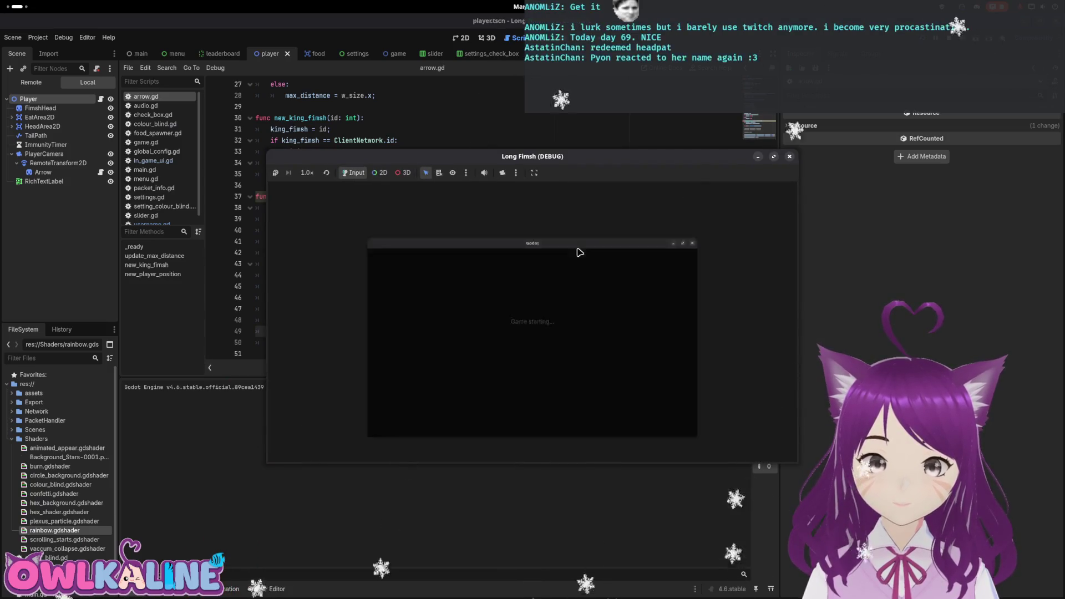
- Start playing in both game windows and arrange them side by side
{"action": "left_click", "coordinate": [531, 304]}
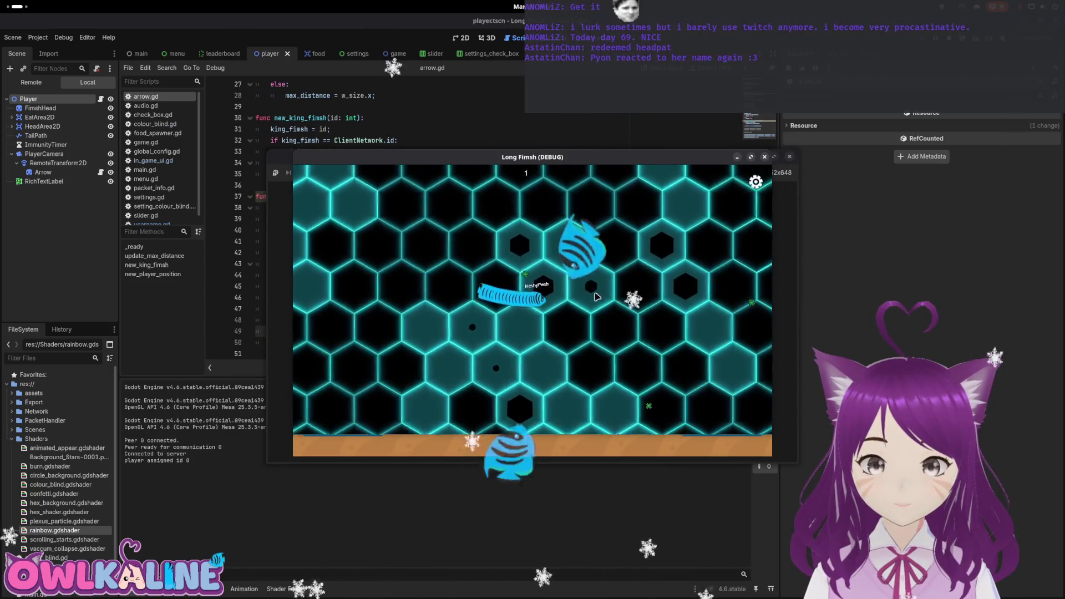
{"action": "left_click_drag", "start_coordinate": [574, 162], "coordinate": [821, 165]}
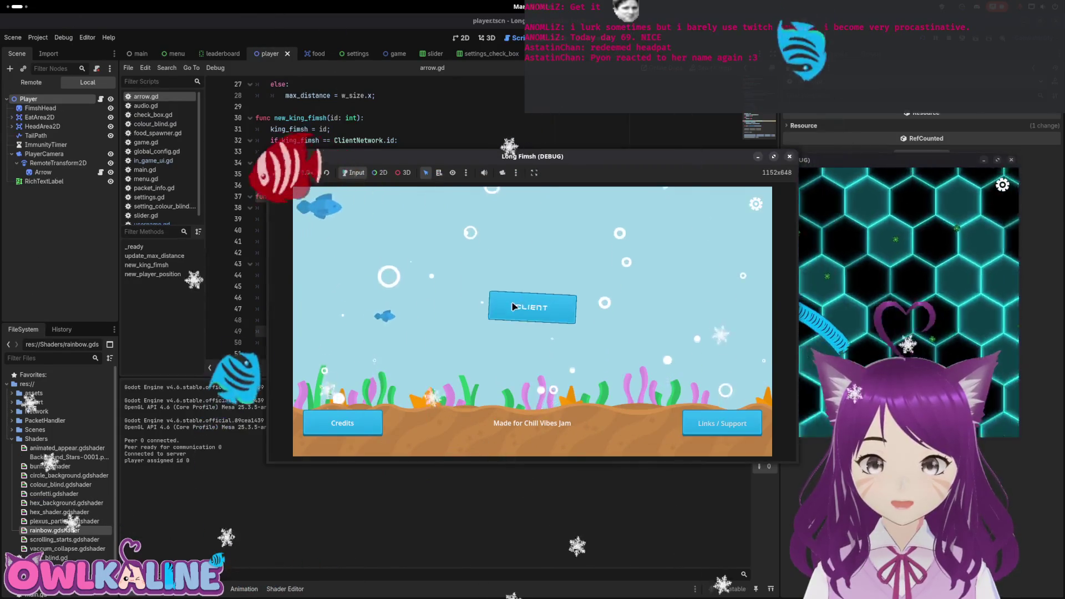
{"action": "left_click", "coordinate": [532, 304]}
{"action": "left_click_drag", "start_coordinate": [562, 166], "coordinate": [317, 170]}
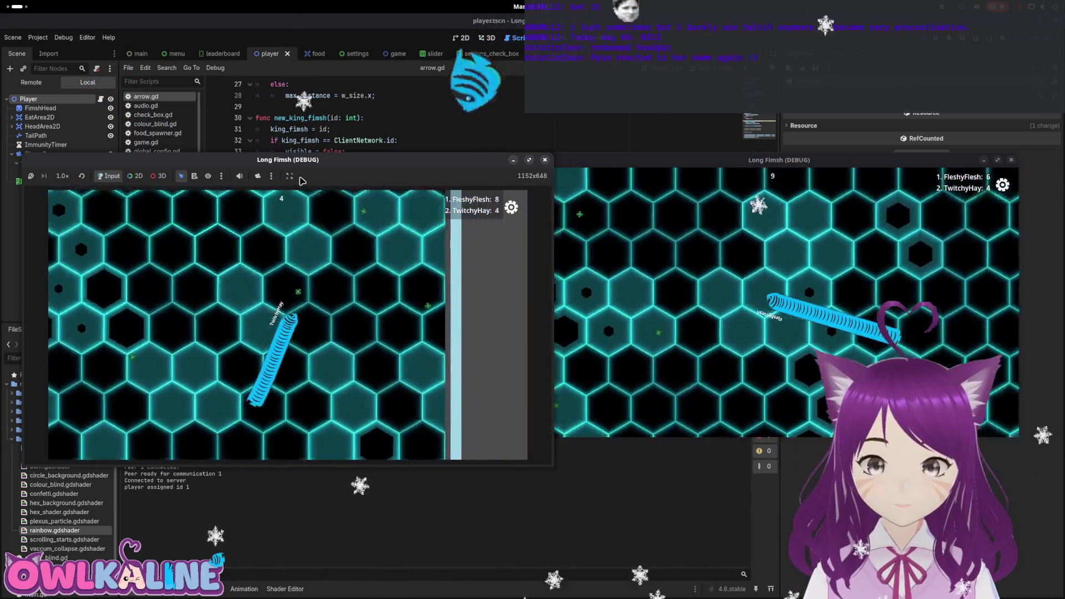
{"action": "left_click_drag", "start_coordinate": [228, 159], "coordinate": [719, 198]}
{"action": "left_click_drag", "start_coordinate": [717, 161], "coordinate": [206, 188]}
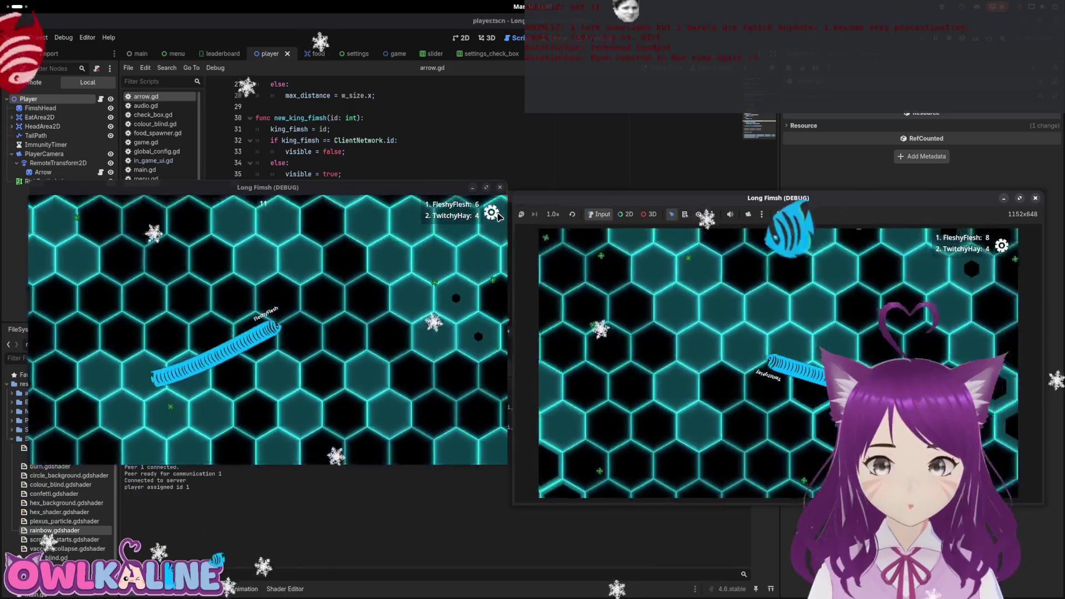
- Disconnect the left game through its settings menu, rejoin as a client, then stop the game
{"action": "left_click", "coordinate": [491, 212]}
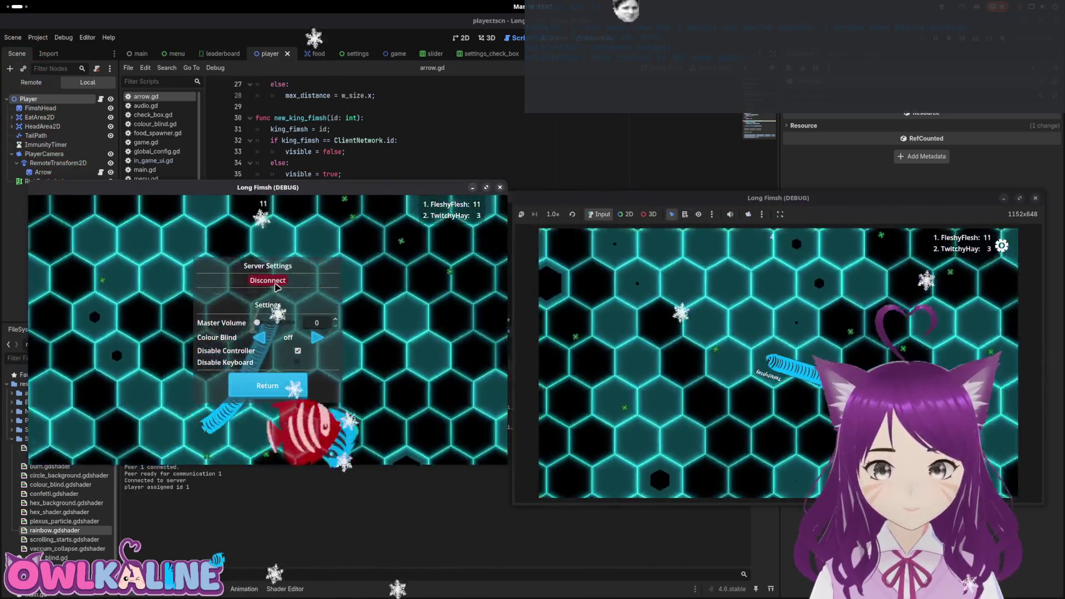
{"action": "left_click", "coordinate": [272, 288]}
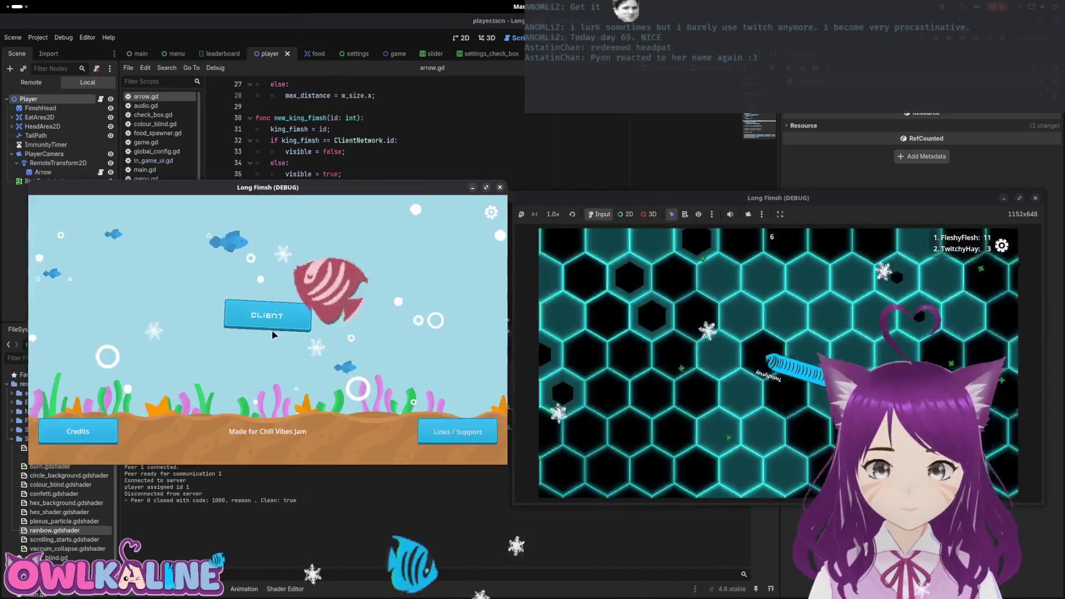
{"action": "left_click", "coordinate": [271, 316]}
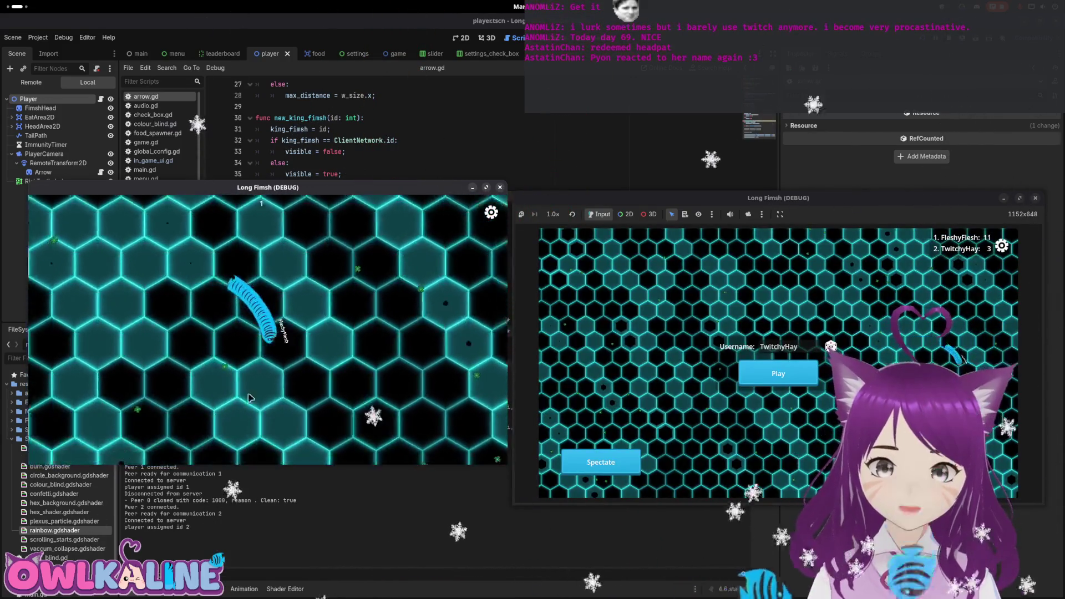
{"action": "key", "text": "F8"}
{"action": "left_click", "coordinate": [368, 341]}
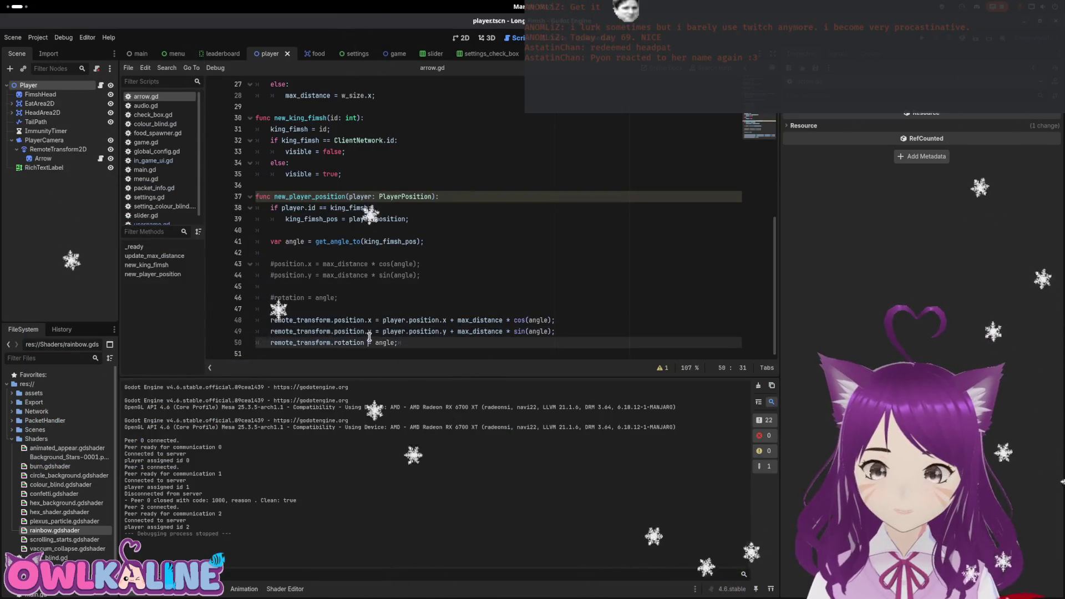
- Review king_fimsh_pos, the new_player_position function and the exported player variable in arrow.gd
{"action": "double_click", "coordinate": [321, 220]}
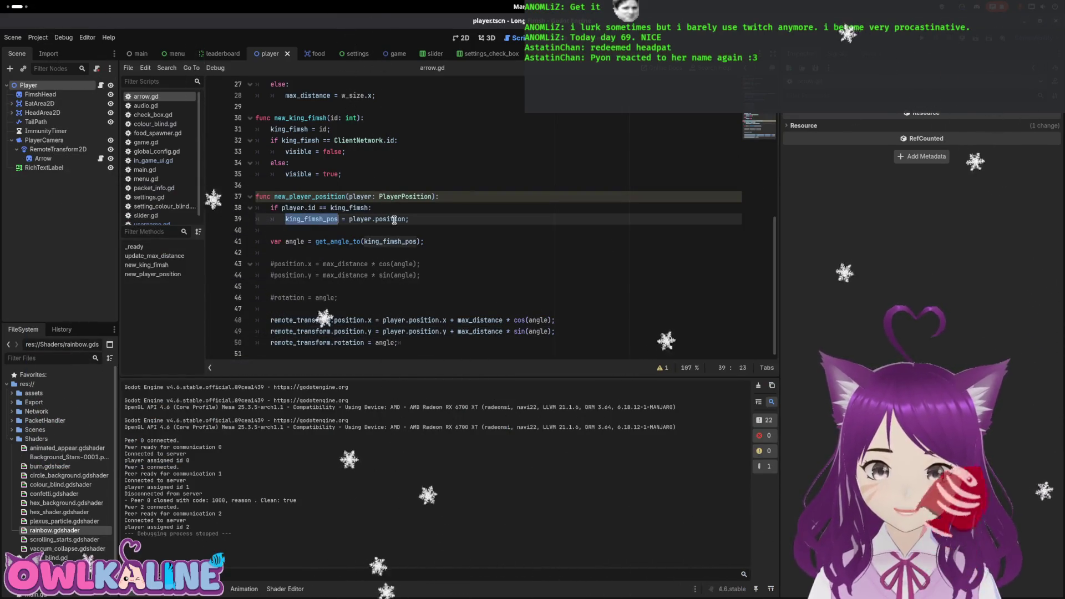
{"action": "scroll", "coordinate": [391, 207], "scroll_direction": "up", "scroll_amount": 1}
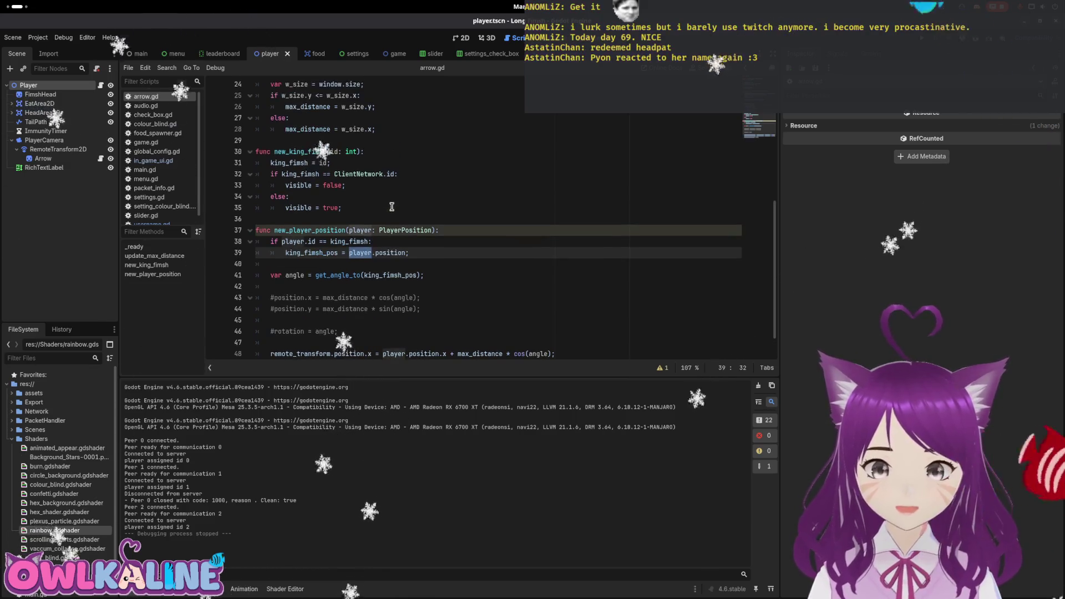
{"action": "scroll", "coordinate": [359, 238], "scroll_direction": "up", "scroll_amount": 2}
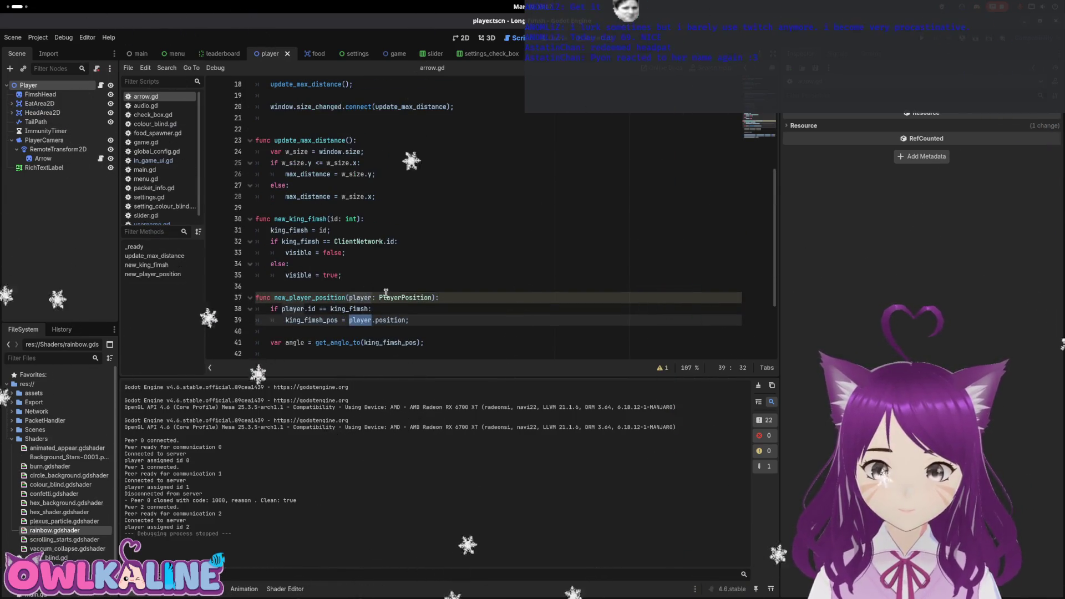
{"action": "scroll", "coordinate": [386, 293], "scroll_direction": "up", "scroll_amount": 6}
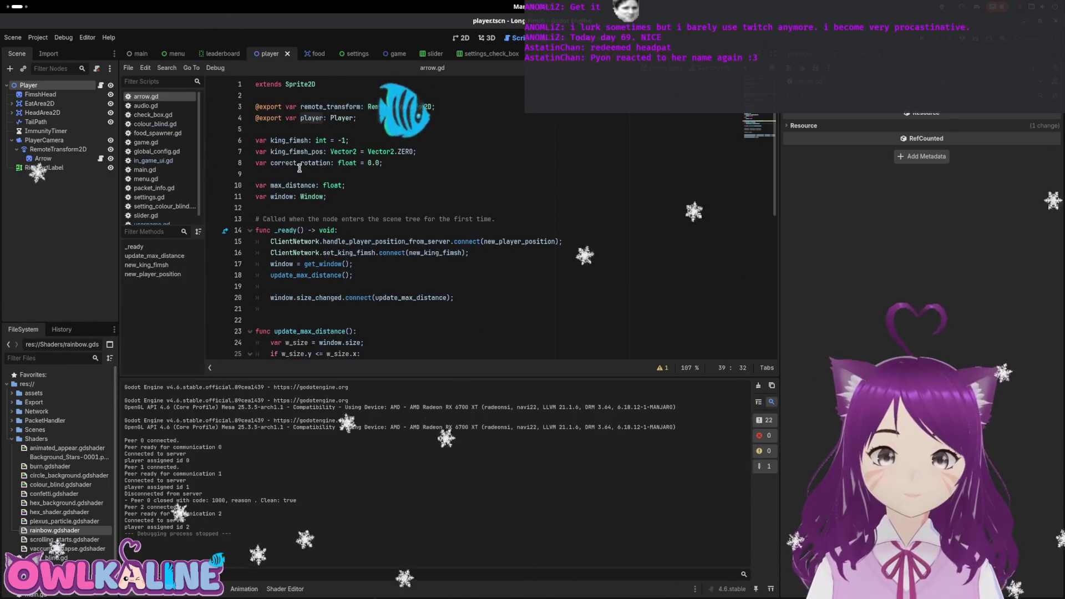
{"action": "scroll", "coordinate": [386, 244], "scroll_direction": "down", "scroll_amount": 4}
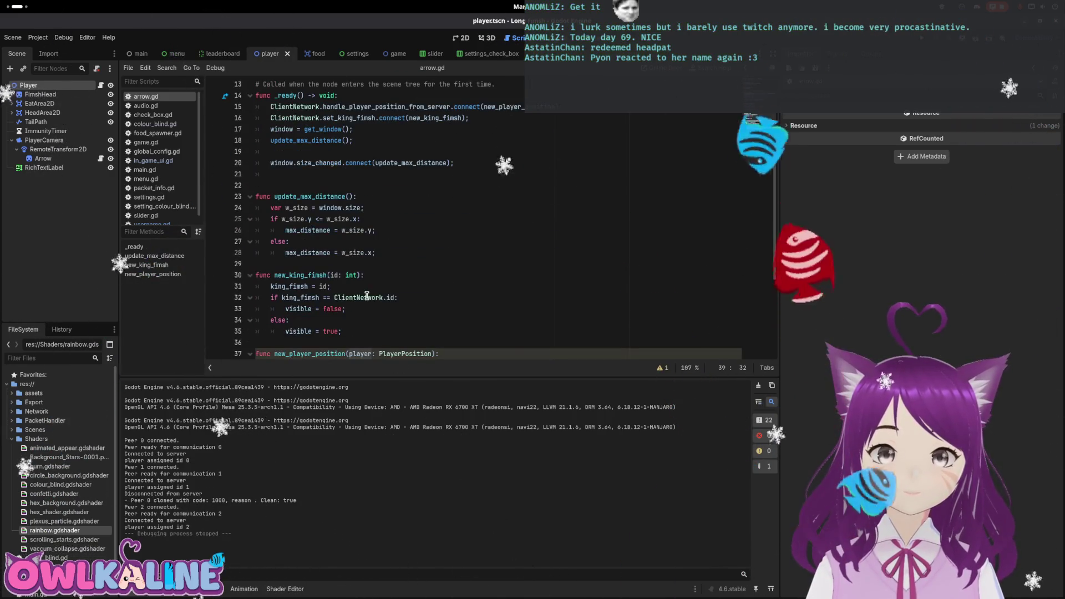
{"action": "scroll", "coordinate": [367, 297], "scroll_direction": "down", "scroll_amount": 2}
{"action": "double_click", "coordinate": [311, 290]}
{"action": "scroll", "coordinate": [373, 184], "scroll_direction": "up", "scroll_amount": 6}
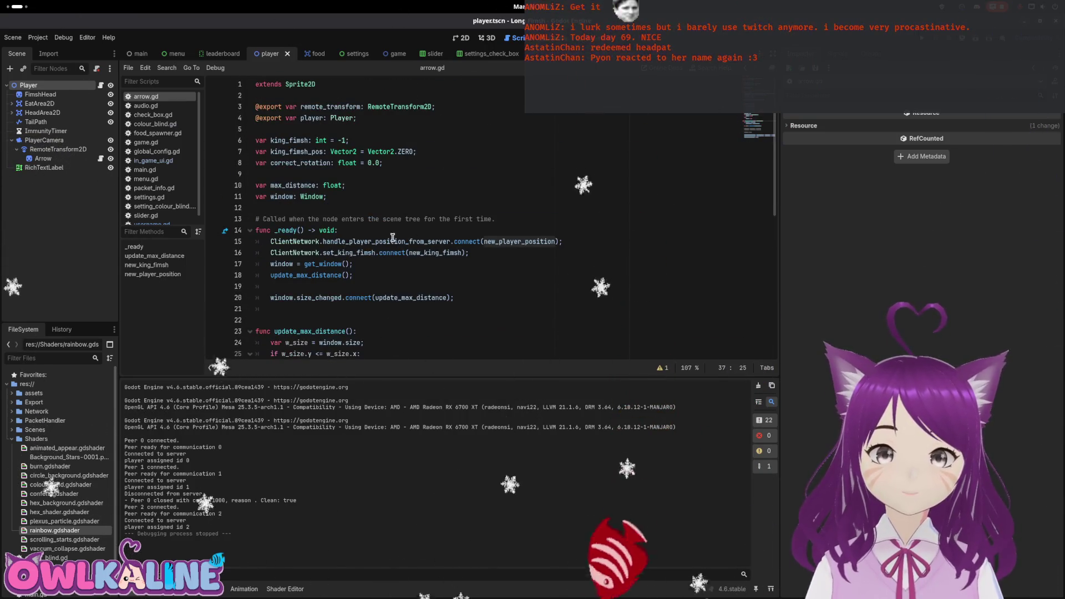
{"action": "left_click_drag", "start_coordinate": [357, 118], "coordinate": [255, 118]}
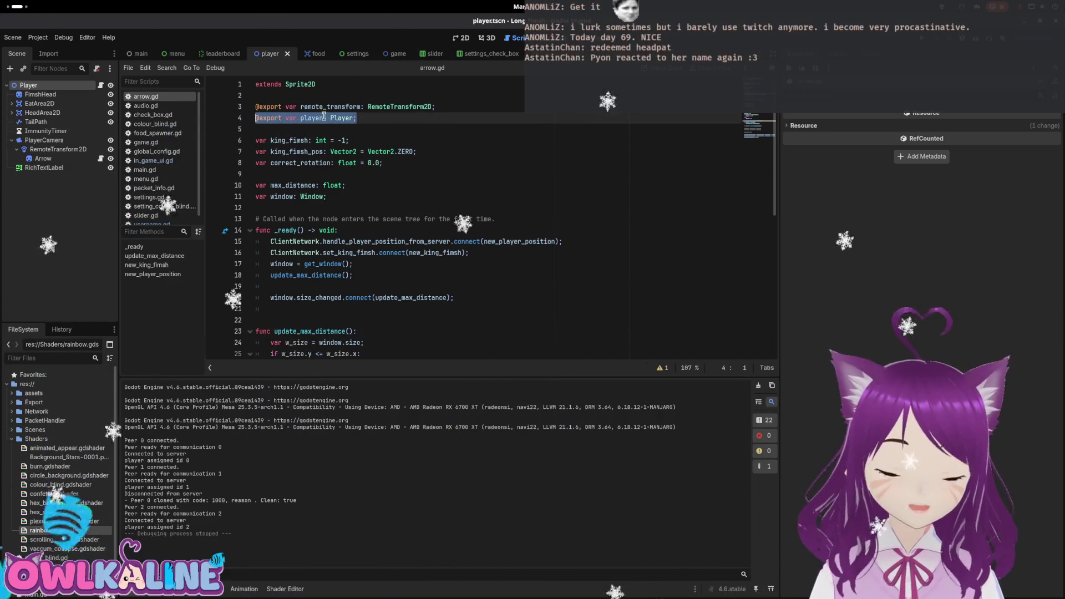
{"action": "left_click", "coordinate": [374, 241]}
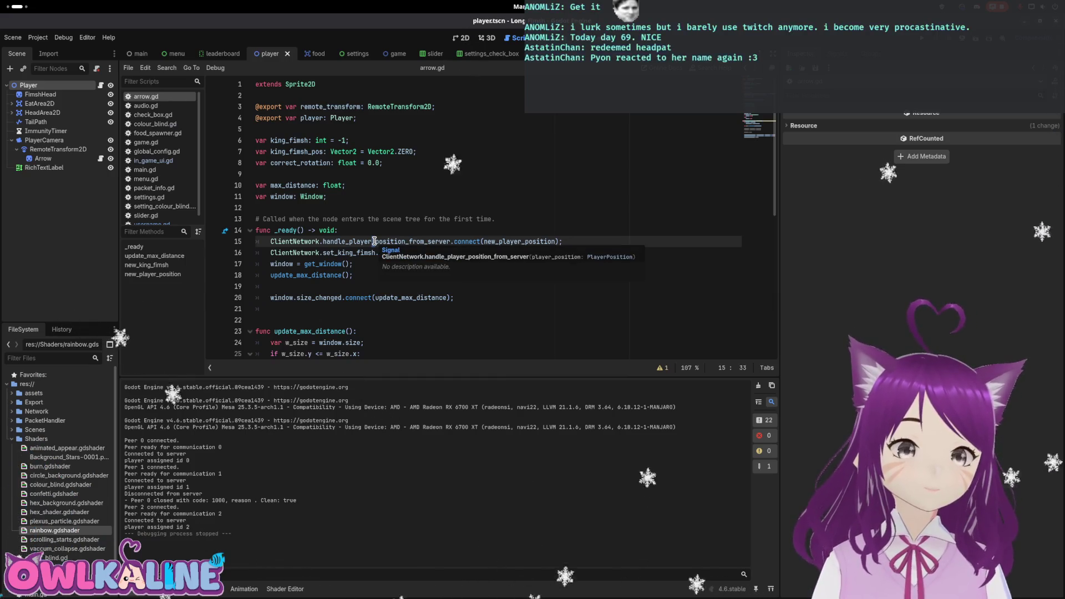
{"action": "scroll", "coordinate": [444, 222], "scroll_direction": "down", "scroll_amount": 7}
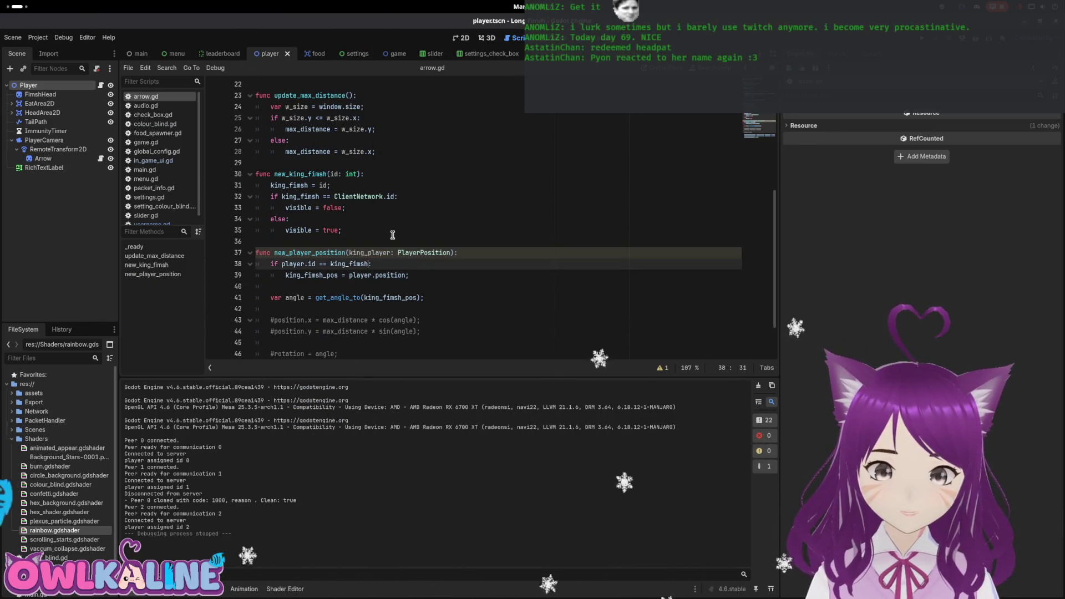
- Rename the parameter to king_player, use king_player.position for king_fimsh_pos, and run the game
{"action": "key", "text": "Down"}
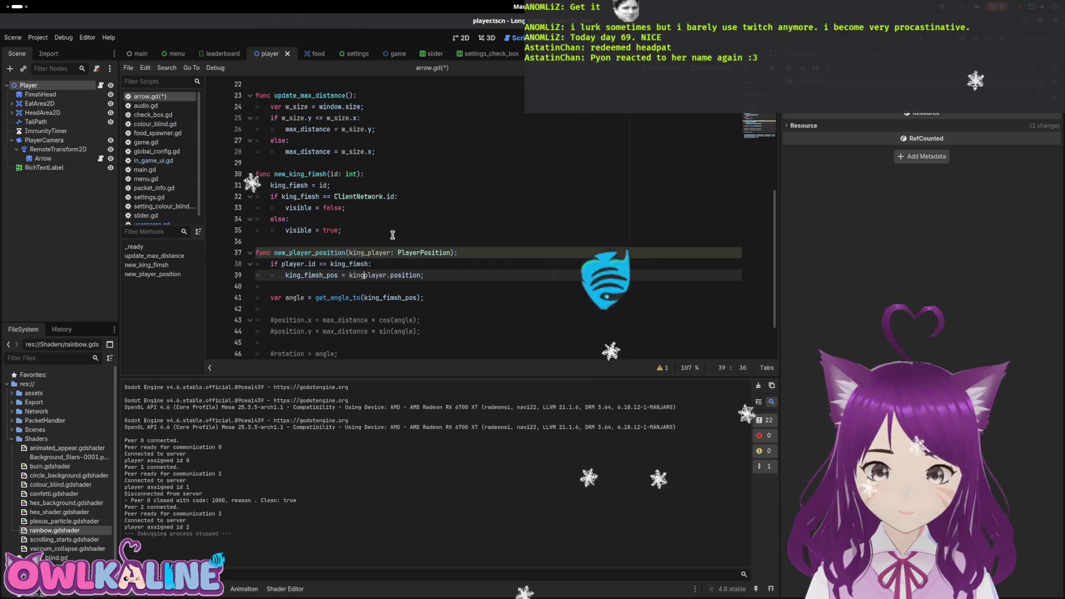
{"action": "type", "text": "_"}
{"action": "left_click", "coordinate": [456, 252]}
{"action": "scroll", "coordinate": [456, 261], "scroll_direction": "down", "scroll_amount": 2}
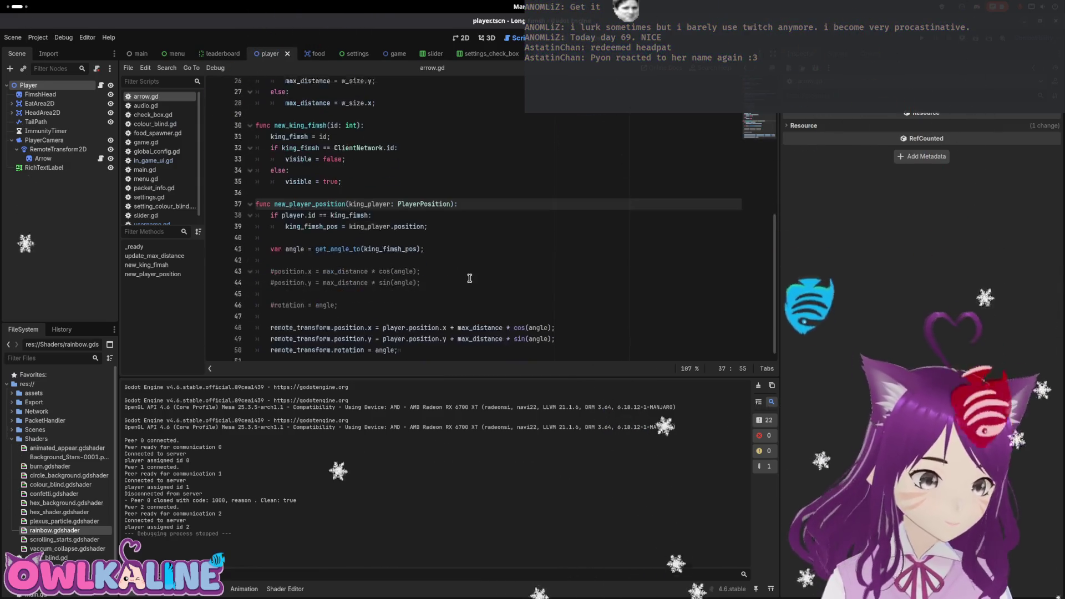
{"action": "left_click", "coordinate": [453, 259]}
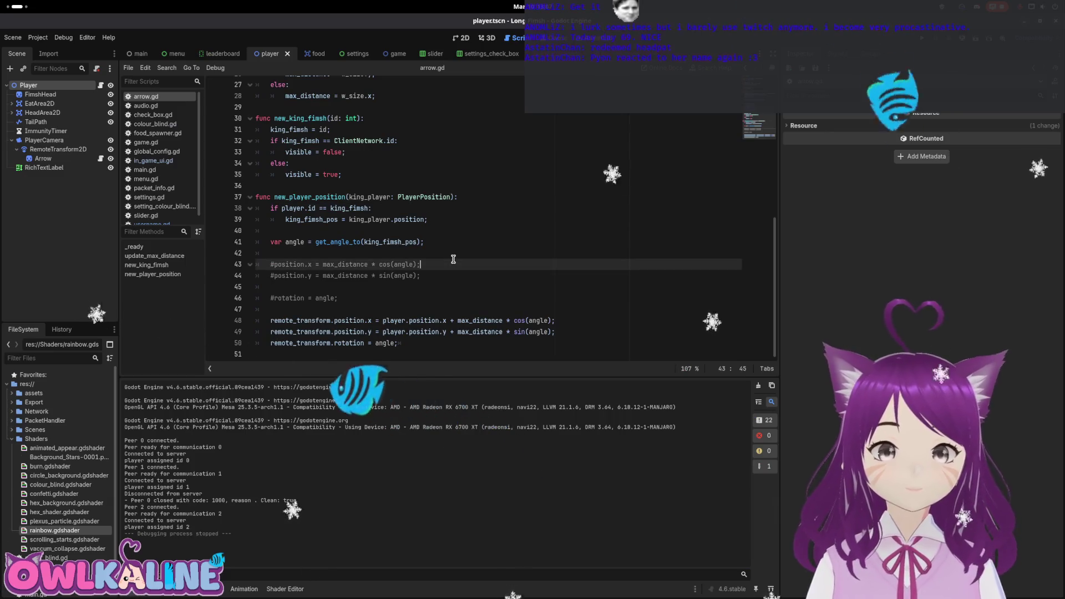
{"action": "left_click", "coordinate": [427, 331]}
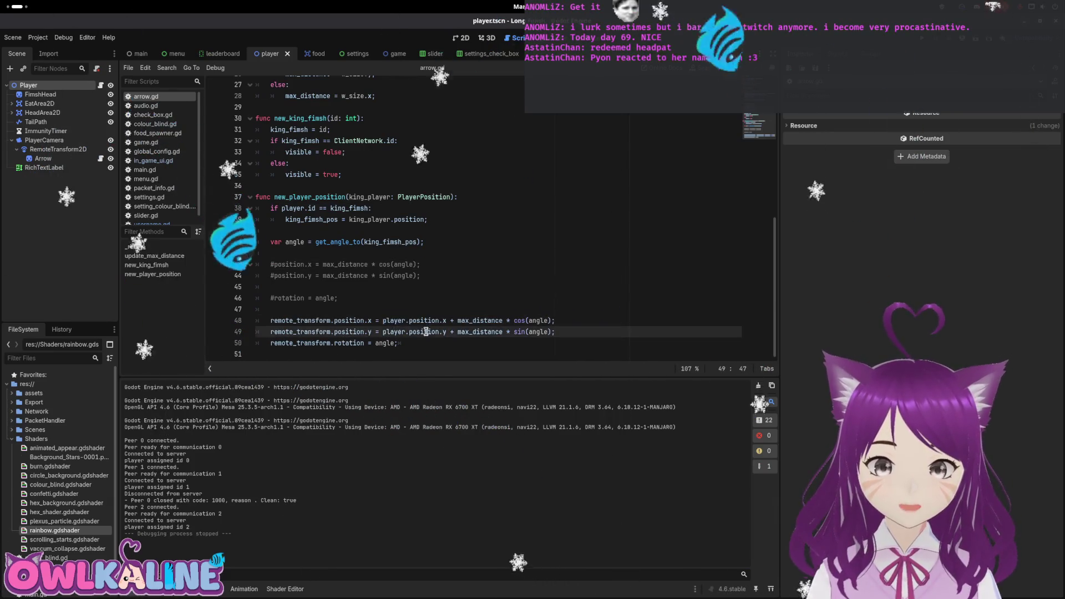
{"action": "key", "text": "F5"}
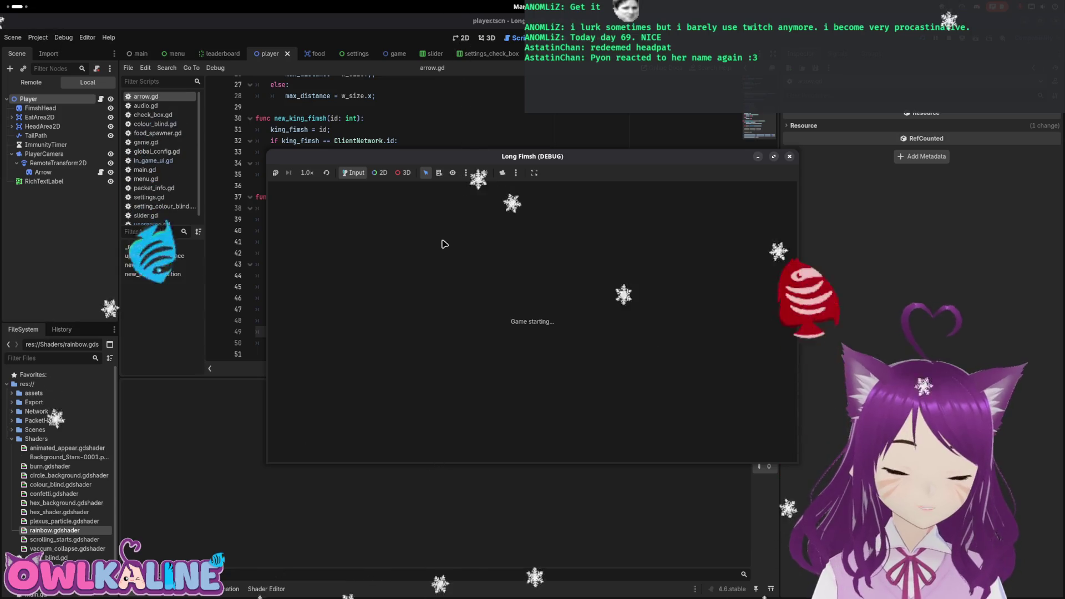
- Arrange both game windows, join as a client in the left one, then stop the game
{"action": "left_click_drag", "start_coordinate": [546, 162], "coordinate": [754, 168]}
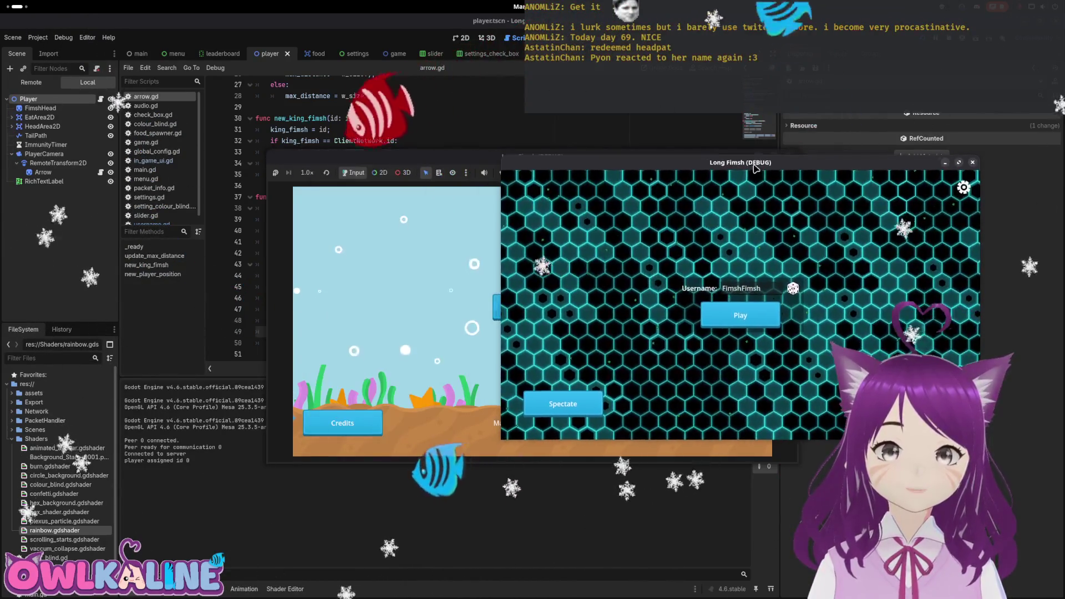
{"action": "left_click_drag", "start_coordinate": [482, 236], "coordinate": [227, 244]}
{"action": "left_click", "coordinate": [276, 322]}
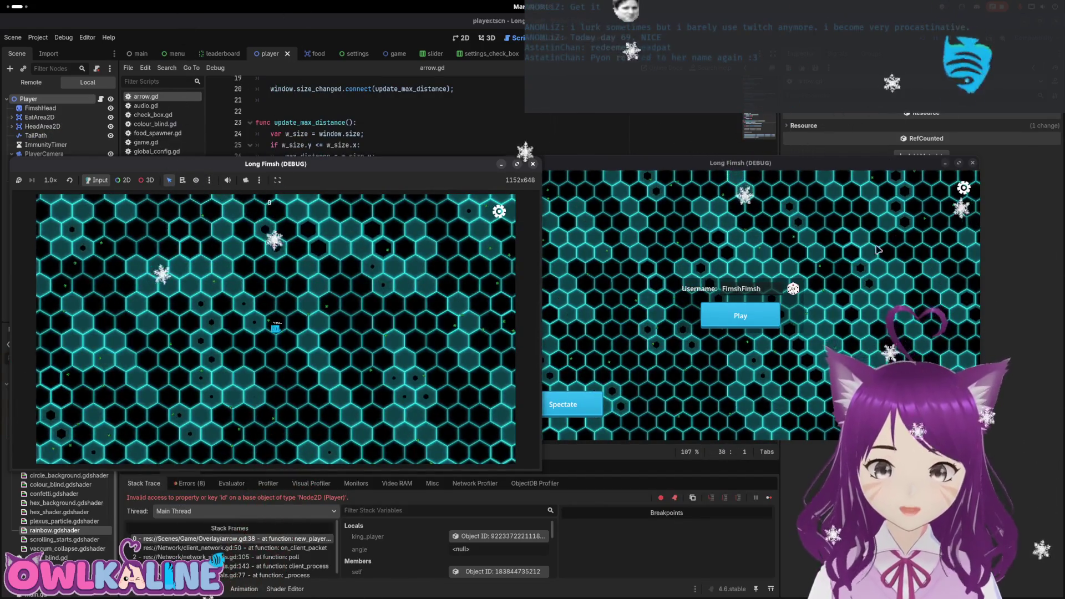
{"action": "key", "text": "F8"}
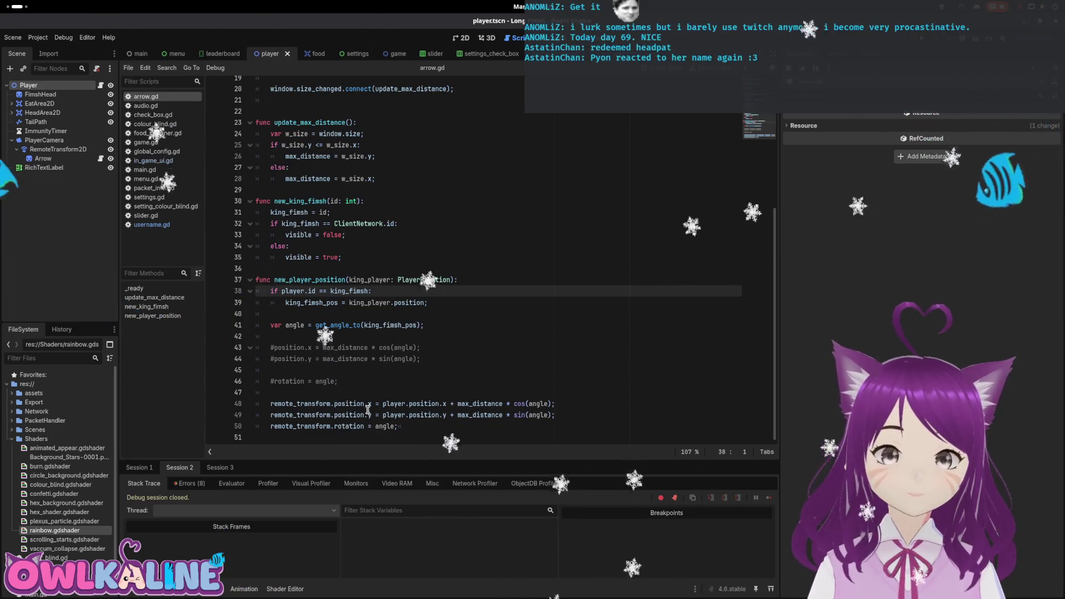
- Inspect the invalid 'id' access error, change line 38 to king_player.id, and relaunch
{"action": "left_click", "coordinate": [189, 484]}
{"action": "left_click", "coordinate": [278, 570]}
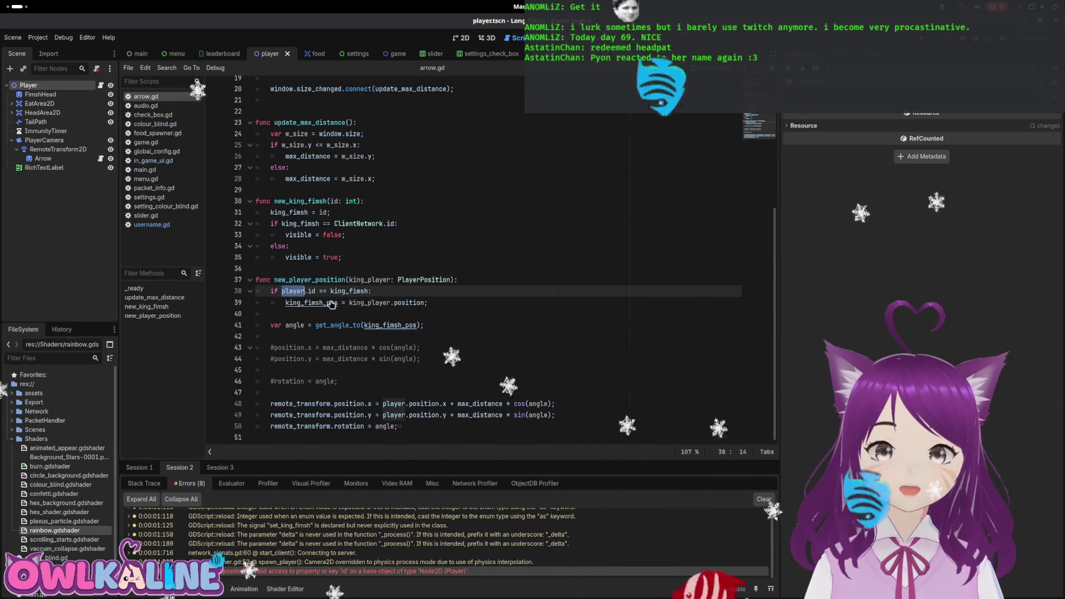
{"action": "left_click", "coordinate": [478, 324]}
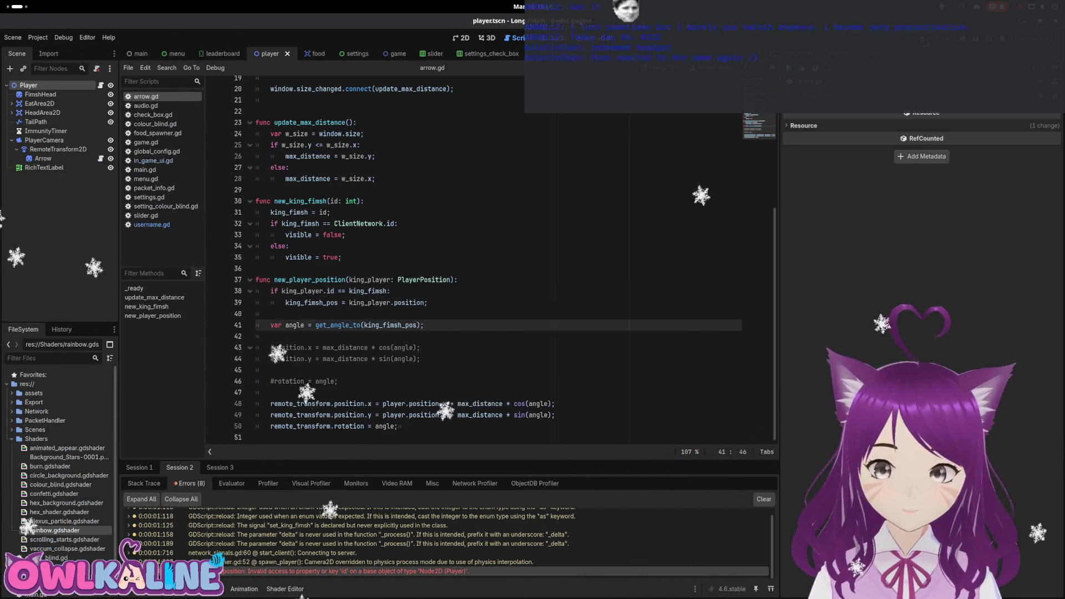
{"action": "key", "text": "F5"}
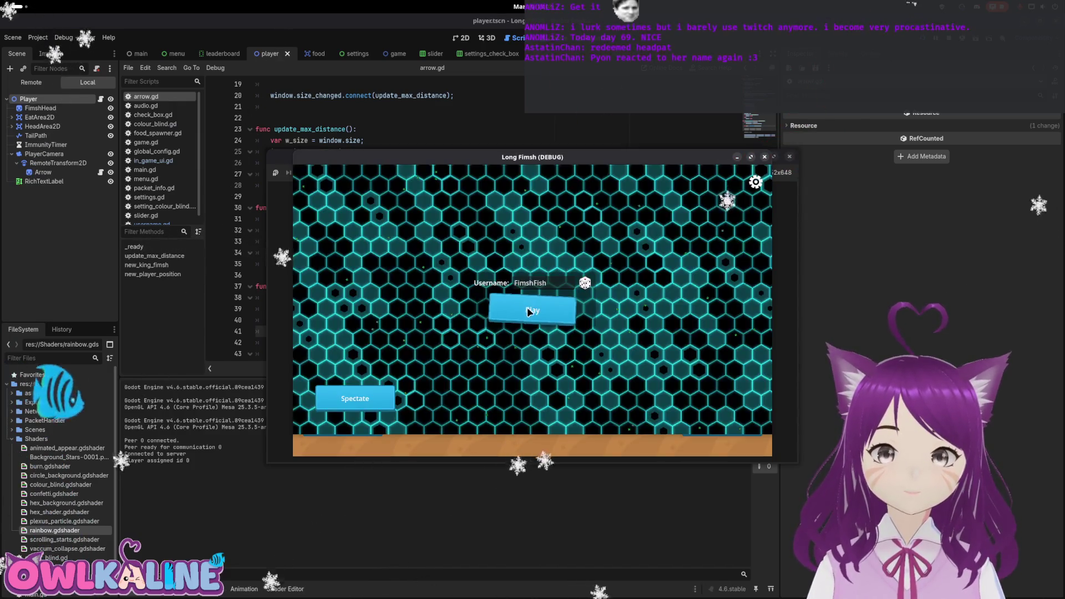
- Watch both game instances run with the id fix, stop them, and select the Arrow node
{"action": "left_click_drag", "start_coordinate": [528, 149], "coordinate": [285, 147]}
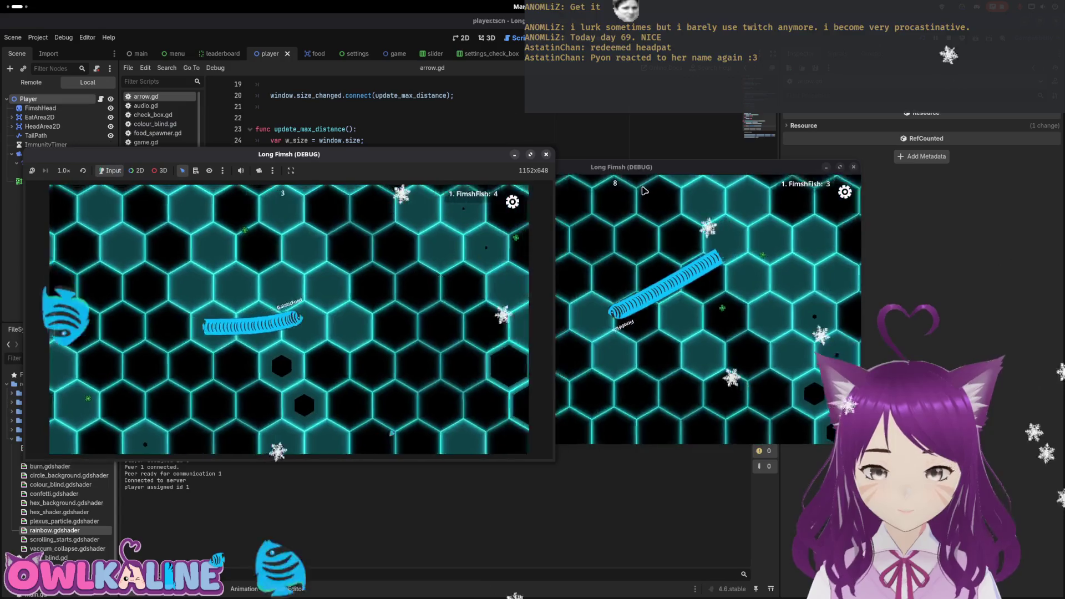
{"action": "key", "text": "F8"}
{"action": "left_click", "coordinate": [63, 160]}
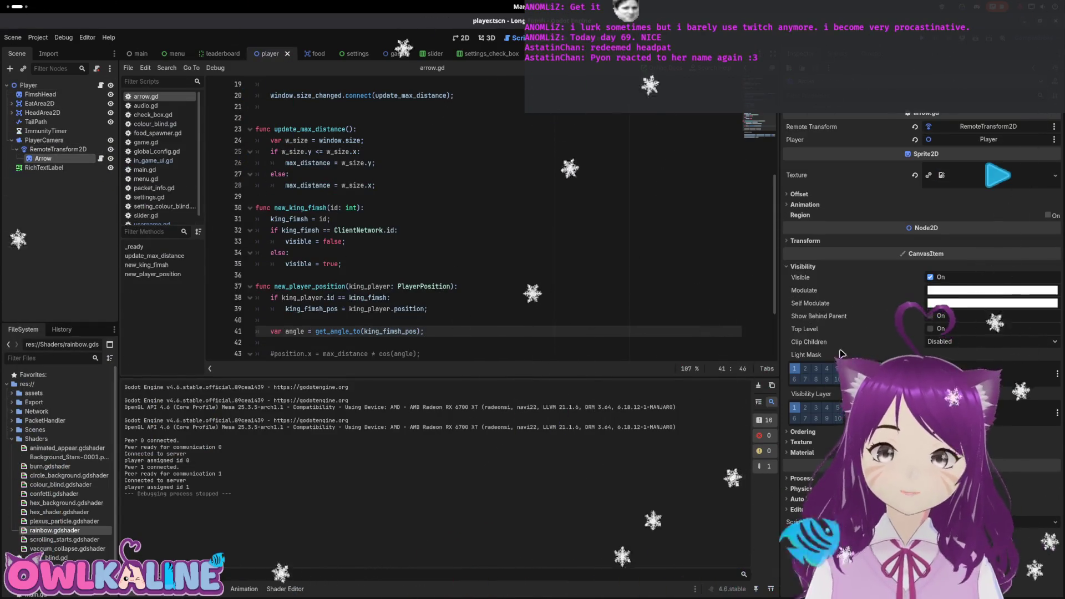
- Turn on Top Level for the Arrow node and relaunch with both game windows side by side
{"action": "left_click", "coordinate": [931, 330]}
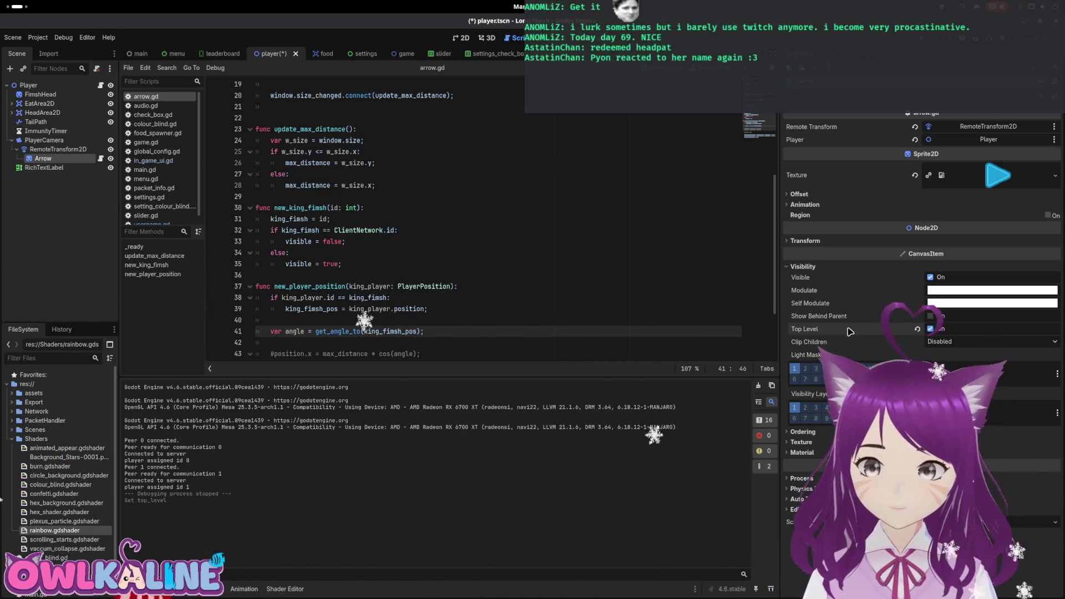
{"action": "key", "text": "F5"}
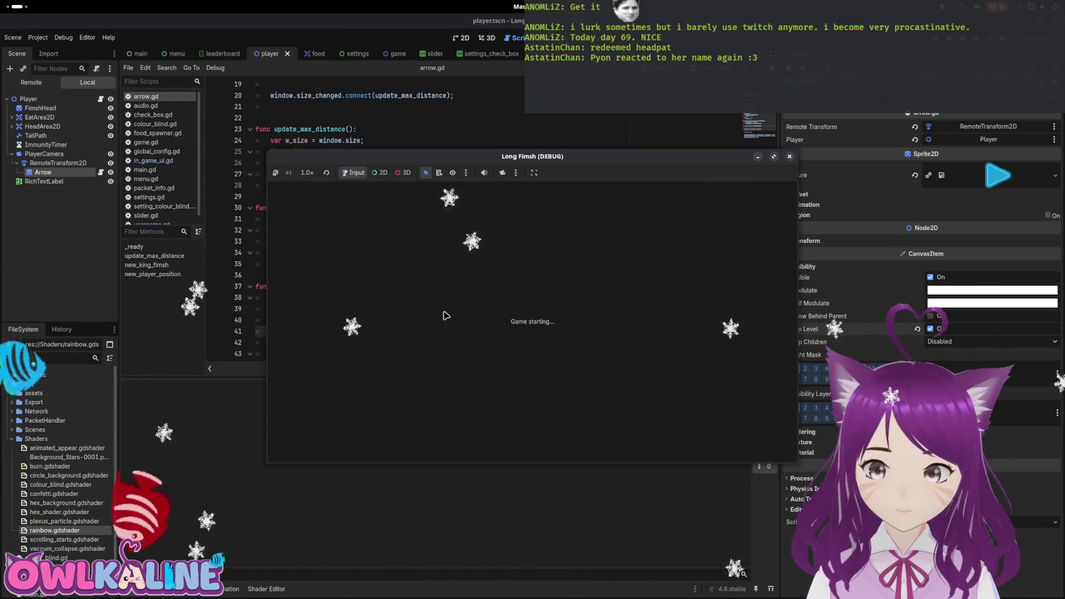
{"action": "left_click_drag", "start_coordinate": [536, 162], "coordinate": [732, 169]}
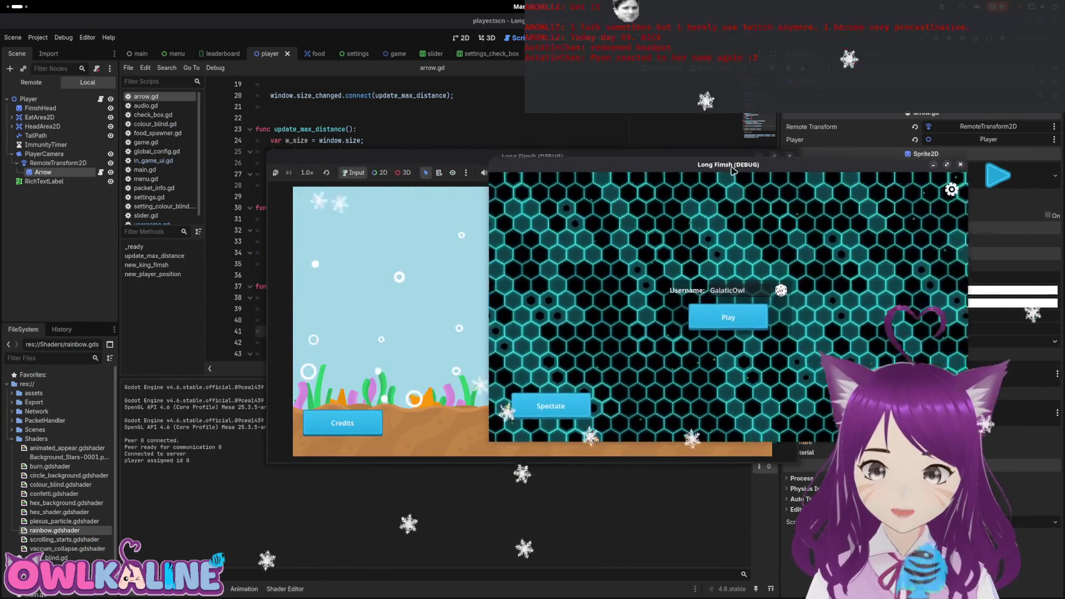
{"action": "left_click_drag", "start_coordinate": [502, 161], "coordinate": [263, 162]}
- Join and play in both game windows, then stop both instances and select RemoteTransform2D
{"action": "left_click", "coordinate": [292, 306]}
{"action": "left_click", "coordinate": [290, 328]}
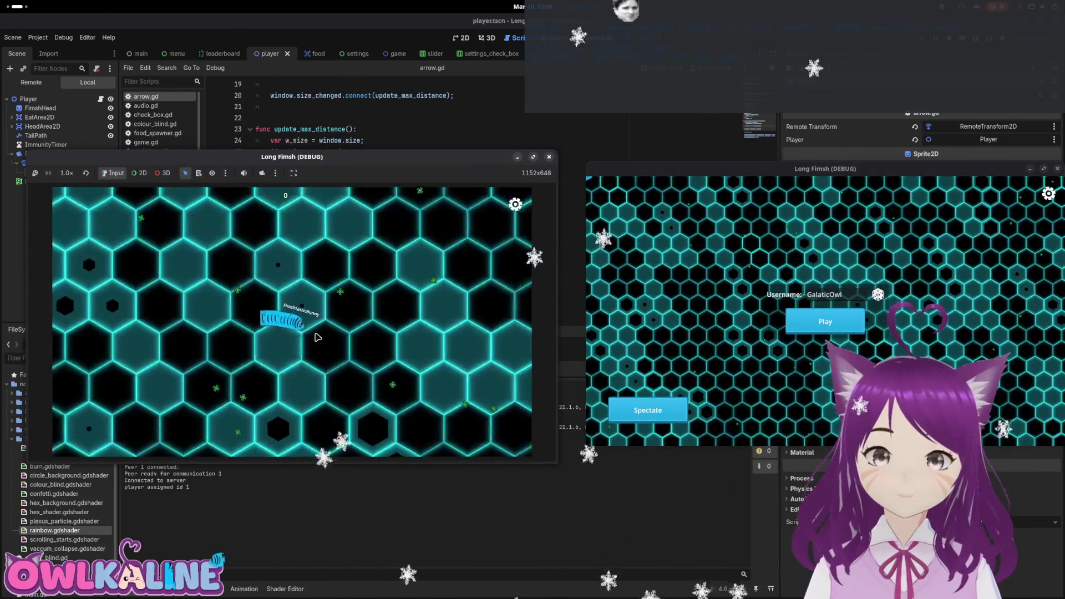
{"action": "left_click", "coordinate": [825, 321]}
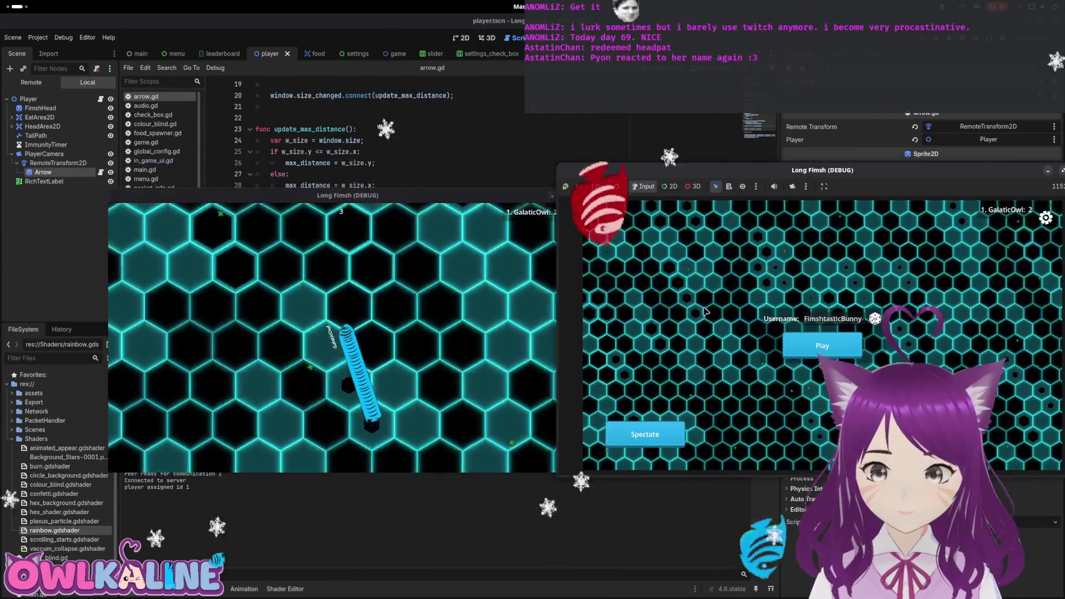
{"action": "left_click", "coordinate": [822, 346]}
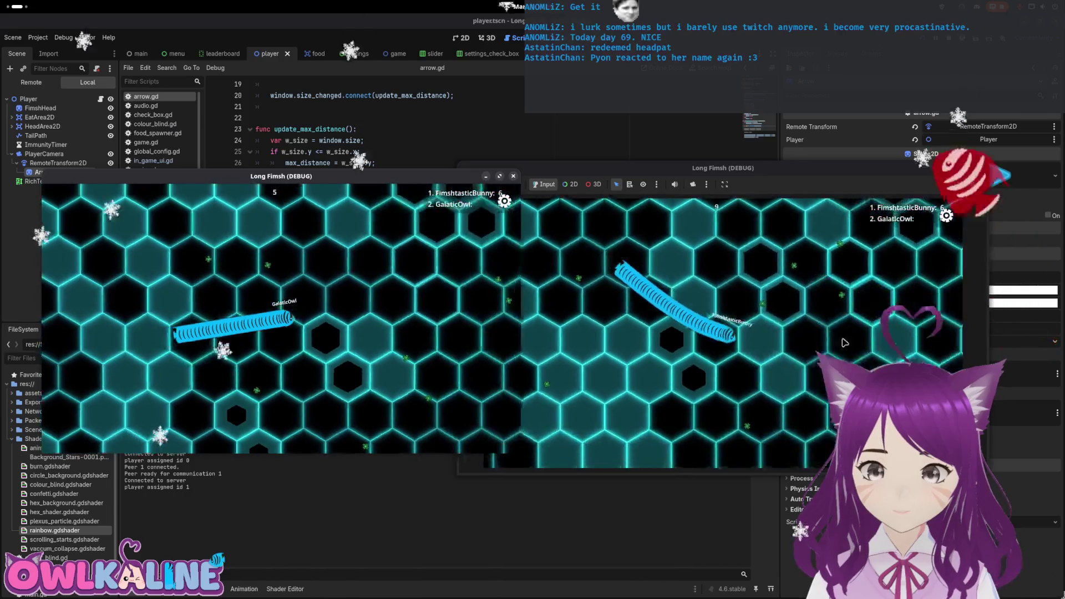
{"action": "key", "text": "F8"}
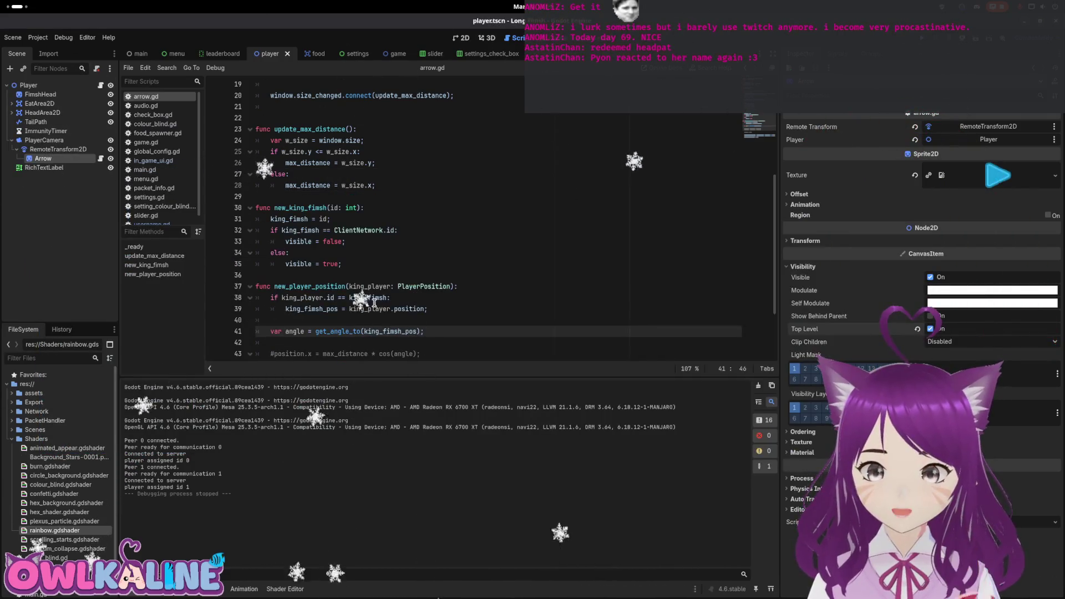
{"action": "left_click", "coordinate": [50, 150]}
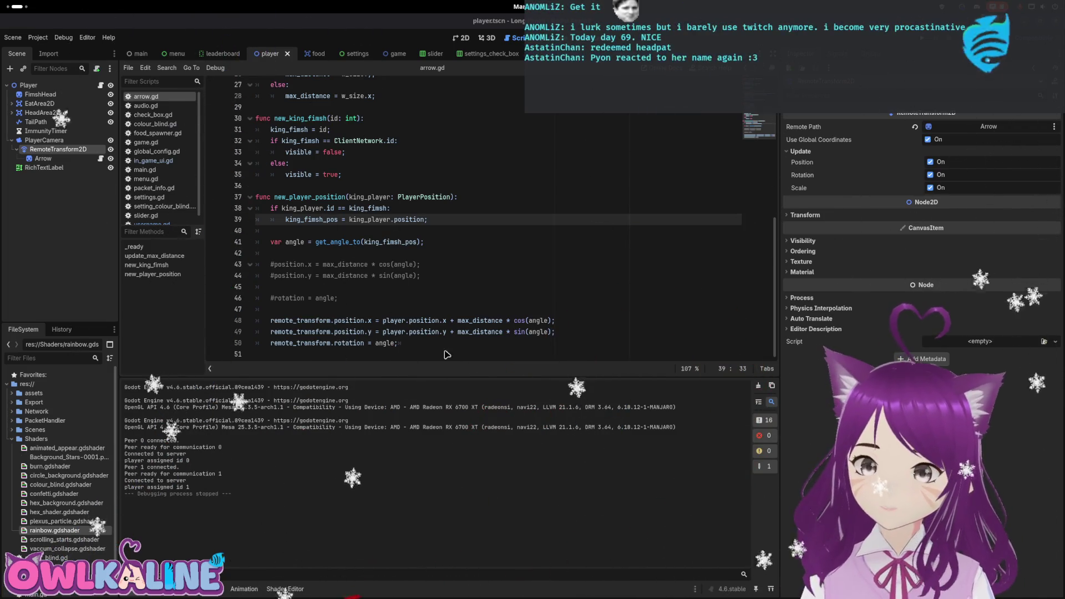
- Move Arrow directly under PlayerCamera and delete the RemoteTransform2D node
{"action": "double_click", "coordinate": [45, 150]}
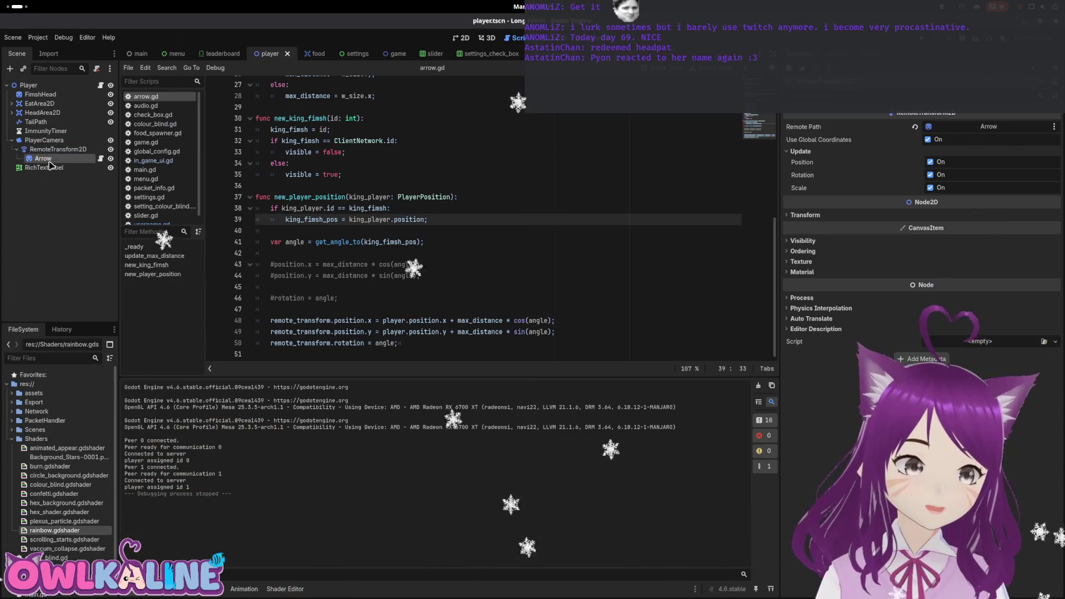
{"action": "left_click_drag", "start_coordinate": [44, 158], "coordinate": [39, 148]}
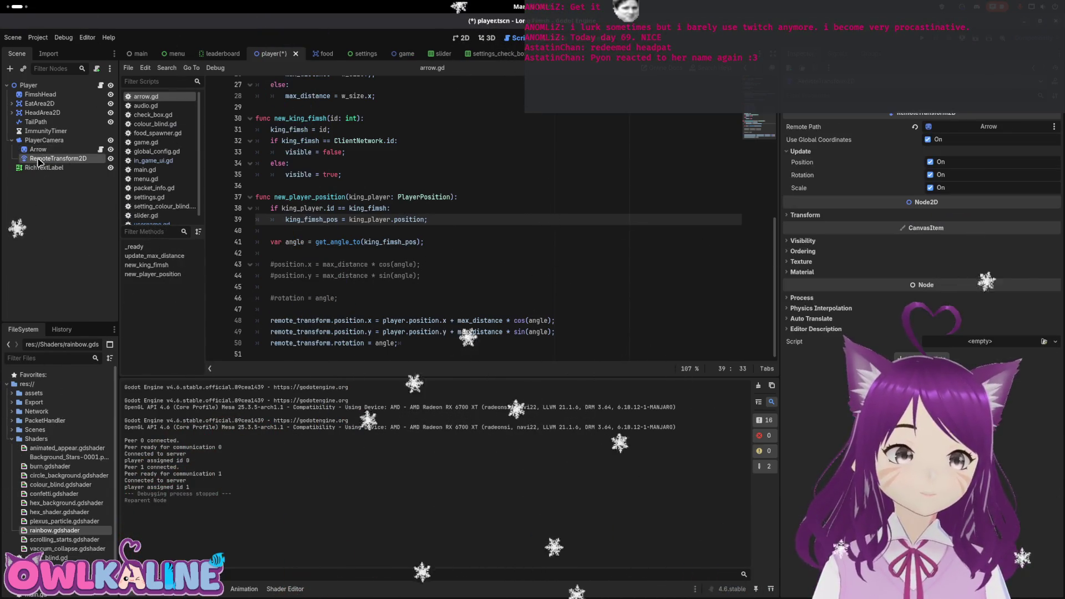
{"action": "right_click", "coordinate": [39, 160]}
{"action": "left_click", "coordinate": [87, 370]}
{"action": "left_click", "coordinate": [506, 235]}
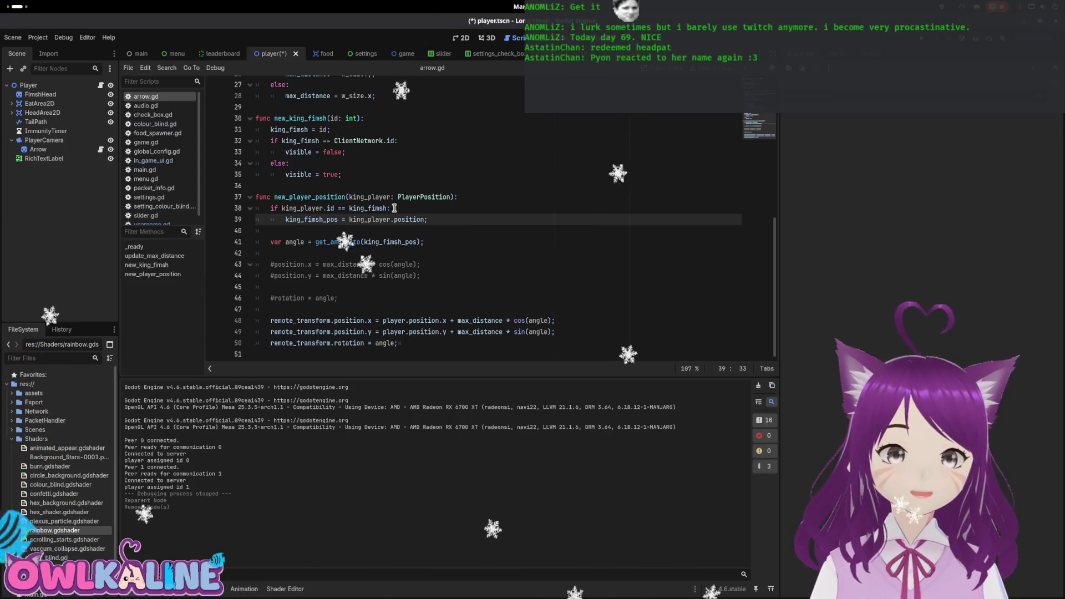
{"action": "left_click", "coordinate": [38, 150]}
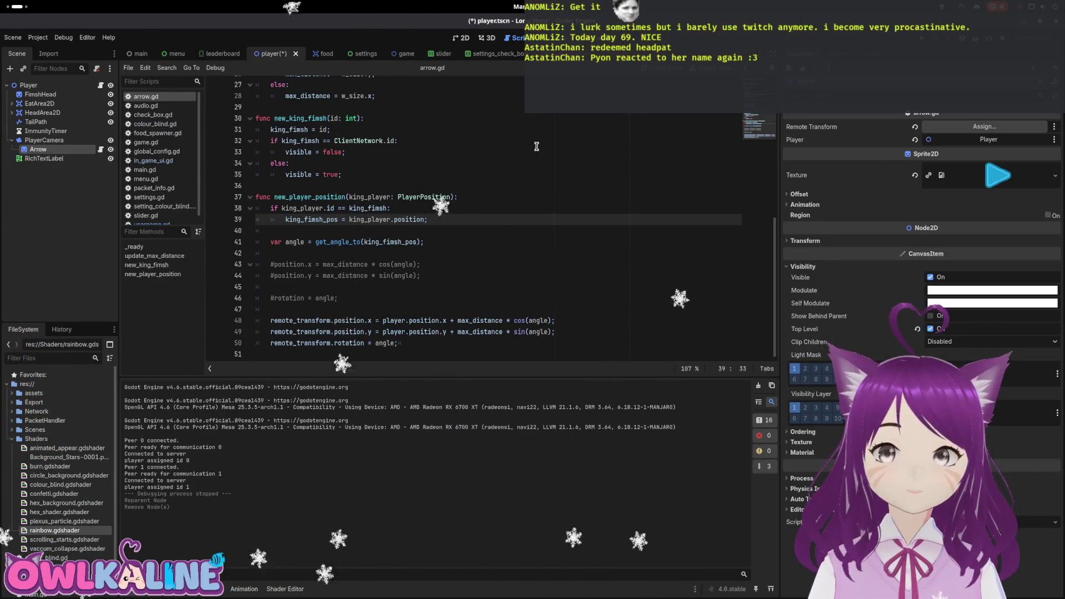
{"action": "scroll", "coordinate": [536, 146], "scroll_direction": "up", "scroll_amount": 8}
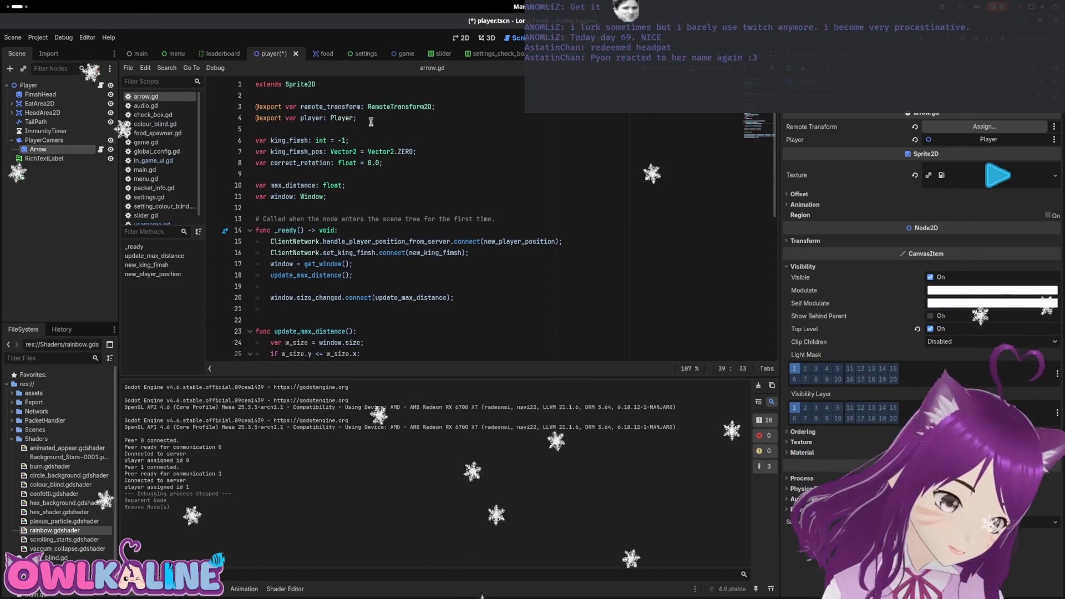
{"action": "left_click_drag", "start_coordinate": [375, 118], "coordinate": [202, 99]}
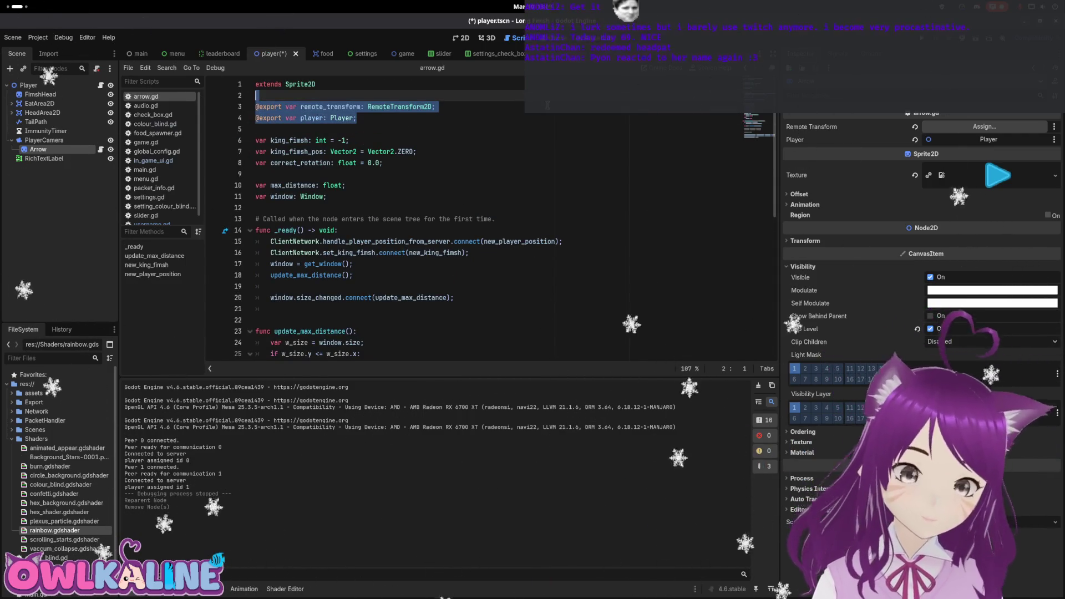
{"action": "key", "text": "BackSpace"}
{"action": "key", "text": "ctrl+s"}
- Comment out the lines that still use remote_transform with Ctrl+K
{"action": "scroll", "coordinate": [487, 214], "scroll_direction": "down", "scroll_amount": 6}
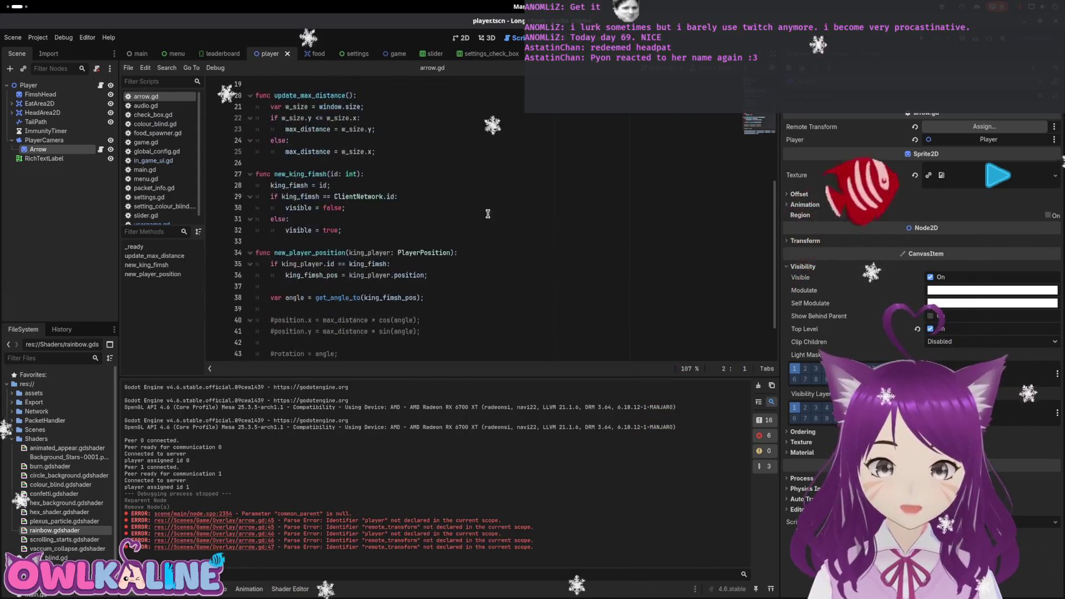
{"action": "scroll", "coordinate": [487, 214], "scroll_direction": "down", "scroll_amount": 2}
{"action": "left_click", "coordinate": [273, 320]}
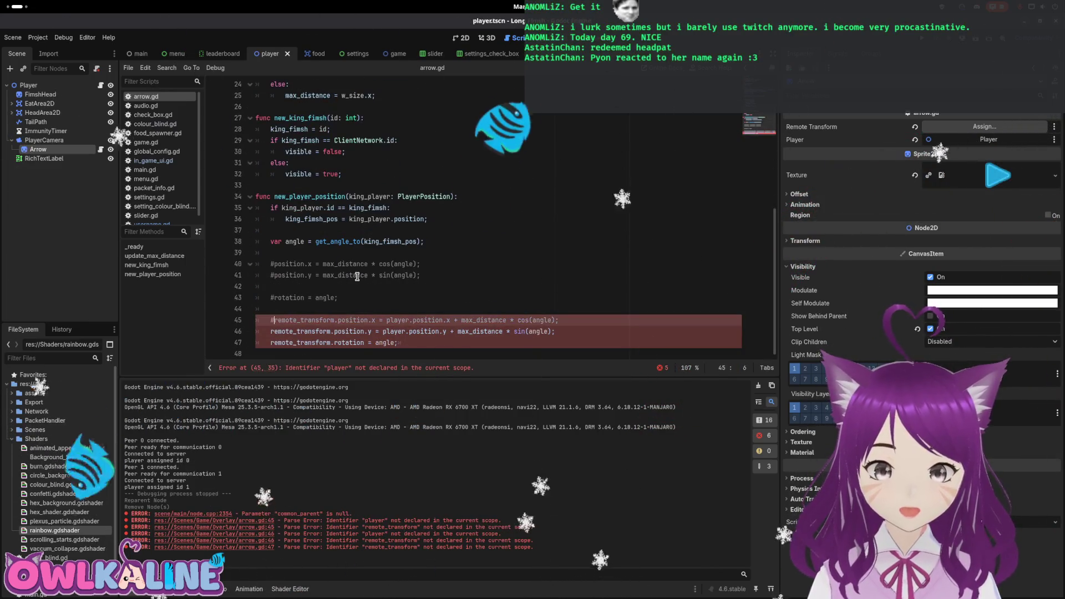
{"action": "key", "text": "Down"}
{"action": "key", "text": "Home"}
{"action": "key", "text": "ctrl+k"}
{"action": "key", "text": "Up"}
{"action": "key", "text": "Up"}
{"action": "key", "text": "Up"}
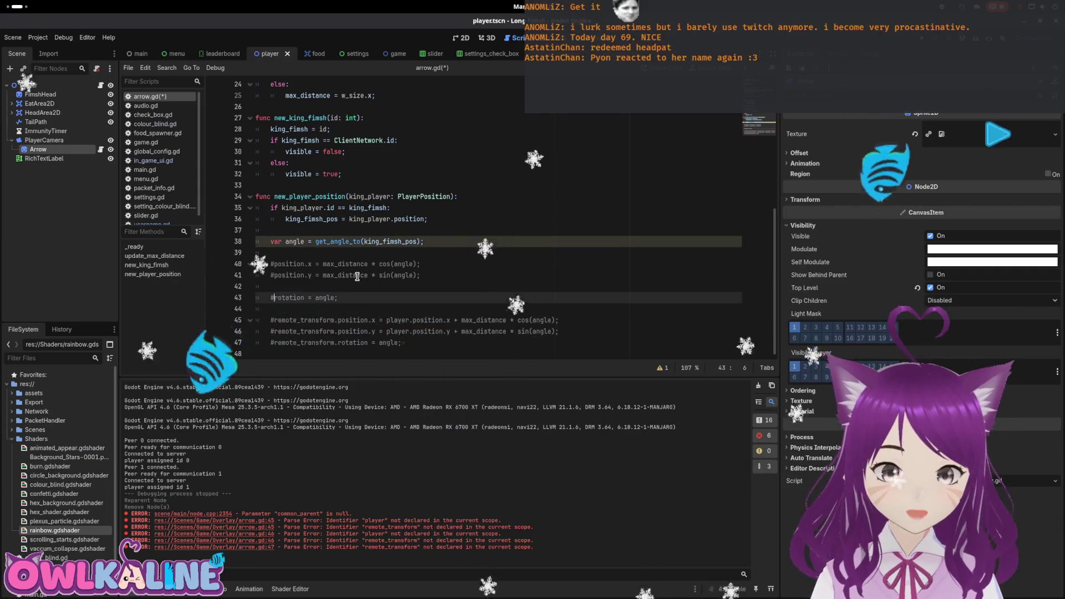
- Uncomment the rotation, position.y and position.x lines and save the script
{"action": "key", "text": "ctrl+k"}
{"action": "key", "text": "Up"}
{"action": "key", "text": "Up"}
{"action": "key", "text": "ctrl+k"}
{"action": "key", "text": "Up"}
{"action": "key", "text": "ctrl+k"}
{"action": "key", "text": "ctrl+s"}
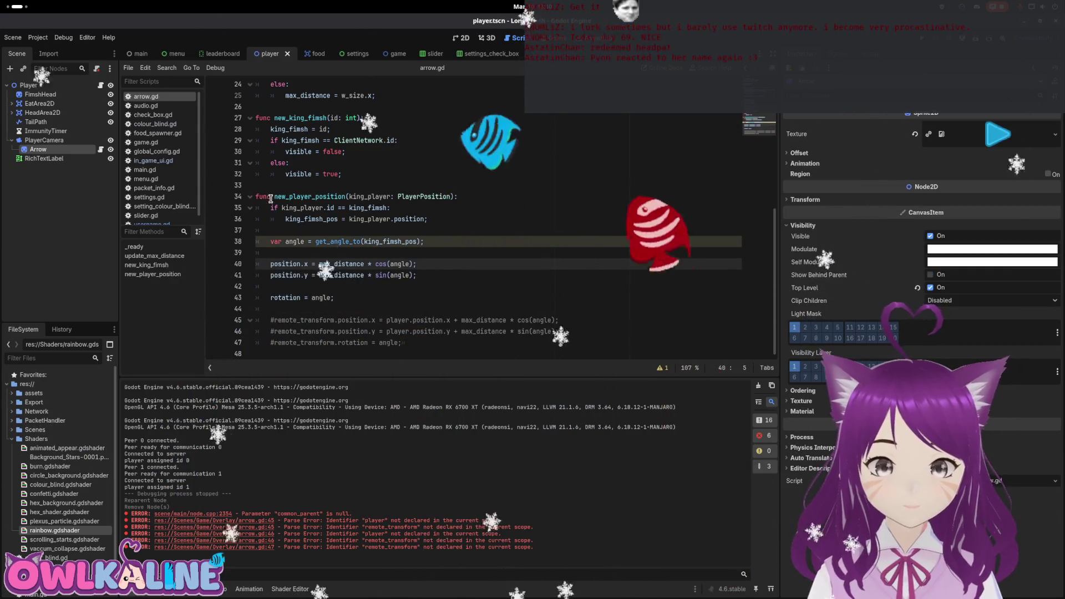
- Add a _process function containing rotation = -owner.rotation above new_player_position
{"action": "left_click", "coordinate": [319, 191]}
{"action": "key", "text": "Return"}
{"action": "key", "text": "Return"}
{"action": "key", "text": "Up"}
{"action": "type", "text": "func"}
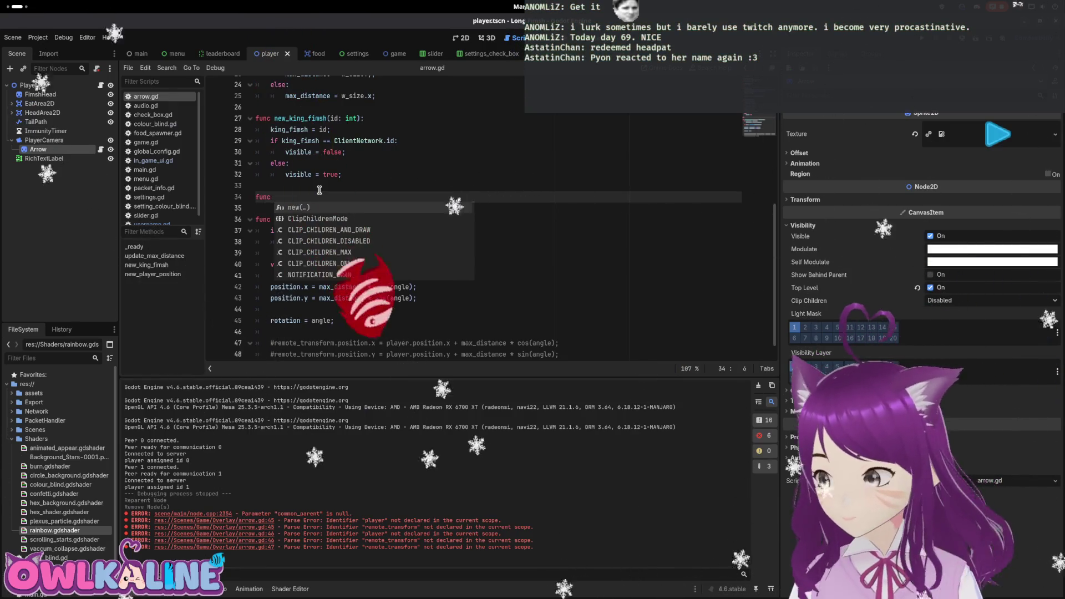
{"action": "type", "text": " _proc"}
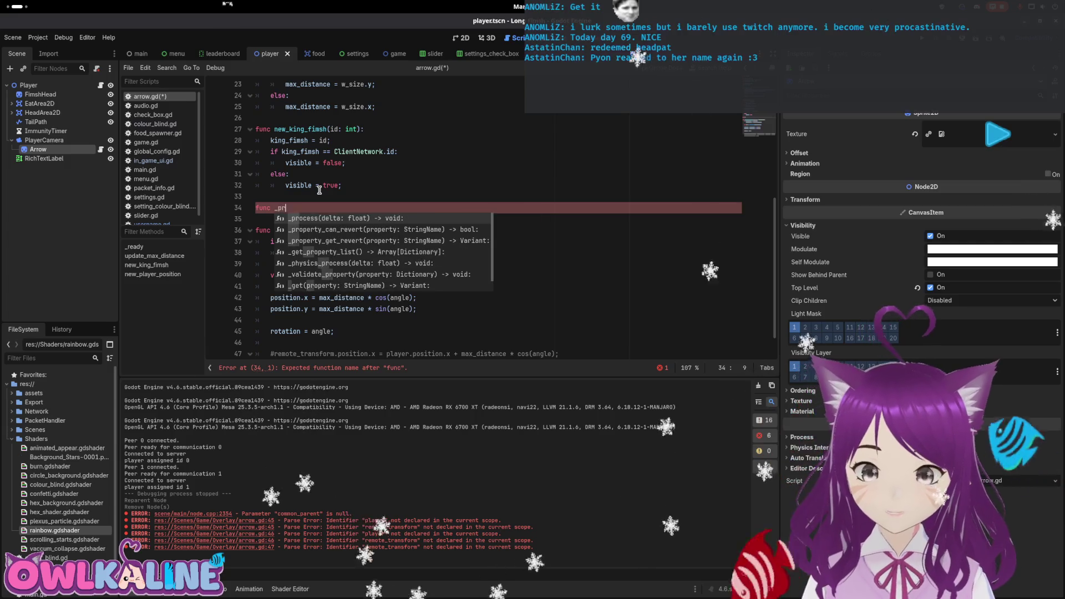
{"action": "key", "text": "Return"}
{"action": "key", "text": "Return"}
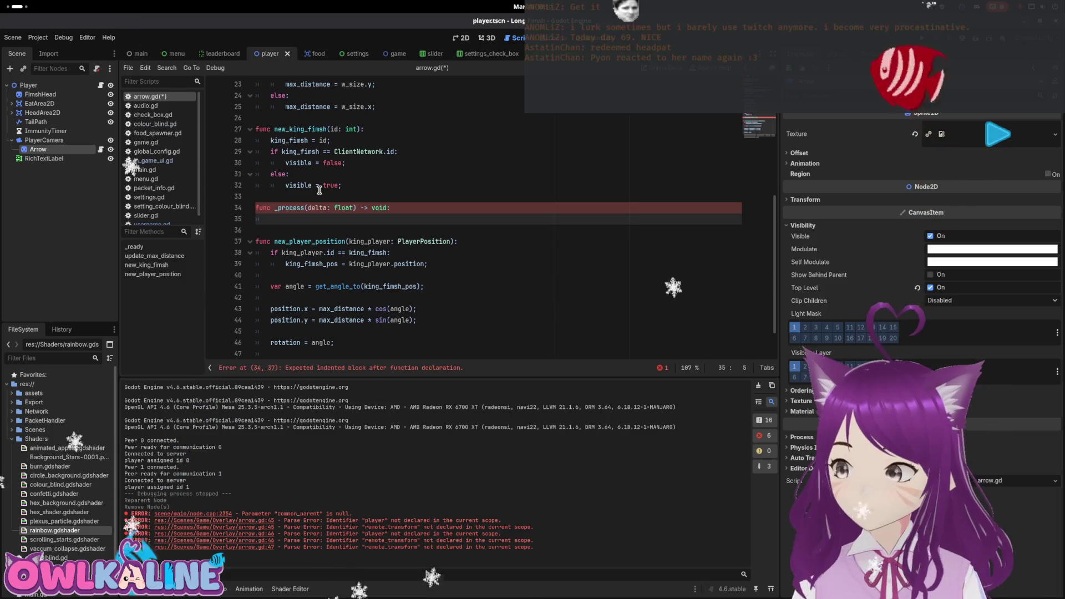
{"action": "type", "text": "rotation "}
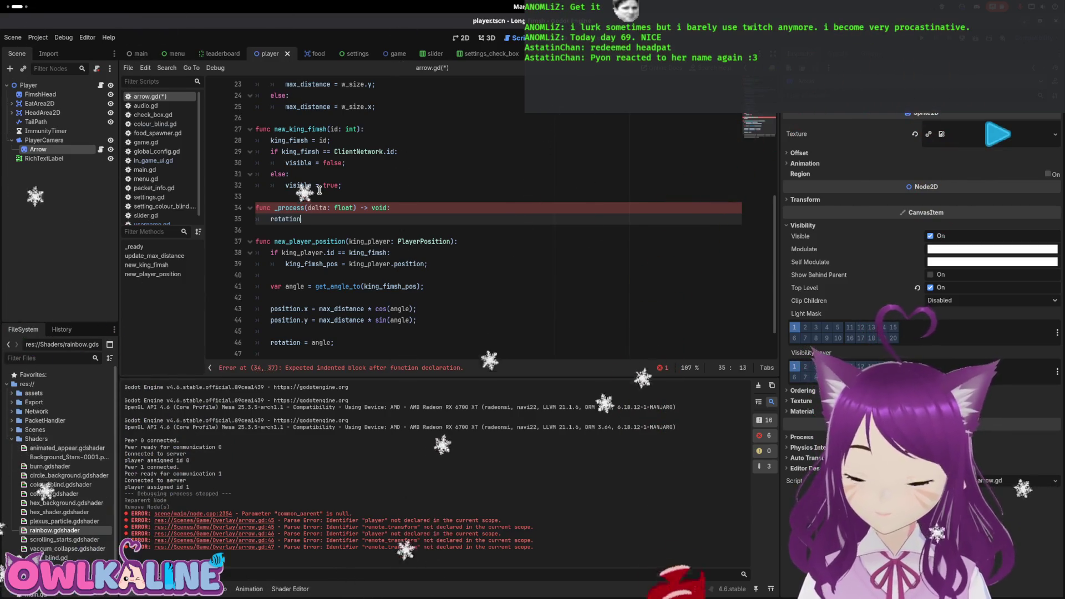
{"action": "type", "text": "= -owne"}
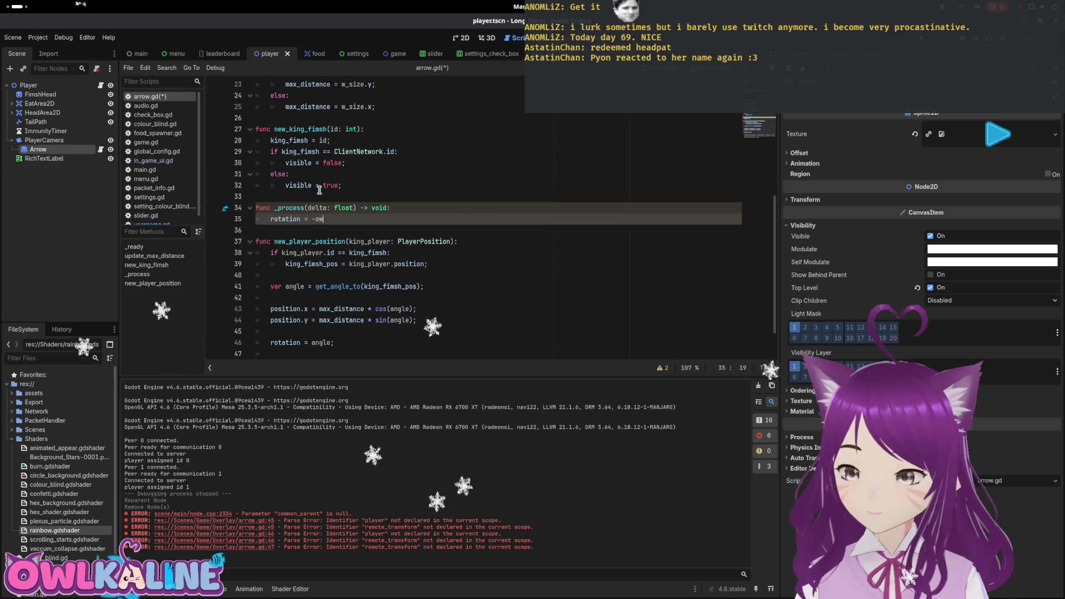
{"action": "type", "text": "r.rotation;"}
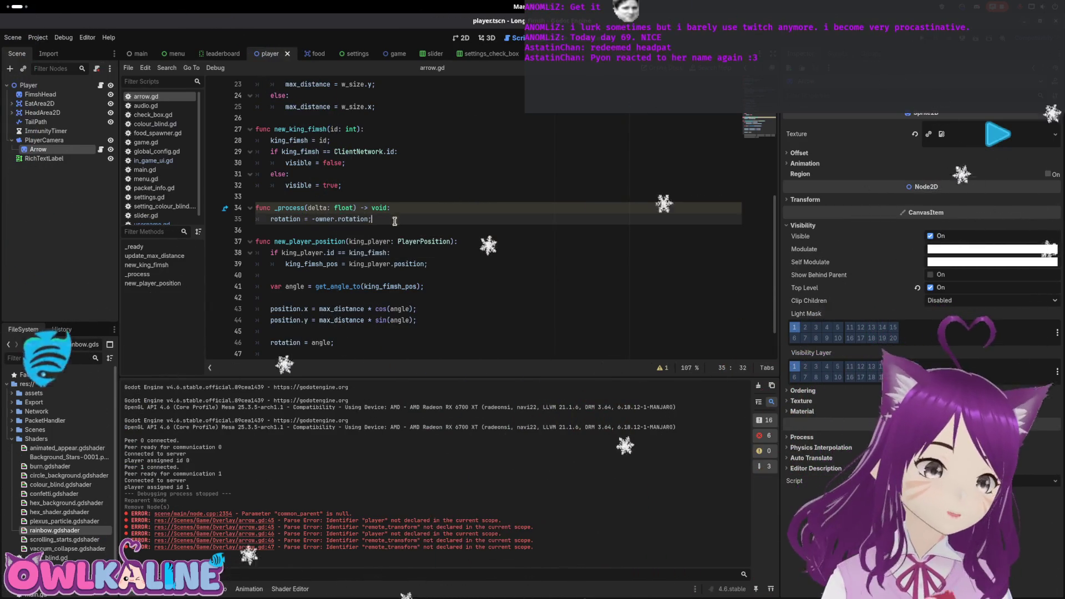
- Save the scene and script, then run the game to test the arrow
{"action": "left_click", "coordinate": [410, 228]}
{"action": "scroll", "coordinate": [449, 312], "scroll_direction": "up", "scroll_amount": 5}
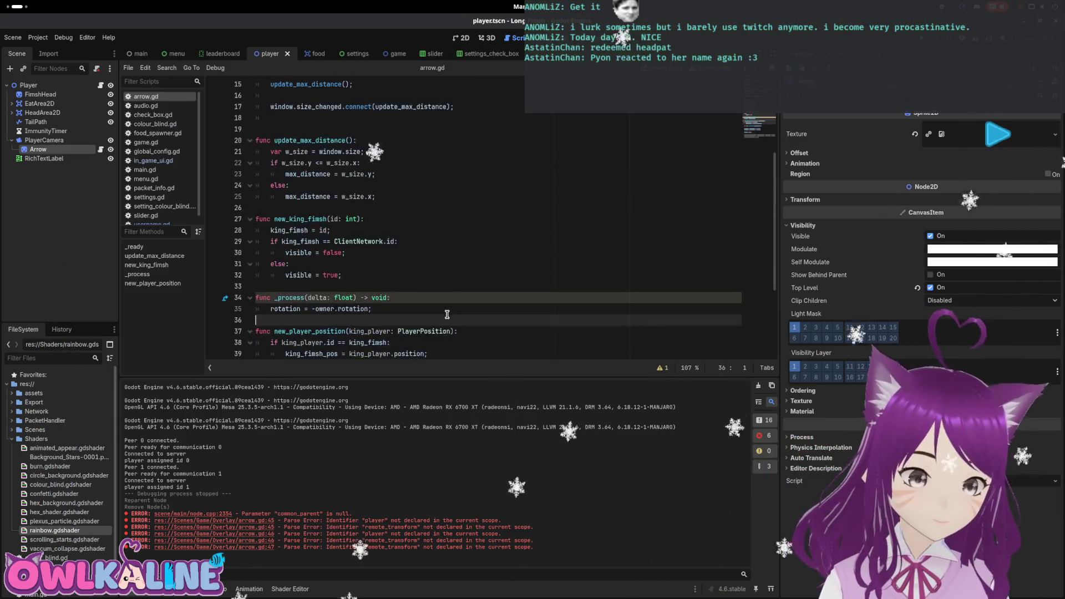
{"action": "scroll", "coordinate": [448, 312], "scroll_direction": "down", "scroll_amount": 6}
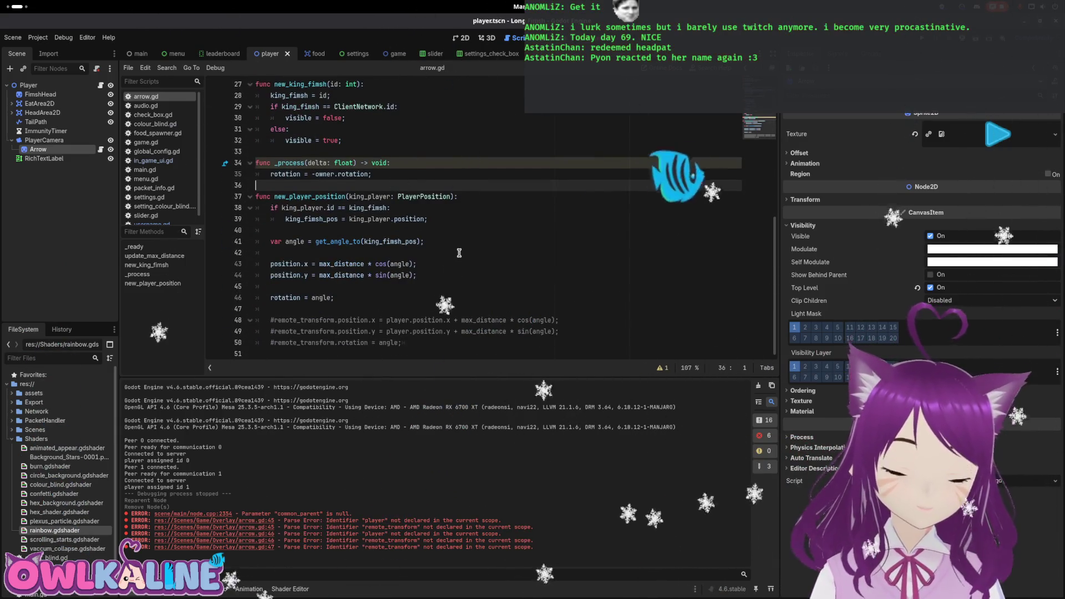
{"action": "key", "text": "ctrl+s"}
{"action": "scroll", "coordinate": [523, 184], "scroll_direction": "up", "scroll_amount": 1}
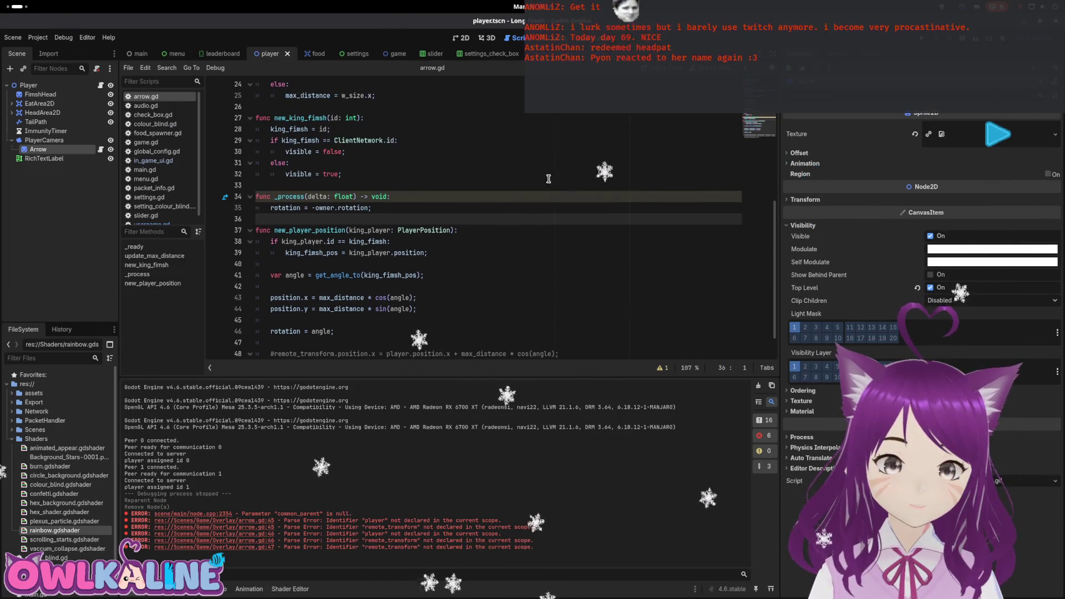
{"action": "key", "text": "F5"}
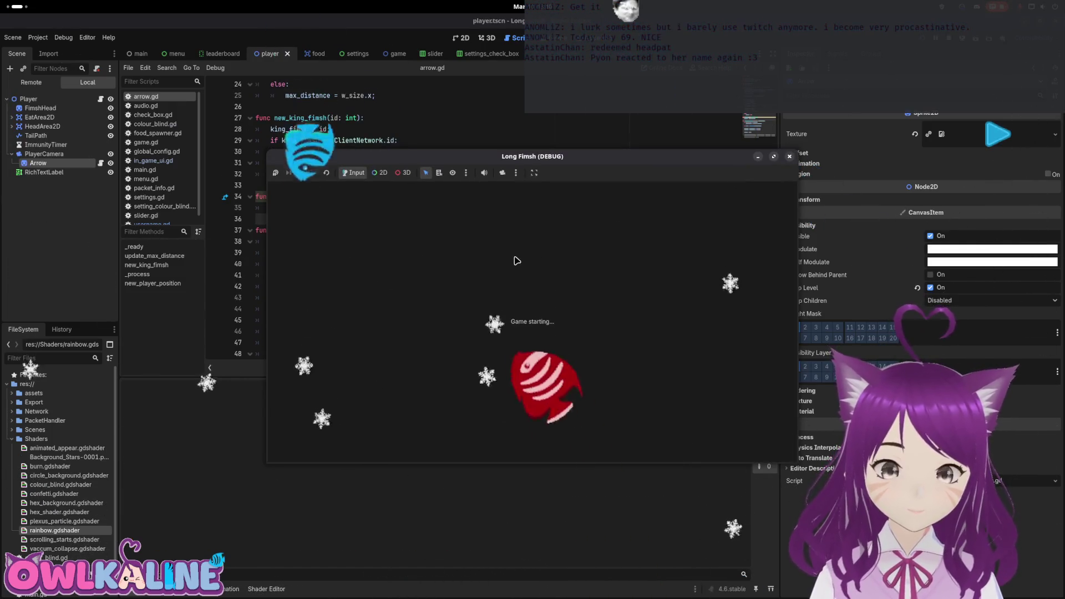
- Connect and play in both game windows, arrange them side by side, then stop the game
{"action": "left_click", "coordinate": [527, 285]}
{"action": "left_click", "coordinate": [555, 309]}
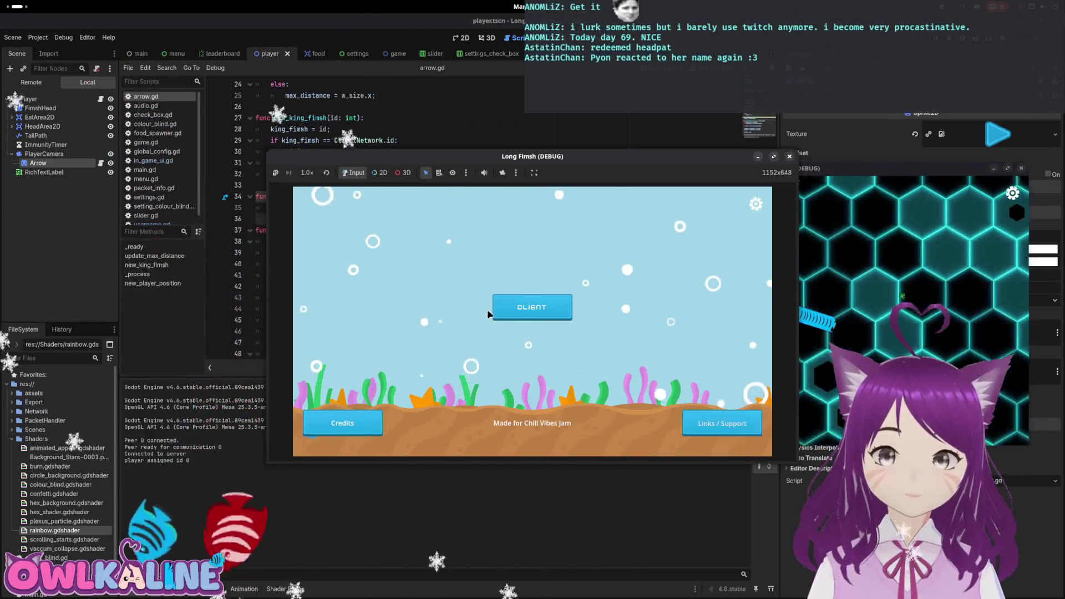
{"action": "left_click", "coordinate": [510, 308]}
{"action": "left_click", "coordinate": [518, 327]}
{"action": "left_click_drag", "start_coordinate": [539, 156], "coordinate": [297, 157]}
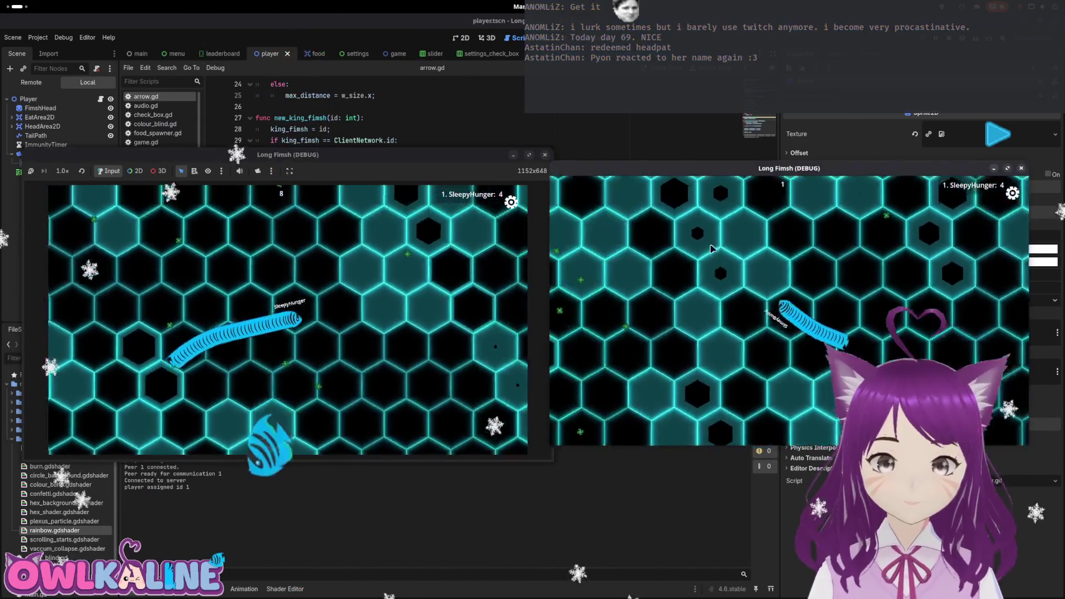
{"action": "left_click", "coordinate": [820, 280]}
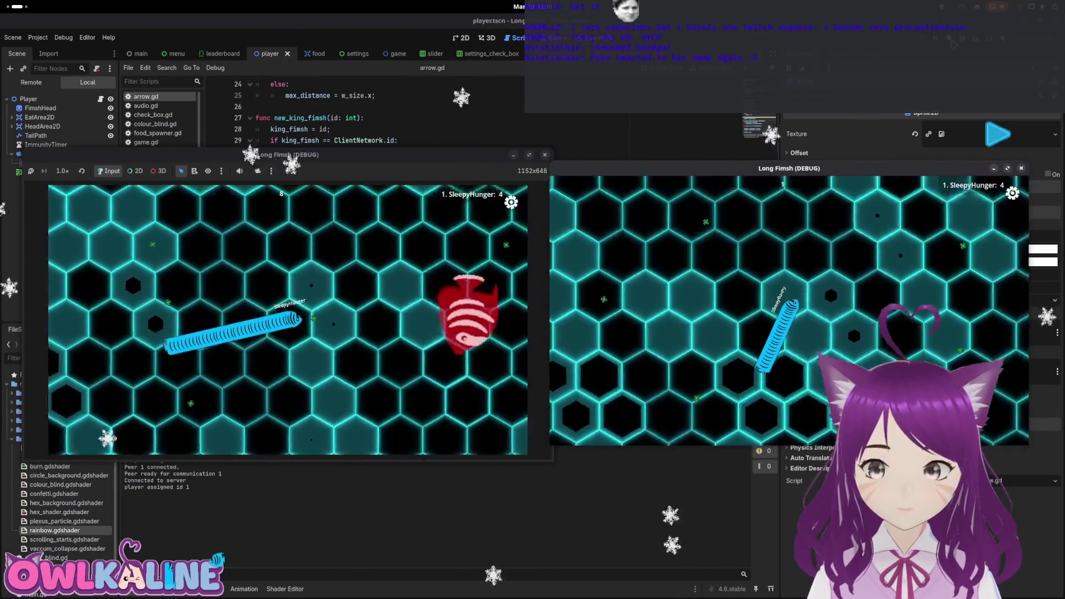
{"action": "key", "text": "F8"}
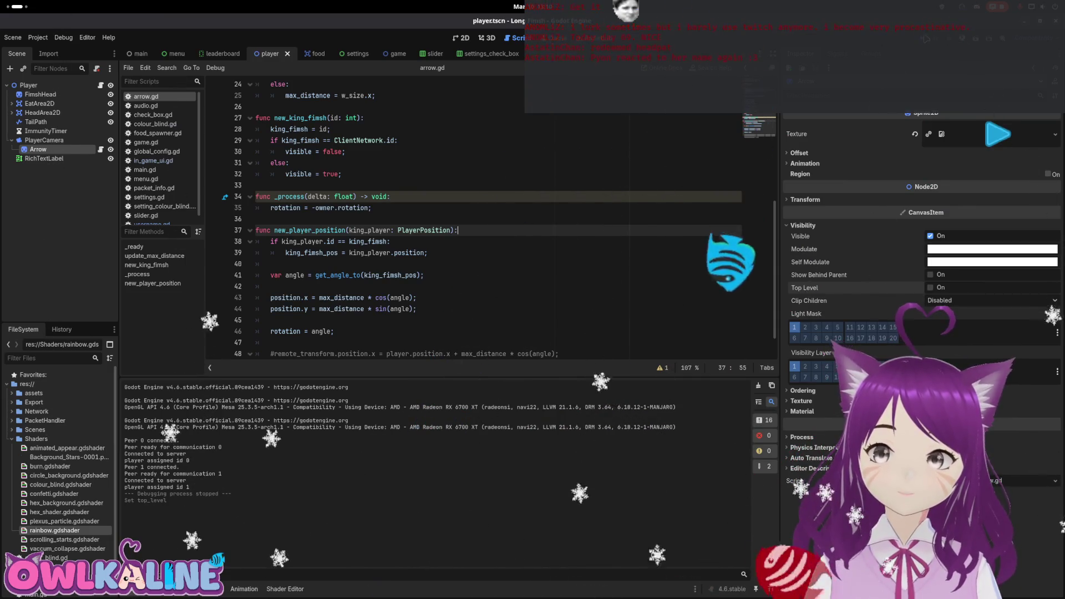
- Rerun the game, join the hex arena as a client, play, then stop again
{"action": "key", "text": "F5"}
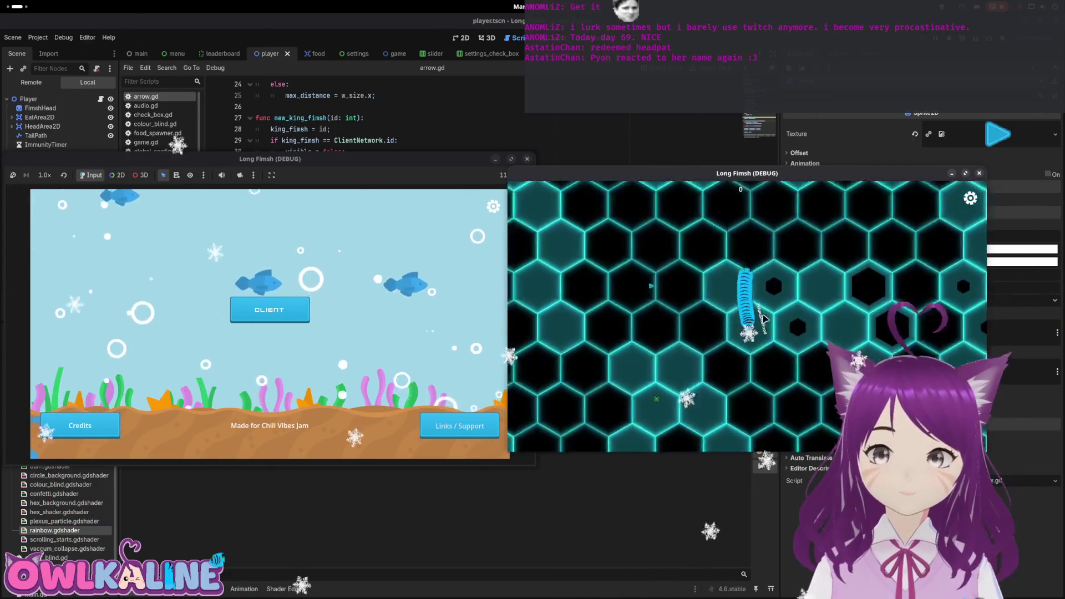
{"action": "left_click", "coordinate": [302, 311]}
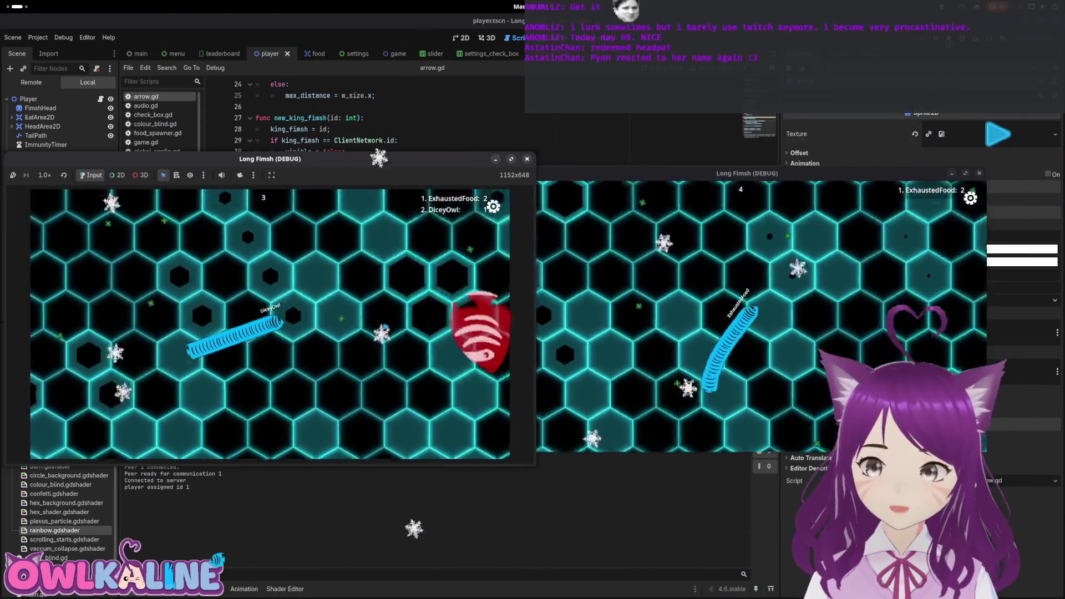
{"action": "key", "text": "F8"}
{"action": "scroll", "coordinate": [371, 204], "scroll_direction": "up", "scroll_amount": 8}
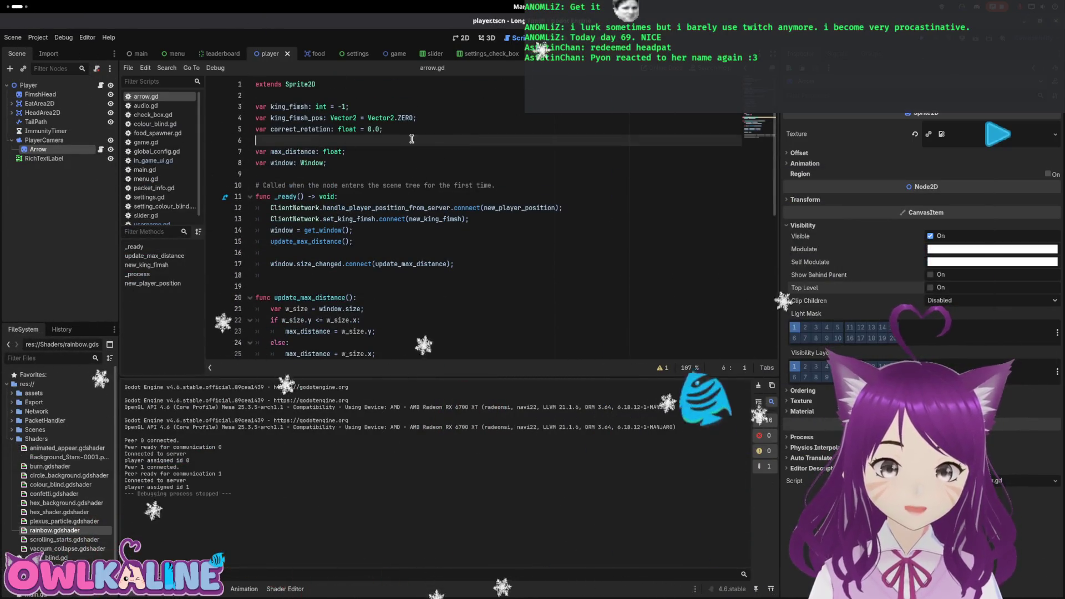
- Declare 'var goal_angle: float;' and comment out the 'rotation = angle;' line
{"action": "key", "text": "Return"}
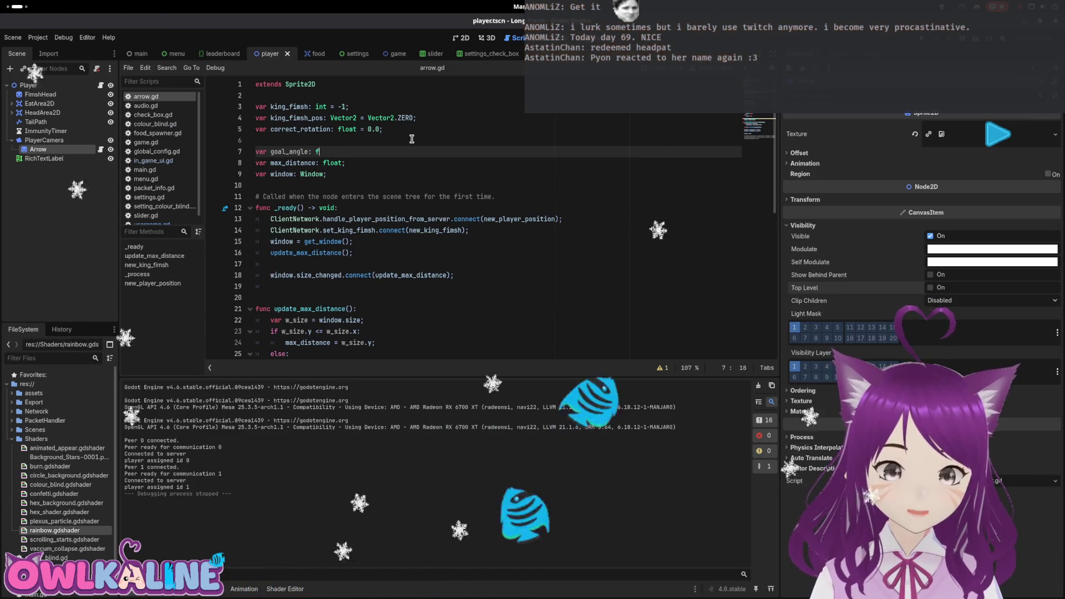
{"action": "type", "text": "oat;"}
{"action": "scroll", "coordinate": [411, 138], "scroll_direction": "down", "scroll_amount": 9}
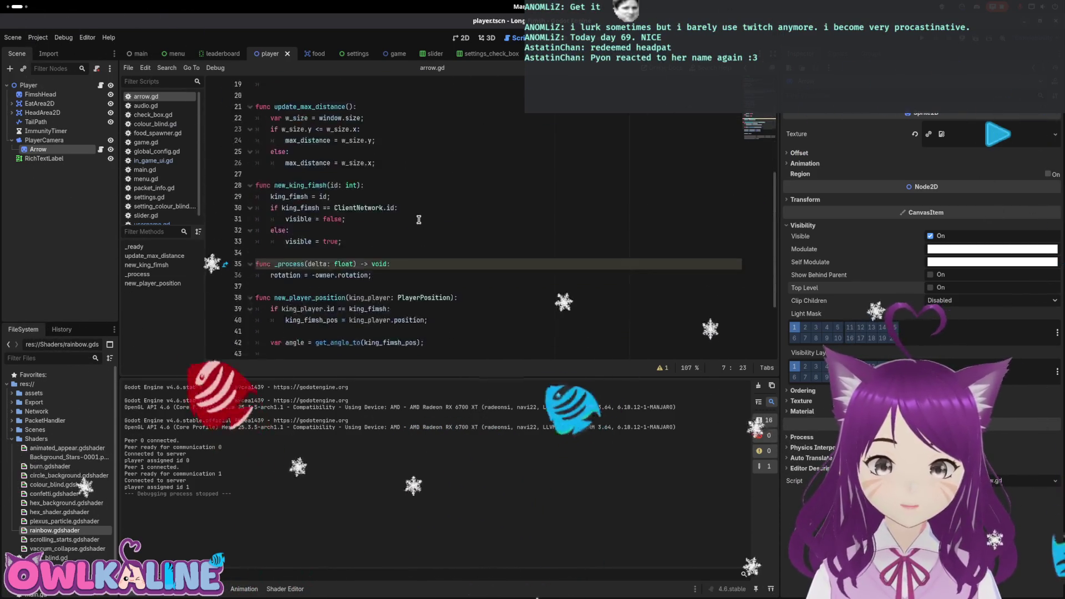
{"action": "left_click", "coordinate": [354, 276]}
{"action": "left_click", "coordinate": [352, 299]}
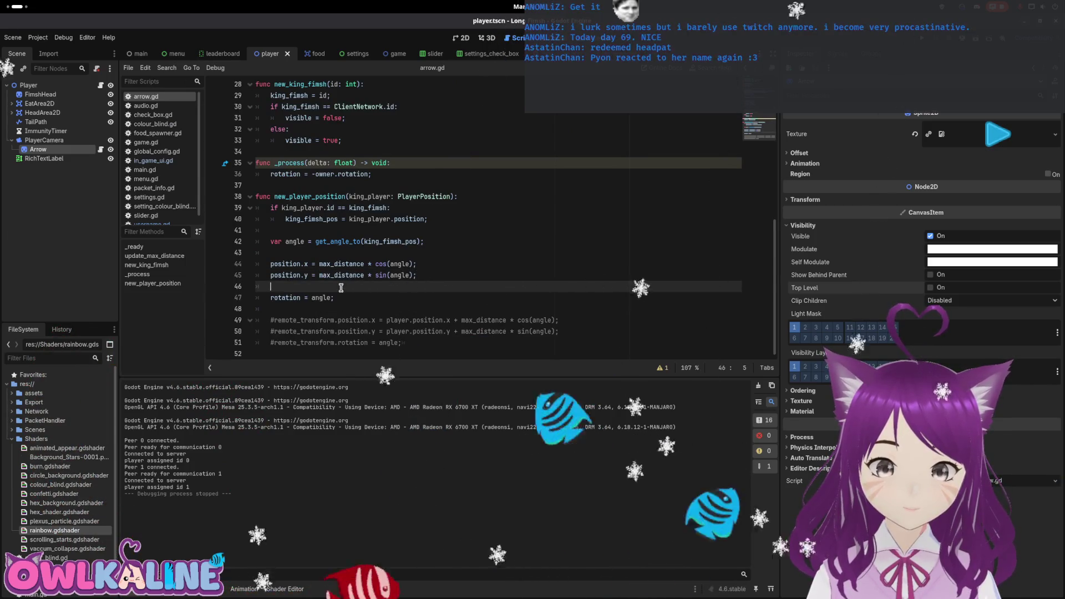
{"action": "key", "text": "Home"}
{"action": "type", "text": "#"}
- Add 'goal_angle = rotation' above the commented rotation line
{"action": "key", "text": "Home"}
{"action": "key", "text": "Return"}
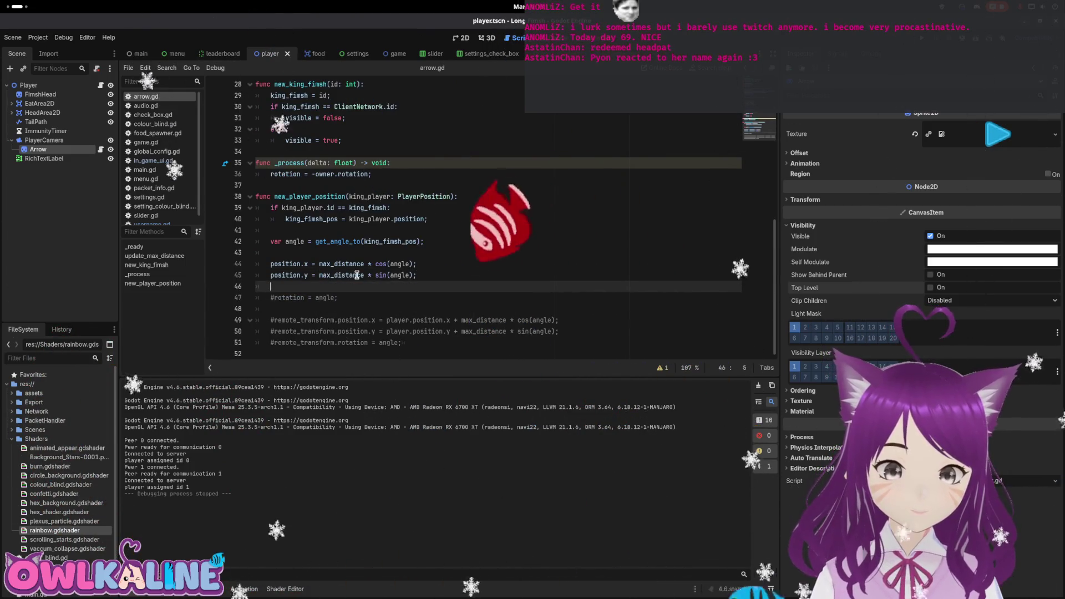
{"action": "type", "text": "g"}
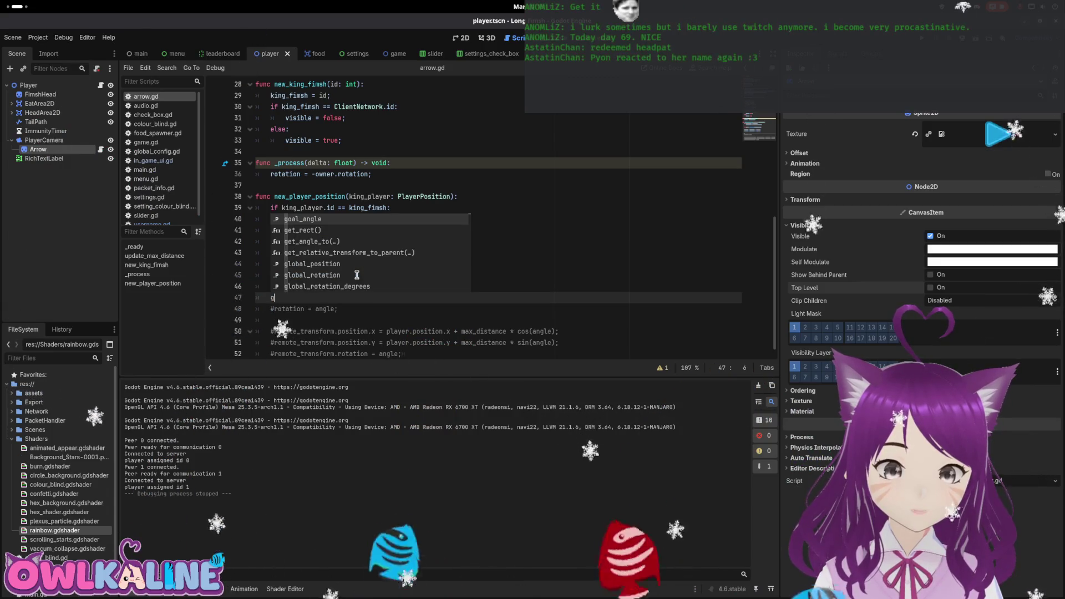
{"action": "key", "text": "Return"}
{"action": "type", "text": "= rotation;"}
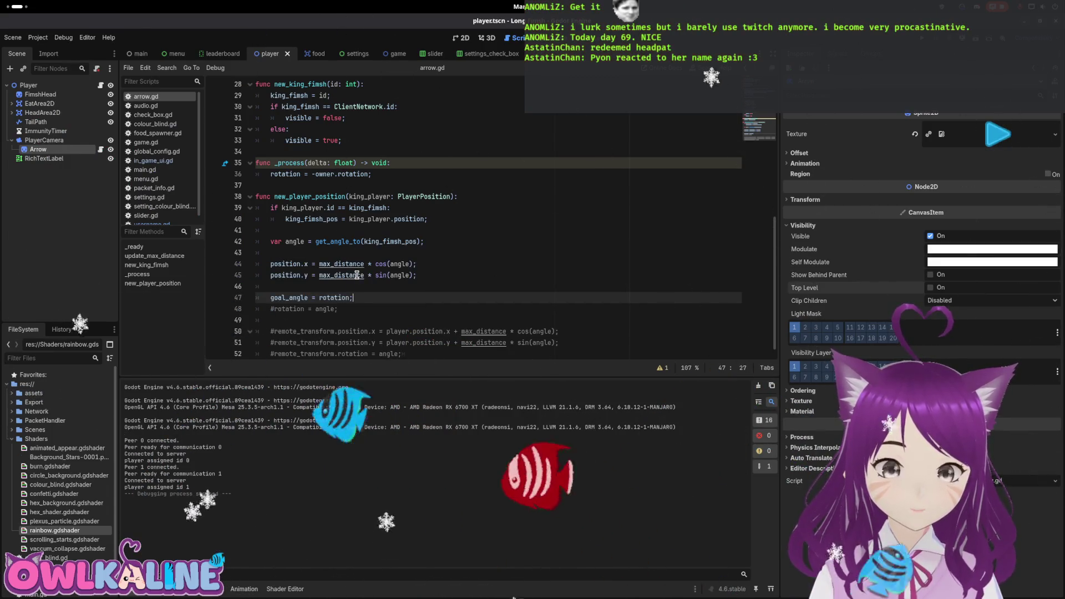
- Append '+ goal_angle' to the _process rotation line and run the game
{"action": "left_click", "coordinate": [309, 264]}
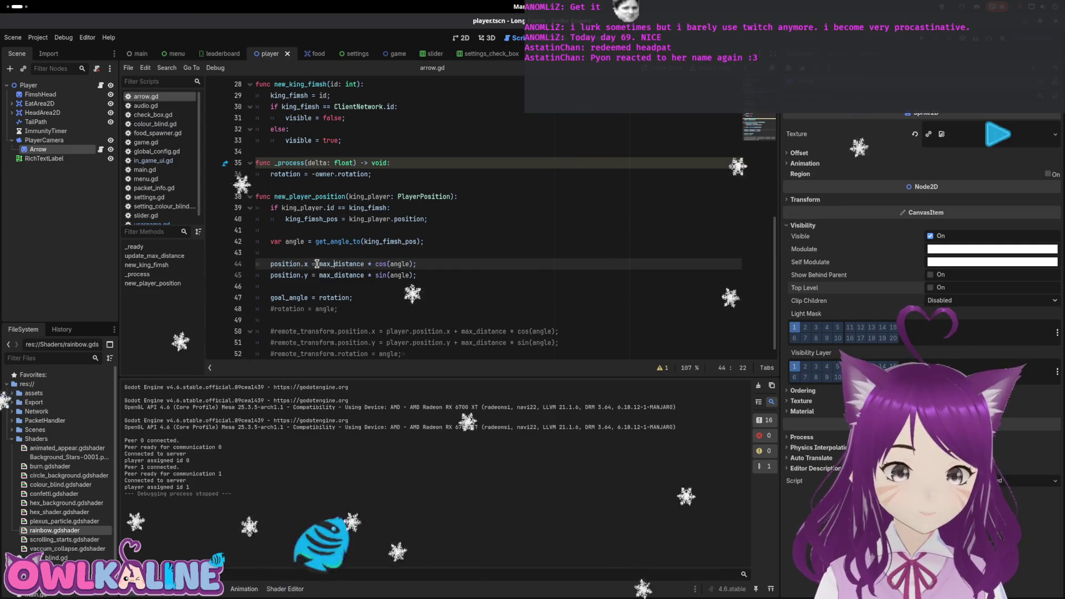
{"action": "left_click", "coordinate": [379, 242]}
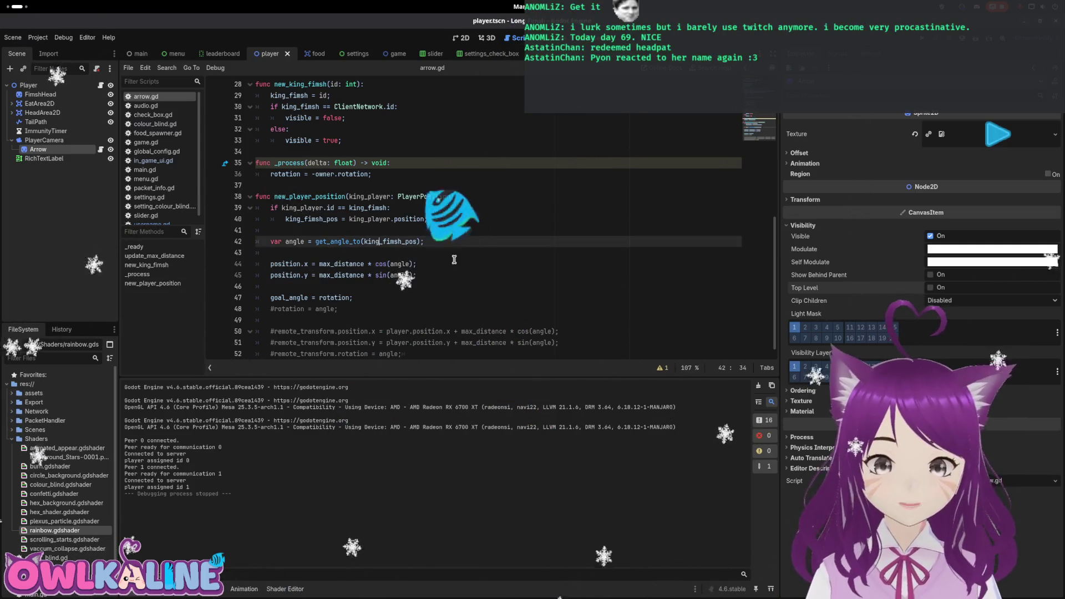
{"action": "left_click", "coordinate": [369, 174]}
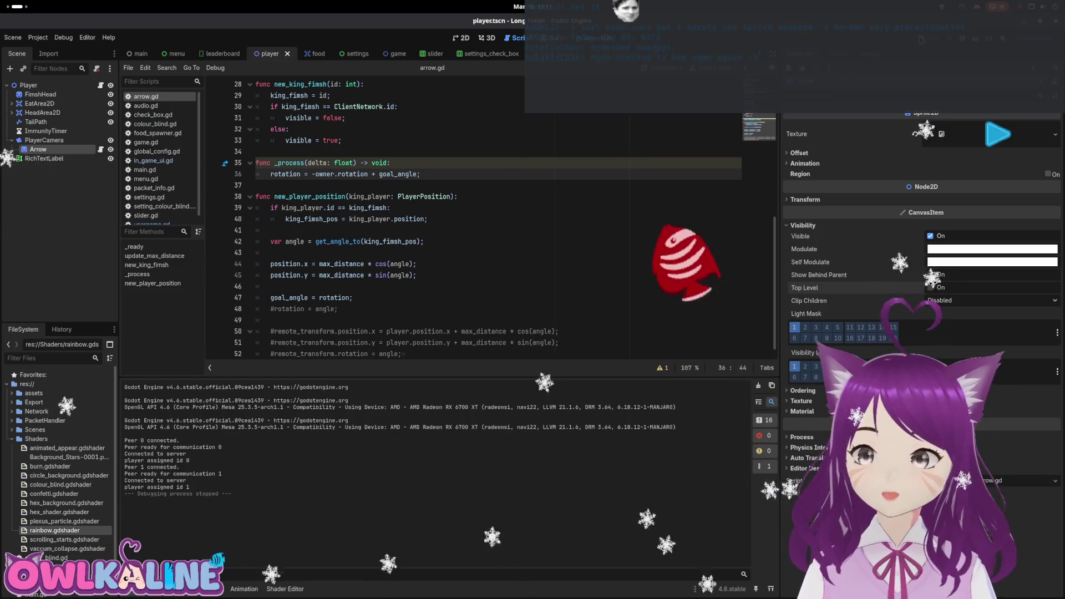
{"action": "key", "text": "F5"}
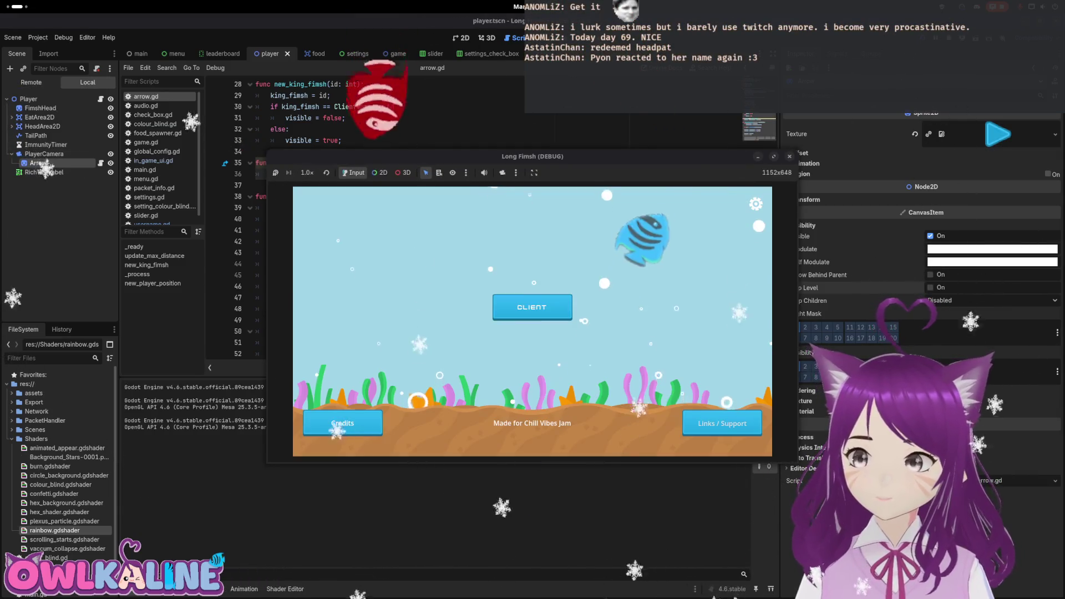
- Start play in one game window, join as client in the other, play, then stop the game
{"action": "key", "text": "super"}
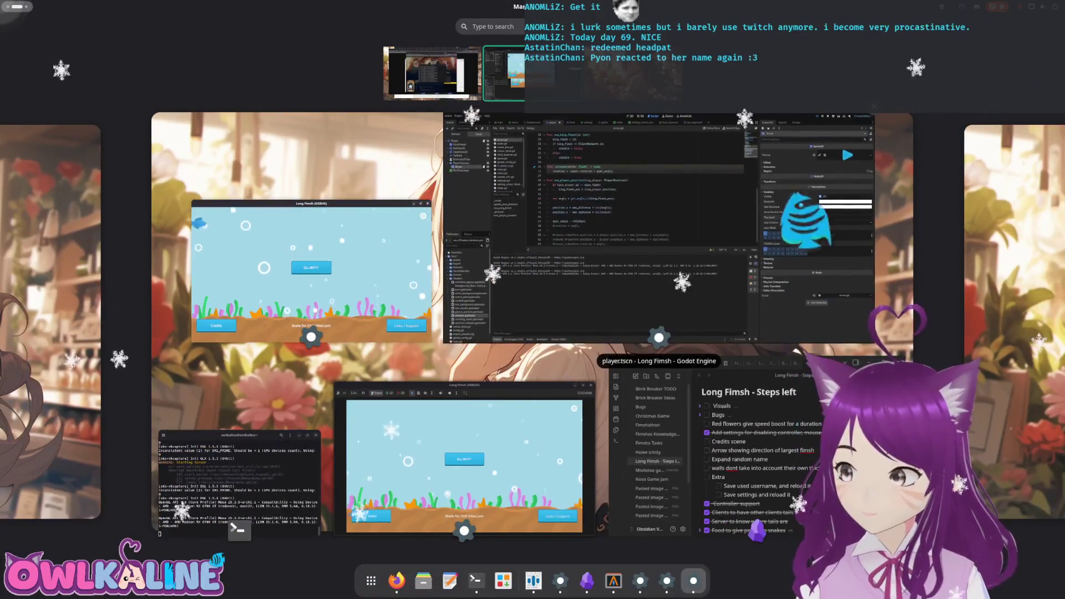
{"action": "key", "text": "super"}
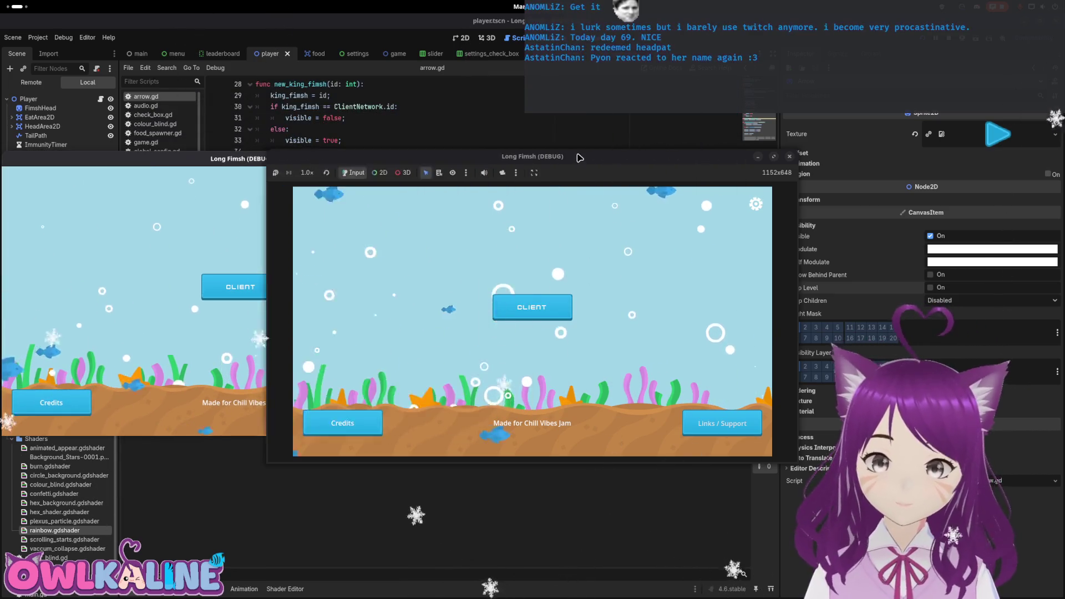
{"action": "left_click", "coordinate": [735, 304]}
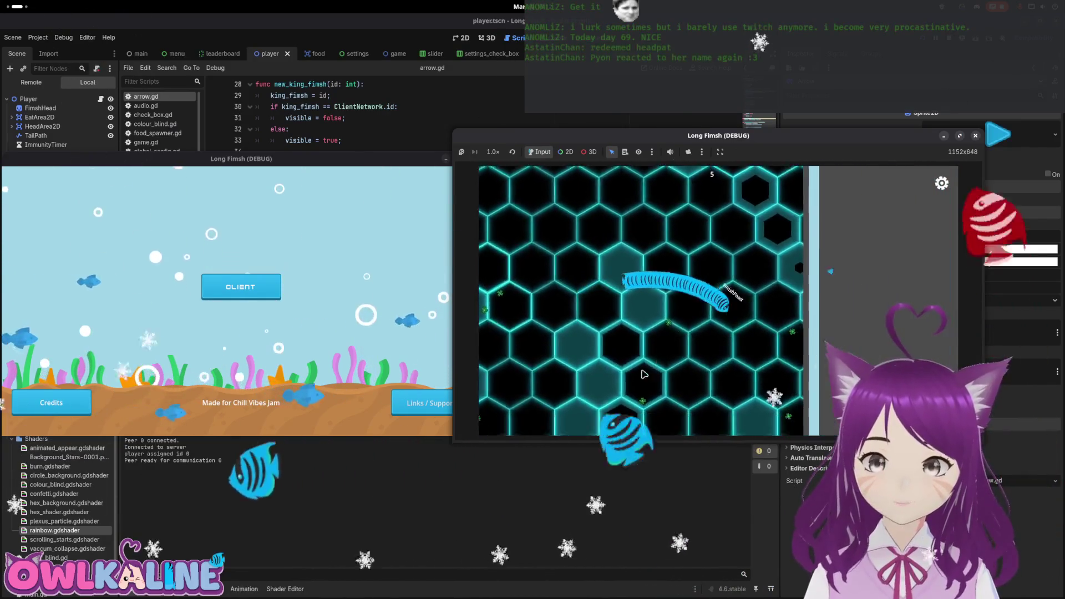
{"action": "left_click", "coordinate": [241, 287]}
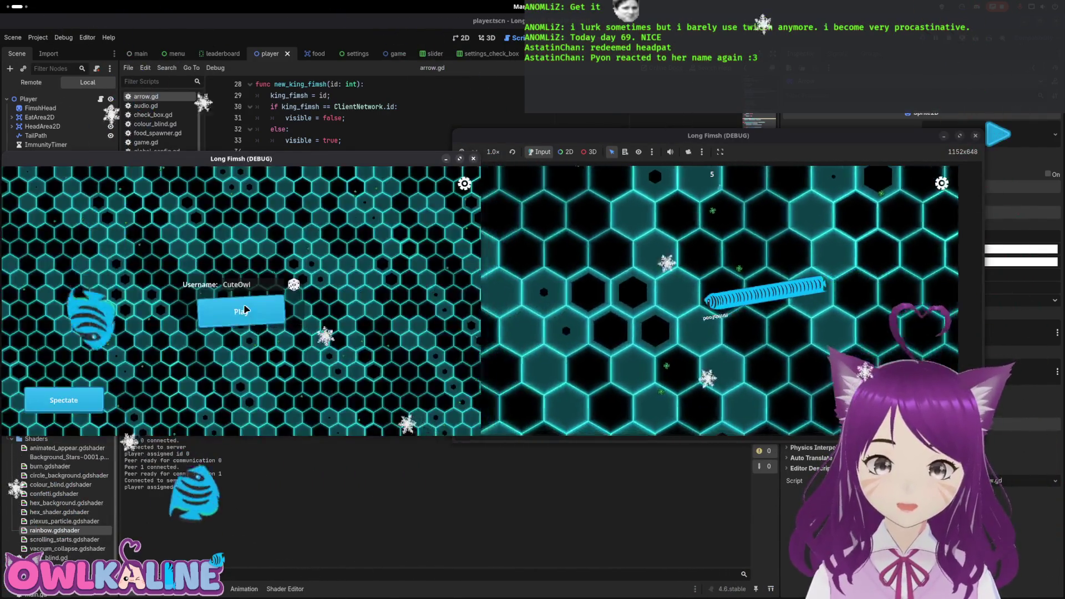
{"action": "left_click", "coordinate": [258, 304]}
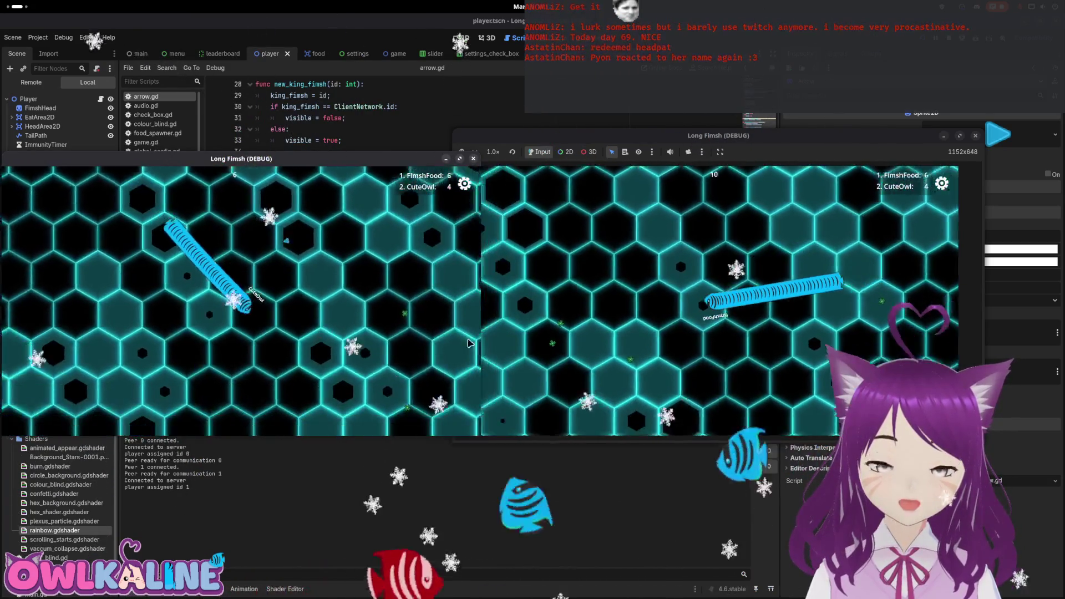
{"action": "key", "text": "F8"}
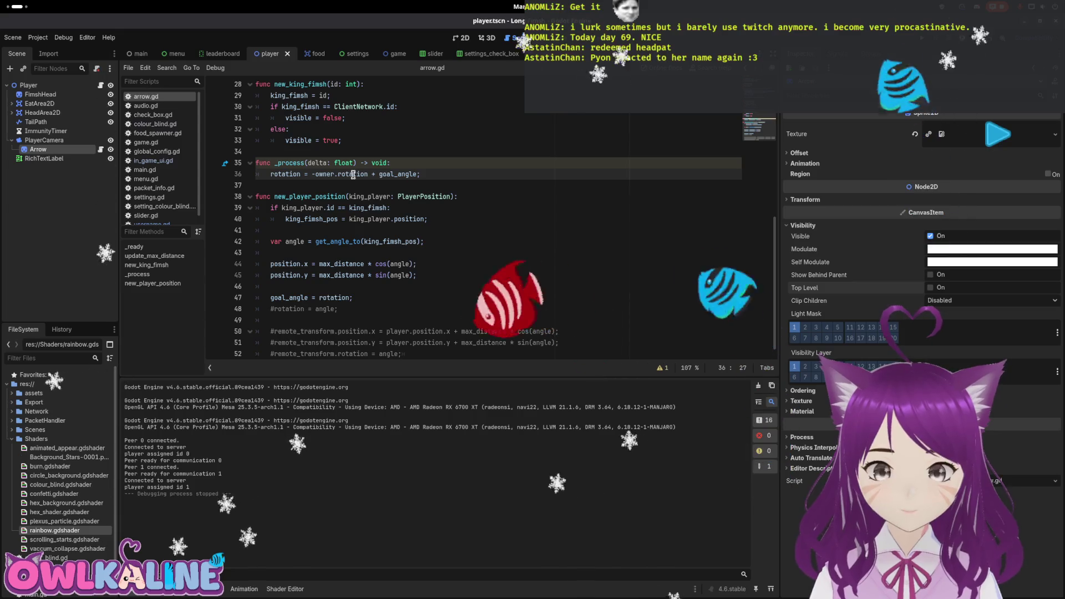
{"action": "double_click", "coordinate": [353, 174]}
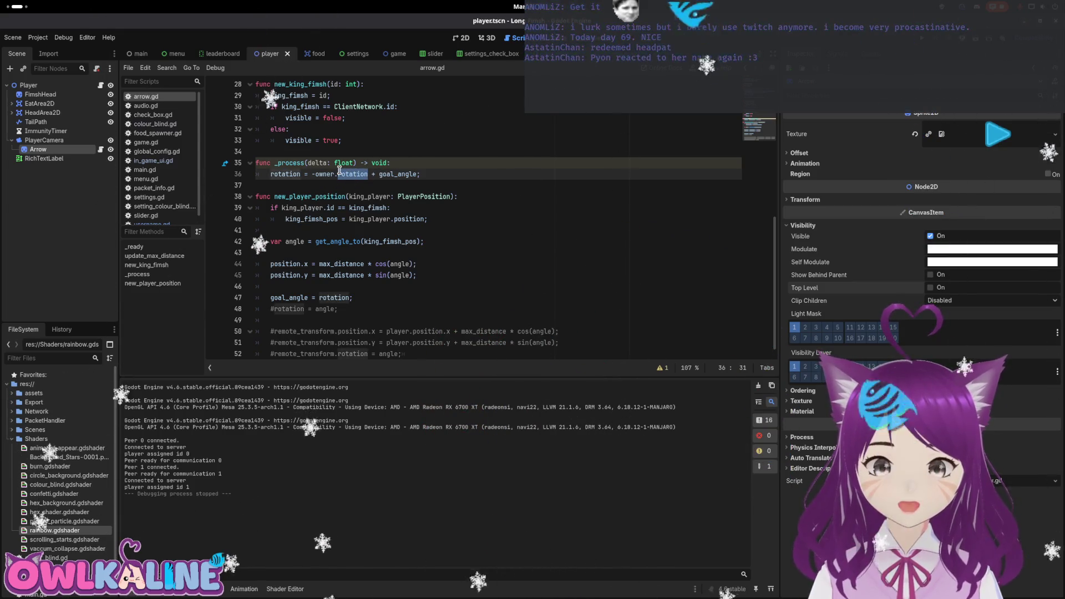
{"action": "scroll", "coordinate": [333, 168], "scroll_direction": "up", "scroll_amount": 9}
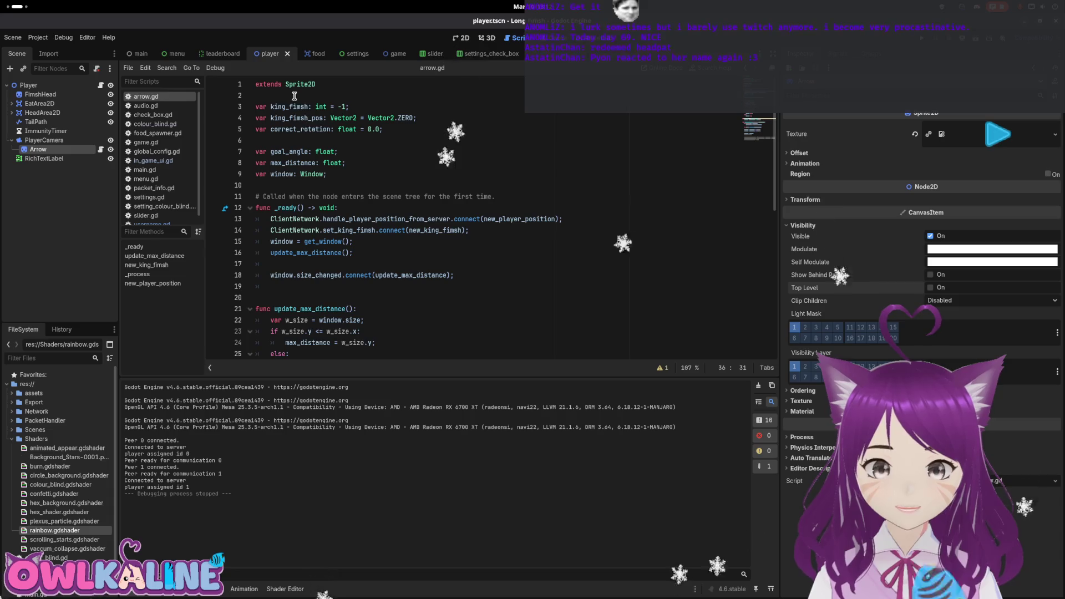
{"action": "key", "text": "Return"}
{"action": "key", "text": "Return"}
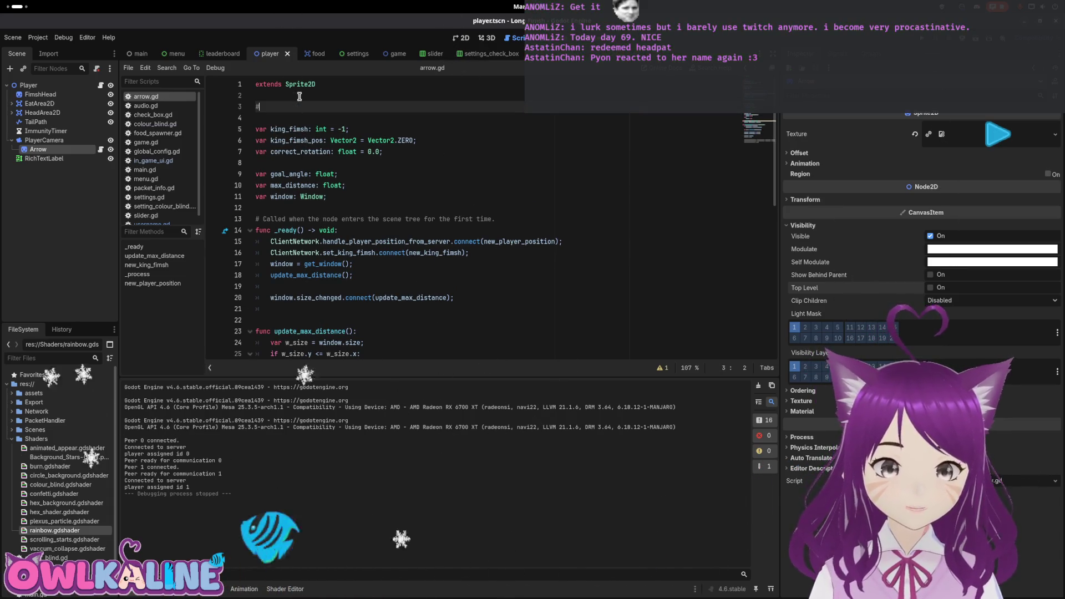
{"action": "type", "text": "ex"}
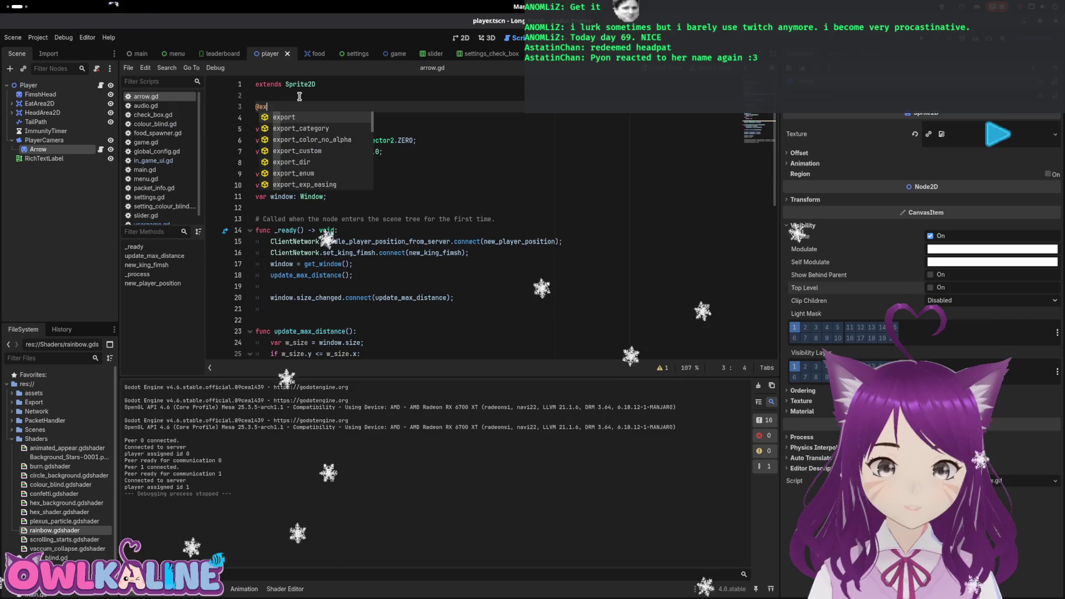
{"action": "type", "text": "Player;"}
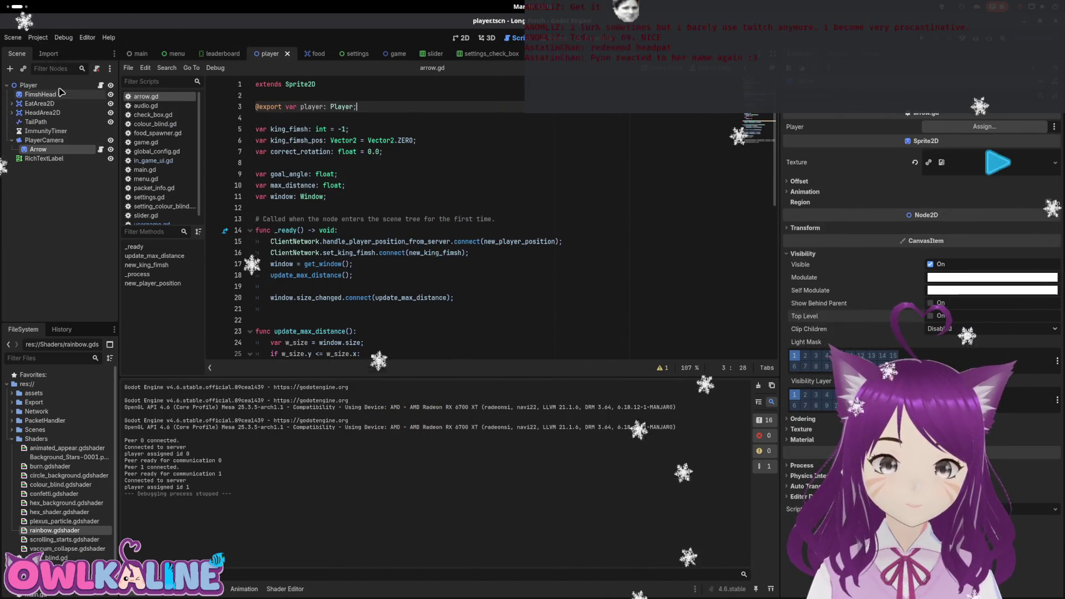
- Replace owner with player on line 38, save arrow.gd and run the game
{"action": "scroll", "coordinate": [382, 203], "scroll_direction": "down", "scroll_amount": 4}
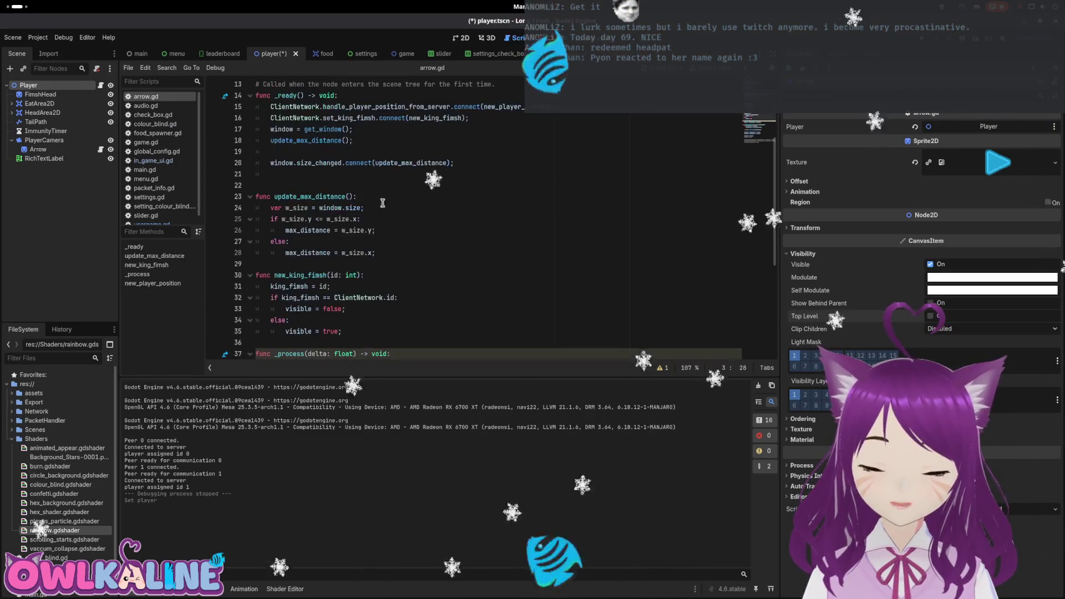
{"action": "scroll", "coordinate": [321, 325], "scroll_direction": "down", "scroll_amount": 4}
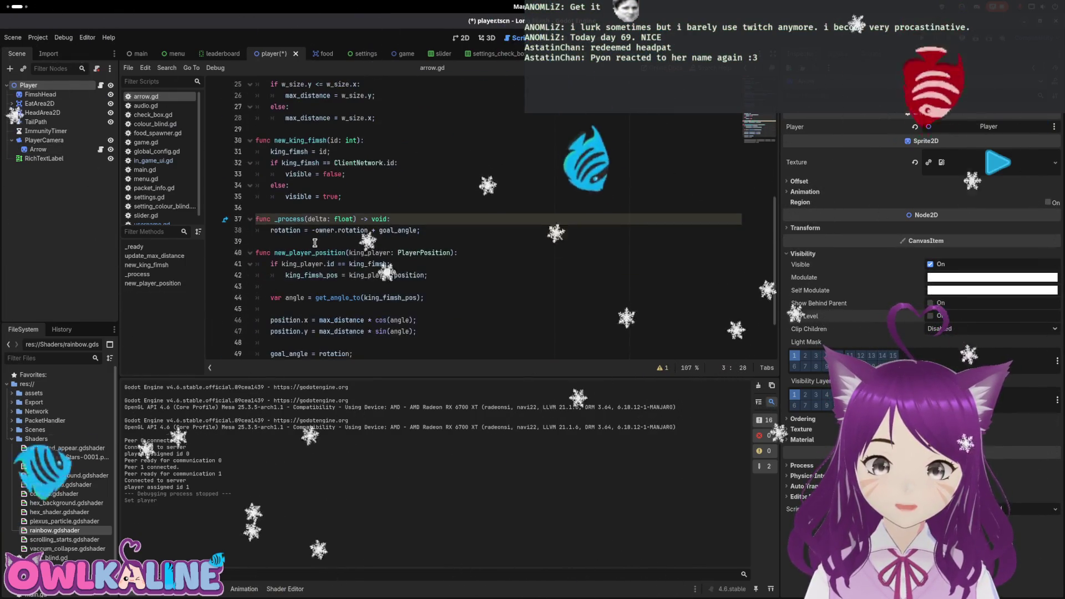
{"action": "double_click", "coordinate": [326, 230]}
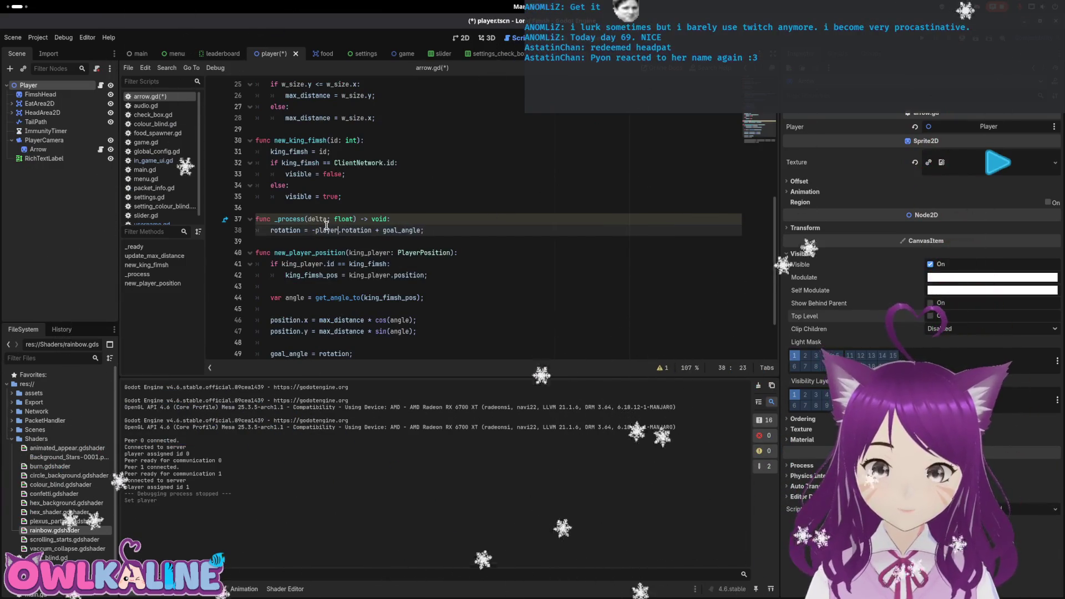
{"action": "key", "text": "ctrl+s"}
{"action": "left_click", "coordinate": [562, 203]}
{"action": "key", "text": "F5"}
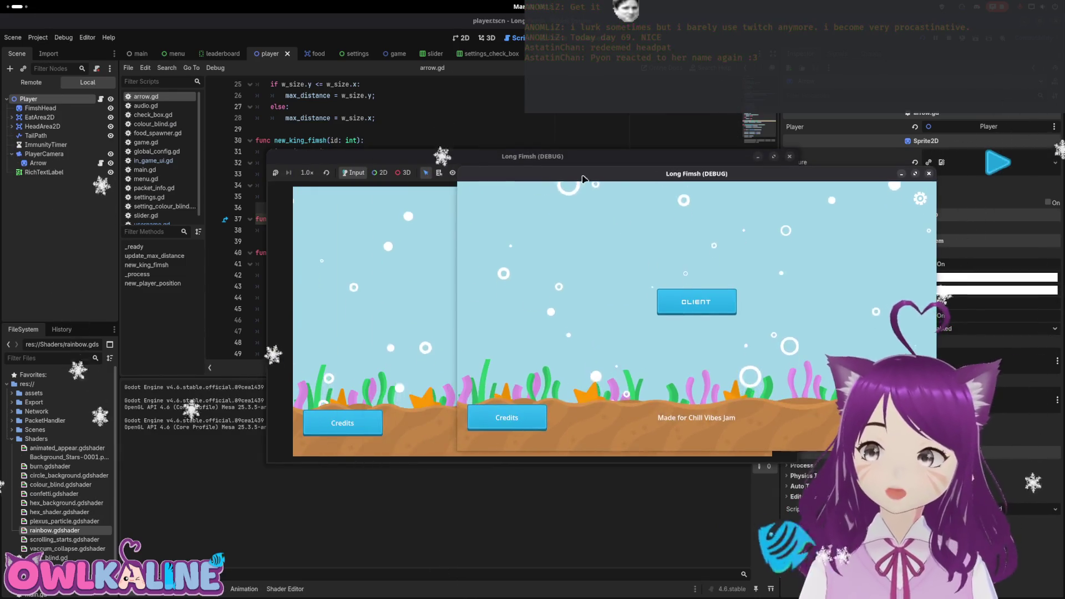
- Play in the right game, connect the left one as client, arrange them side by side, then stop
{"action": "key", "text": "super"}
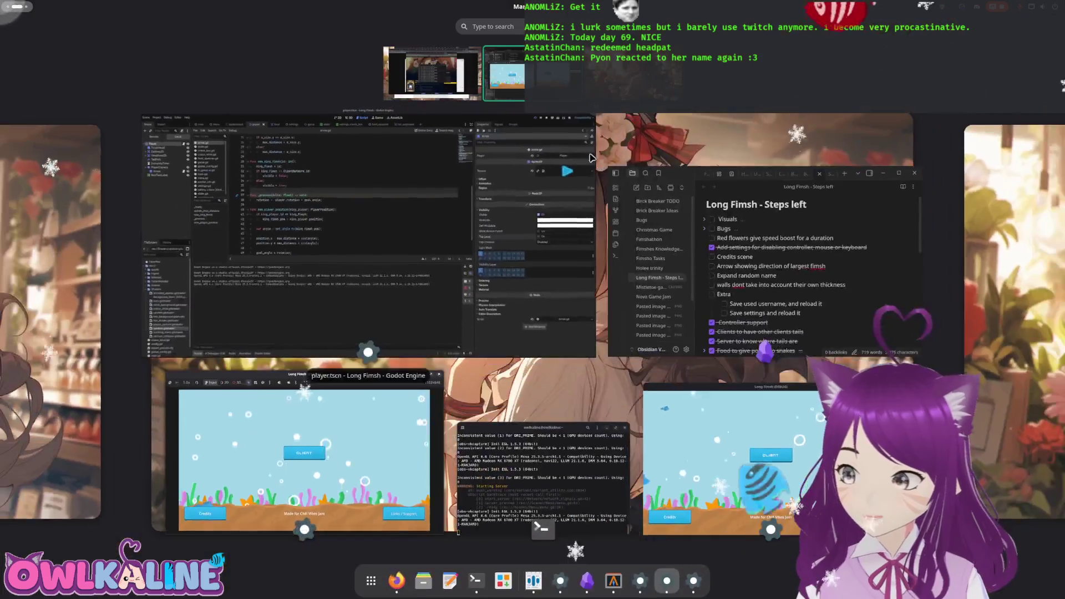
{"action": "left_click", "coordinate": [536, 209]}
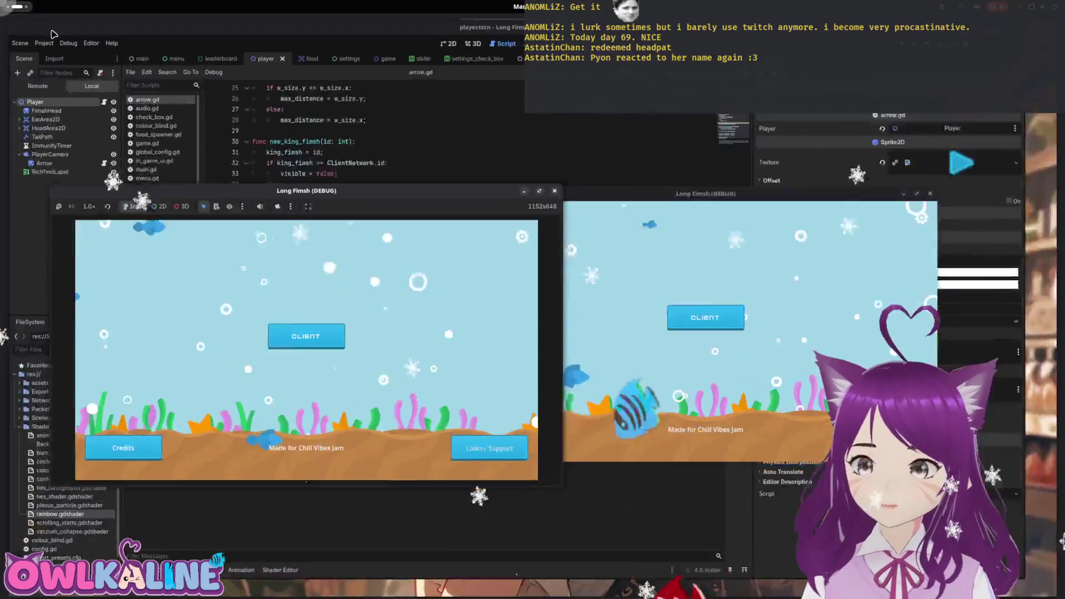
{"action": "left_click", "coordinate": [697, 301]}
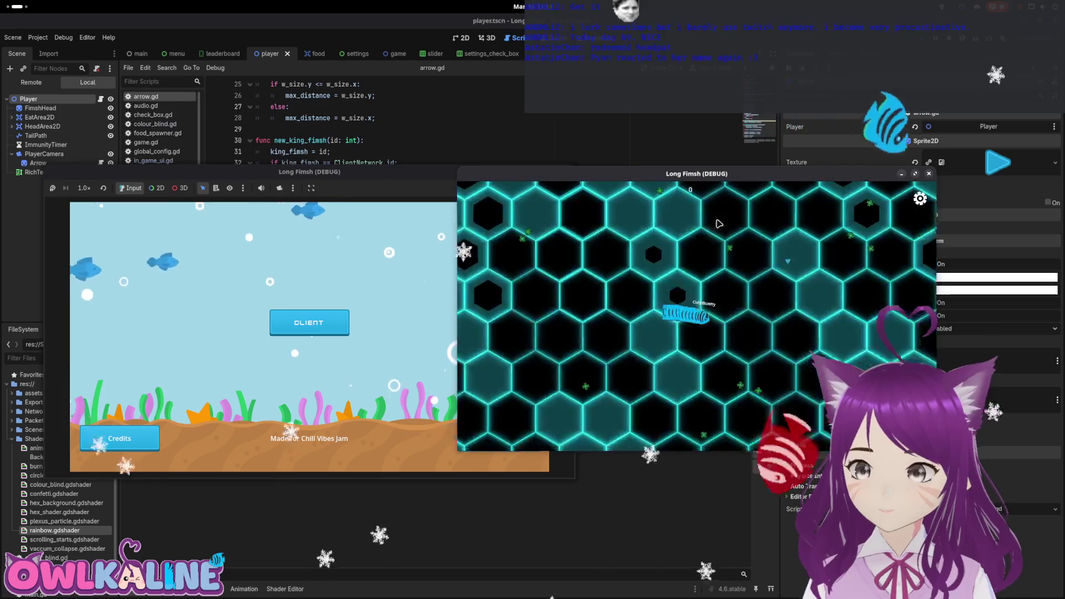
{"action": "left_click_drag", "start_coordinate": [731, 176], "coordinate": [851, 175]}
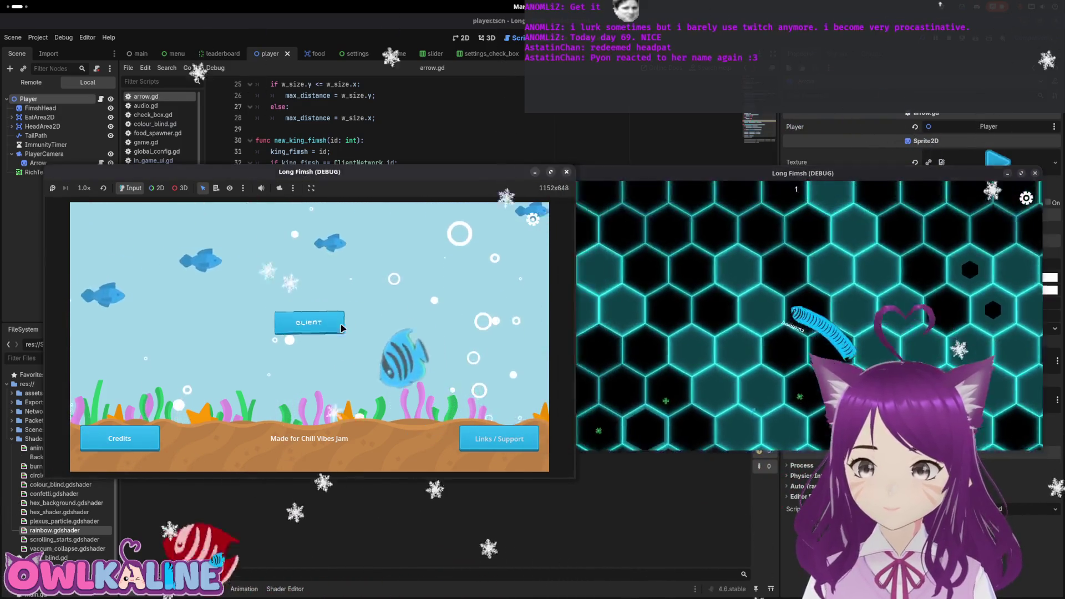
{"action": "left_click", "coordinate": [309, 322]}
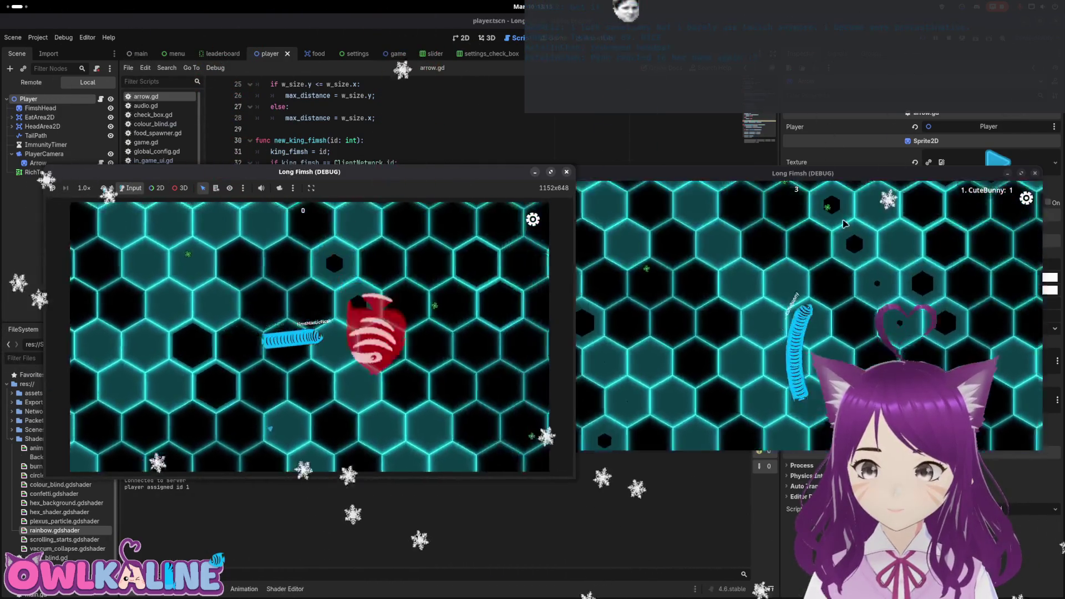
{"action": "left_click_drag", "start_coordinate": [858, 182], "coordinate": [329, 211]}
{"action": "mouse_move", "coordinate": [333, 171]}
{"action": "left_mouse_down"}
{"action": "mouse_move", "coordinate": [860, 196]}
{"action": "mouse_move", "coordinate": [833, 182]}
{"action": "left_mouse_up"}
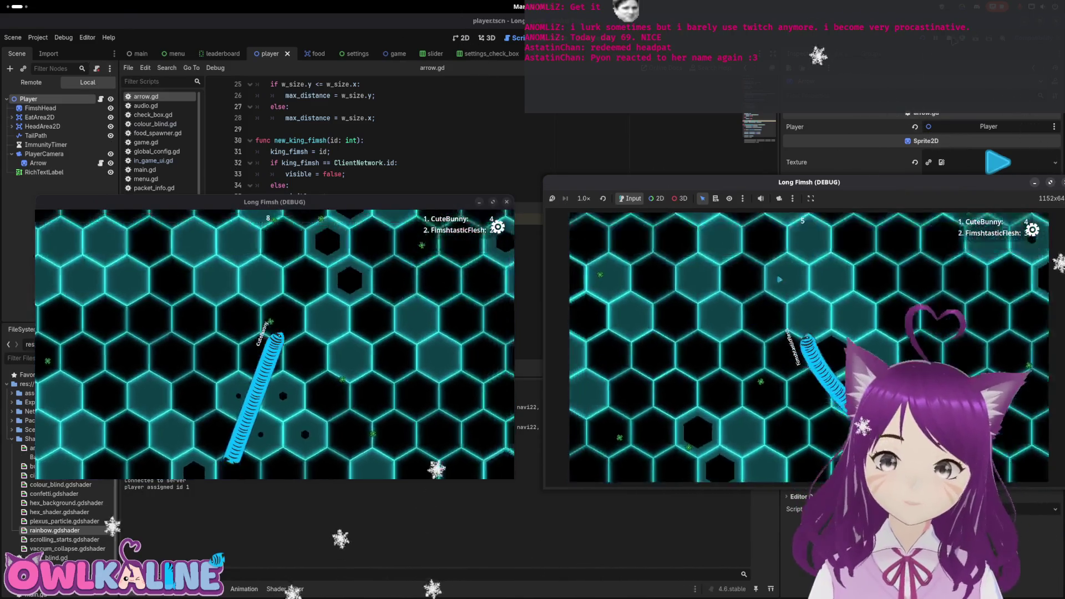
{"action": "key", "text": "F8"}
- Remove '+ goal_angle' from the _process rotation and comment out the goal_angle assignment
{"action": "scroll", "coordinate": [469, 271], "scroll_direction": "down", "scroll_amount": 2}
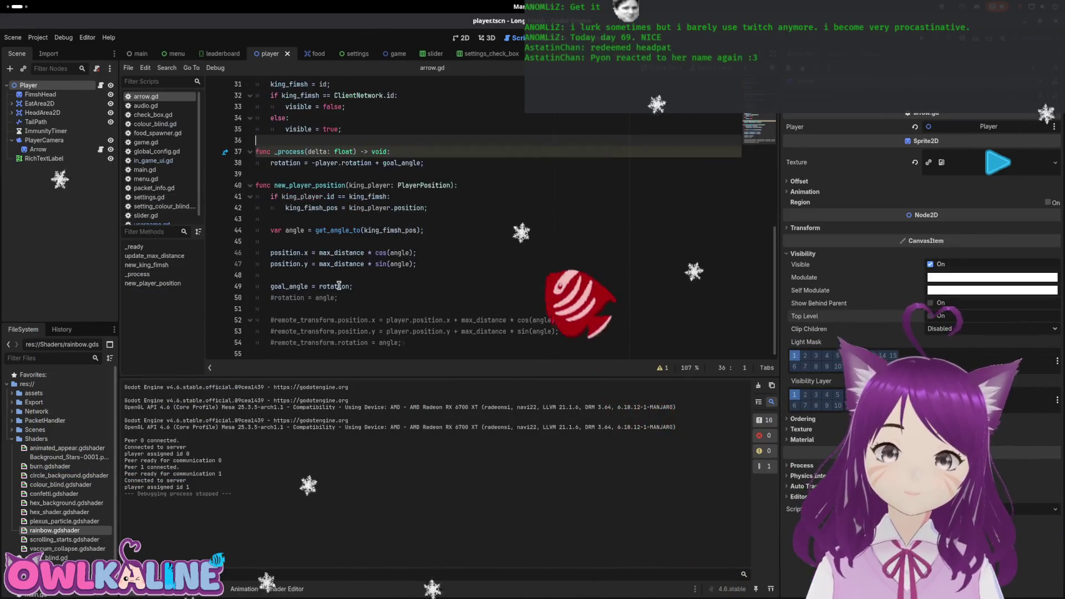
{"action": "left_click", "coordinate": [331, 284]}
{"action": "scroll", "coordinate": [404, 279], "scroll_direction": "up", "scroll_amount": 4}
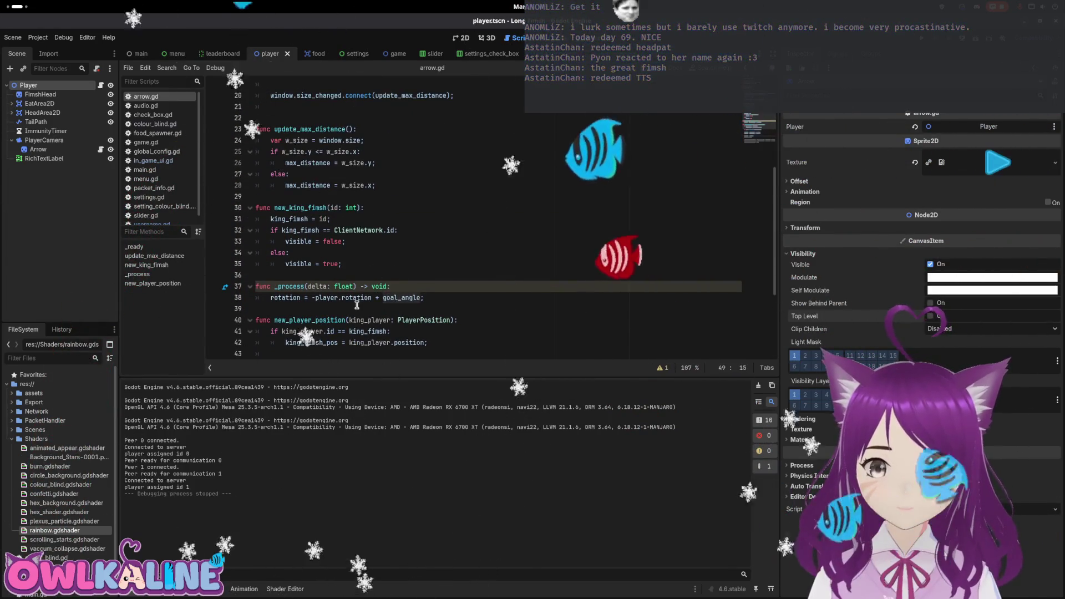
{"action": "scroll", "coordinate": [356, 304], "scroll_direction": "down", "scroll_amount": 1}
{"action": "left_click_drag", "start_coordinate": [423, 264], "coordinate": [374, 265]}
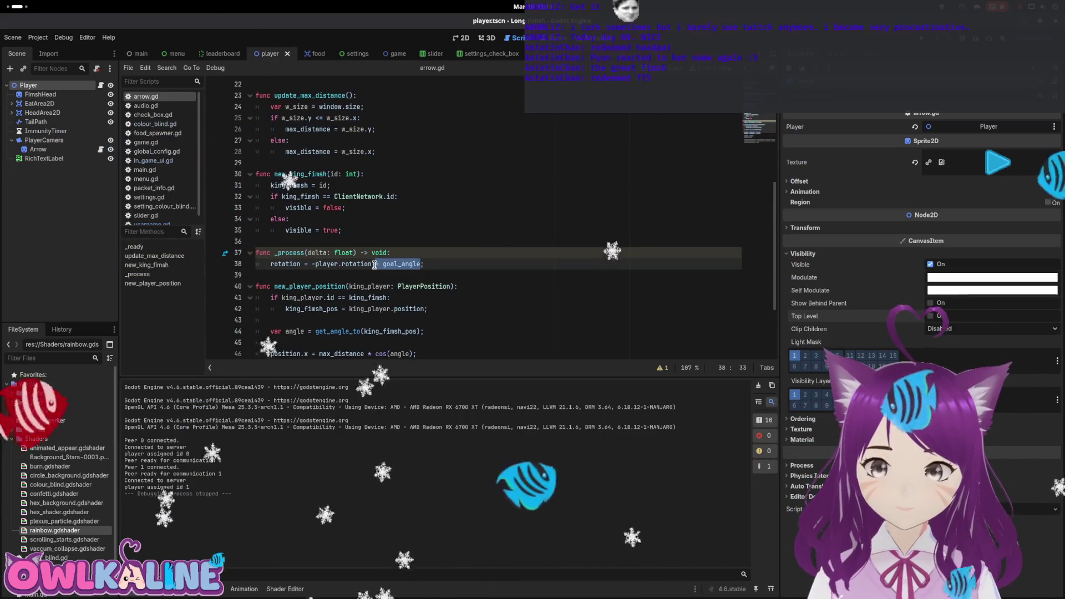
{"action": "key", "text": "BackSpace"}
{"action": "key", "text": "BackSpace"}
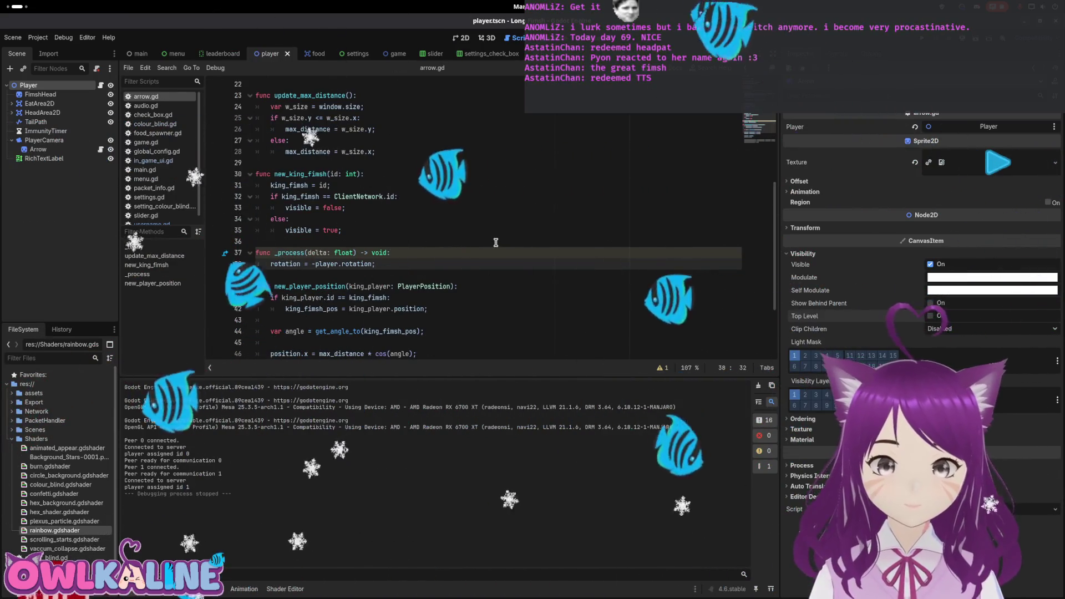
{"action": "scroll", "coordinate": [496, 242], "scroll_direction": "down", "scroll_amount": 3}
{"action": "left_click", "coordinate": [271, 298]}
{"action": "type", "text": "#goal_angle = rotation;"}
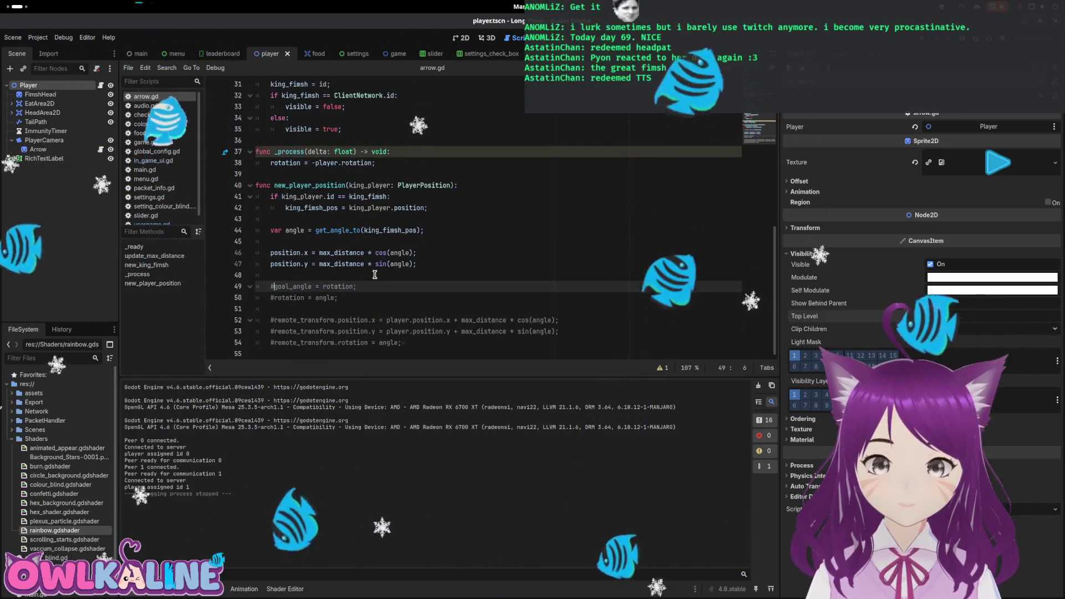
{"action": "left_click", "coordinate": [374, 274]}
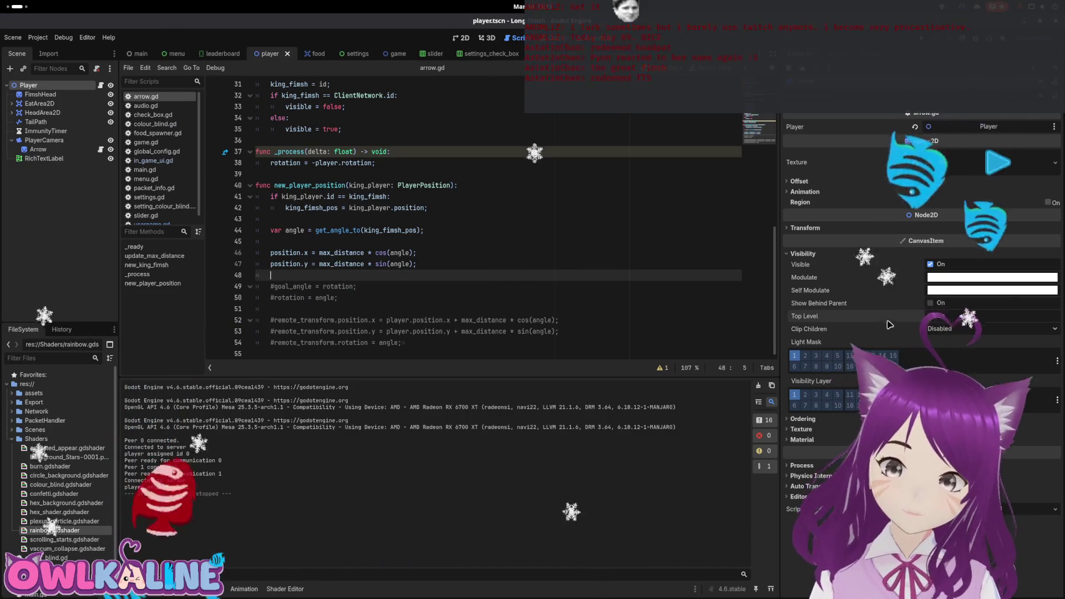
- Turn on Top Level for the Arrow, uncomment 'rotation = angle', and save the scene
{"action": "left_click", "coordinate": [930, 317]}
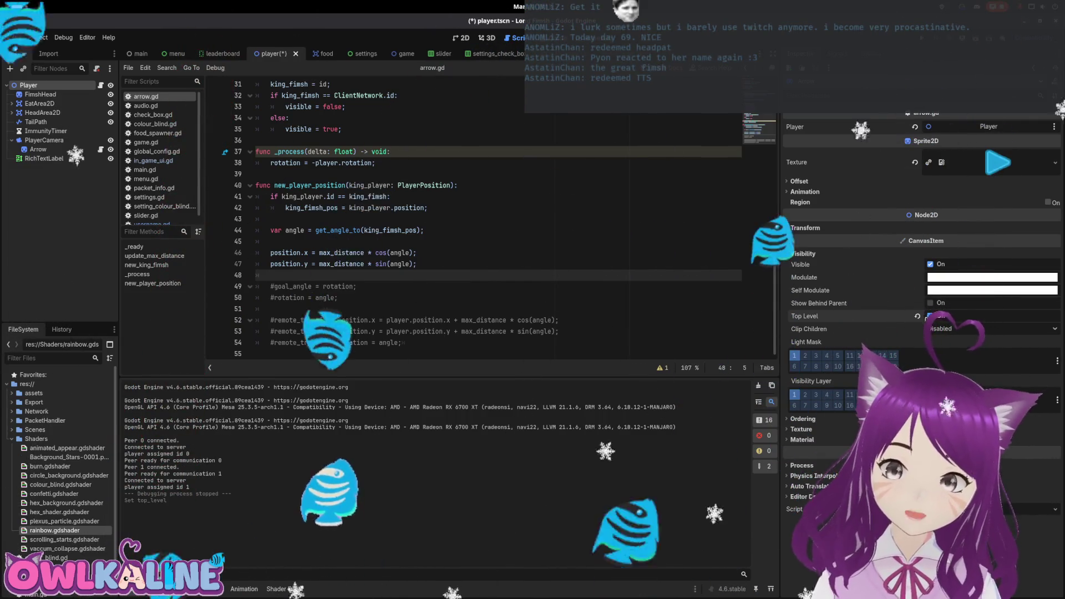
{"action": "left_click", "coordinate": [352, 268]}
{"action": "left_click", "coordinate": [273, 298]}
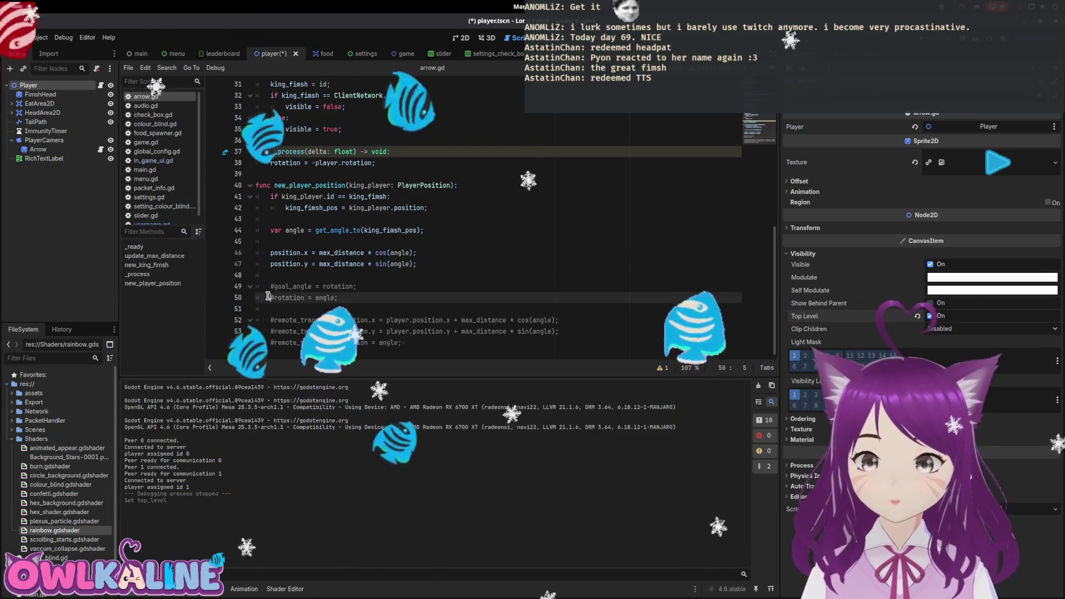
{"action": "key", "text": "BackSpace"}
{"action": "key", "text": "ctrl+s"}
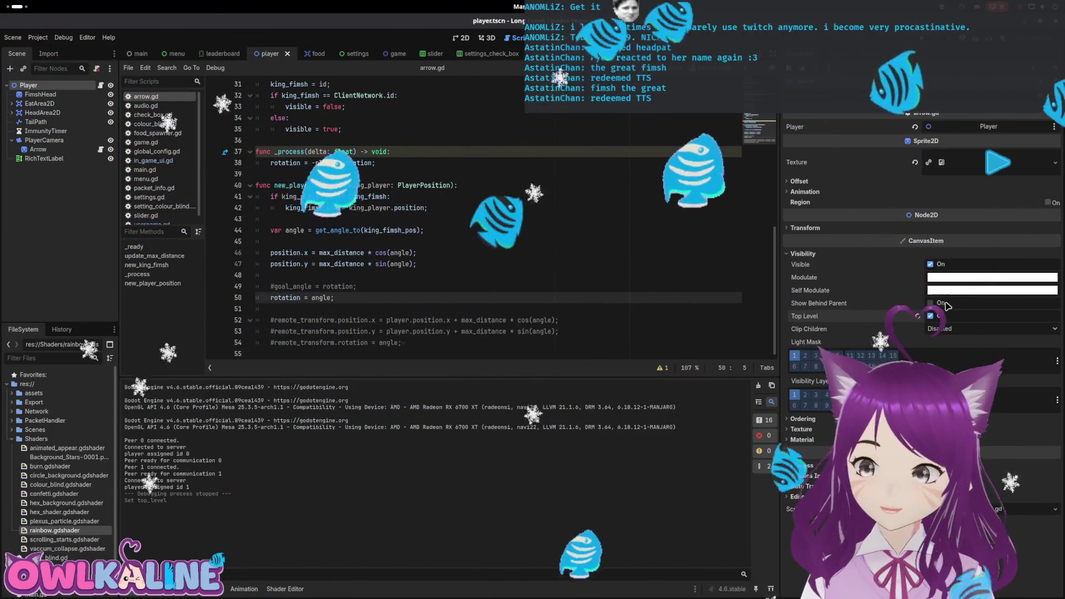
- Prefix the position offsets with 'player.position.x +' and 'player.position.y +' and save
{"action": "left_click", "coordinate": [319, 253]}
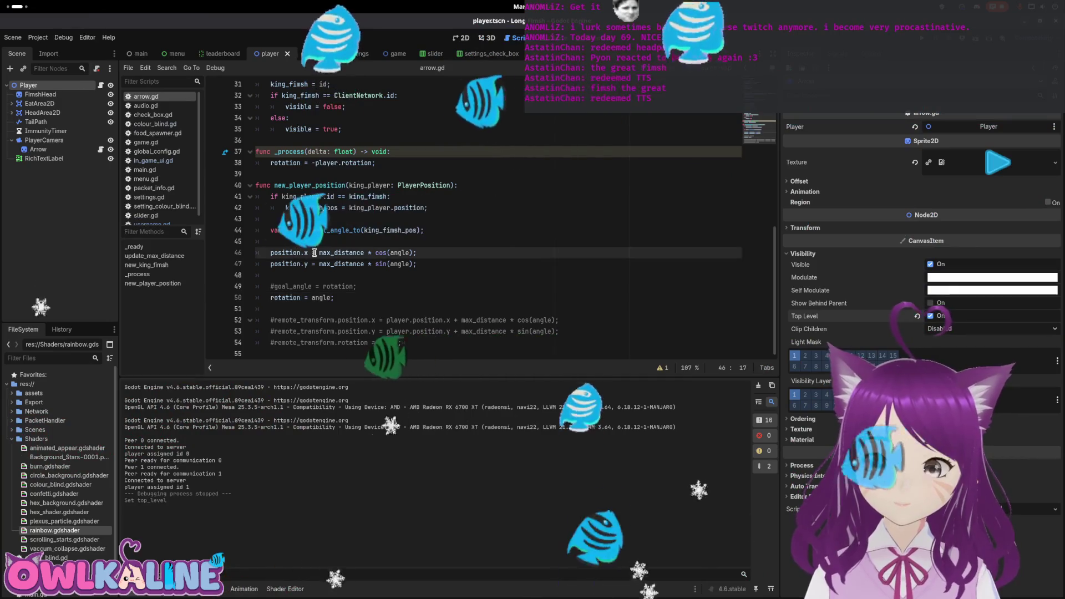
{"action": "type", "text": "pl"}
{"action": "type", "text": "ayer.posi"}
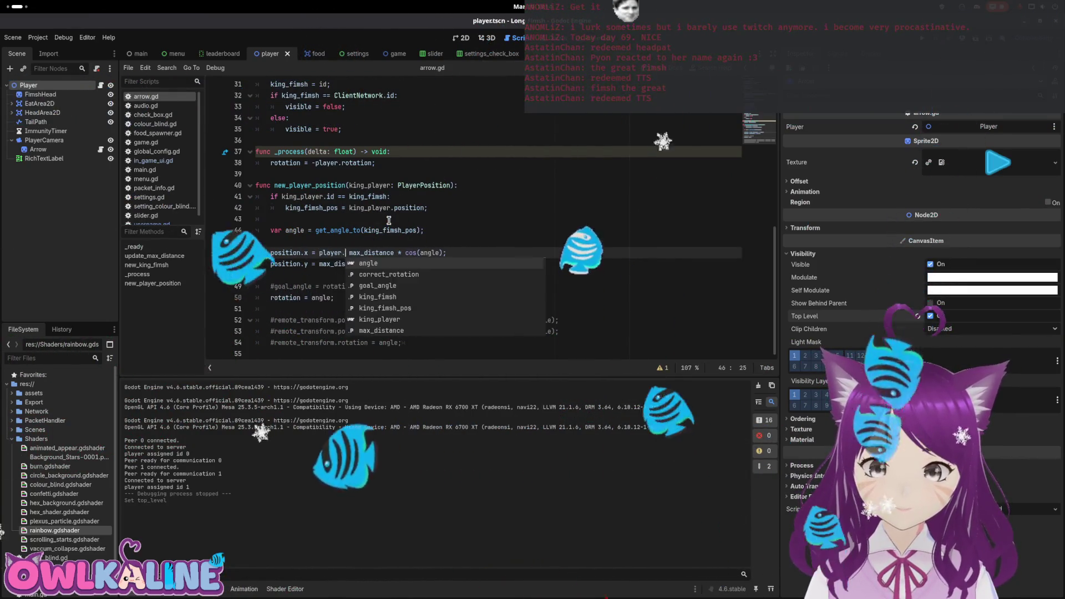
{"action": "type", "text": "tion.x +"}
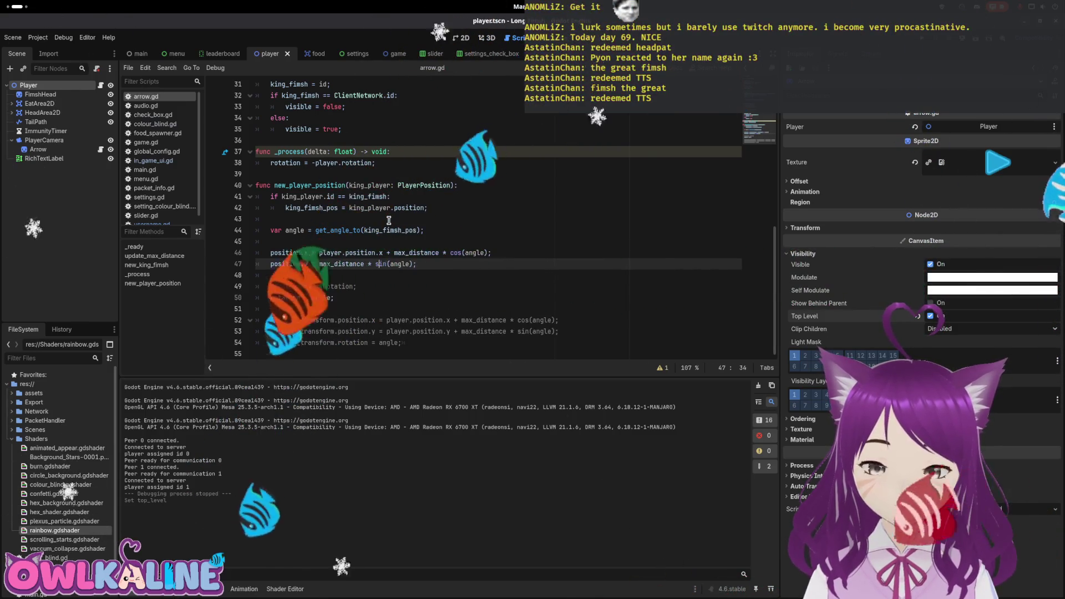
{"action": "key", "text": "ctrl+Left"}
{"action": "key", "text": "ctrl+Left"}
{"action": "key", "text": "ctrl+Left"}
{"action": "type", "text": "pla"}
{"action": "type", "text": "yer.position."}
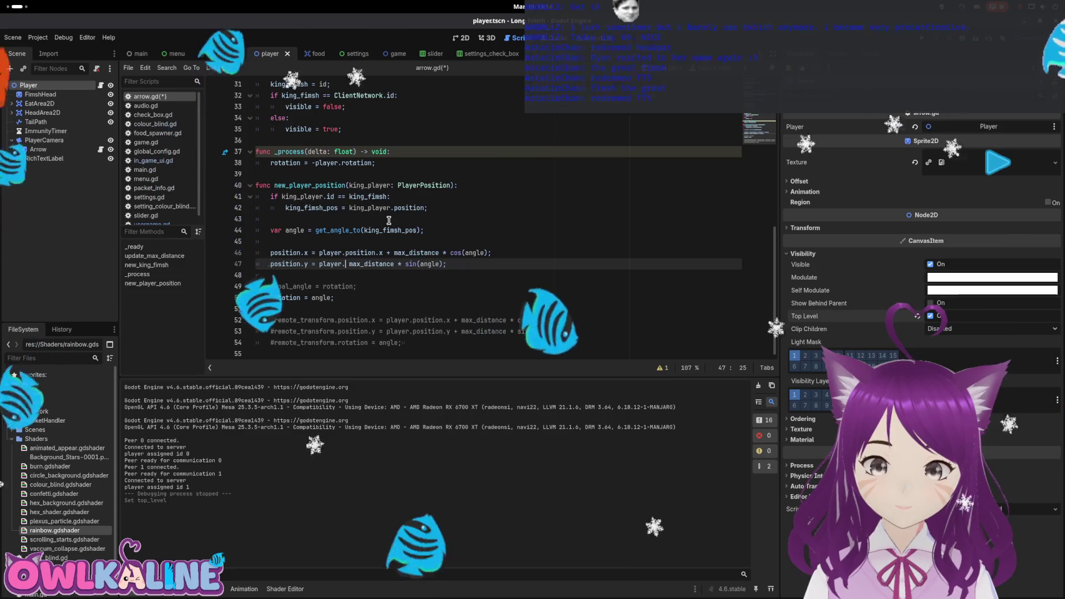
{"action": "type", "text": "y +"}
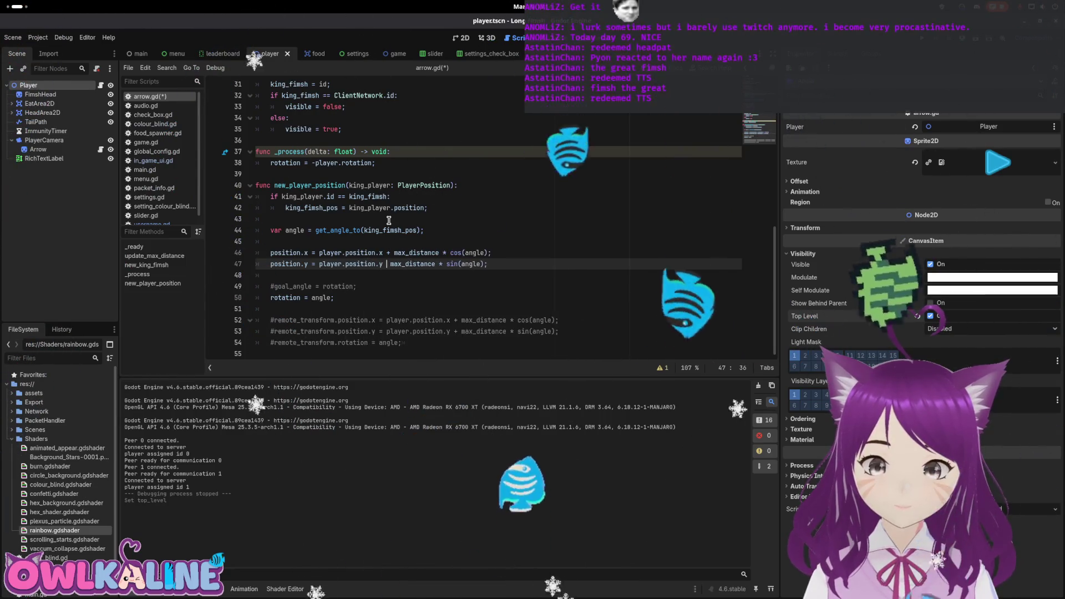
{"action": "key", "text": "ctrl+s"}
{"action": "left_click", "coordinate": [459, 232]}
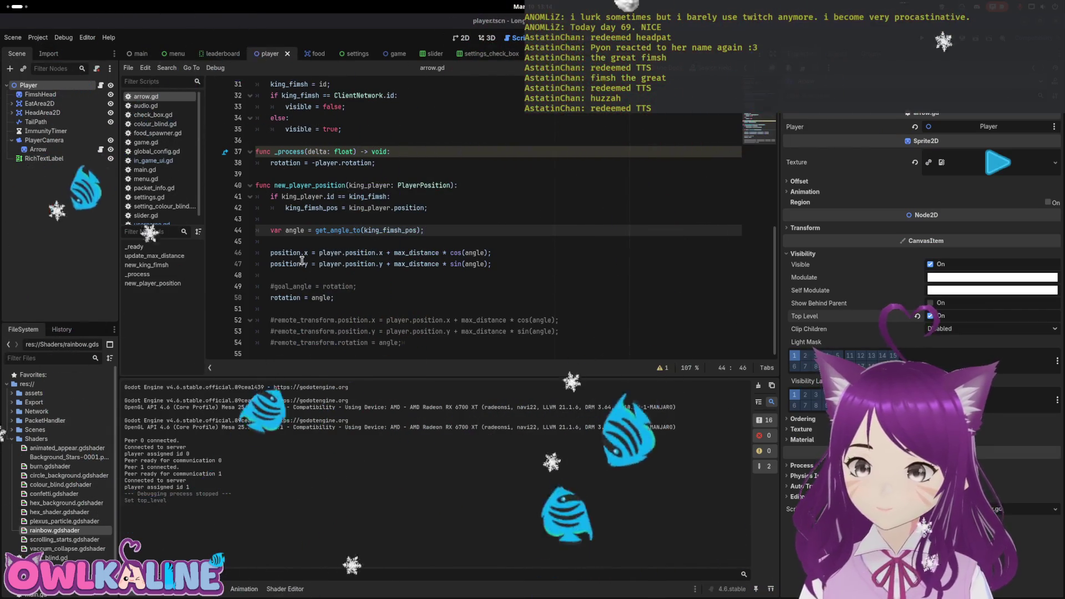
- Change position.x/y to global_position and rotation to global_rotation
{"action": "left_click", "coordinate": [271, 252]}
{"action": "type", "text": "global"}
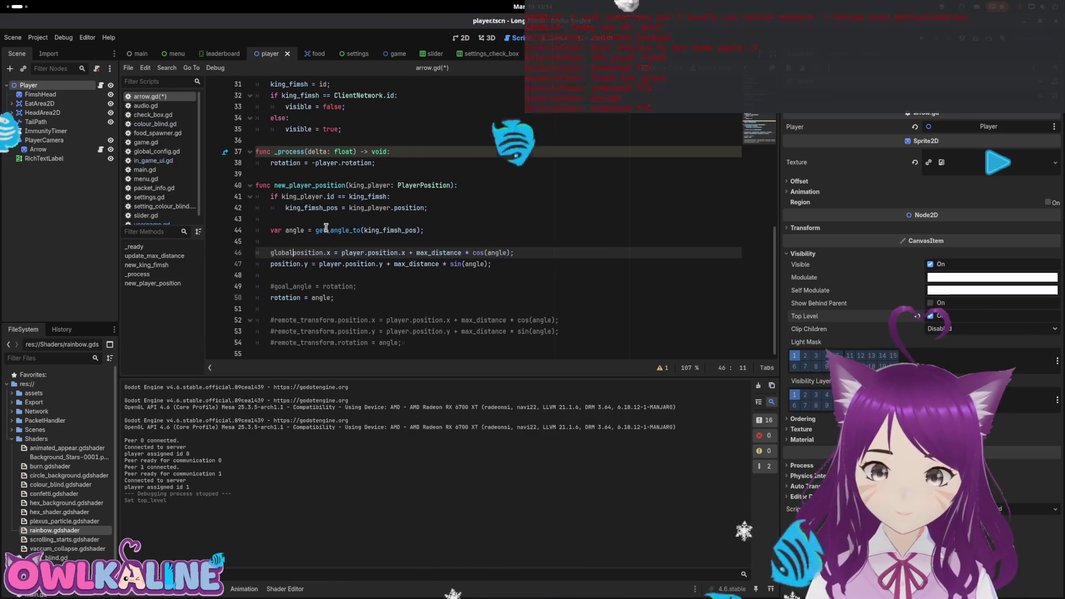
{"action": "type", "text": "_"}
{"action": "key", "text": "Down"}
{"action": "key", "text": "Home"}
{"action": "type", "text": "g"}
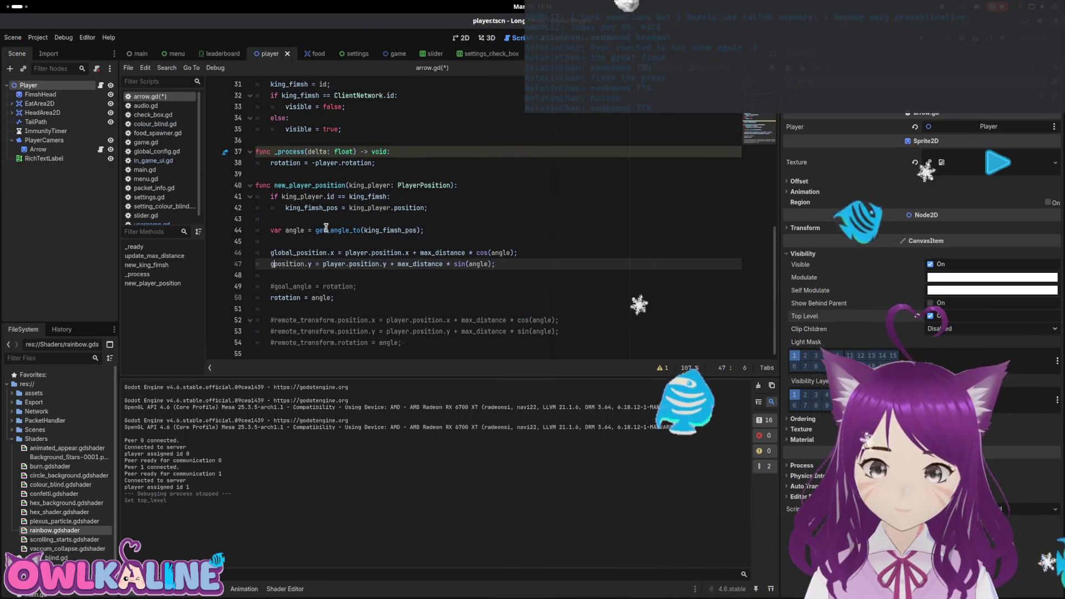
{"action": "type", "text": "lobal_"}
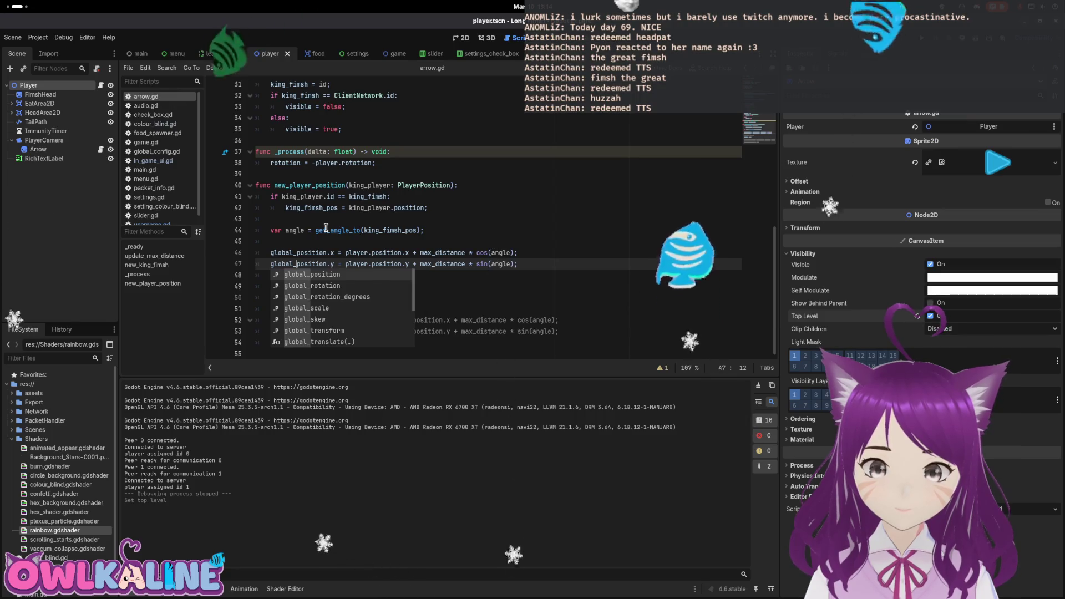
{"action": "key", "text": "Escape"}
{"action": "key", "text": "Down"}
{"action": "key", "text": "Down"}
{"action": "key", "text": "Down"}
{"action": "key", "text": "Home"}
{"action": "type", "text": "g"}
{"action": "key", "text": "ctrl+s"}
{"action": "type", "text": "lobal_"}
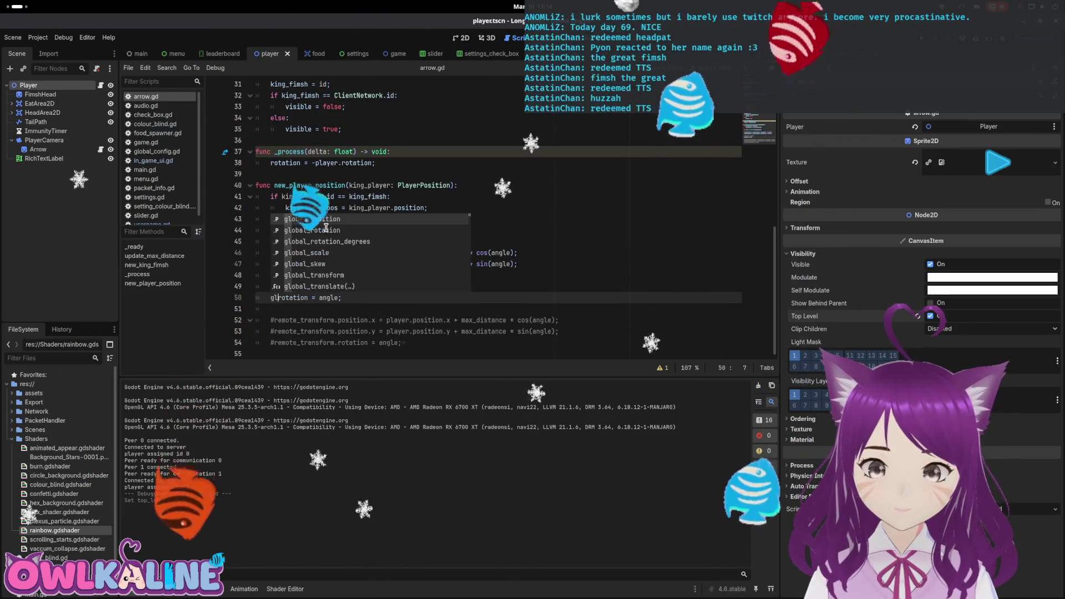
{"action": "key", "text": "Escape"}
- Change player.position to player.global_position on lines 46–47 and save arrow.gd
{"action": "key", "text": "Up"}
{"action": "key", "text": "Up"}
{"action": "key", "text": "Up"}
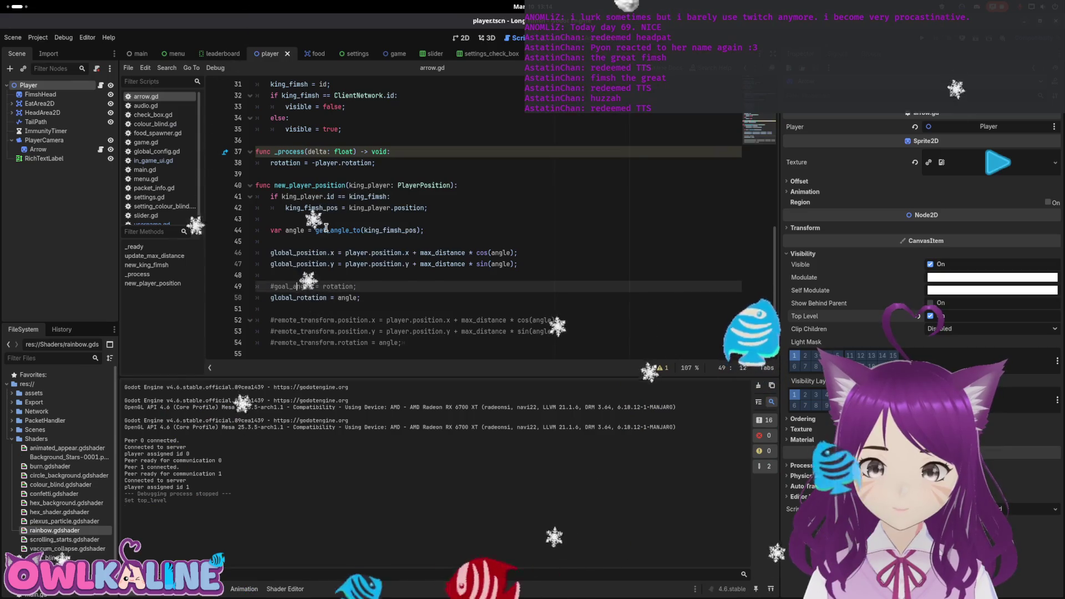
{"action": "key", "text": "Right"}
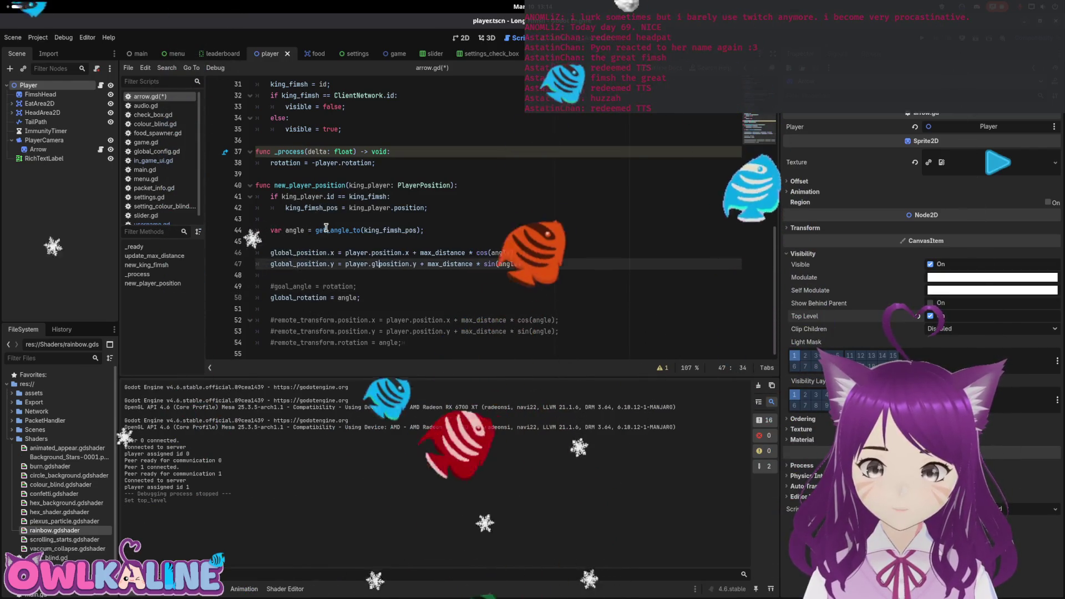
{"action": "type", "text": "global_"}
{"action": "key", "text": "Escape"}
{"action": "key", "text": "Up"}
{"action": "key", "text": "ctrl+Left"}
{"action": "type", "text": "global"}
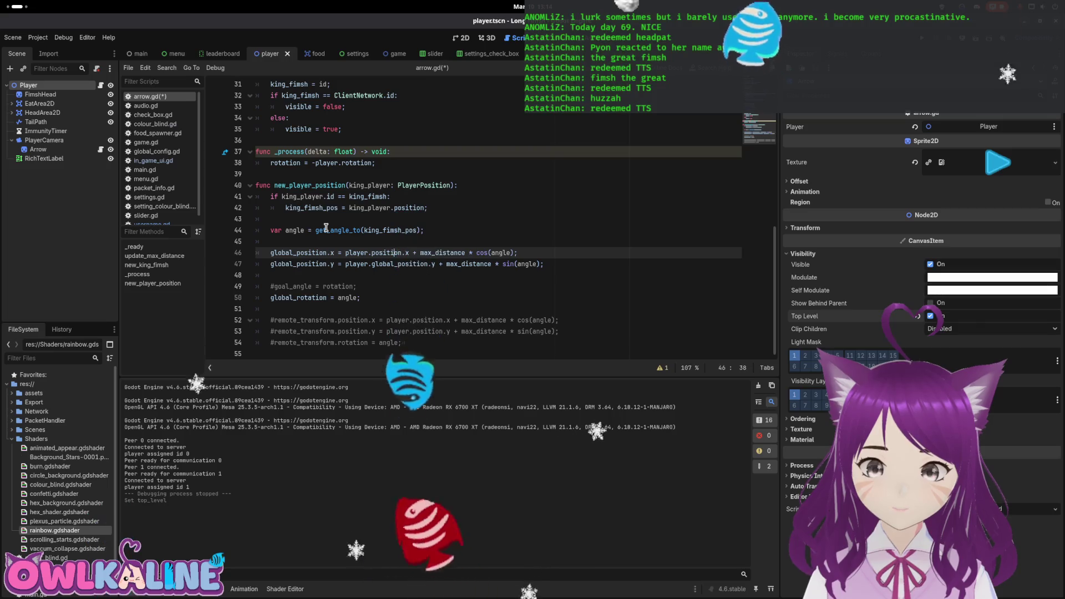
{"action": "type", "text": "_"}
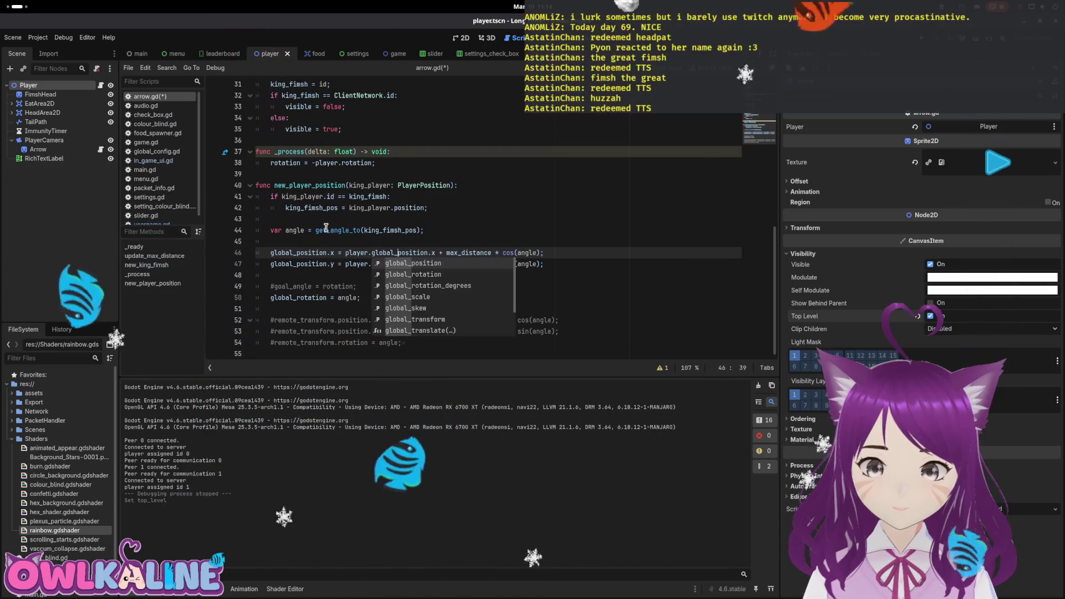
{"action": "key", "text": "Escape"}
{"action": "key", "text": "ctrl+s"}
{"action": "left_click", "coordinate": [387, 232]}
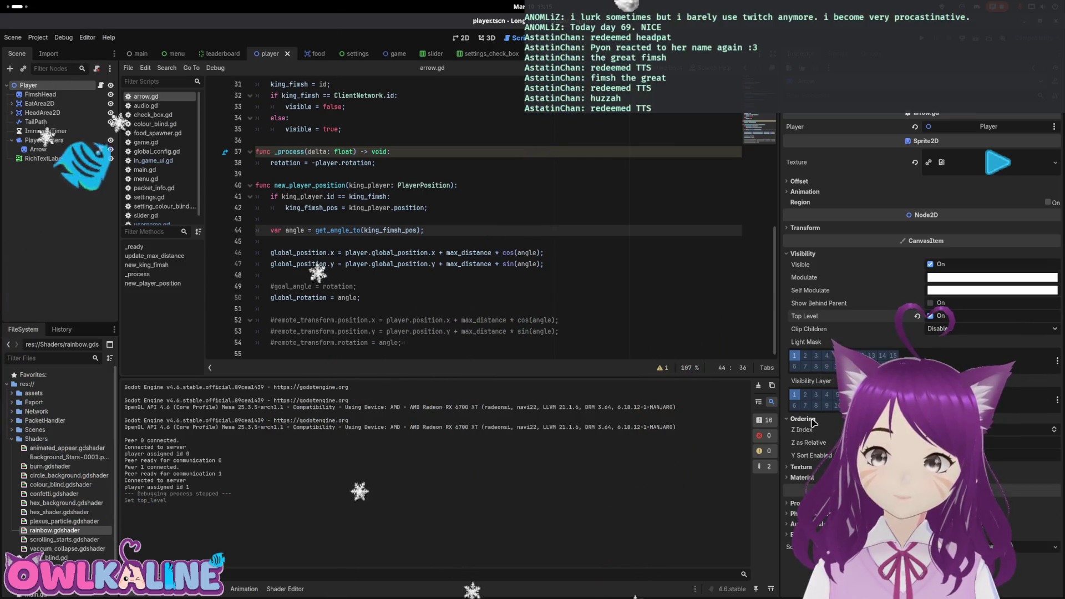
- Raise the Arrow's Z Index, save the player scene, and run the game
{"action": "left_click", "coordinate": [1056, 430]}
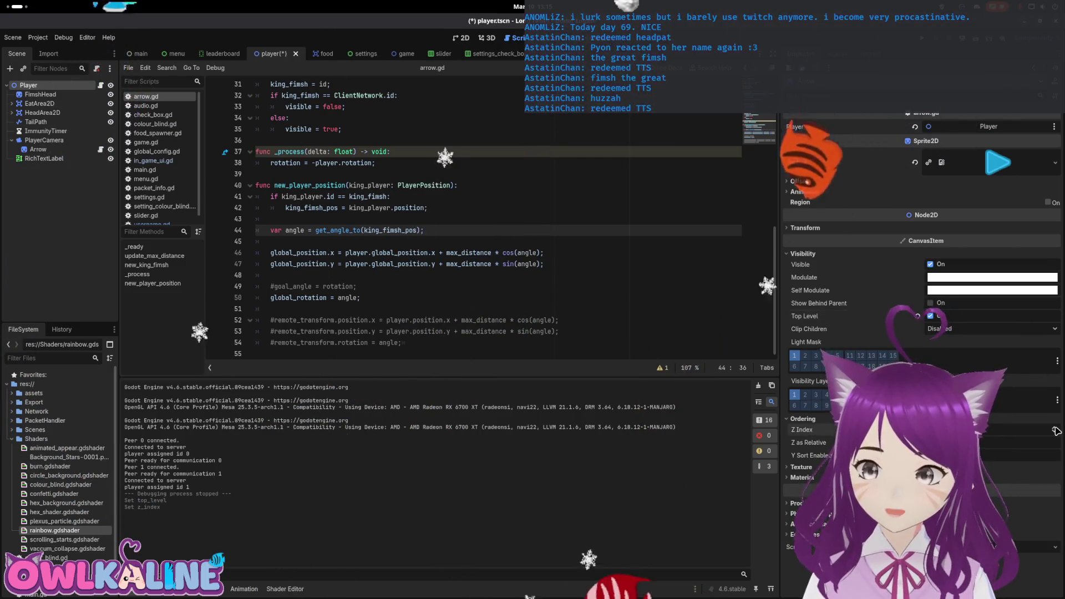
{"action": "key", "text": "ctrl+s"}
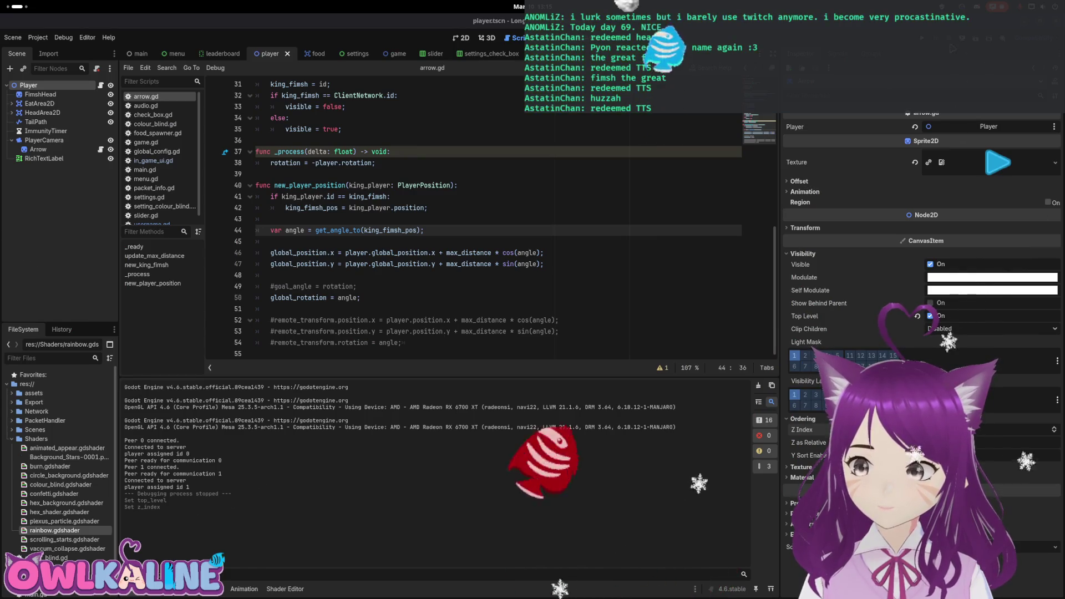
{"action": "key", "text": "F5"}
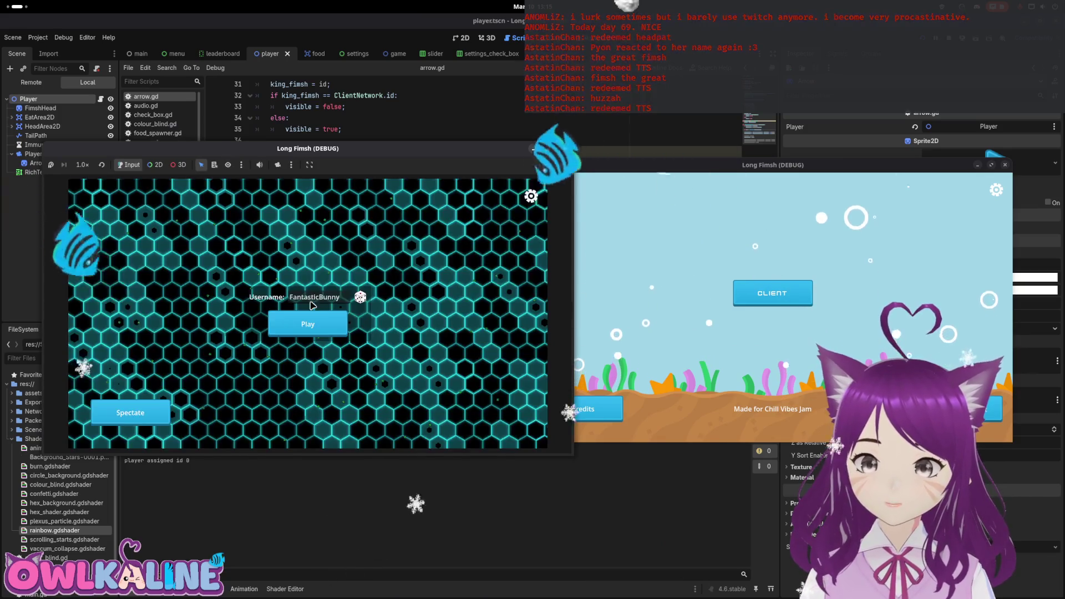
- Join the second game as client and move its window beside the first to test the arrow
{"action": "left_click", "coordinate": [771, 293]}
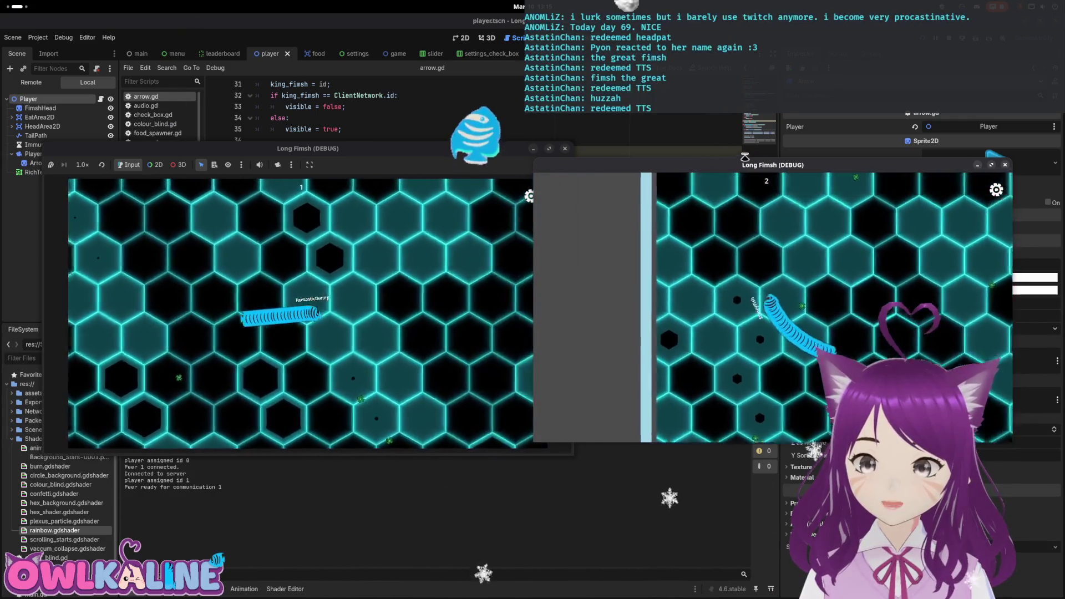
{"action": "mouse_move", "coordinate": [599, 297]}
{"action": "left_mouse_down"}
{"action": "mouse_move", "coordinate": [294, 179]}
{"action": "mouse_move", "coordinate": [819, 200]}
{"action": "left_mouse_up"}
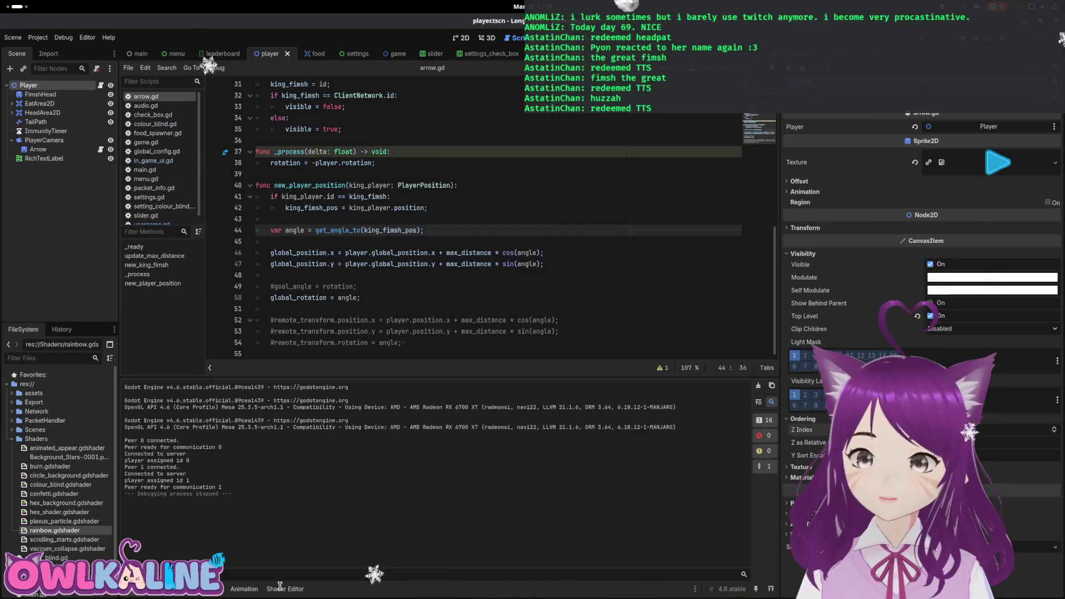
- Close the stray terminal and cycle the debugger sessions, settling on Session 2's Errors
{"action": "key", "text": "super"}
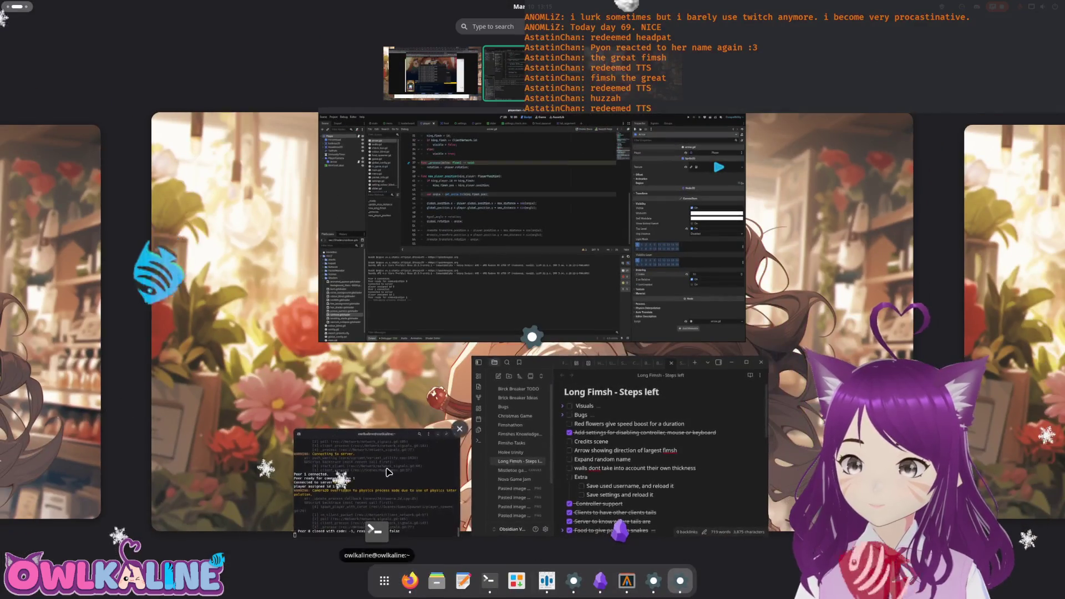
{"action": "left_click", "coordinate": [382, 488]}
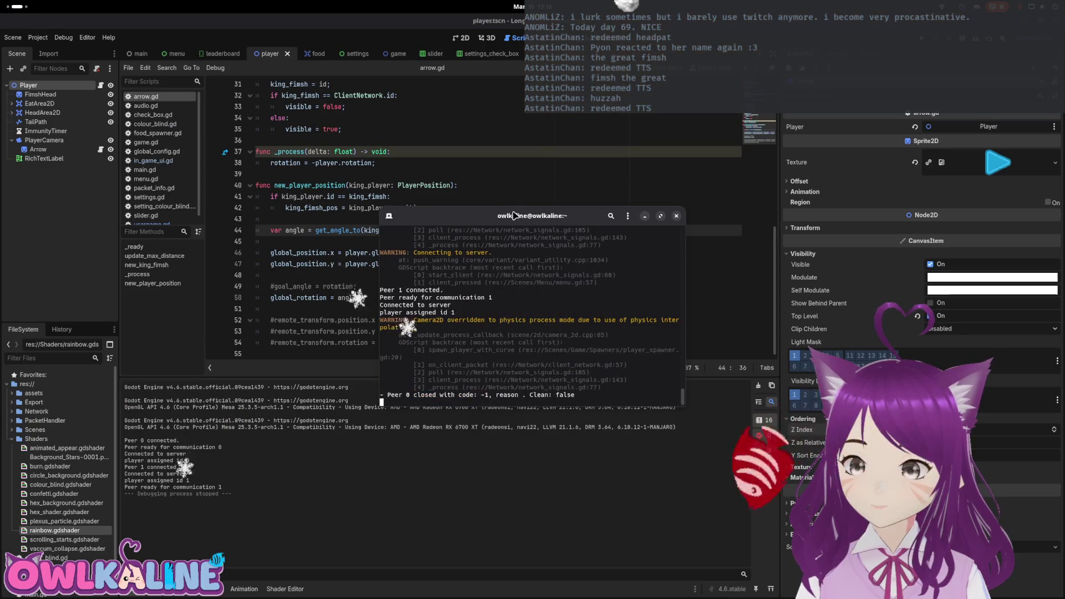
{"action": "key", "text": "alt+Tab"}
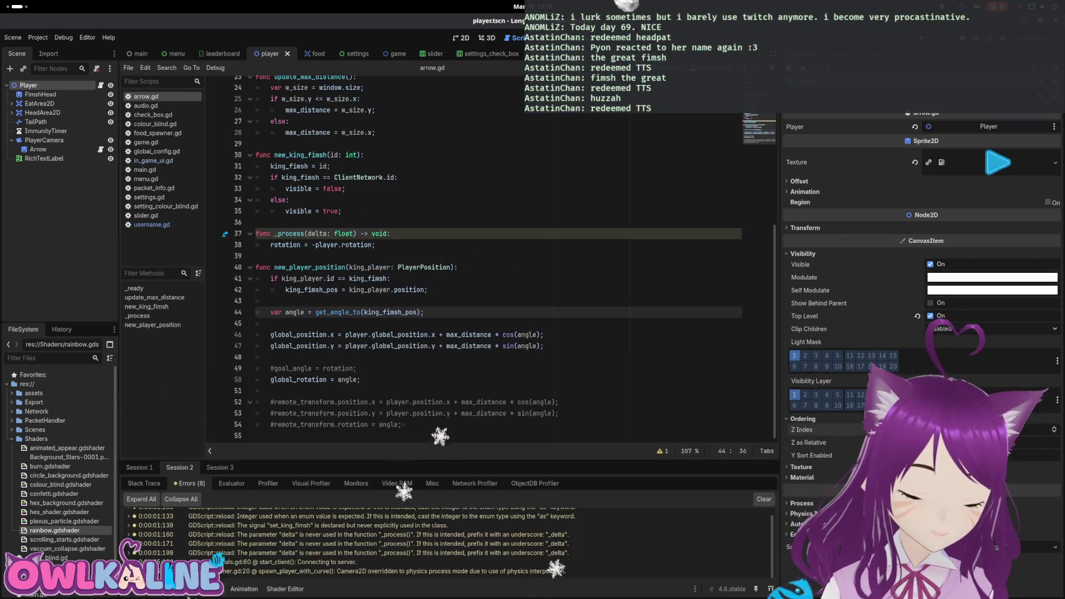
{"action": "left_click", "coordinate": [221, 467]}
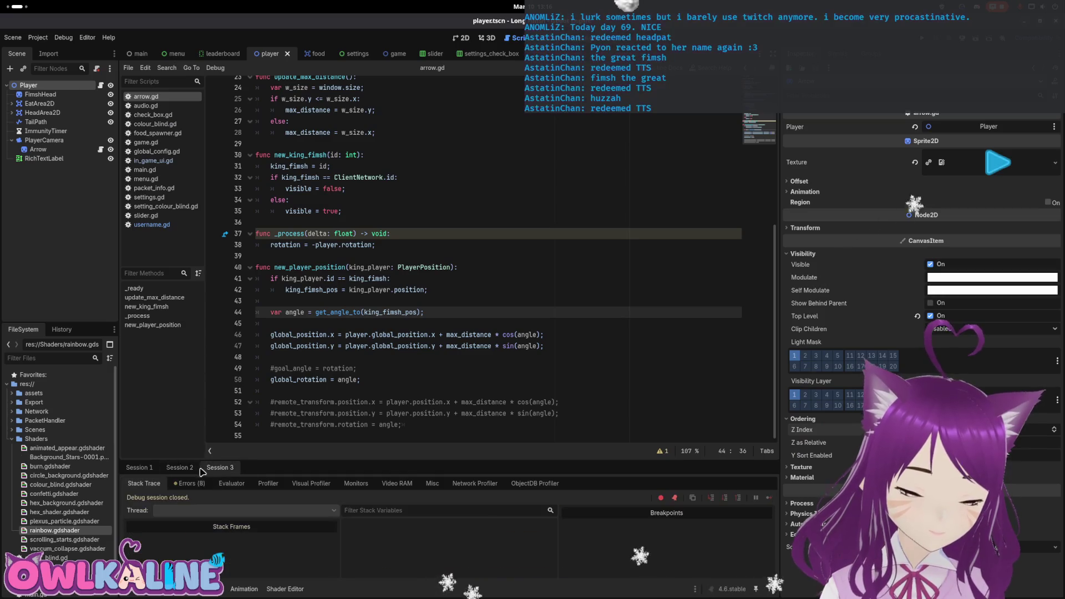
{"action": "left_click", "coordinate": [142, 469]}
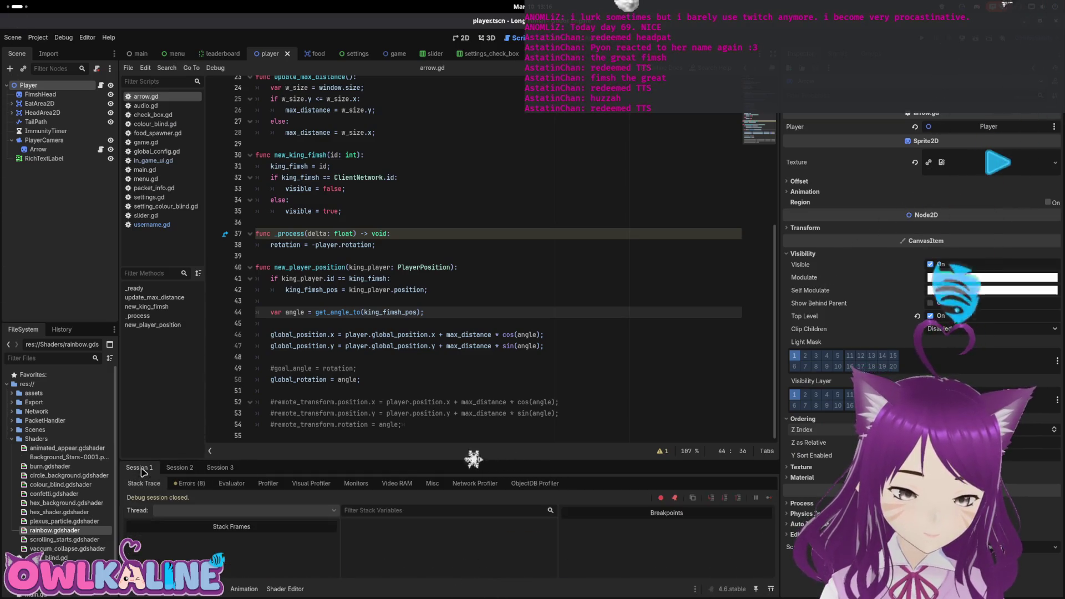
{"action": "left_click", "coordinate": [179, 467]}
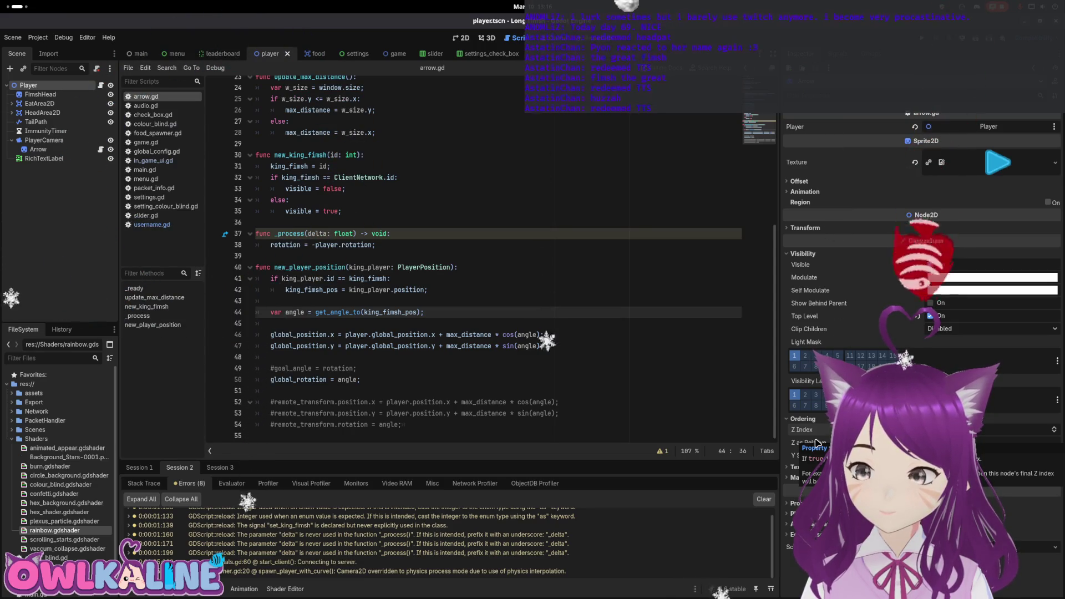
- Collapse the Arrow's Texture properties and expand its Material properties
{"action": "left_click", "coordinate": [808, 473]}
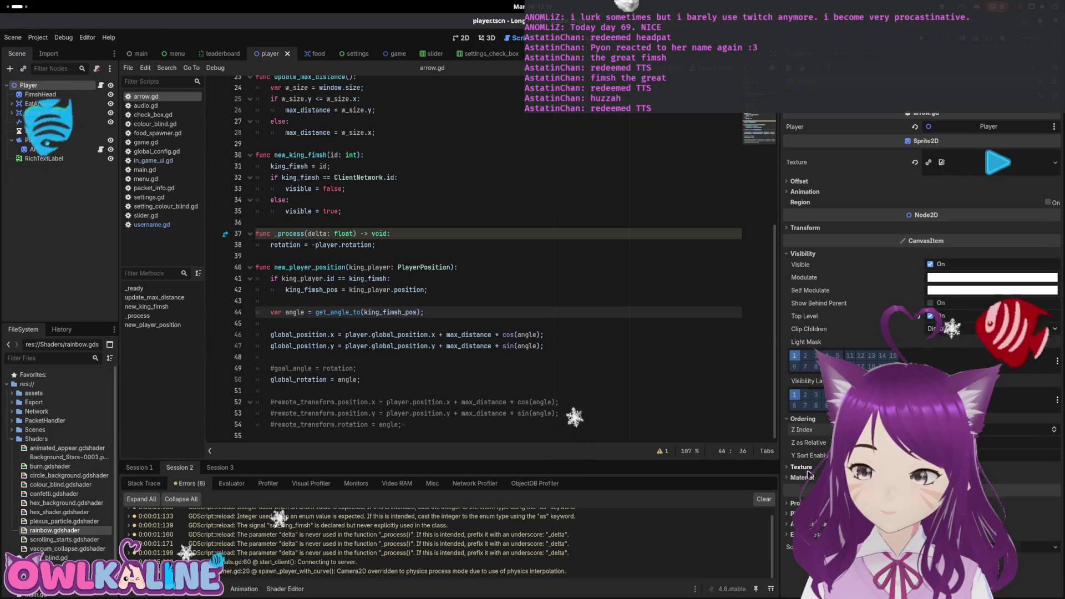
{"action": "left_click", "coordinate": [804, 479]}
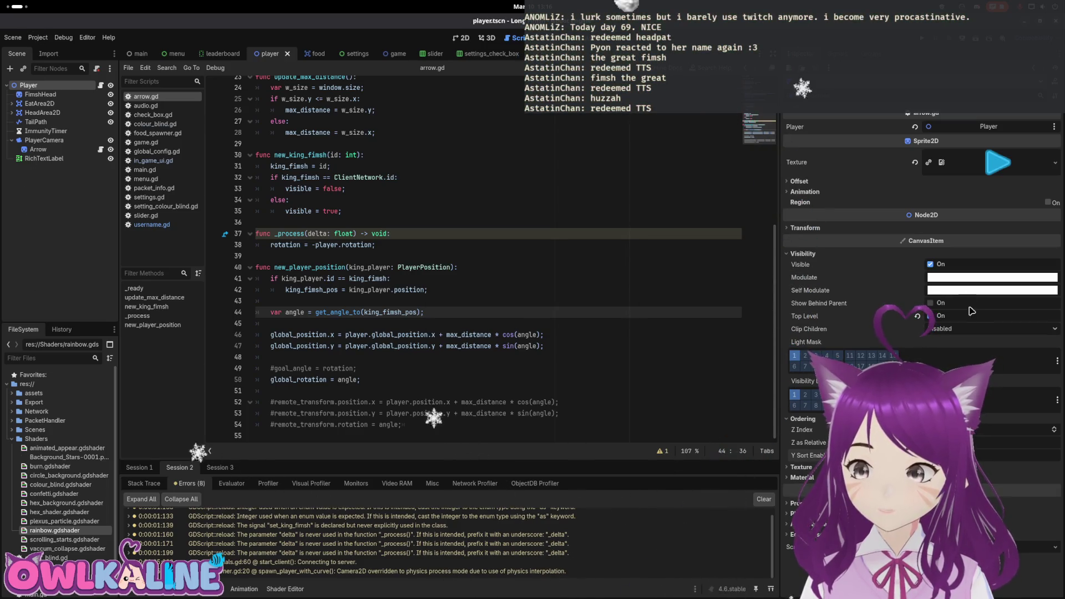
{"action": "left_click", "coordinate": [488, 222]}
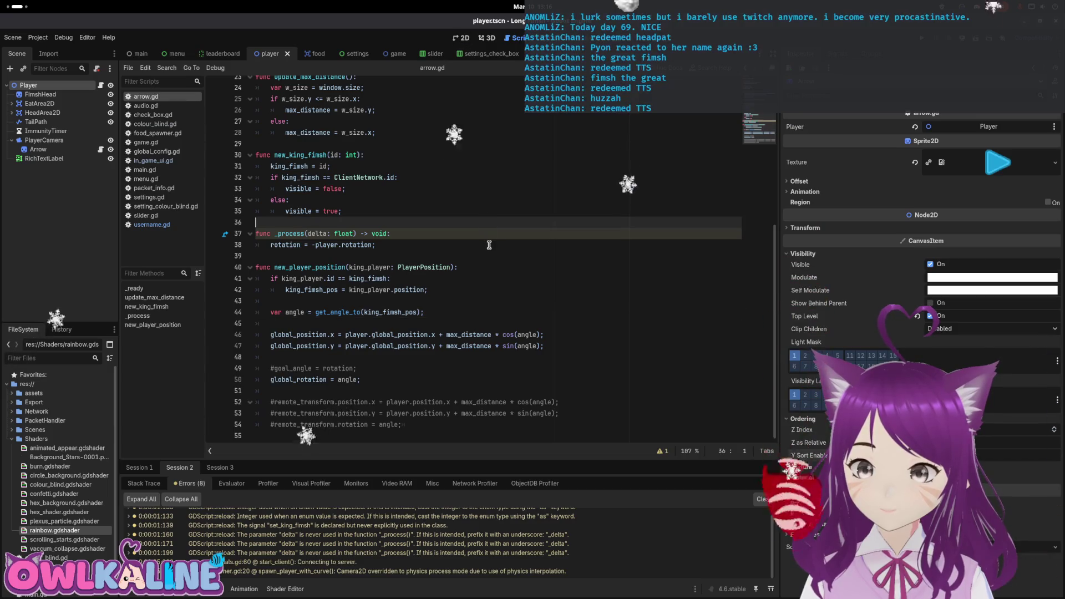
{"action": "scroll", "coordinate": [501, 255], "scroll_direction": "up", "scroll_amount": 7}
{"action": "scroll", "coordinate": [492, 248], "scroll_direction": "down", "scroll_amount": 7}
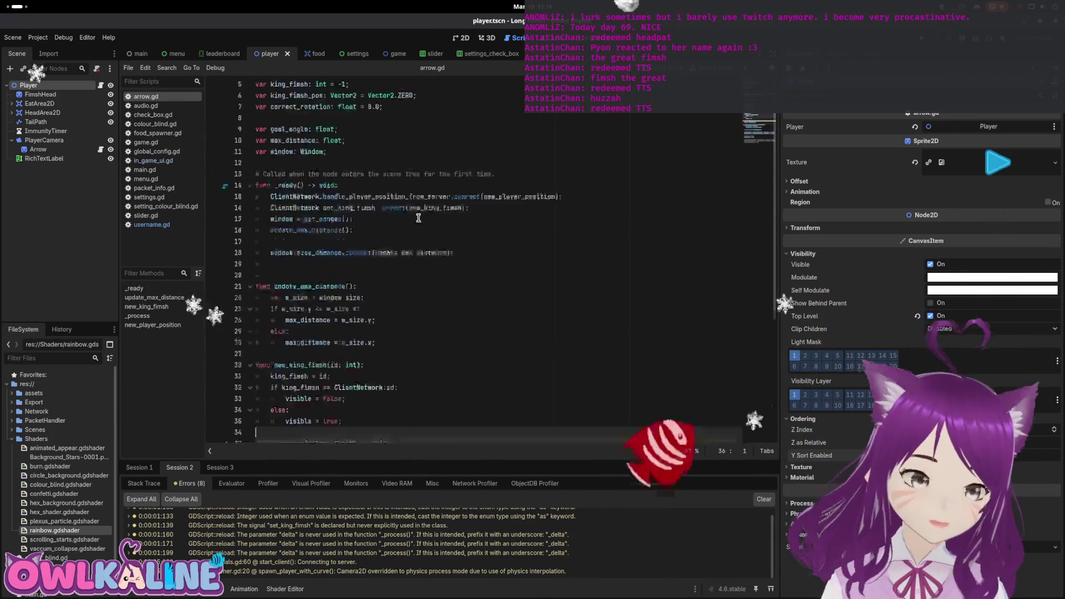
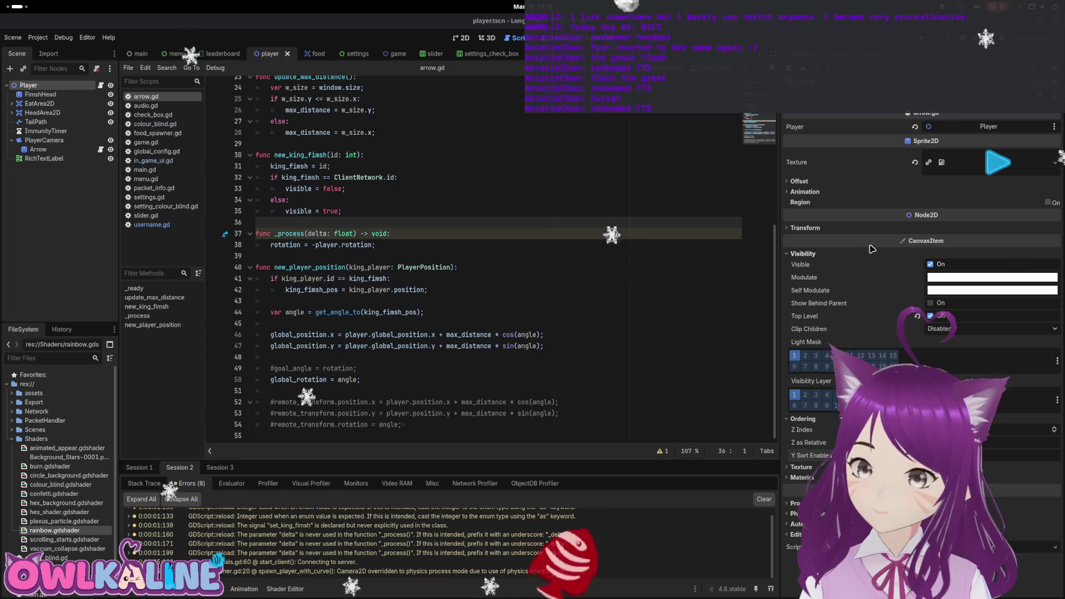
- Open the Player node's player.gd script and scroll through its code
{"action": "left_click", "coordinate": [47, 142]}
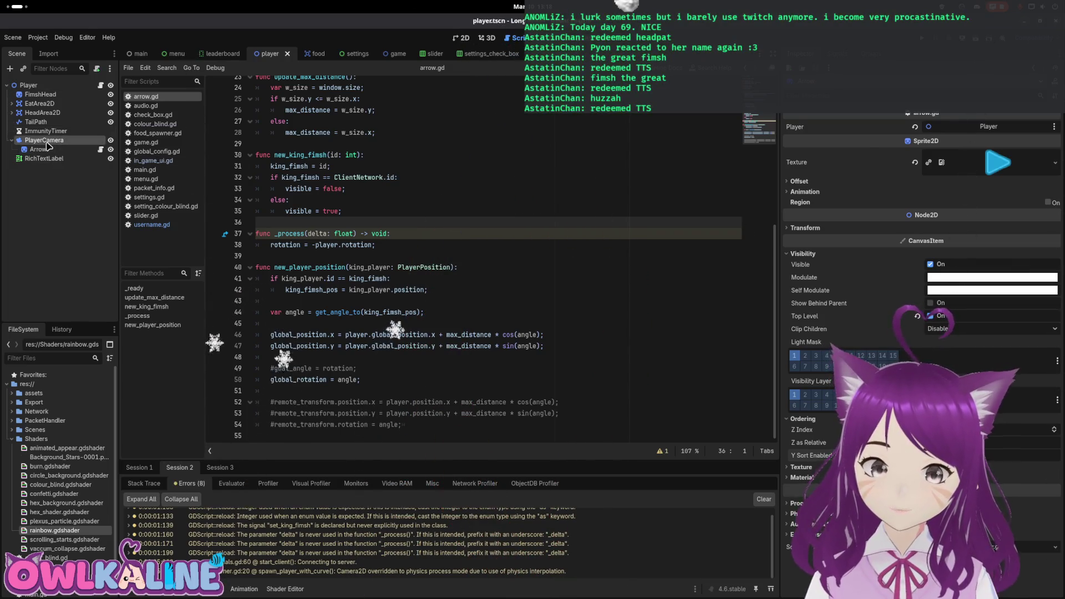
{"action": "left_click", "coordinate": [30, 86]}
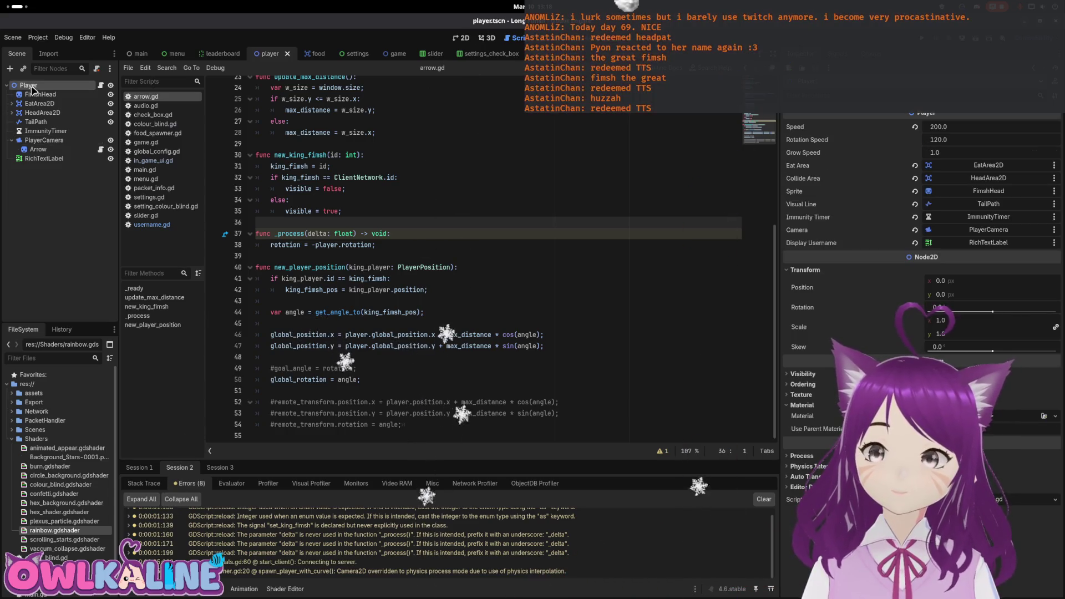
{"action": "left_click", "coordinate": [101, 85]}
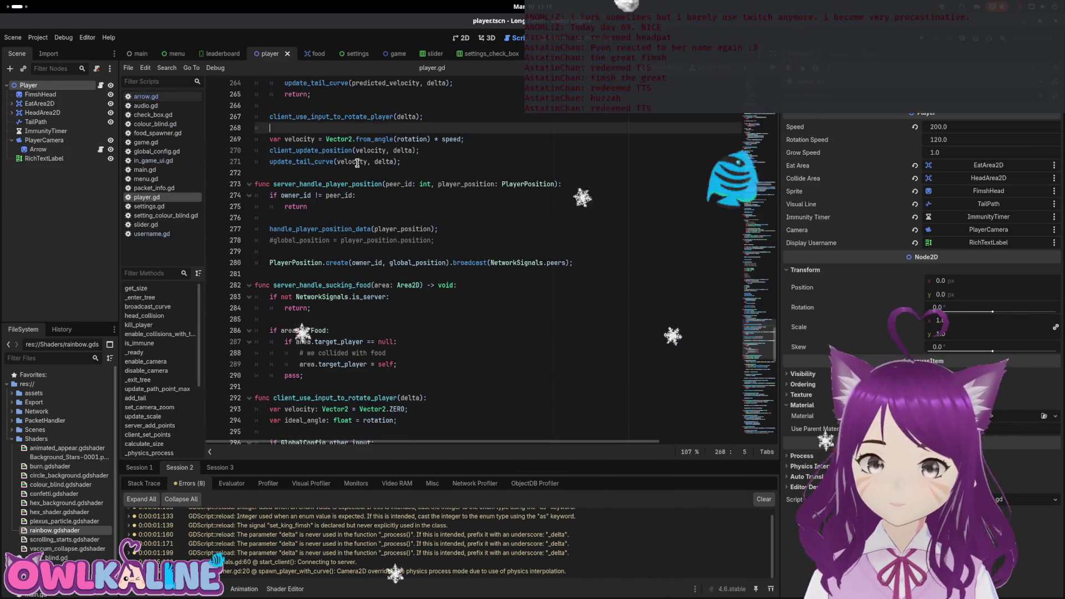
{"action": "scroll", "coordinate": [742, 289], "scroll_direction": "up", "scroll_amount": 5}
{"action": "scroll", "coordinate": [742, 289], "scroll_direction": "up", "scroll_amount": 20}
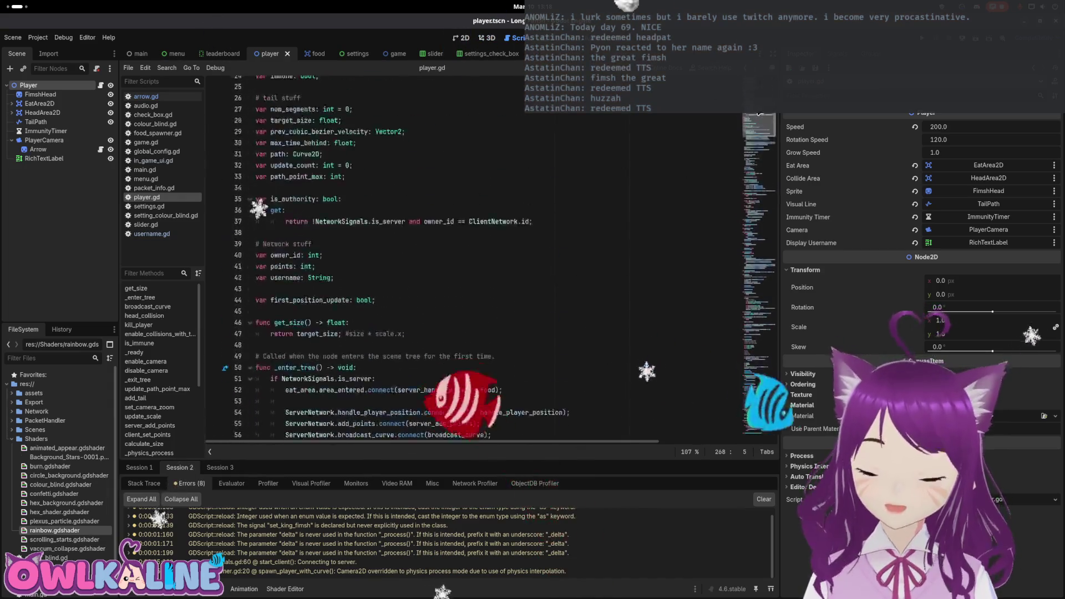
{"action": "scroll", "coordinate": [728, 360], "scroll_direction": "down", "scroll_amount": 20}
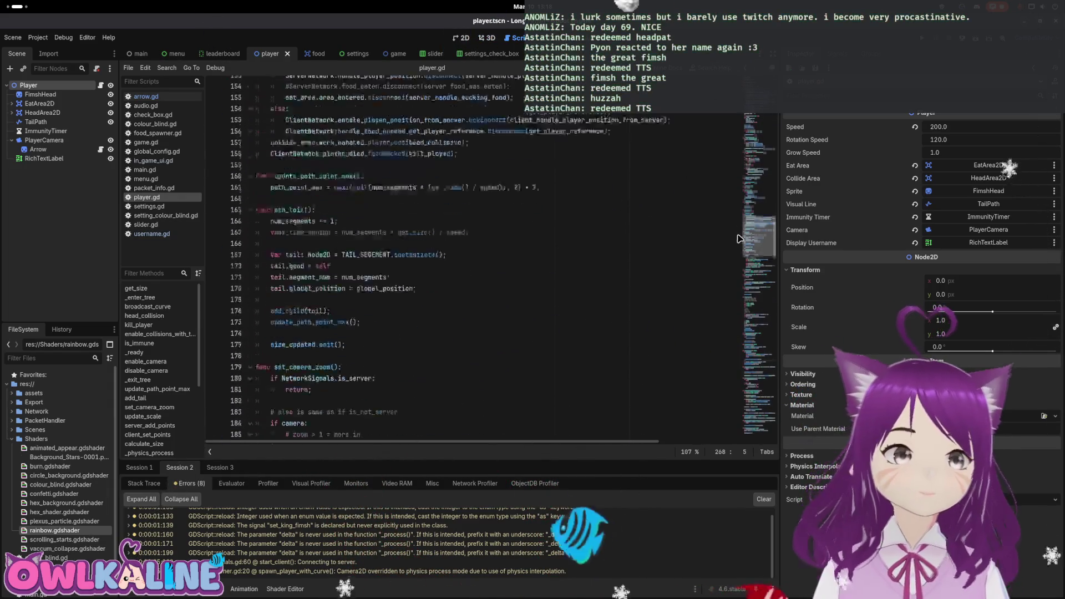
{"action": "scroll", "coordinate": [728, 360], "scroll_direction": "down", "scroll_amount": 15}
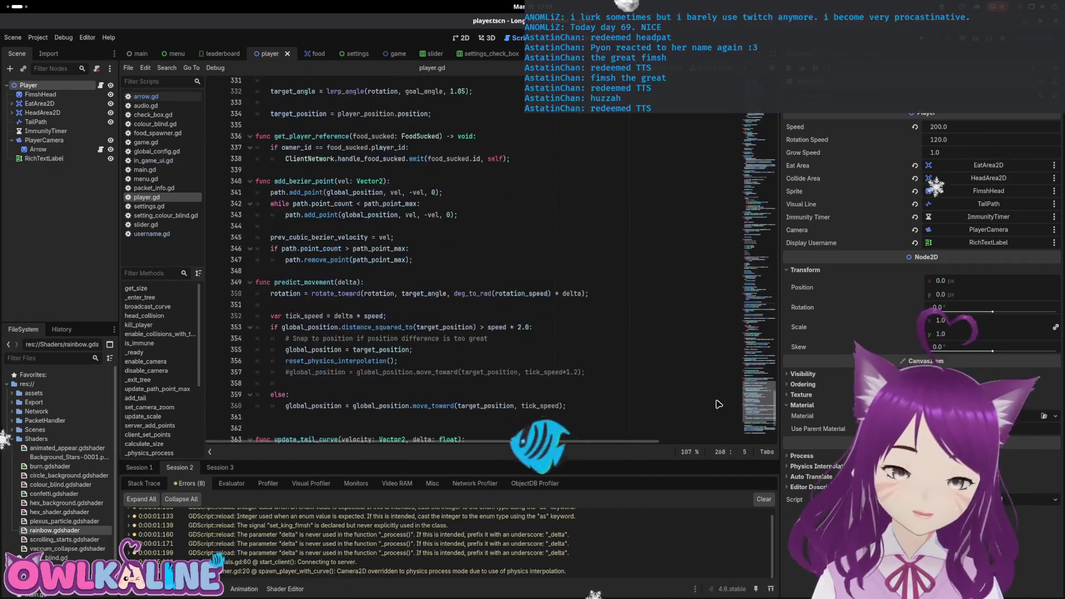
- Finish reviewing player.gd, then select the Arrow node under PlayerCamera and bring up its context menu
{"action": "left_click", "coordinate": [439, 223]}
{"action": "scroll", "coordinate": [439, 224], "scroll_direction": "up", "scroll_amount": 1}
{"action": "scroll", "coordinate": [439, 223], "scroll_direction": "down", "scroll_amount": 6}
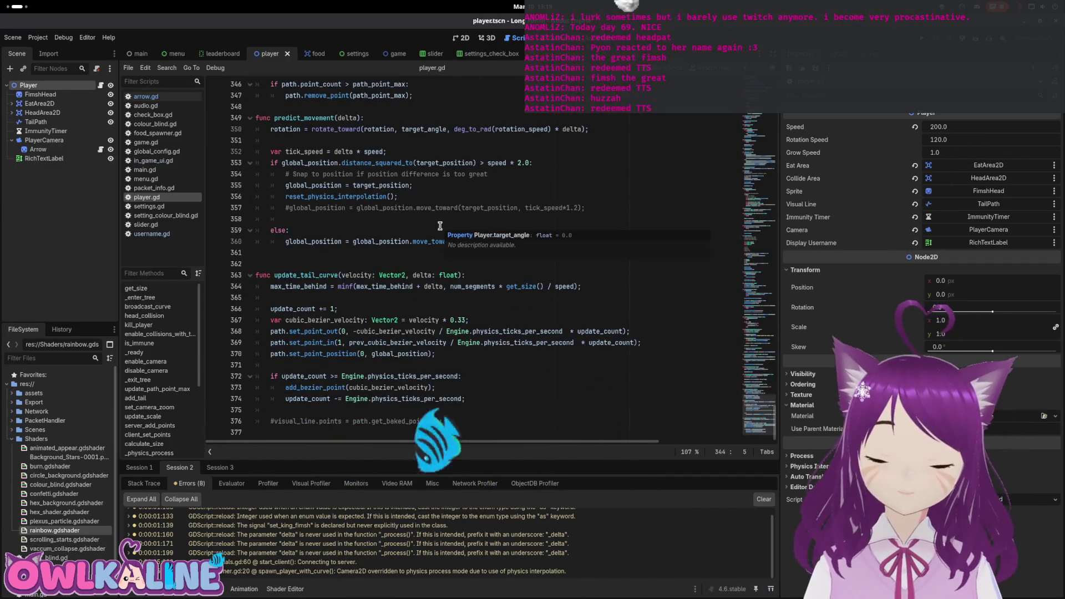
{"action": "left_click", "coordinate": [45, 150]}
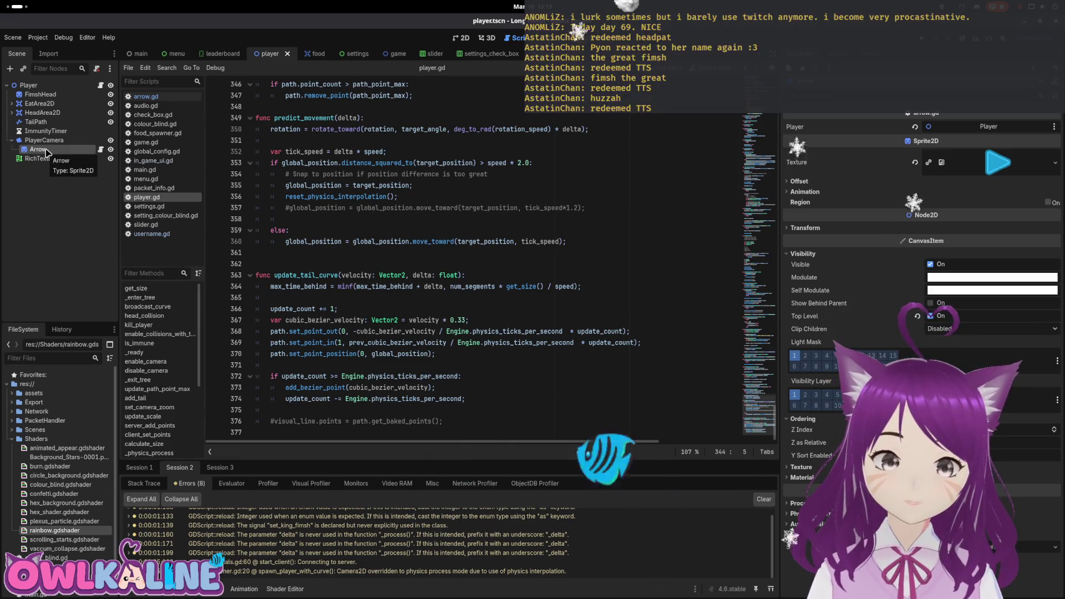
{"action": "right_click", "coordinate": [51, 146]}
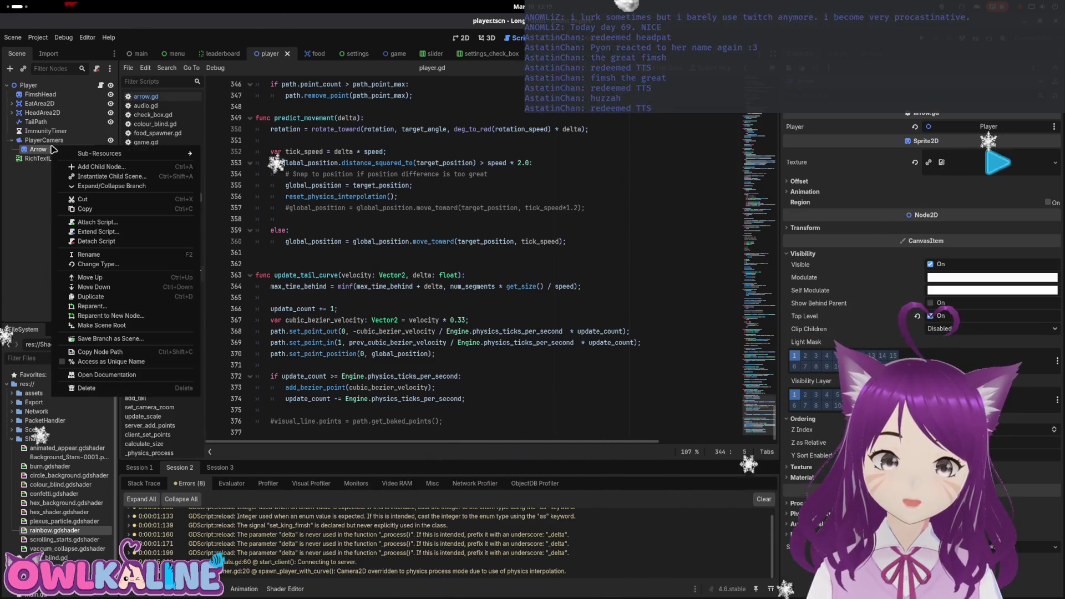
- Cut the Arrow node out of the player scene, save it, and switch to the game scene
{"action": "left_click", "coordinate": [86, 199]}
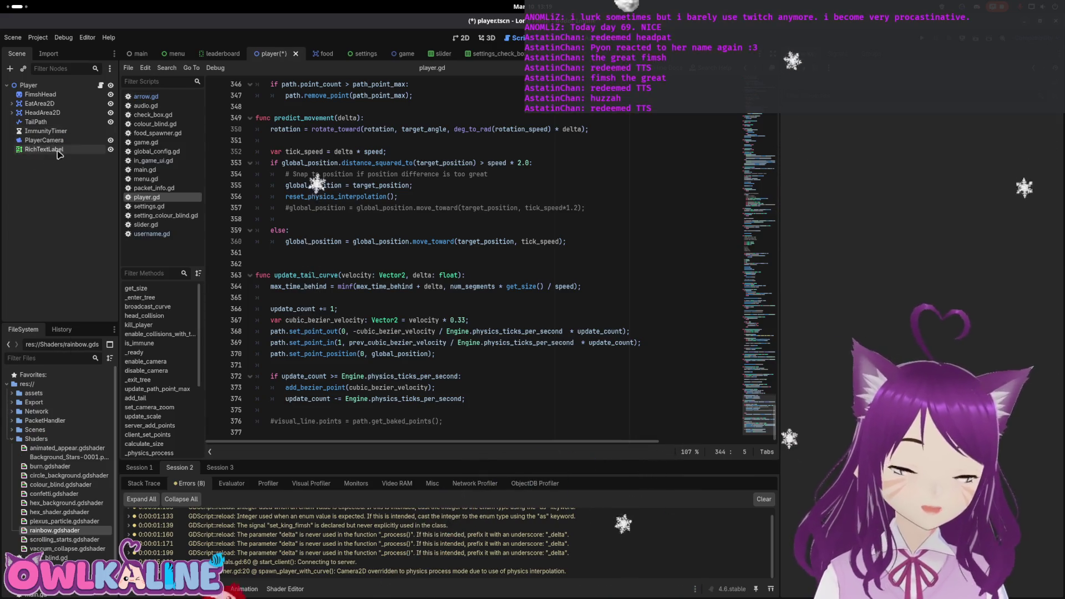
{"action": "key", "text": "ctrl+s"}
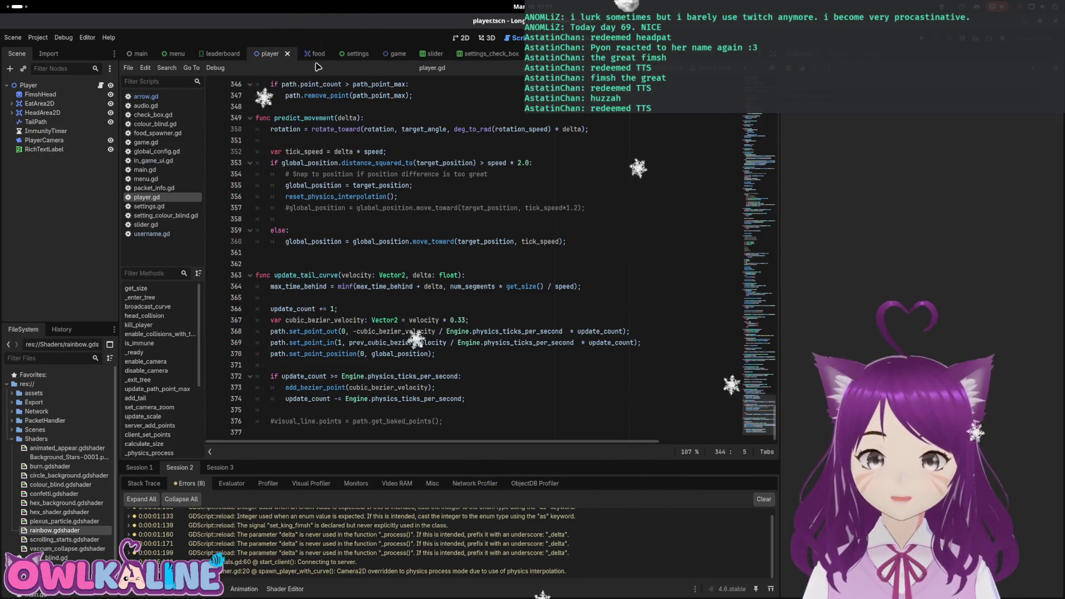
{"action": "left_click", "coordinate": [391, 54]}
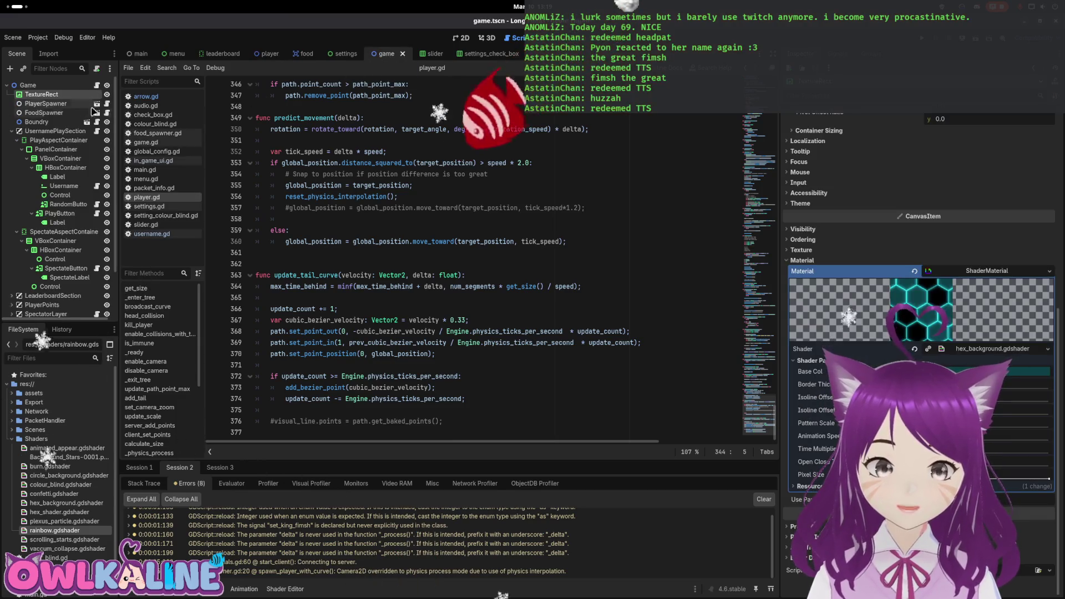
{"action": "left_click", "coordinate": [12, 131]}
{"action": "left_click", "coordinate": [13, 168]}
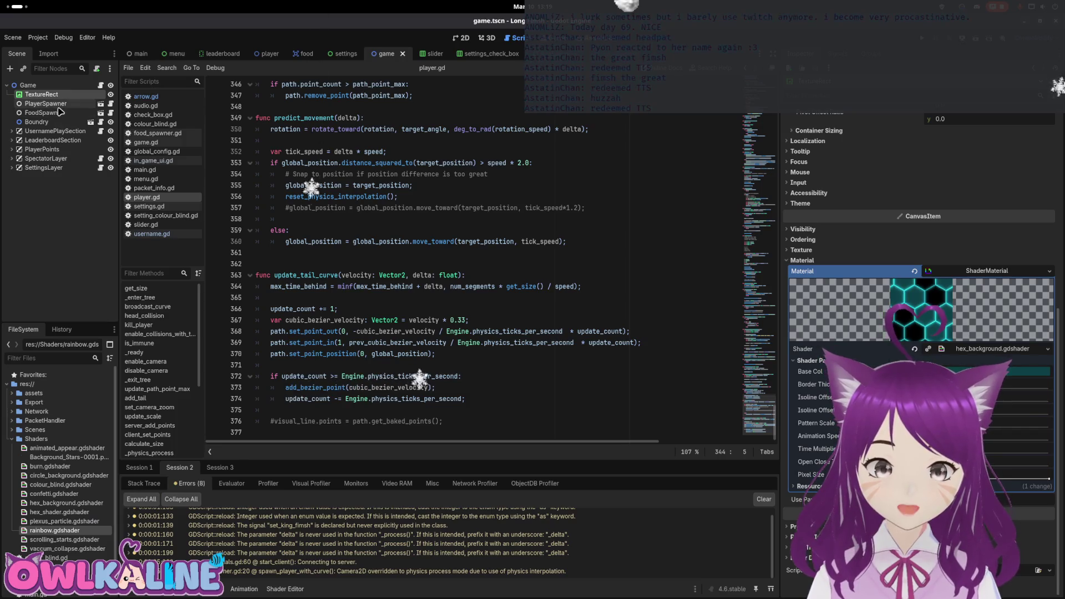
- Paste Arrow under the Game root and drag it just below Boundry
{"action": "right_click", "coordinate": [35, 86]}
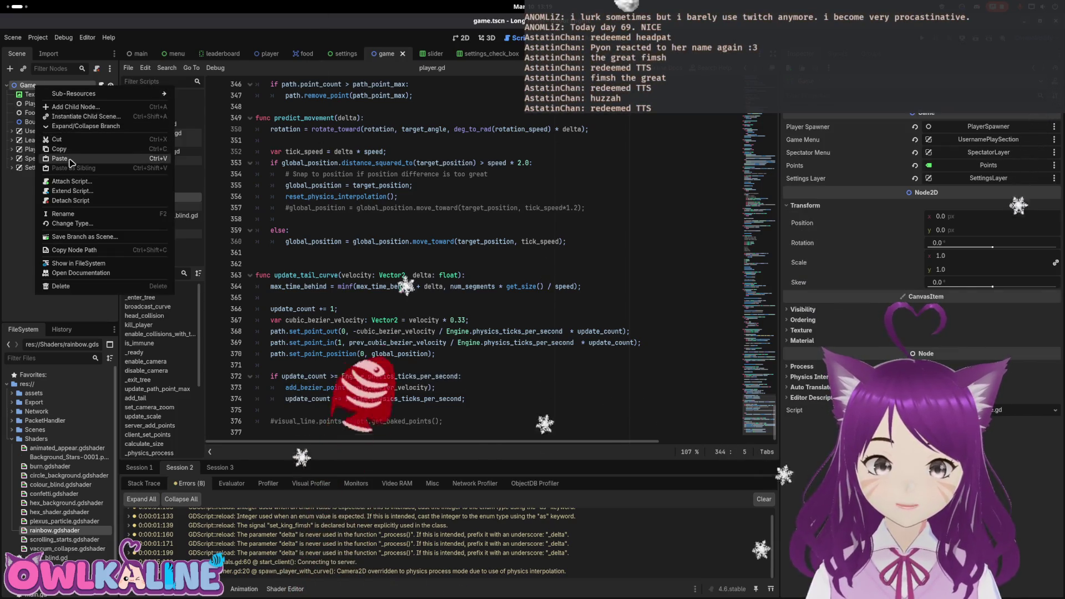
{"action": "left_click", "coordinate": [55, 174]}
{"action": "left_click_drag", "start_coordinate": [55, 176], "coordinate": [55, 127]}
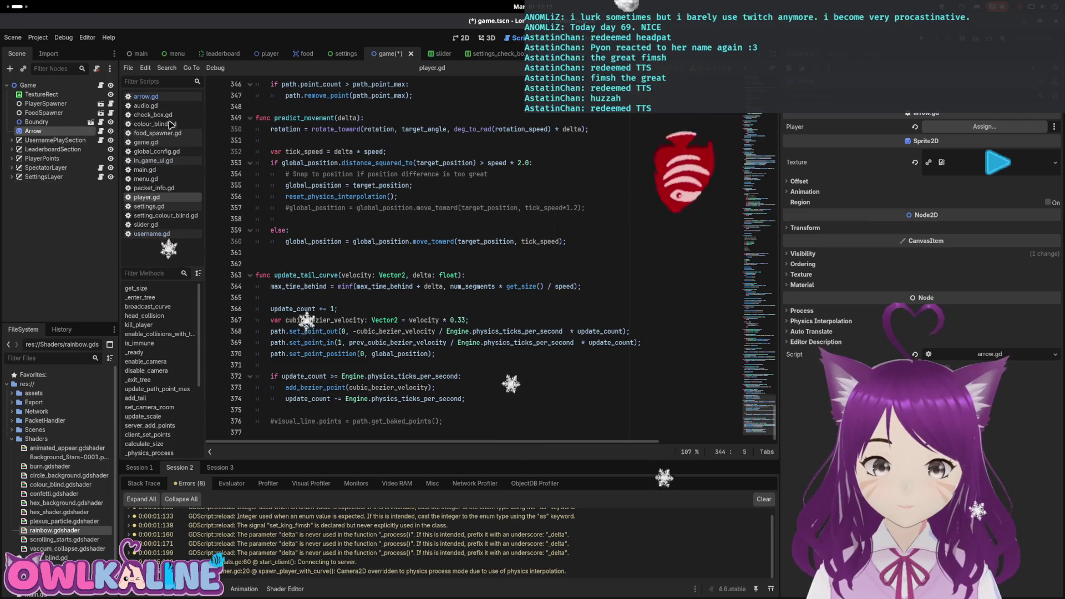
{"action": "left_click", "coordinate": [387, 54]}
- Save game.tscn now that it contains the Arrow node
{"action": "scroll", "coordinate": [499, 219], "scroll_direction": "up", "scroll_amount": 2}
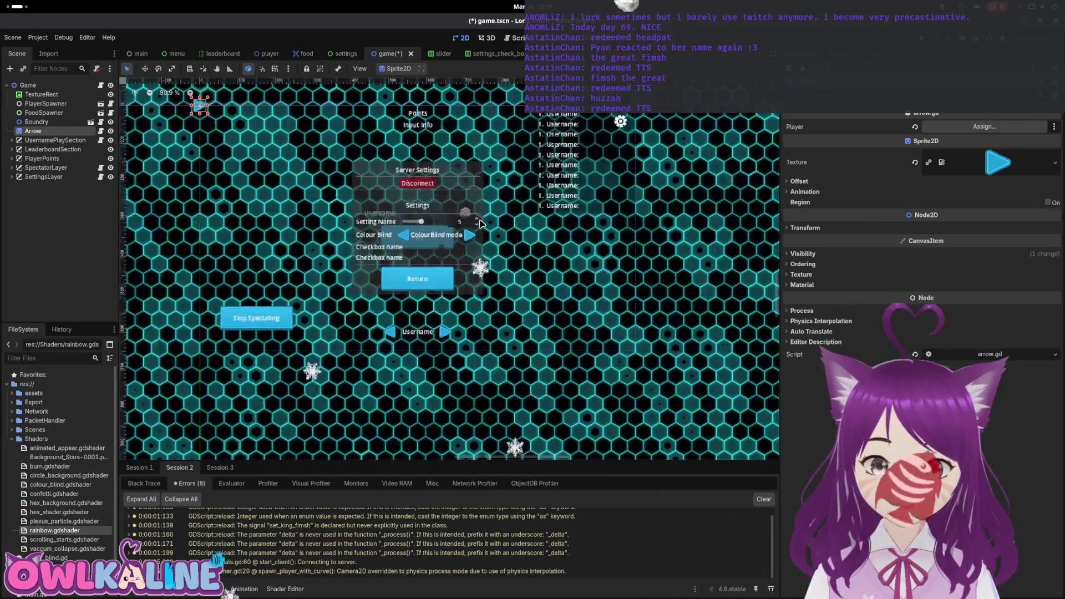
{"action": "scroll", "coordinate": [499, 219], "scroll_direction": "down", "scroll_amount": 6}
{"action": "scroll", "coordinate": [397, 151], "scroll_direction": "up", "scroll_amount": 7}
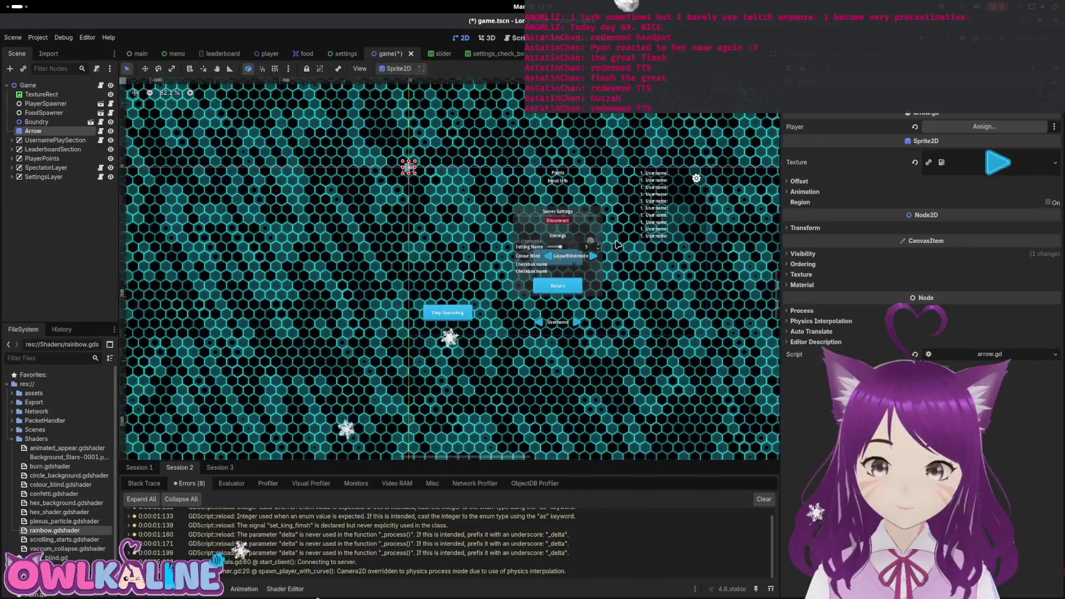
{"action": "scroll", "coordinate": [444, 222], "scroll_direction": "down", "scroll_amount": 10}
{"action": "scroll", "coordinate": [501, 266], "scroll_direction": "up", "scroll_amount": 6}
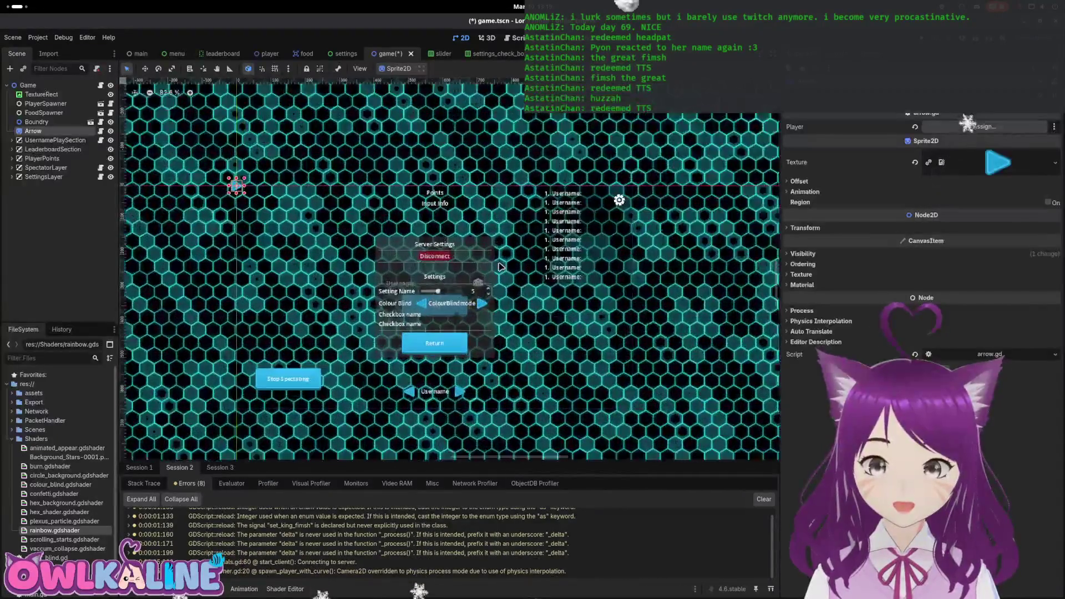
{"action": "key", "text": "ctrl+s"}
- Select the Arrow node and open its arrow.gd script
{"action": "left_click", "coordinate": [67, 123]}
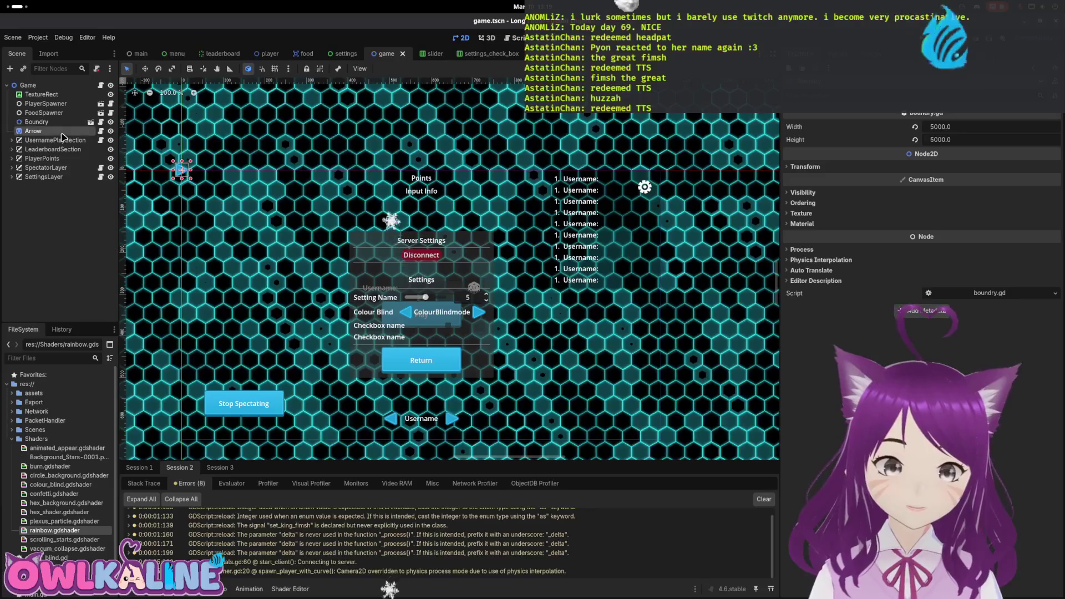
{"action": "left_click", "coordinate": [62, 136]}
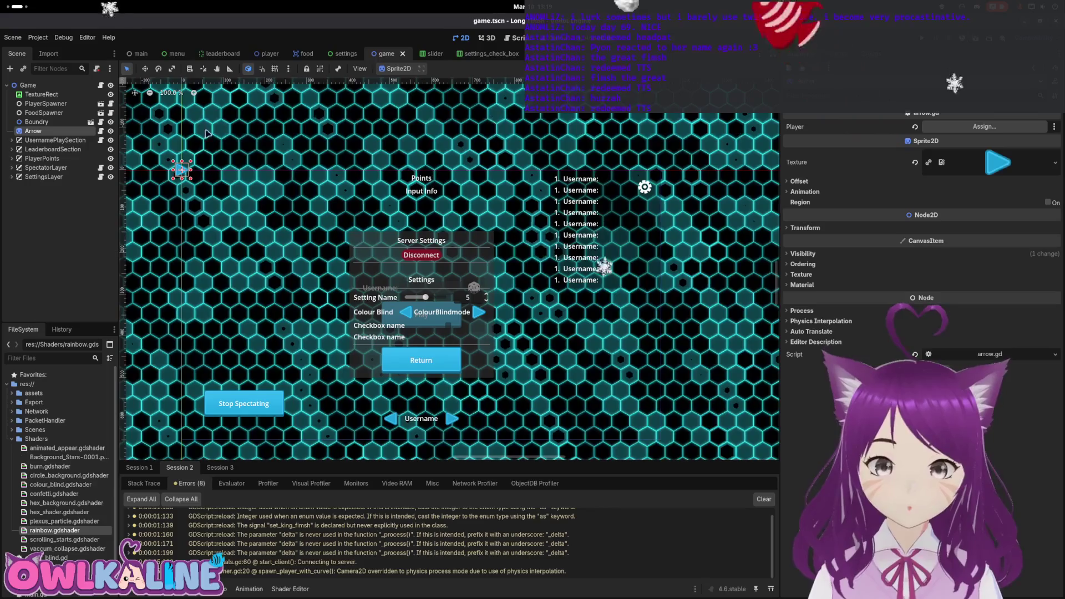
{"action": "left_click", "coordinate": [100, 131]}
{"action": "scroll", "coordinate": [386, 181], "scroll_direction": "up", "scroll_amount": 3}
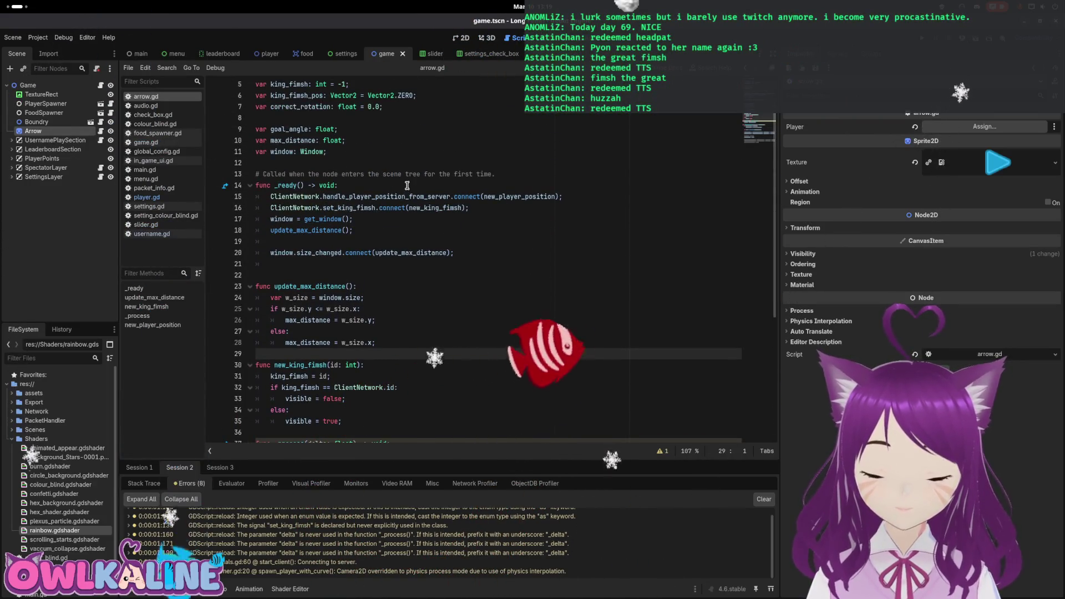
- Back in Godot, begin a get_came camera lookup on a new line in _ready
{"action": "key", "text": "super"}
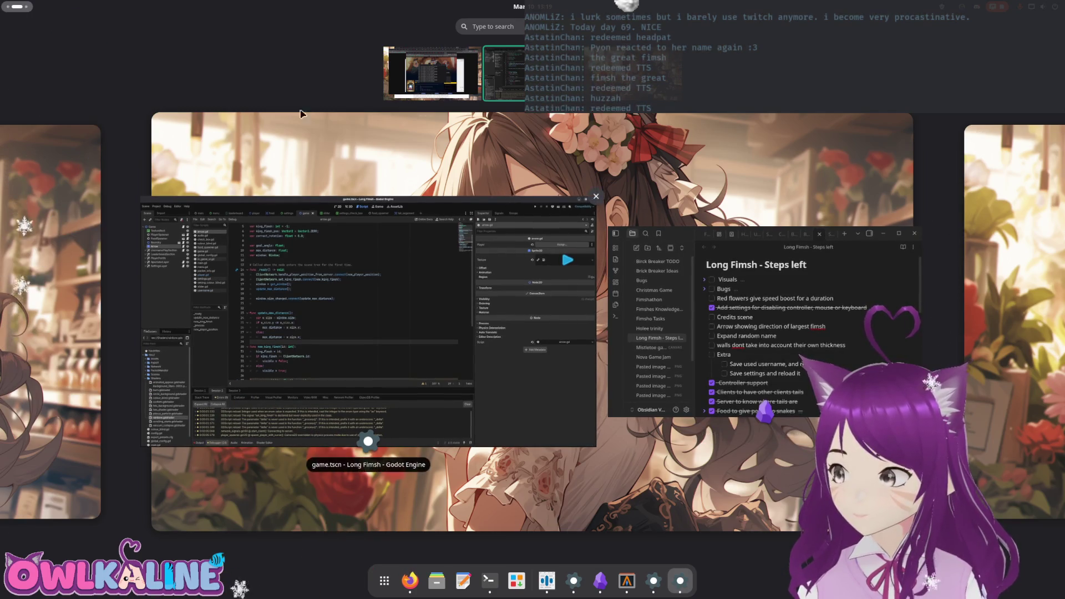
{"action": "left_click", "coordinate": [325, 200]}
{"action": "scroll", "coordinate": [348, 195], "scroll_direction": "up", "scroll_amount": 2}
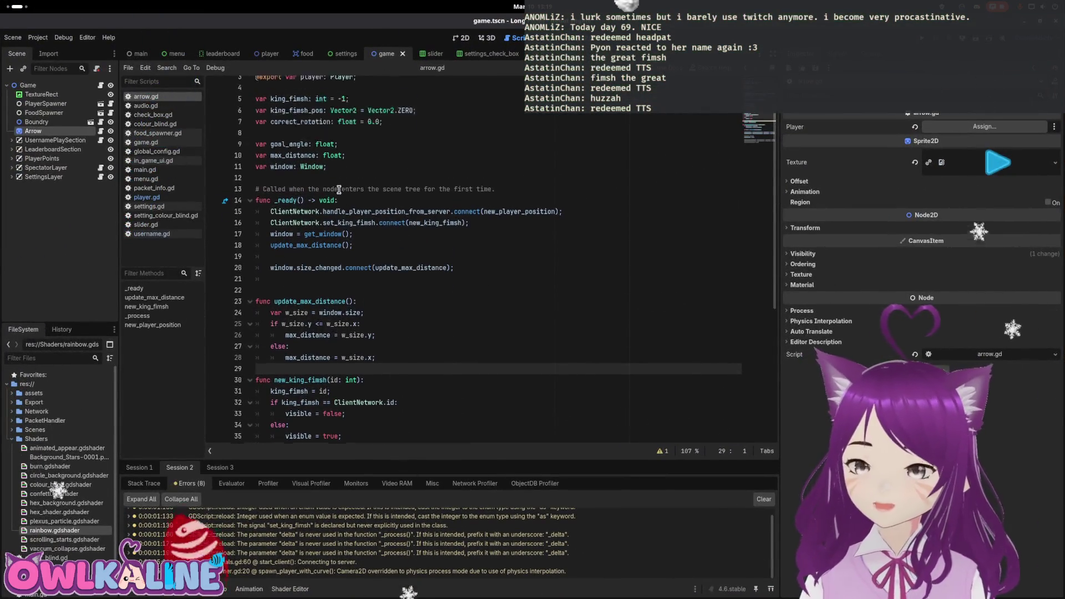
{"action": "left_click", "coordinate": [349, 285]}
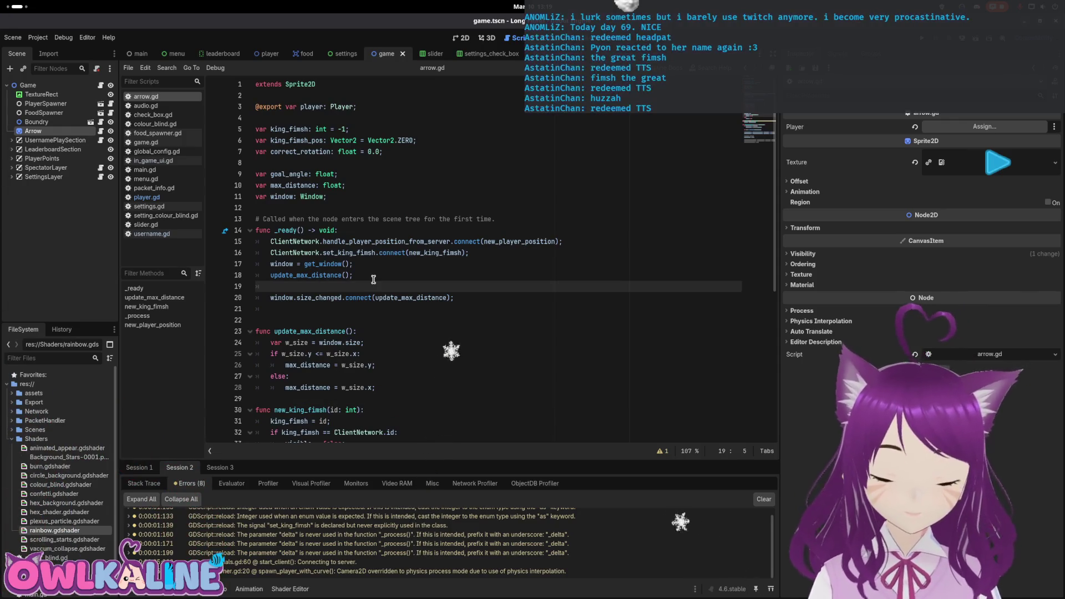
{"action": "key", "text": "Return"}
{"action": "type", "text": "amer"}
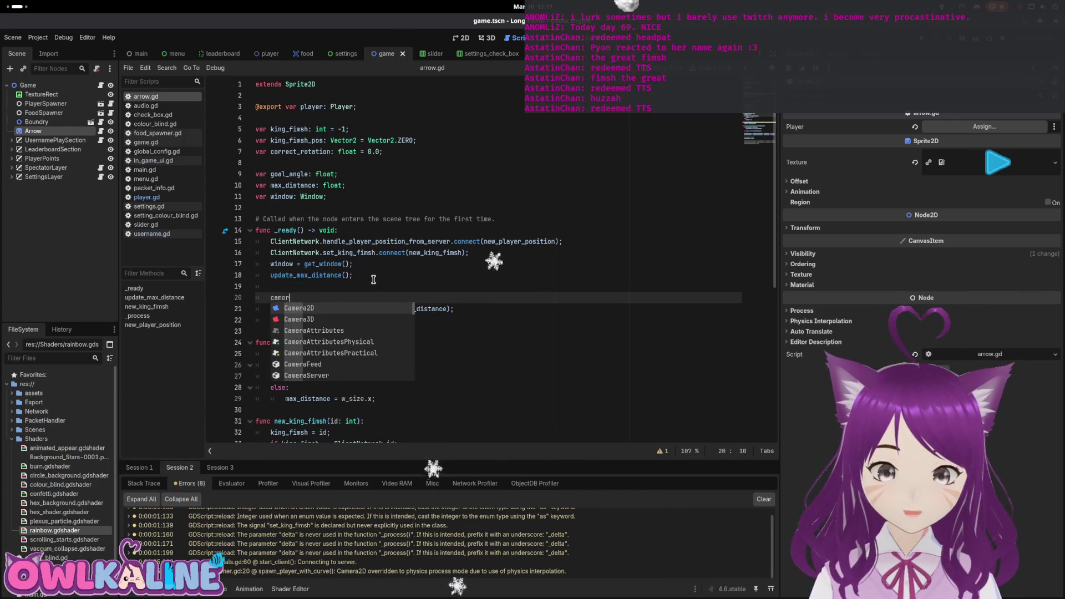
{"action": "key", "text": "Left"}
{"action": "key", "text": "Left"}
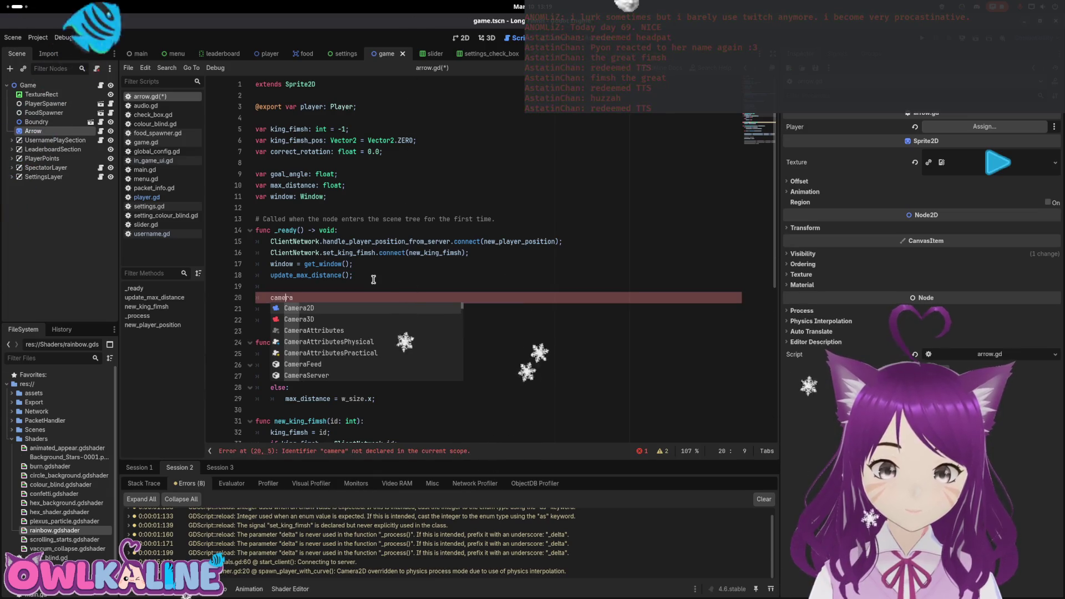
{"action": "key", "text": "Right"}
{"action": "key", "text": "Right"}
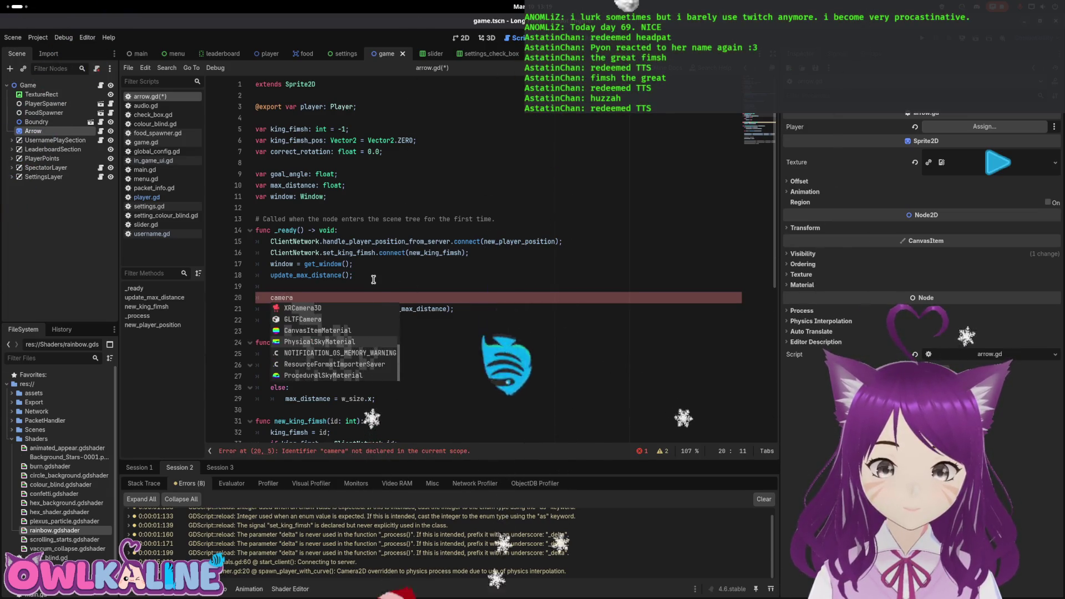
{"action": "key", "text": "BackSpace"}
{"action": "key", "text": "BackSpace"}
{"action": "key", "text": "BackSpace"}
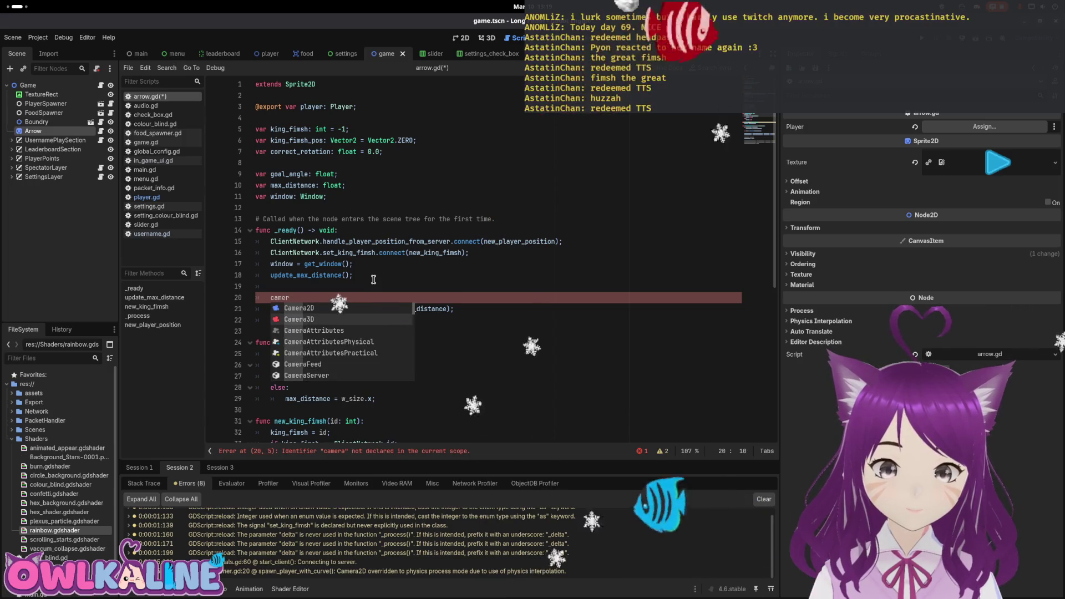
{"action": "type", "text": "get"}
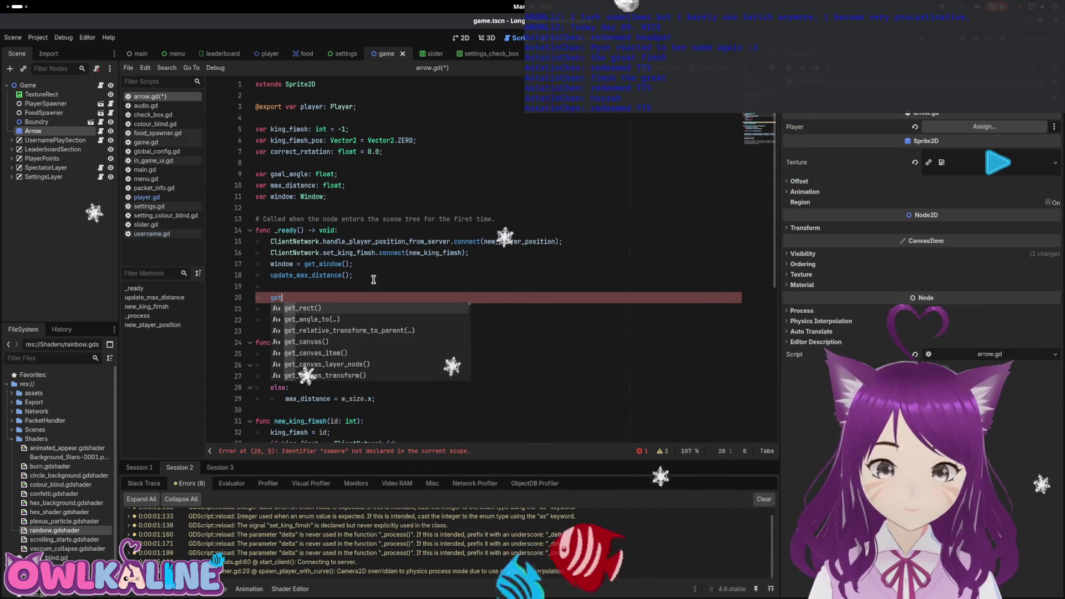
{"action": "type", "text": "_ca"}
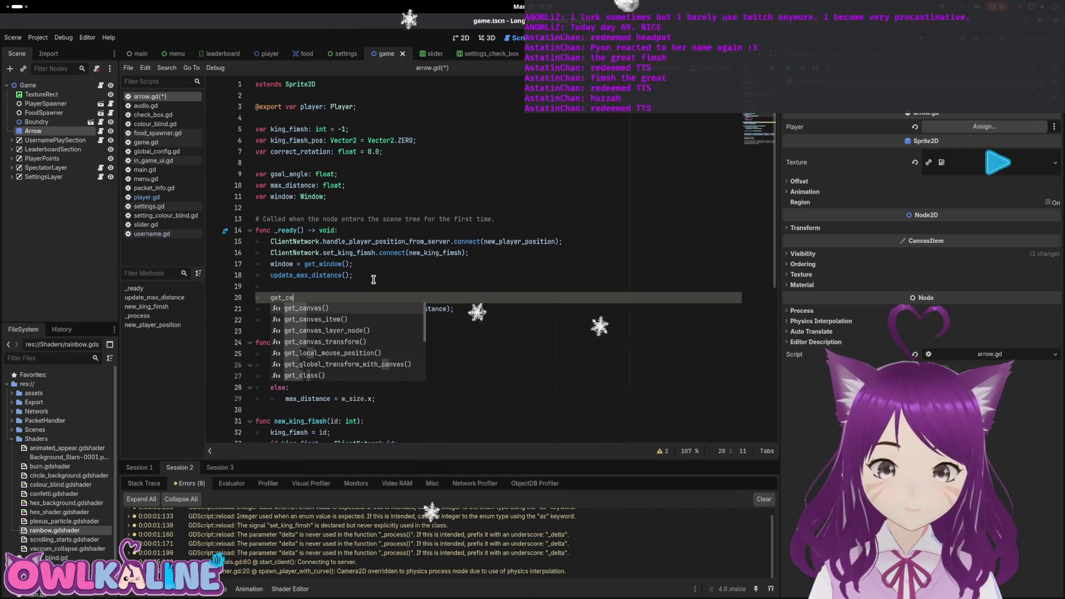
{"action": "type", "text": "me"}
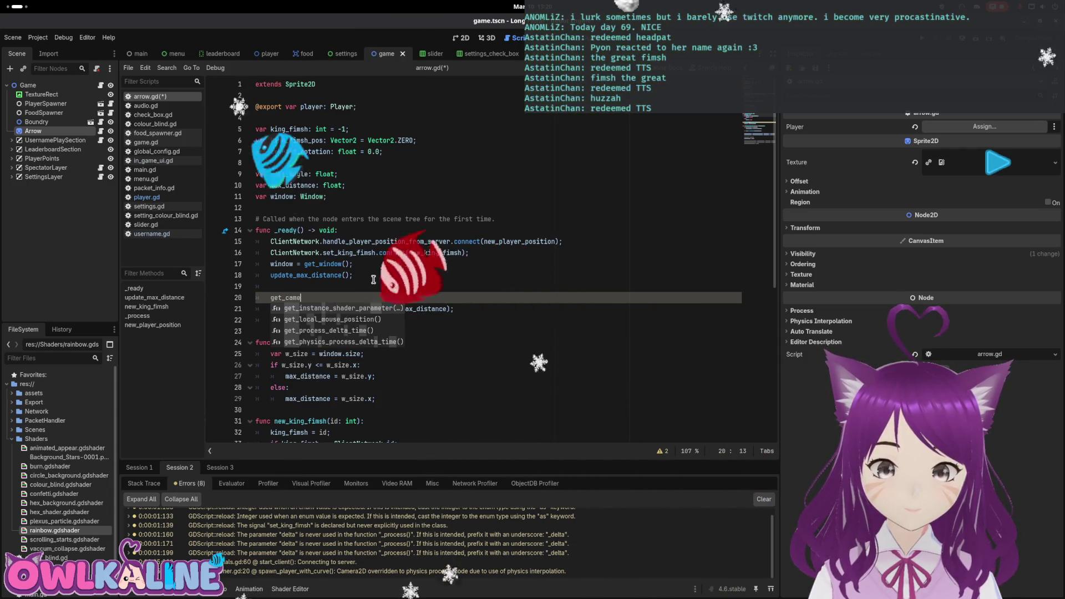
- Delete the unfinished get_came line 20 and save arrow.gd
{"action": "key", "text": "BackSpace"}
{"action": "key", "text": "BackSpace"}
{"action": "key", "text": "ctrl+shift+Left"}
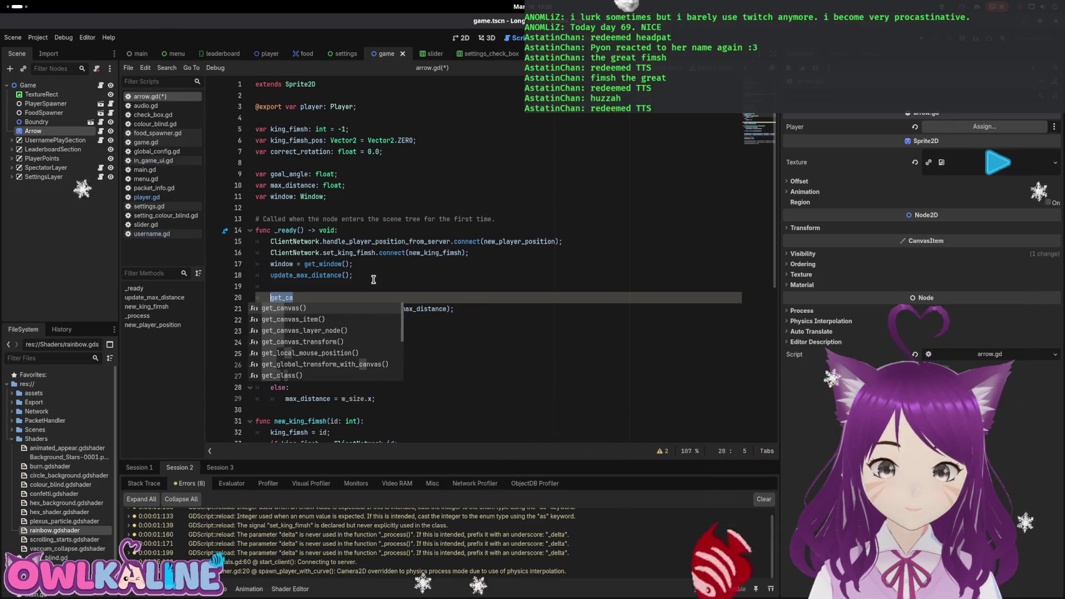
{"action": "key", "text": "BackSpace"}
{"action": "key", "text": "BackSpace"}
{"action": "key", "text": "BackSpace"}
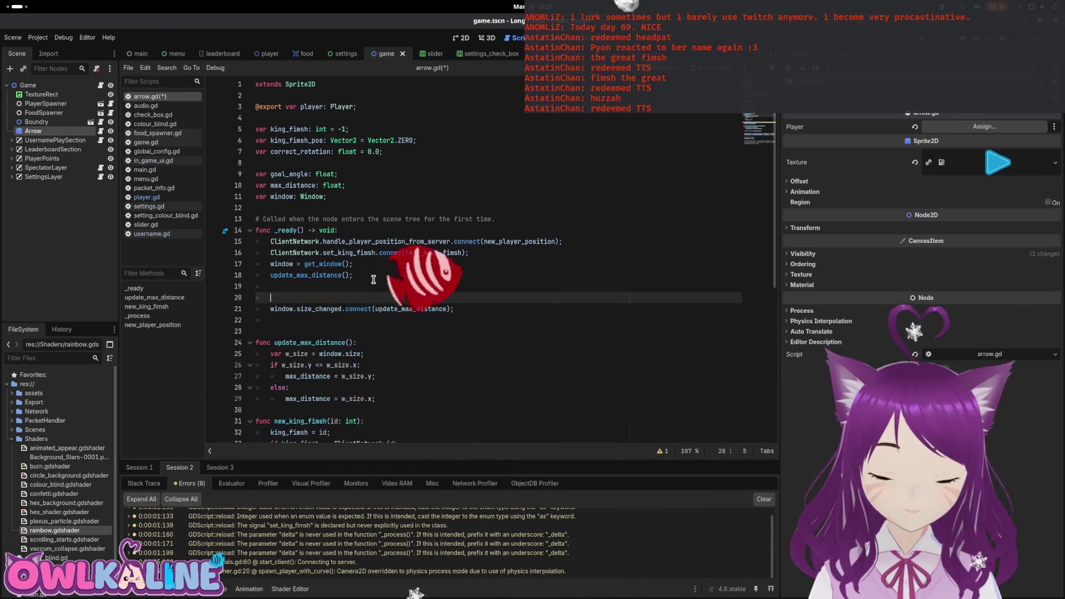
{"action": "key", "text": "ctrl+s"}
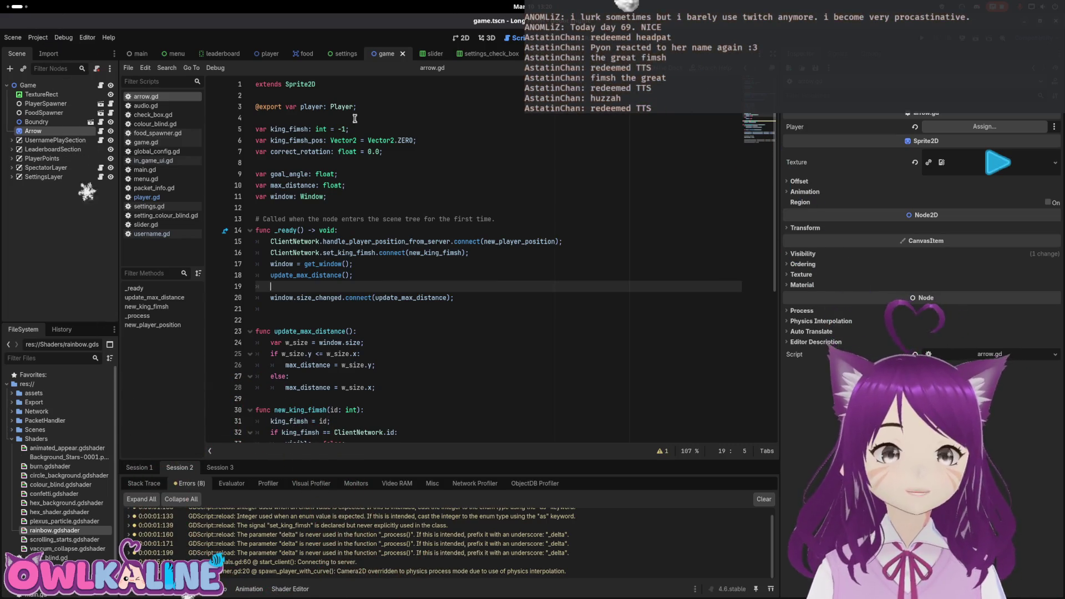
- Open game.gd and scroll through its code
{"action": "left_click", "coordinate": [101, 86]}
{"action": "scroll", "coordinate": [470, 187], "scroll_direction": "down", "scroll_amount": 5}
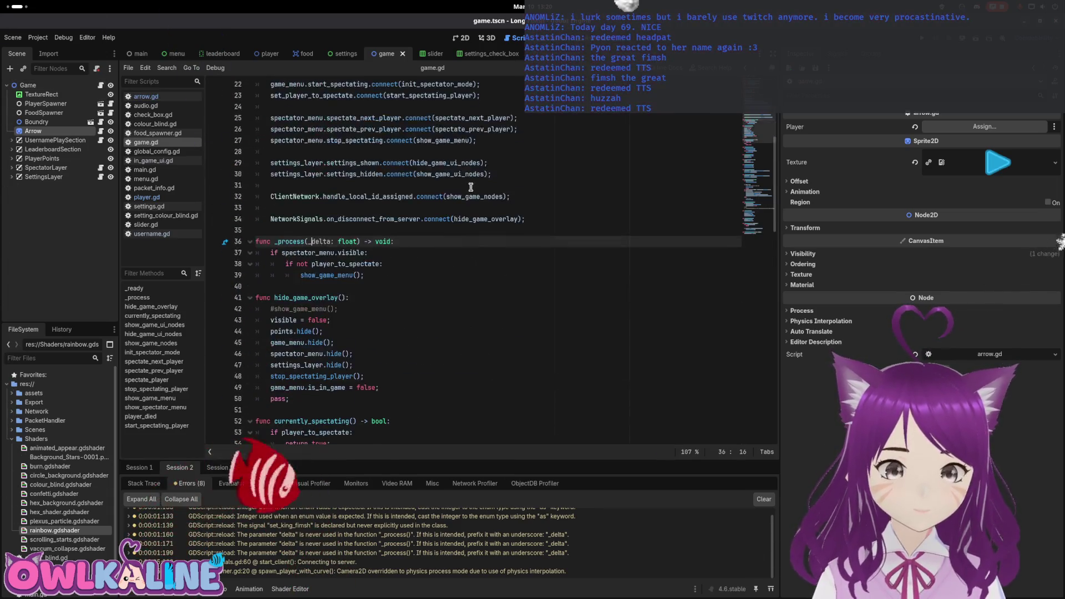
{"action": "scroll", "coordinate": [472, 184], "scroll_direction": "down", "scroll_amount": 8}
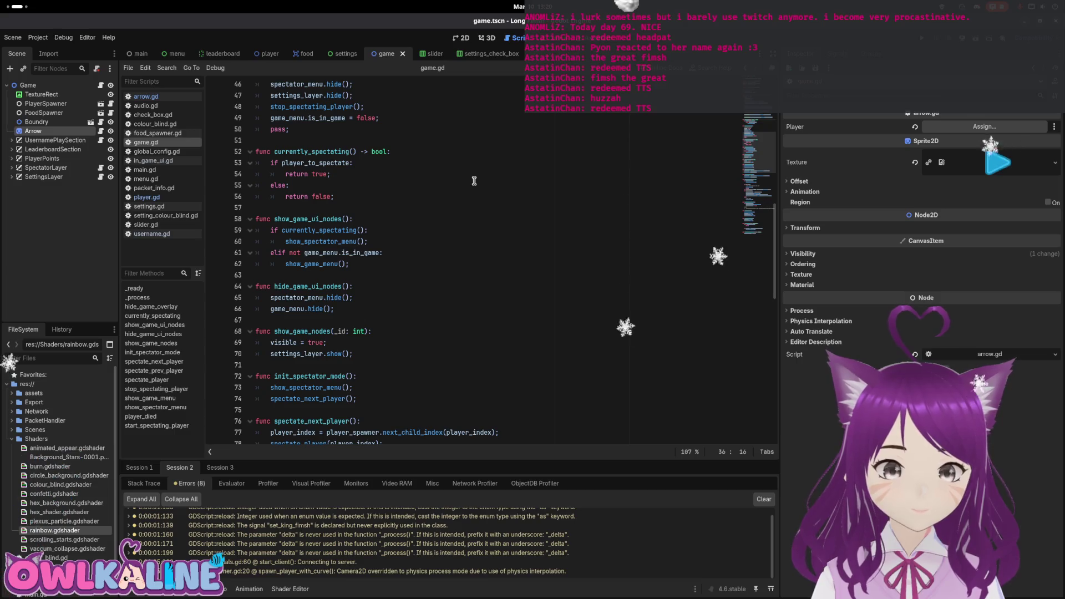
{"action": "scroll", "coordinate": [474, 181], "scroll_direction": "down", "scroll_amount": 13}
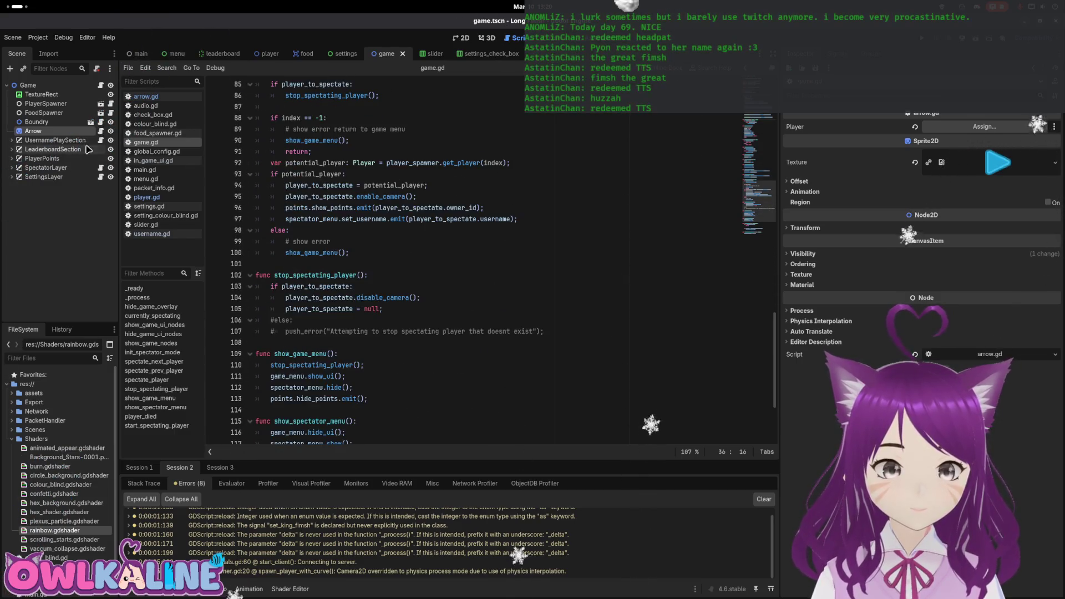
- Review player_spawner.gd, including the get_player function's parameter type
{"action": "left_click", "coordinate": [110, 104]}
{"action": "scroll", "coordinate": [395, 201], "scroll_direction": "up", "scroll_amount": 5}
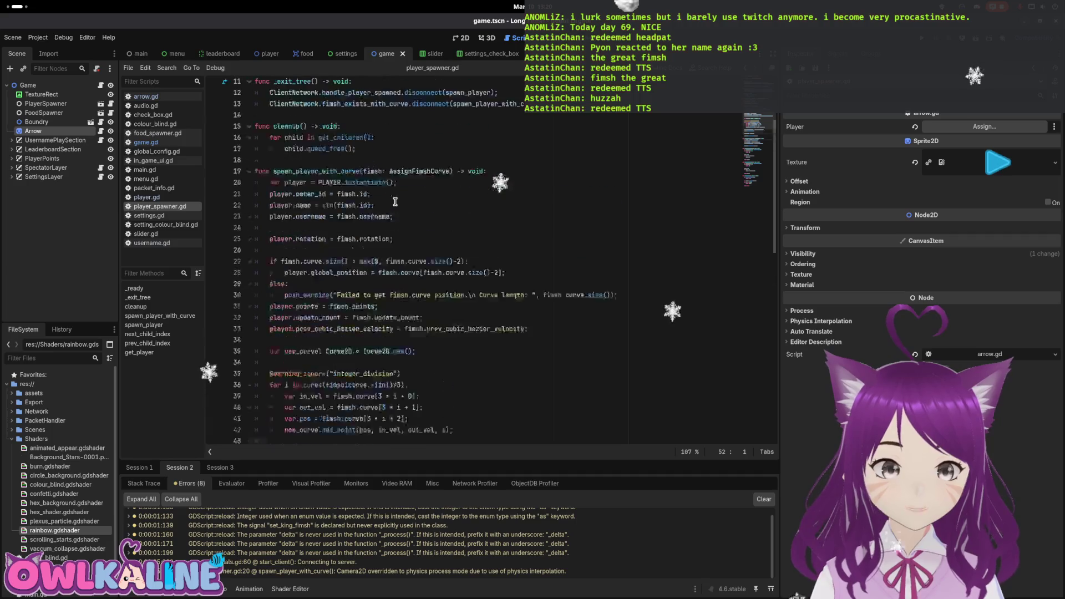
{"action": "scroll", "coordinate": [395, 201], "scroll_direction": "down", "scroll_amount": 16}
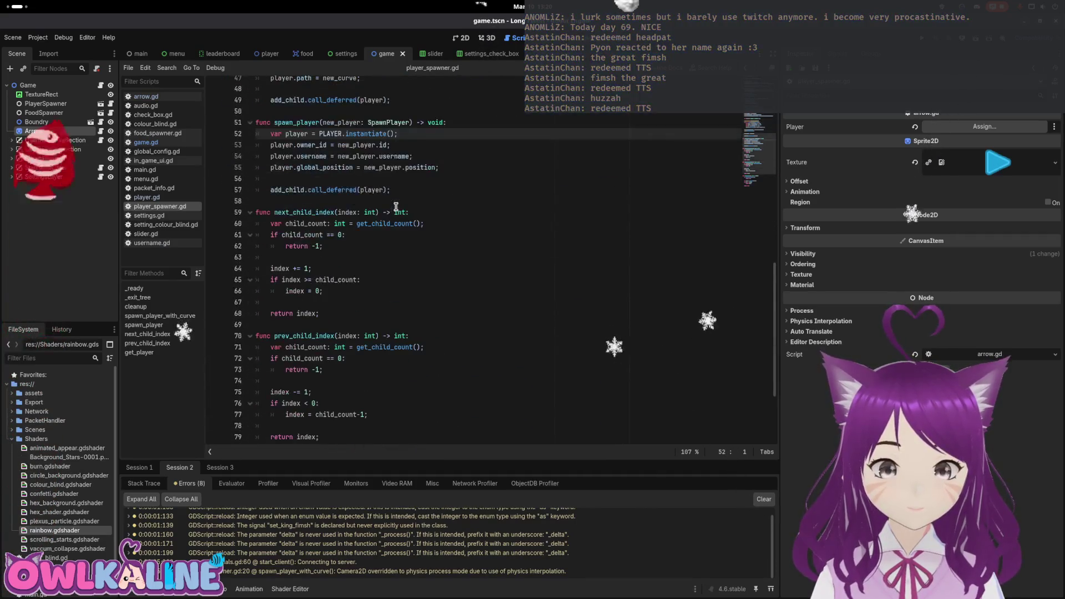
{"action": "scroll", "coordinate": [396, 206], "scroll_direction": "down", "scroll_amount": 3}
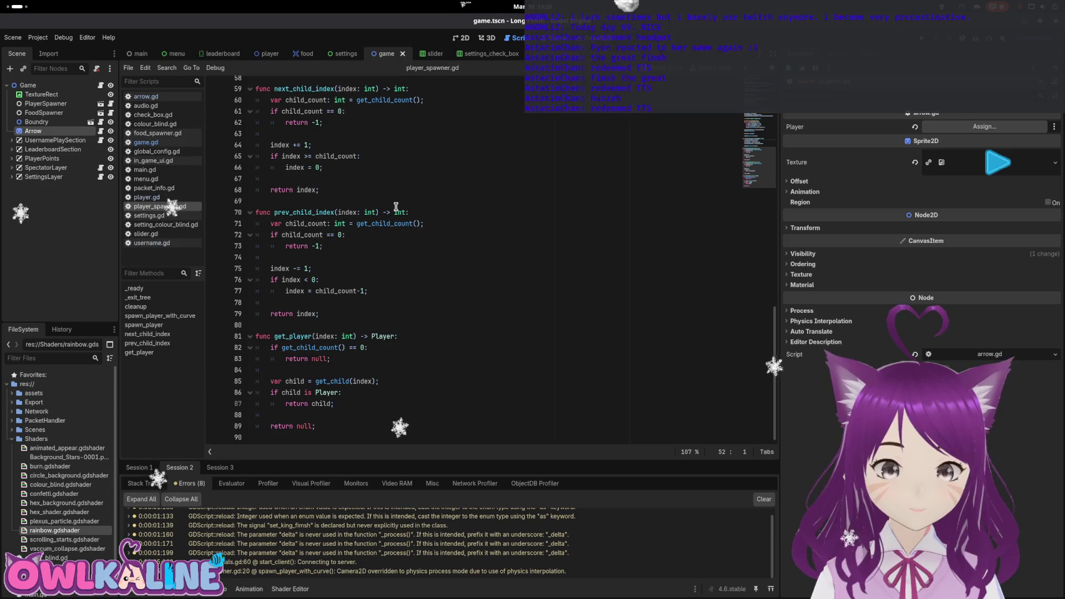
{"action": "left_click", "coordinate": [327, 338]}
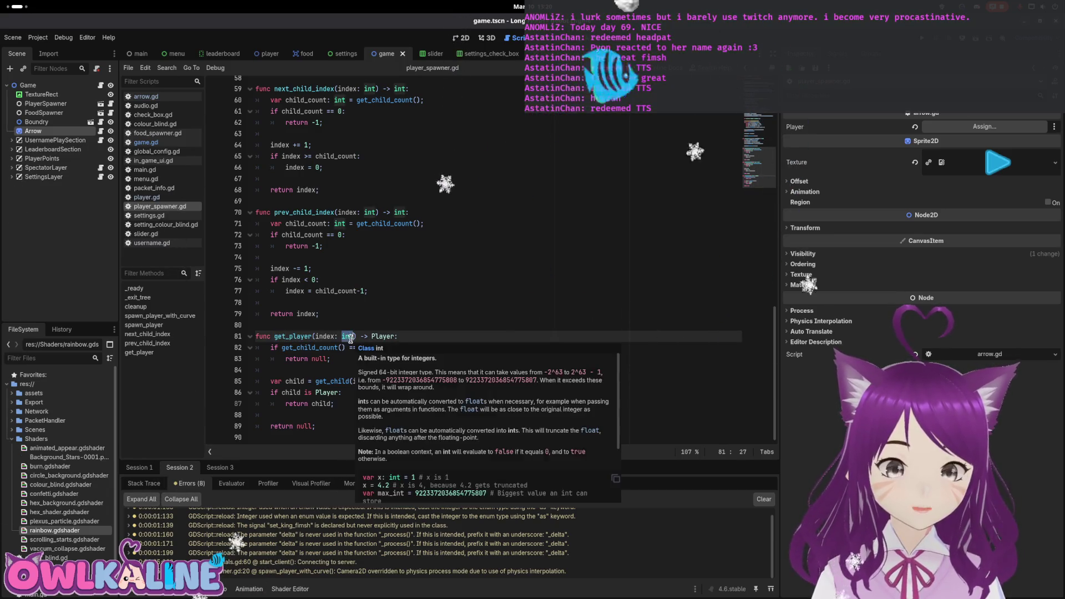
{"action": "left_click", "coordinate": [373, 311]}
{"action": "scroll", "coordinate": [372, 311], "scroll_direction": "up", "scroll_amount": 8}
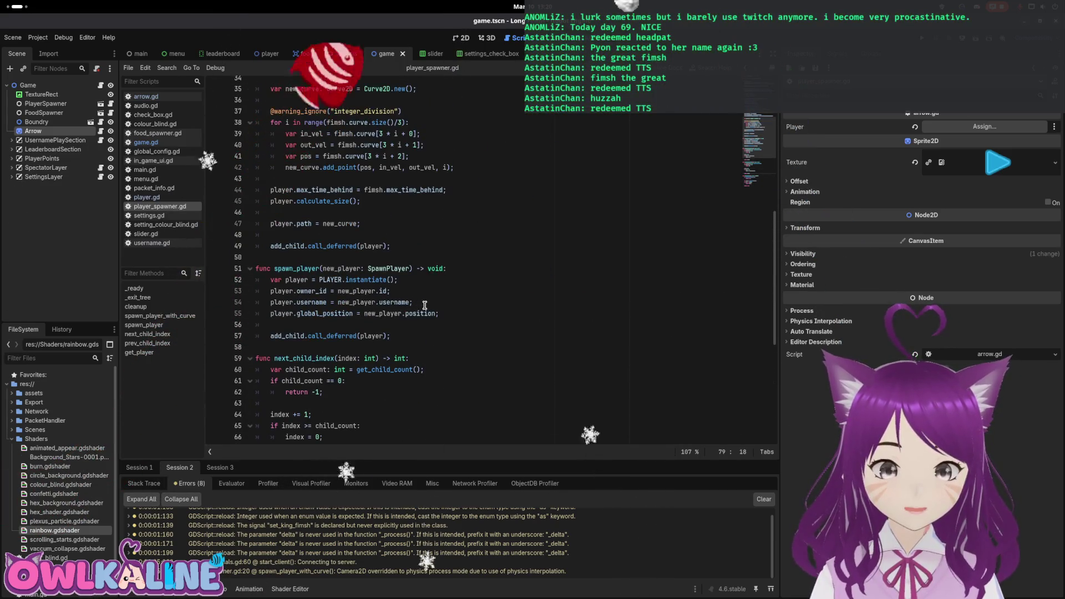
{"action": "scroll", "coordinate": [426, 306], "scroll_direction": "up", "scroll_amount": 6}
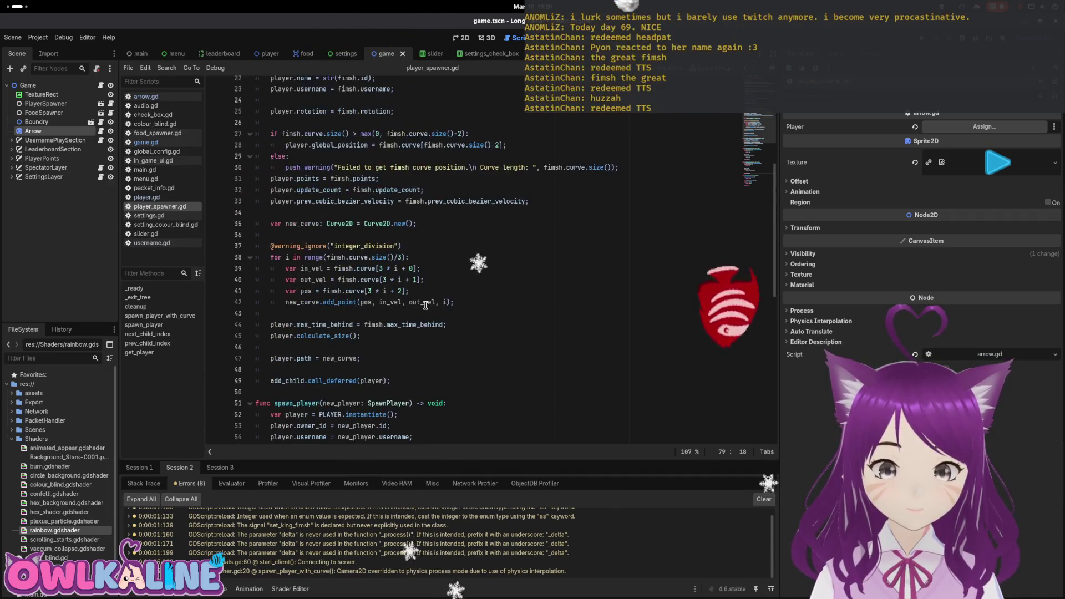
{"action": "scroll", "coordinate": [425, 306], "scroll_direction": "up", "scroll_amount": 5}
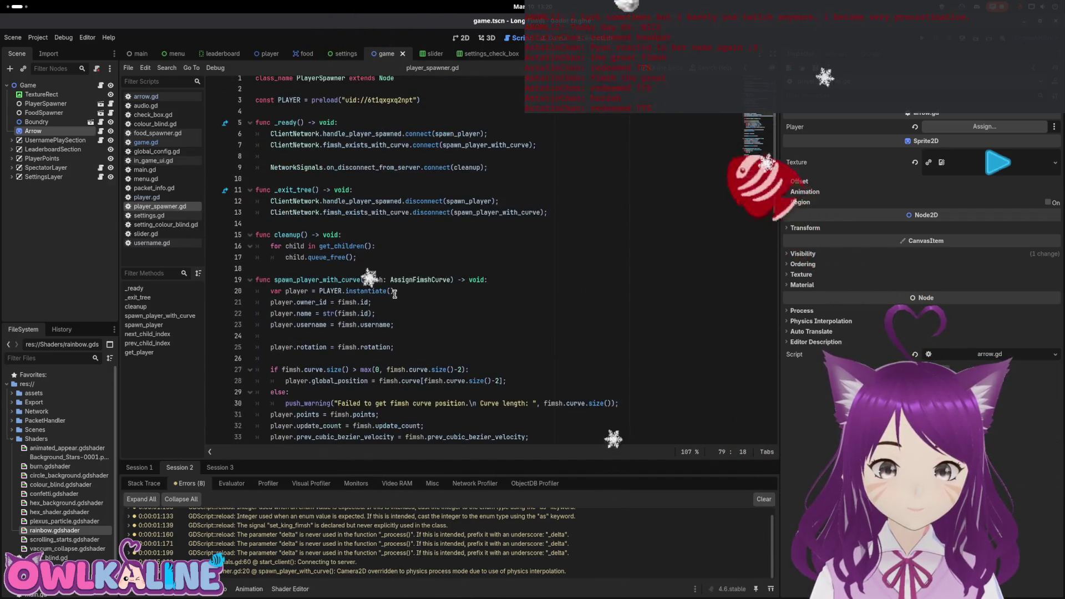
- Back in arrow.gd, select the player variable name on line 3
{"action": "left_click", "coordinate": [100, 131]}
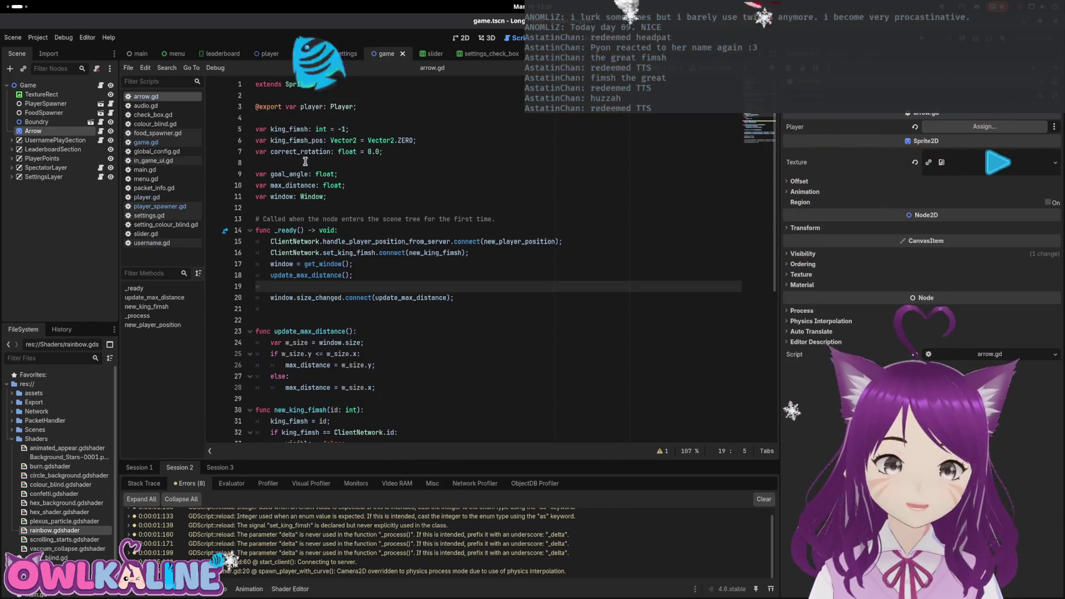
{"action": "double_click", "coordinate": [312, 107]}
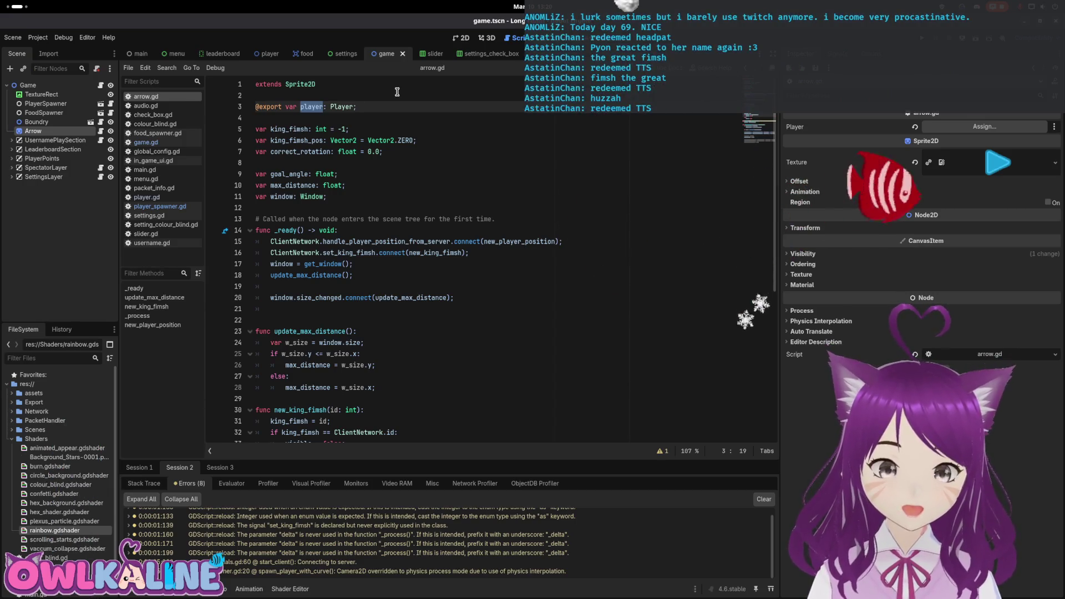
{"action": "key", "text": "Right"}
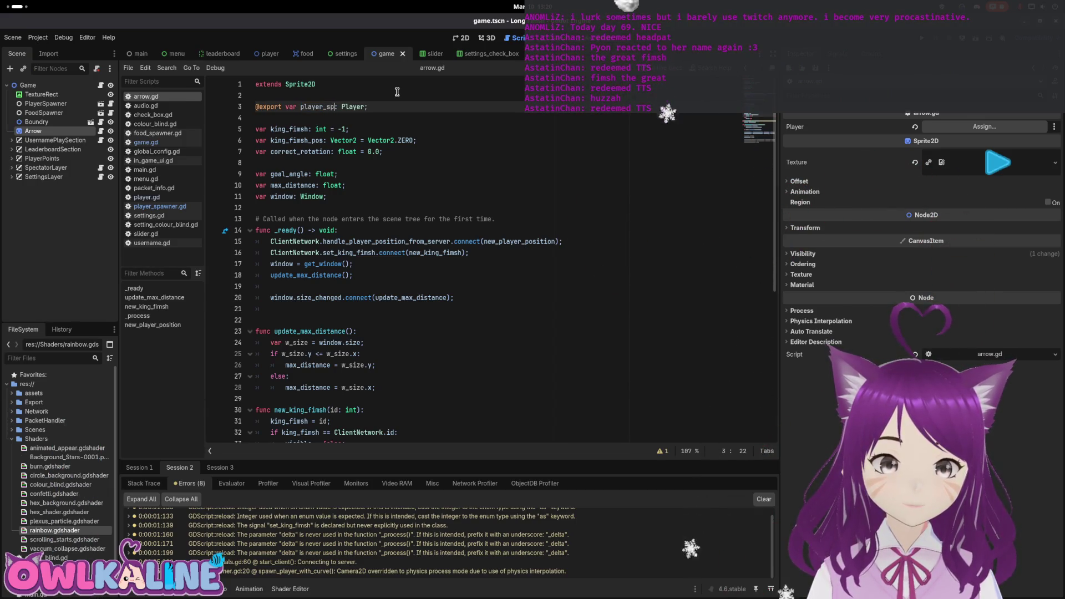
- Retype line 3 as player_spawner: PlayerSpawner and try assigning the PlayerSpawner node in the inspector
{"action": "key", "text": "ctrl+Right"}
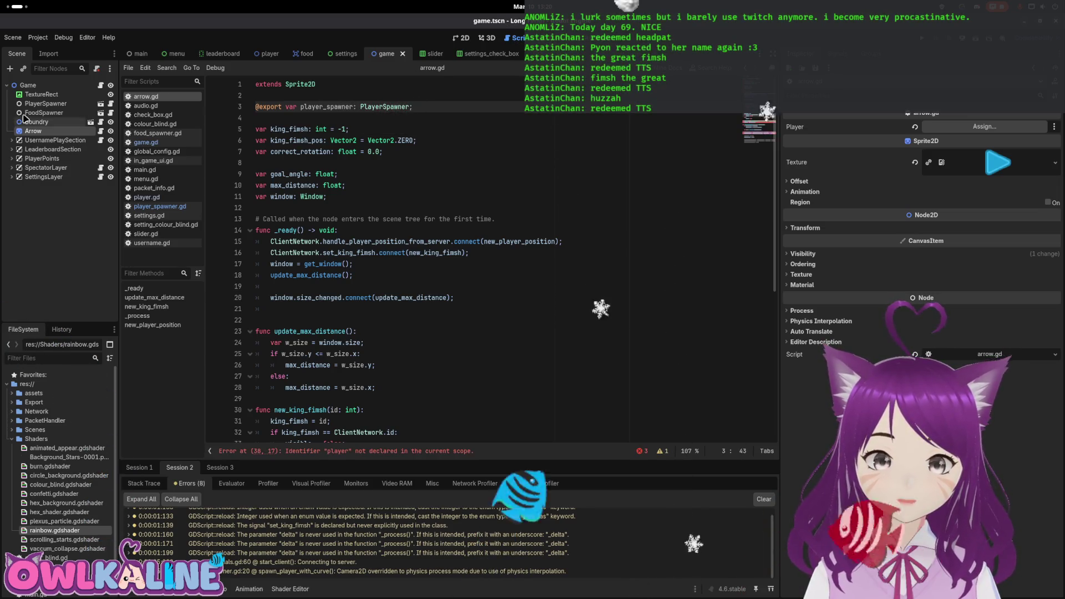
{"action": "left_click_drag", "start_coordinate": [955, 130], "coordinate": [955, 131]}
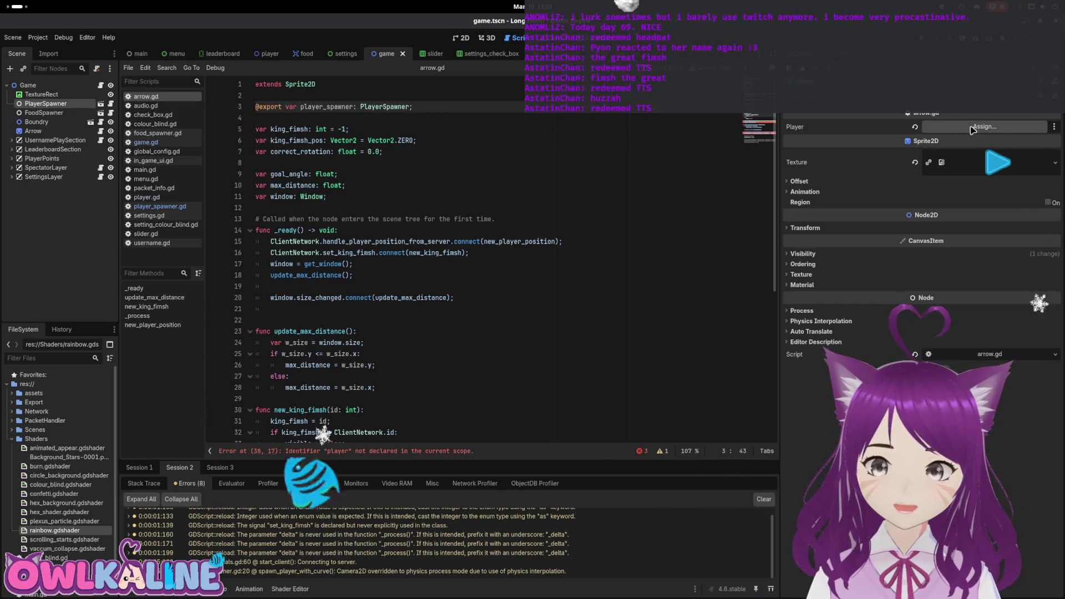
{"action": "left_click", "coordinate": [501, 141]}
{"action": "key", "text": "Up"}
{"action": "key", "text": "Up"}
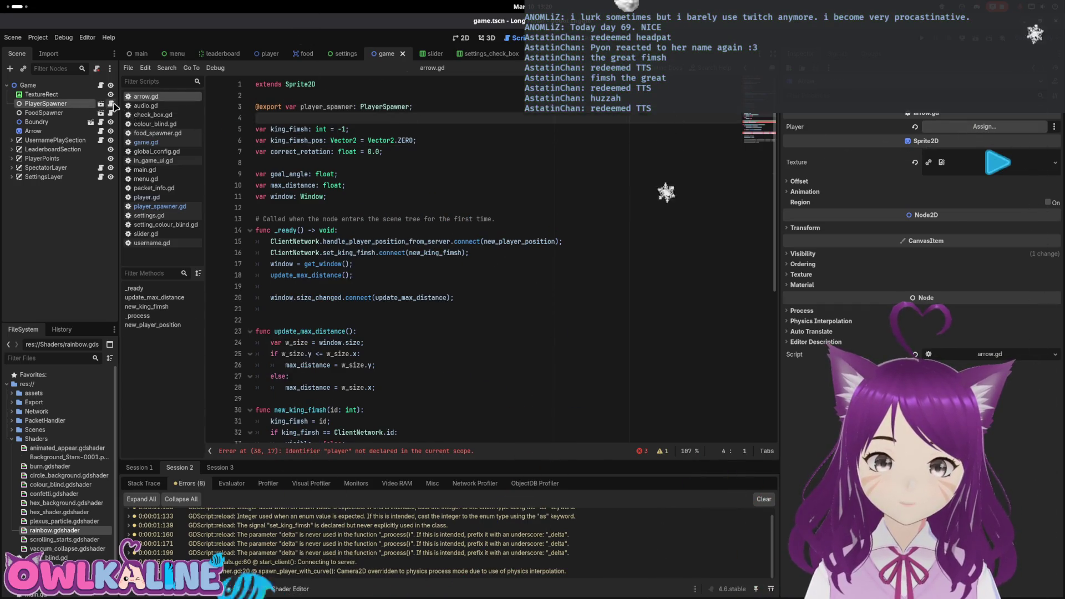
- Check the PlayerSpawner script, then return to arrow.gd with the Arrow node selected
{"action": "left_click", "coordinate": [111, 103]}
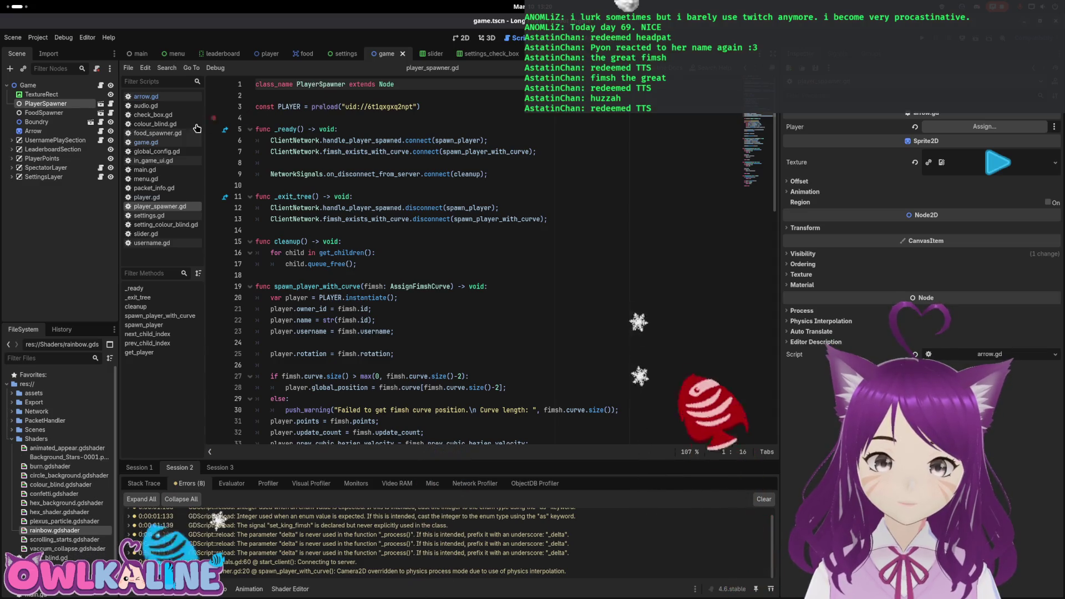
{"action": "key", "text": "alt+Left"}
{"action": "left_click", "coordinate": [370, 96]}
{"action": "left_click", "coordinate": [326, 107]}
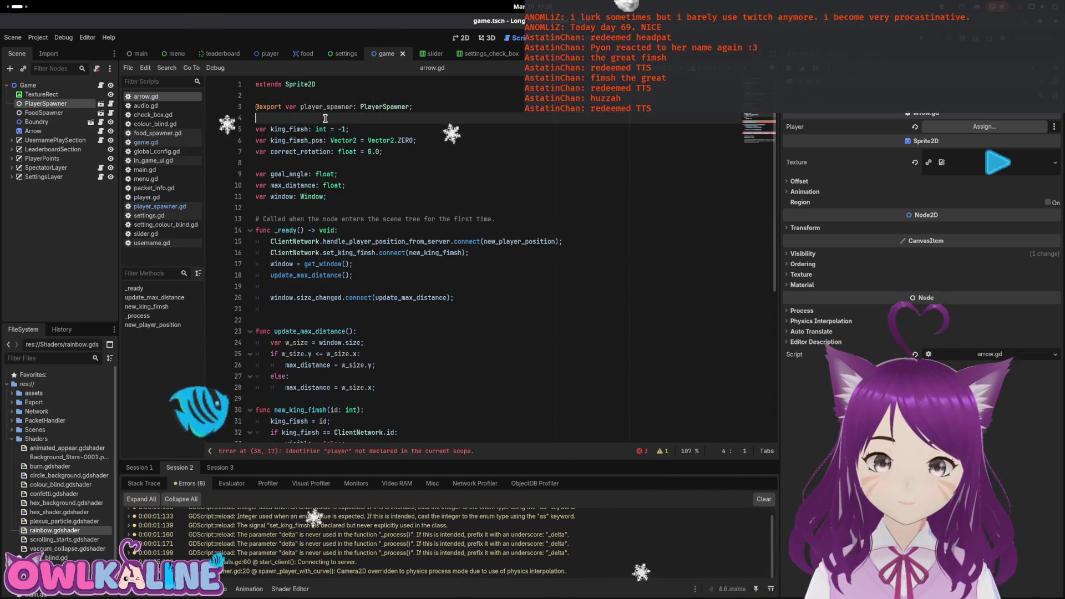
{"action": "left_click", "coordinate": [39, 94]}
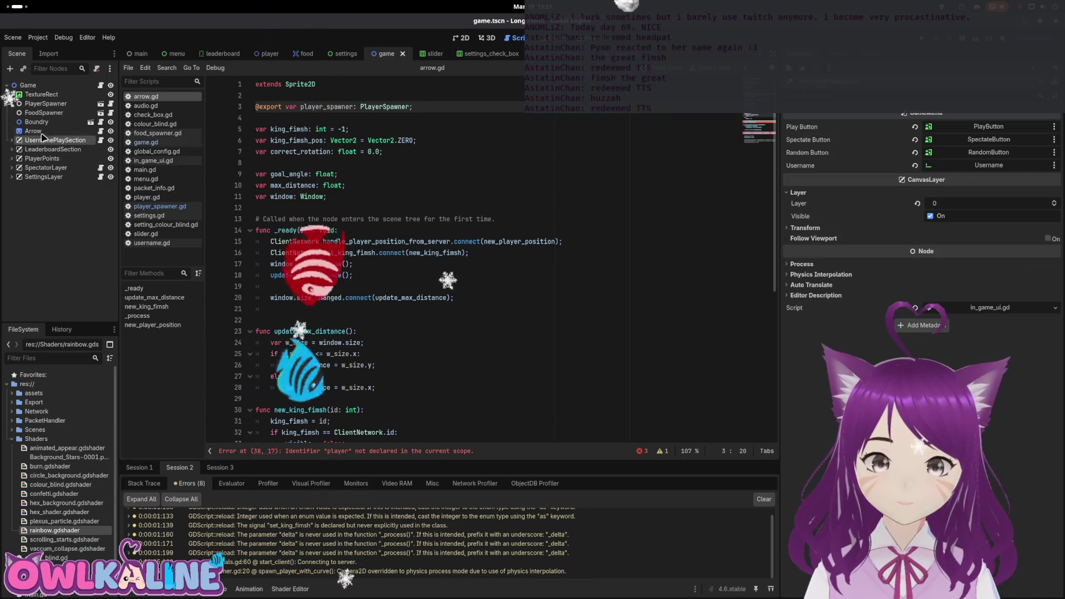
{"action": "left_click", "coordinate": [33, 131]}
{"action": "left_click", "coordinate": [503, 142]}
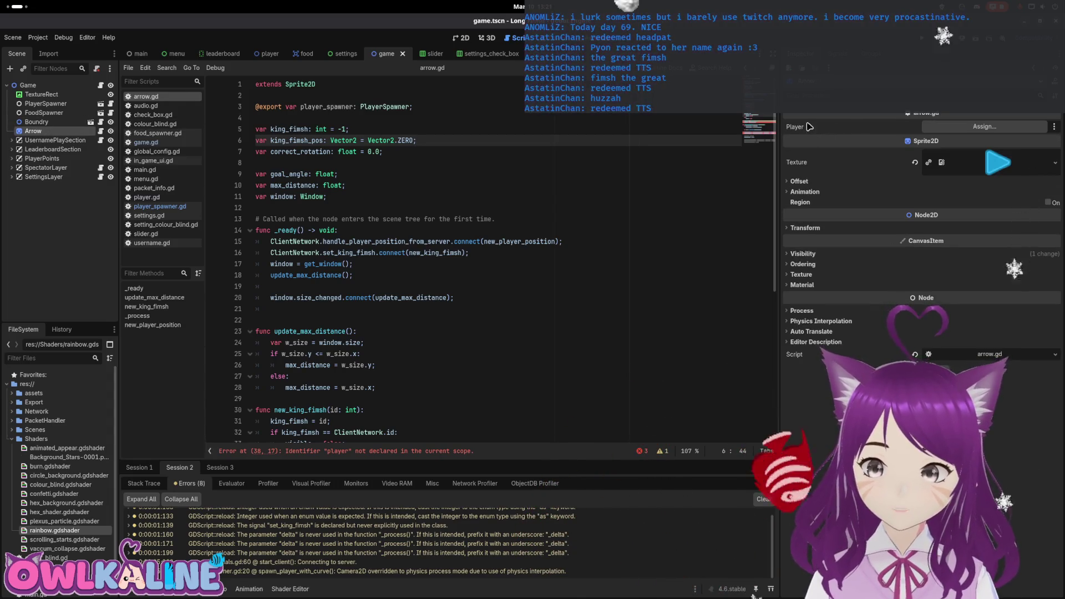
{"action": "key", "text": "super"}
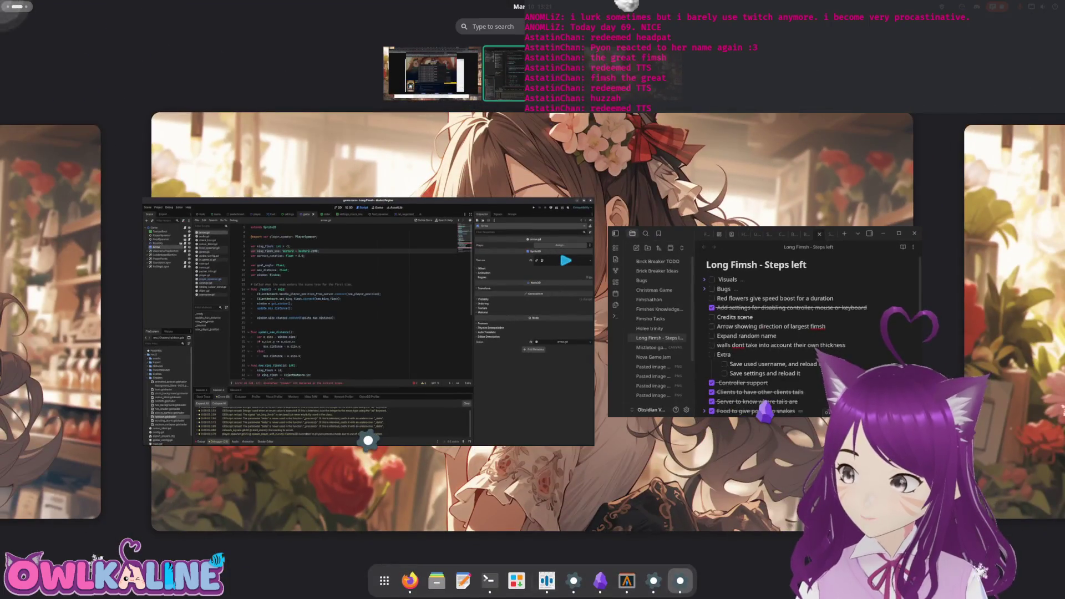
{"action": "key", "text": "super"}
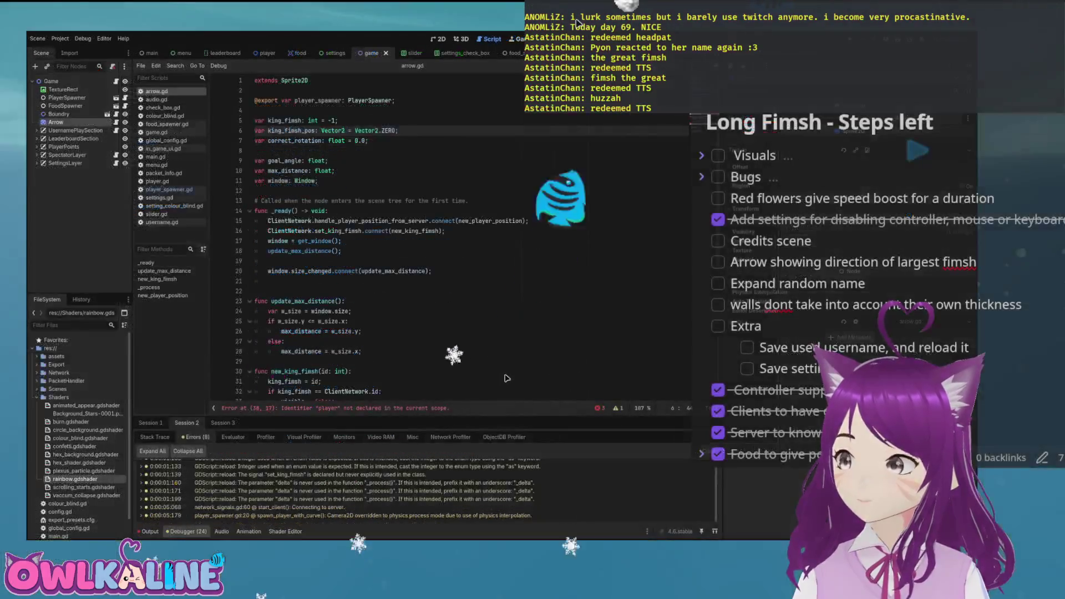
{"action": "left_click", "coordinate": [337, 230]}
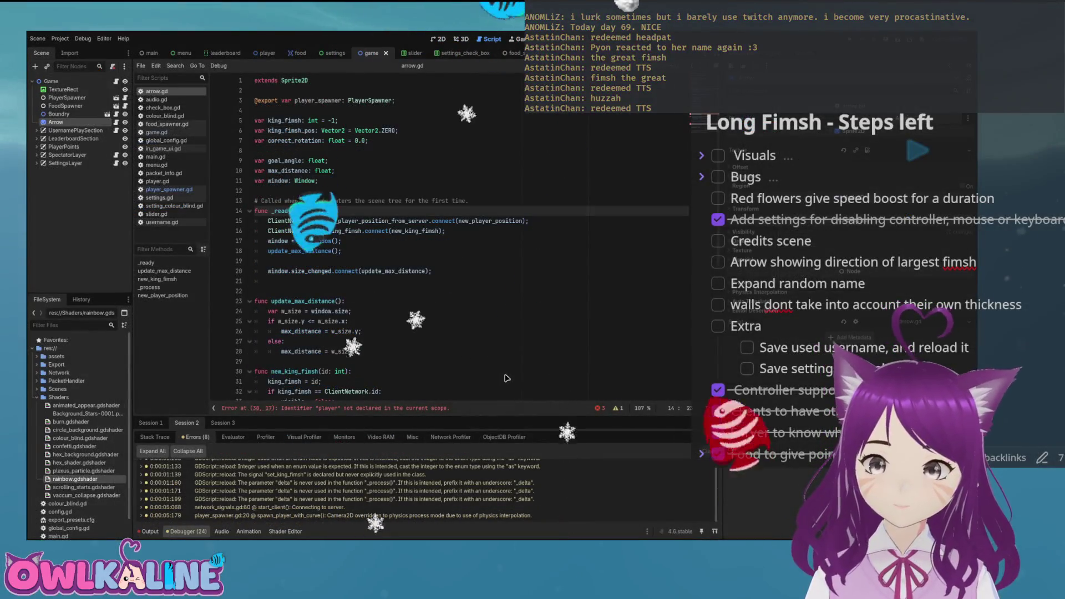
{"action": "left_click", "coordinate": [76, 130]}
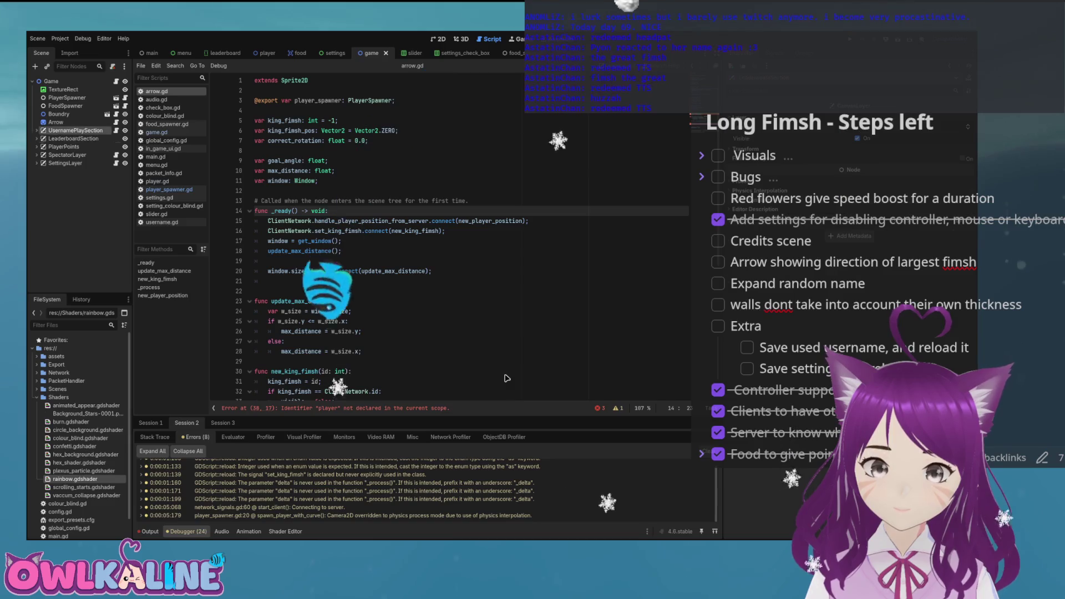
{"action": "key", "text": "Up"}
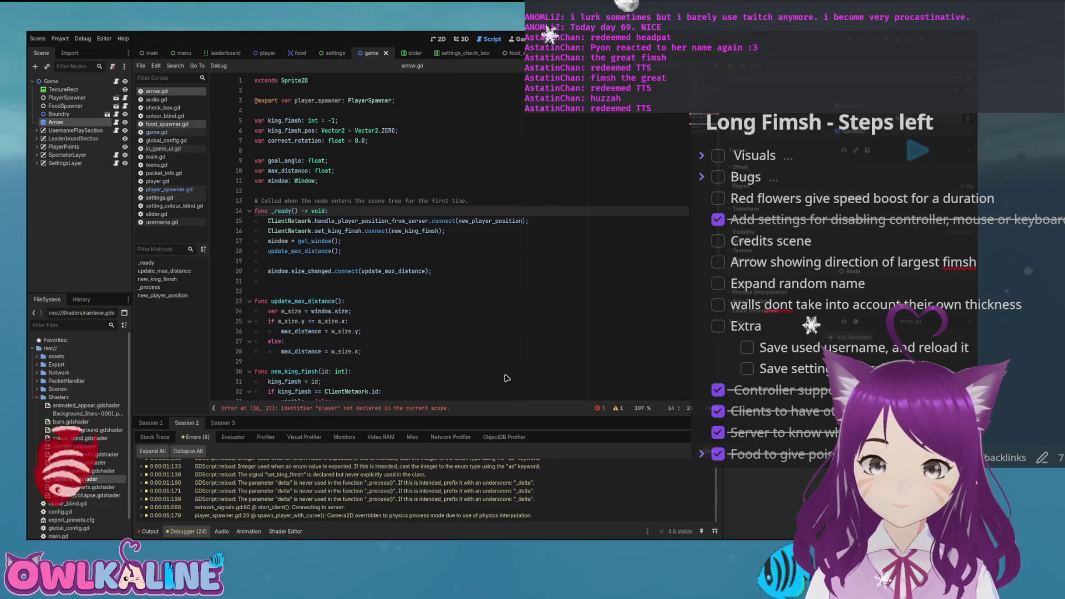
{"action": "key", "text": "Up"}
{"action": "key", "text": "Up"}
{"action": "key", "text": "Up"}
{"action": "key", "text": "End"}
{"action": "key", "text": "Return"}
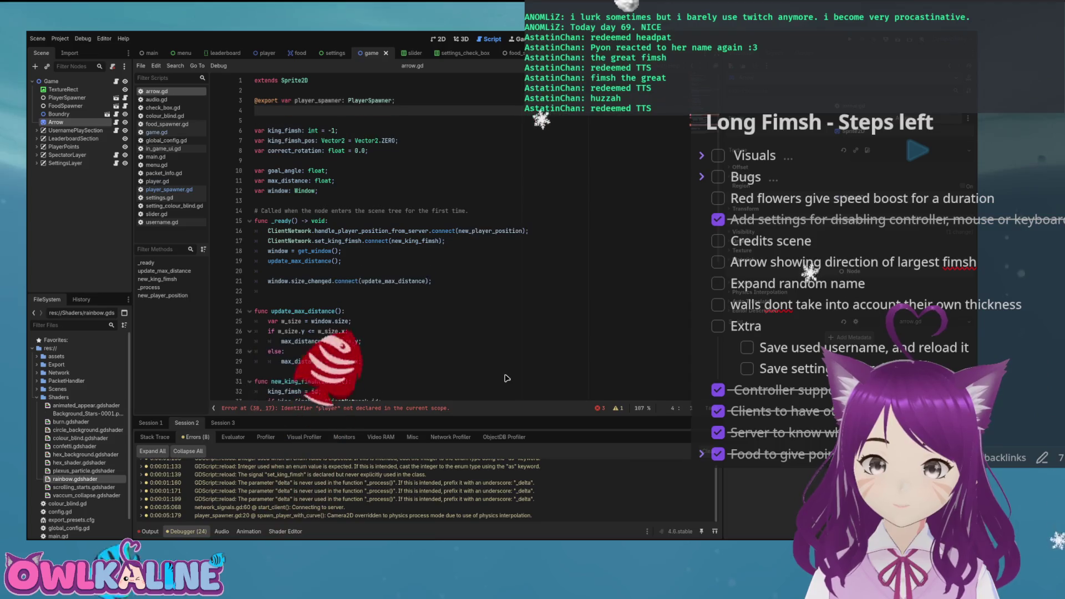
{"action": "type", "text": "@export "}
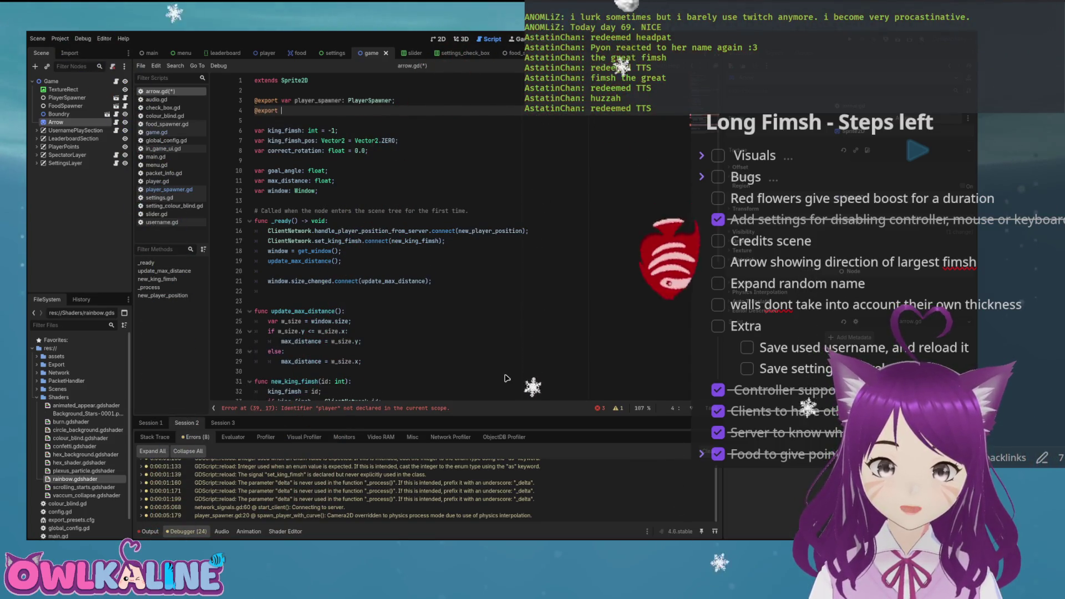
{"action": "type", "text": "var f: flo"}
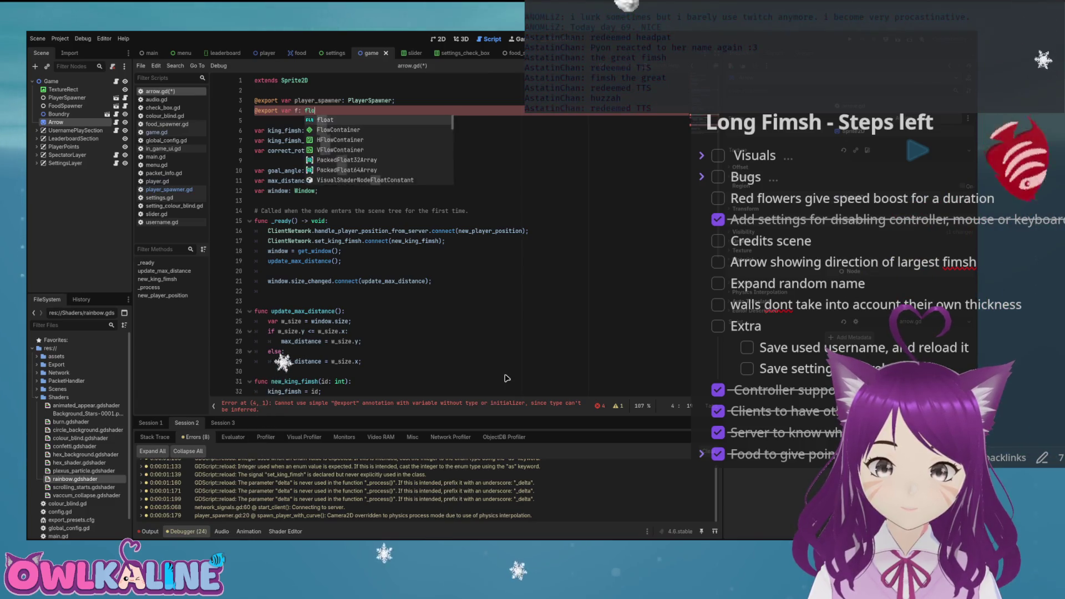
{"action": "key", "text": "Return"}
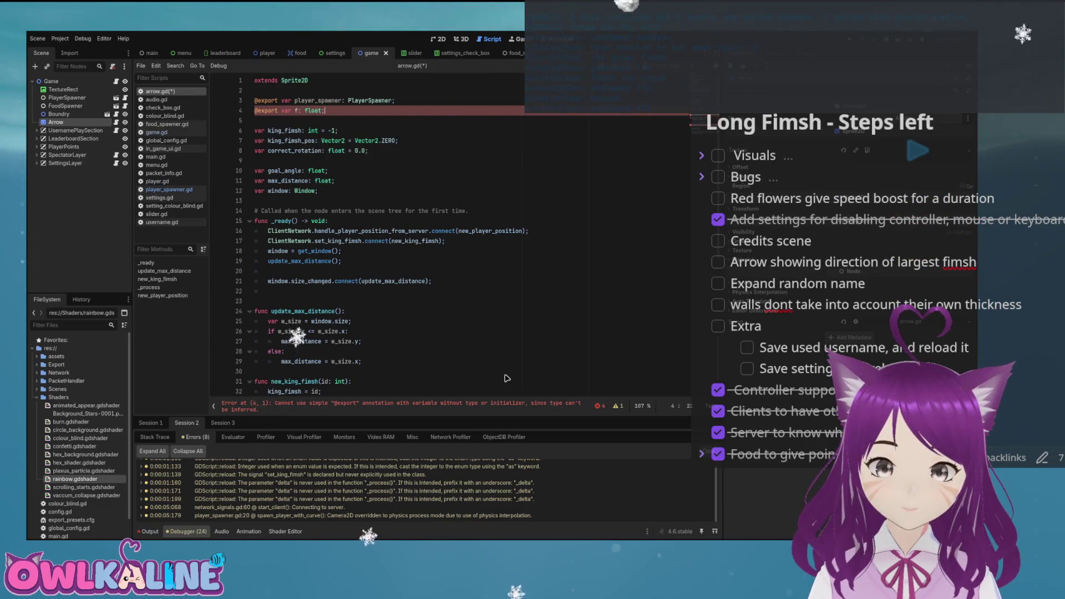
{"action": "type", "text": ";"}
{"action": "key", "text": "ctrl+s"}
{"action": "key", "text": "Up"}
{"action": "key", "text": "Up"}
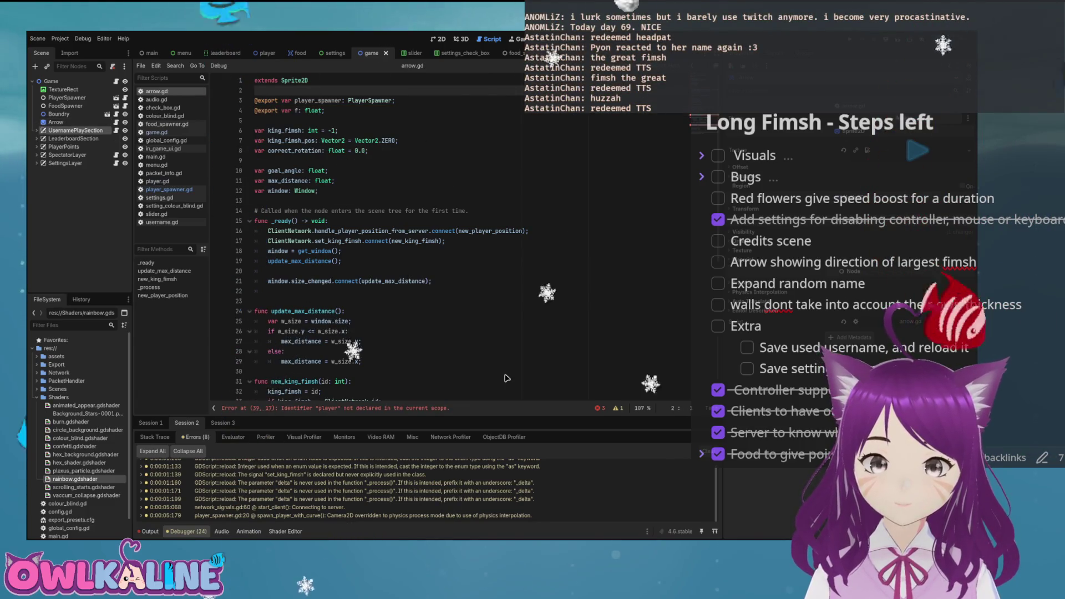
{"action": "key", "text": "Down"}
{"action": "key", "text": "Down"}
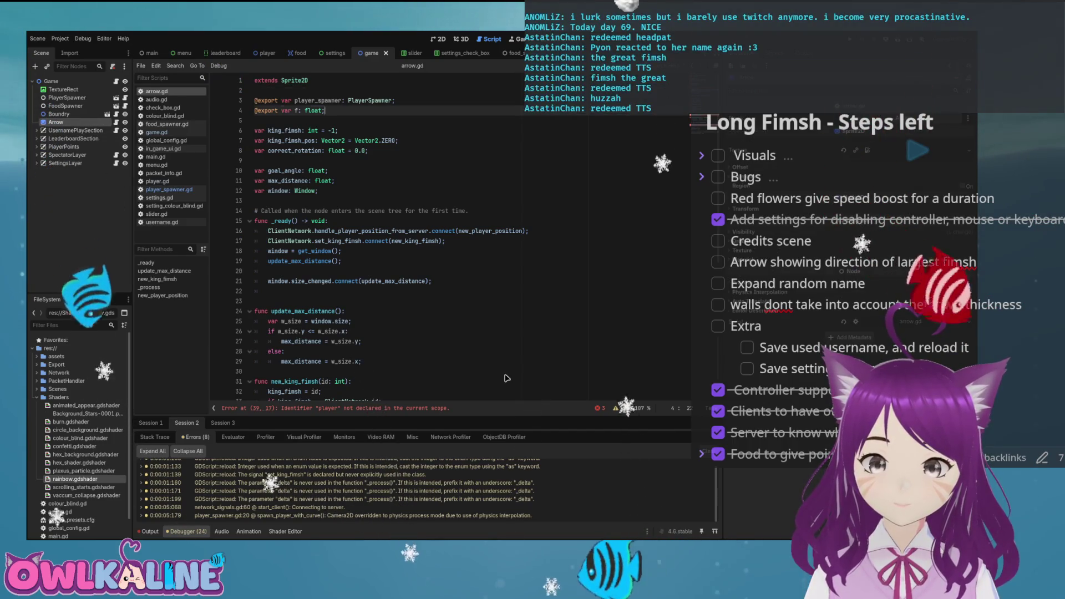
{"action": "key", "text": "shift+End"}
{"action": "key", "text": "BackSpace"}
{"action": "key", "text": "BackSpace"}
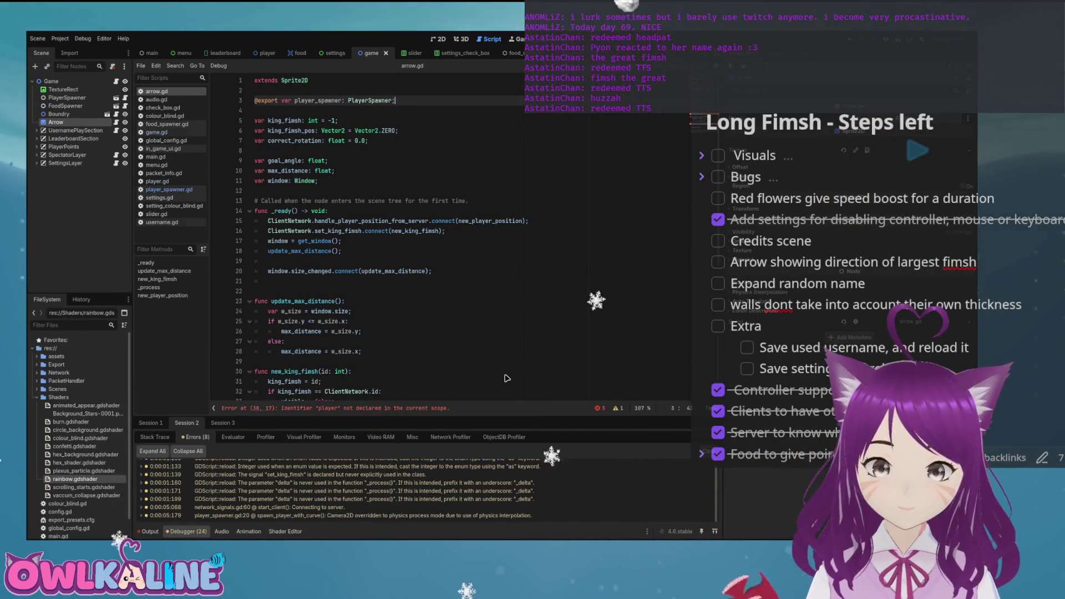
{"action": "scroll", "coordinate": [505, 378], "scroll_direction": "down", "scroll_amount": 7}
- Delete the _process function, comment out both global_position lines with #, and save
{"action": "left_click", "coordinate": [295, 241]}
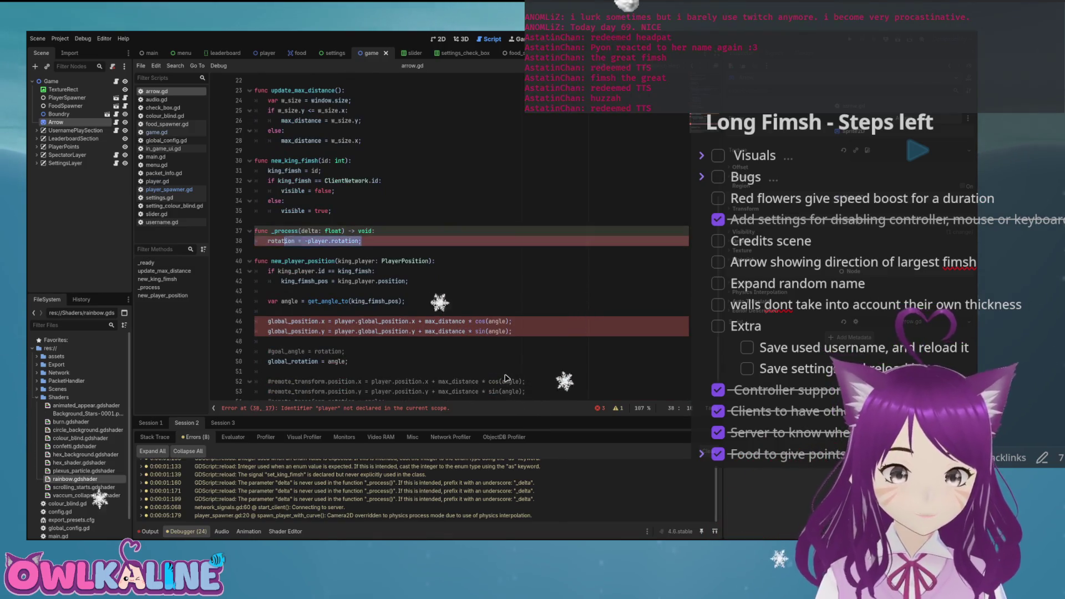
{"action": "key", "text": "BackSpace"}
{"action": "key", "text": "BackSpace"}
{"action": "key", "text": "BackSpace"}
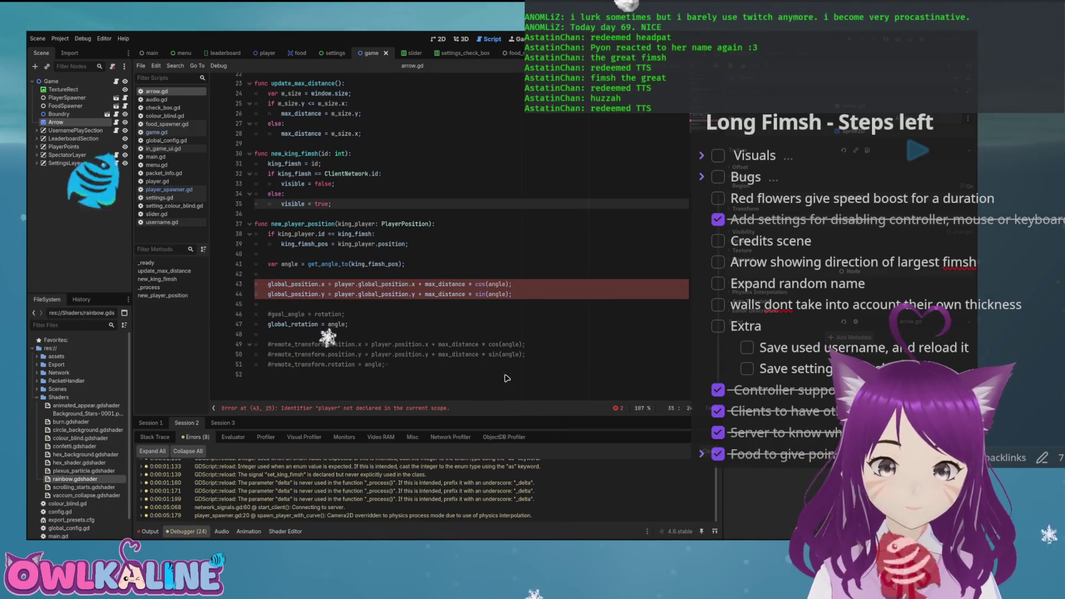
{"action": "key", "text": "Down"}
{"action": "key", "text": "Down"}
{"action": "key", "text": "Down"}
{"action": "type", "text": "#"}
{"action": "key", "text": "Down"}
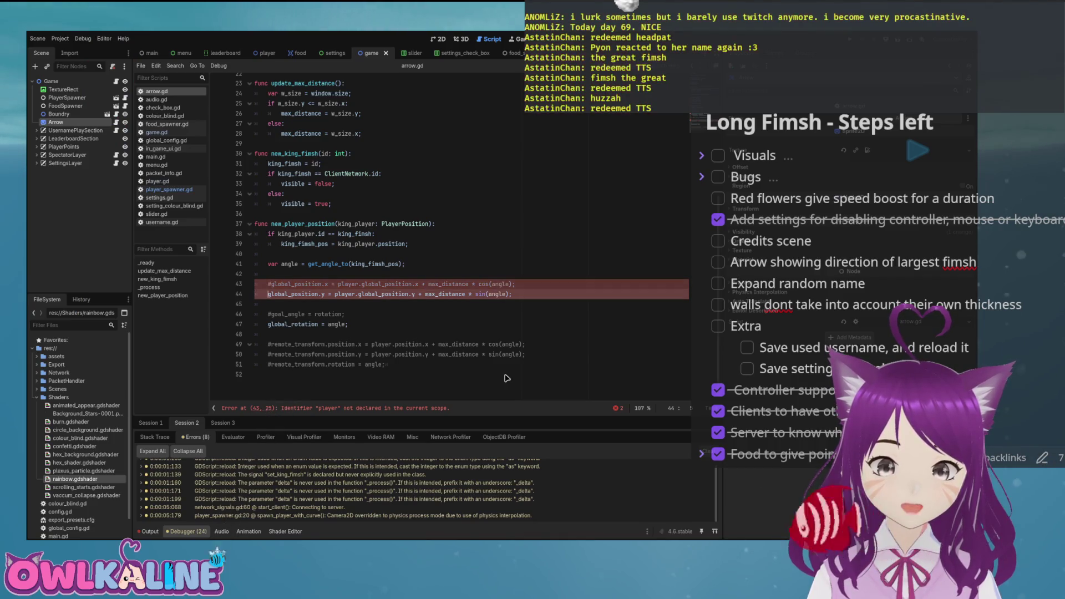
{"action": "key", "text": "ctrl+s"}
{"action": "key", "text": "Up"}
{"action": "key", "text": "Up"}
{"action": "key", "text": "Up"}
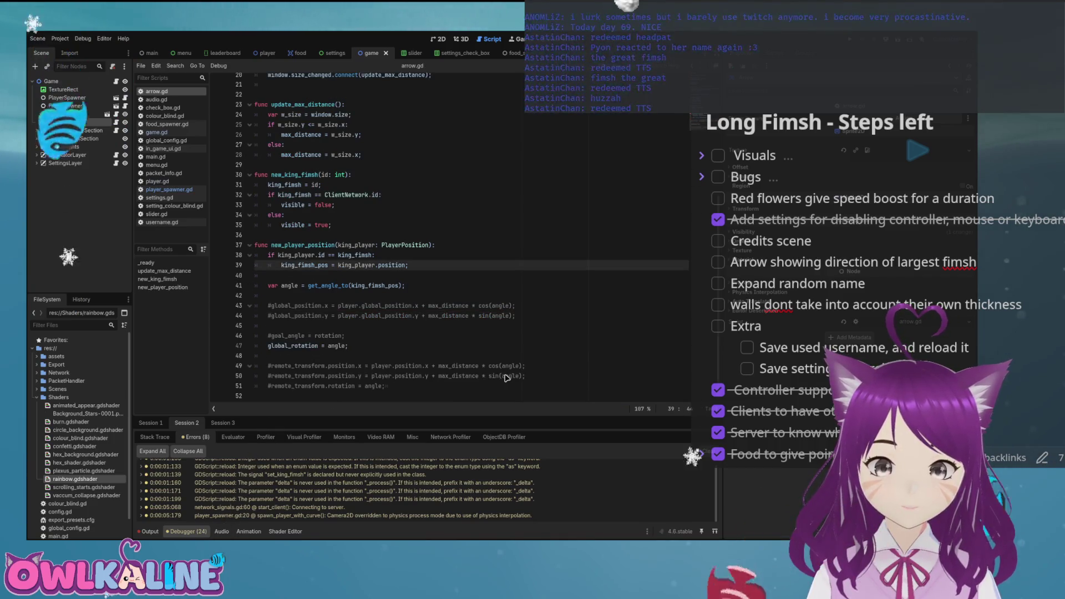
- Move back up to the empty line 4 among arrow.gd's variable declarations
{"action": "key", "text": "Down"}
{"action": "key", "text": "Down"}
{"action": "key", "text": "Down"}
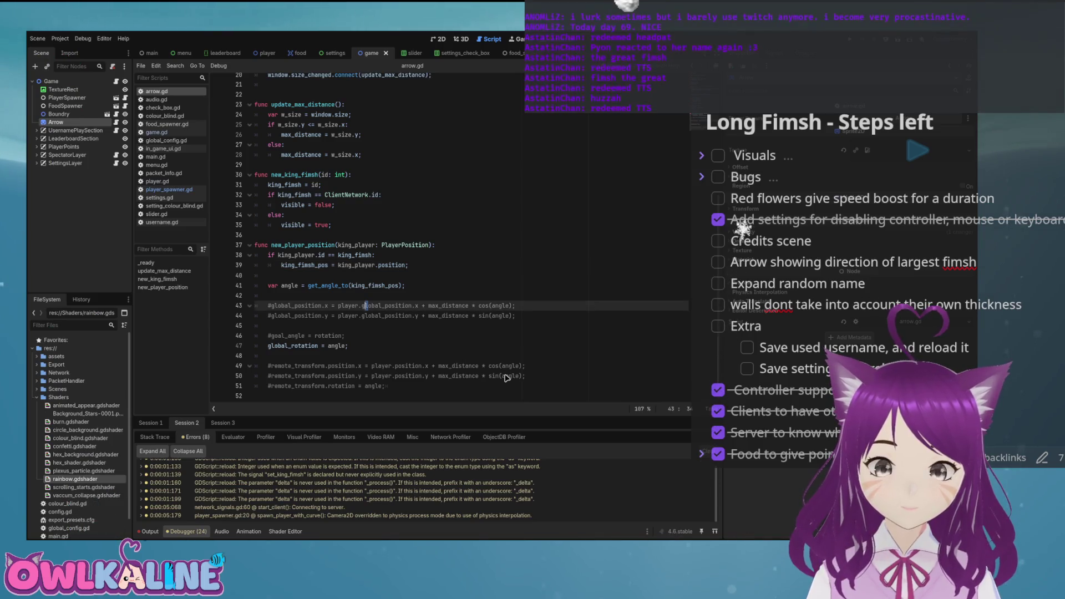
{"action": "scroll", "coordinate": [506, 378], "scroll_direction": "up", "scroll_amount": 6}
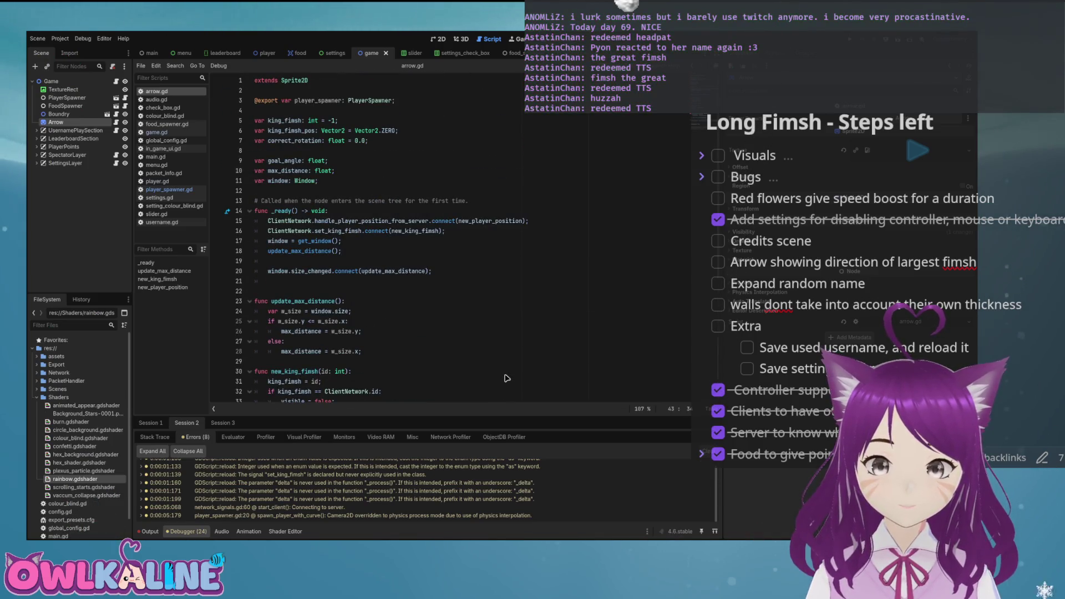
{"action": "key", "text": "ctrl+Home"}
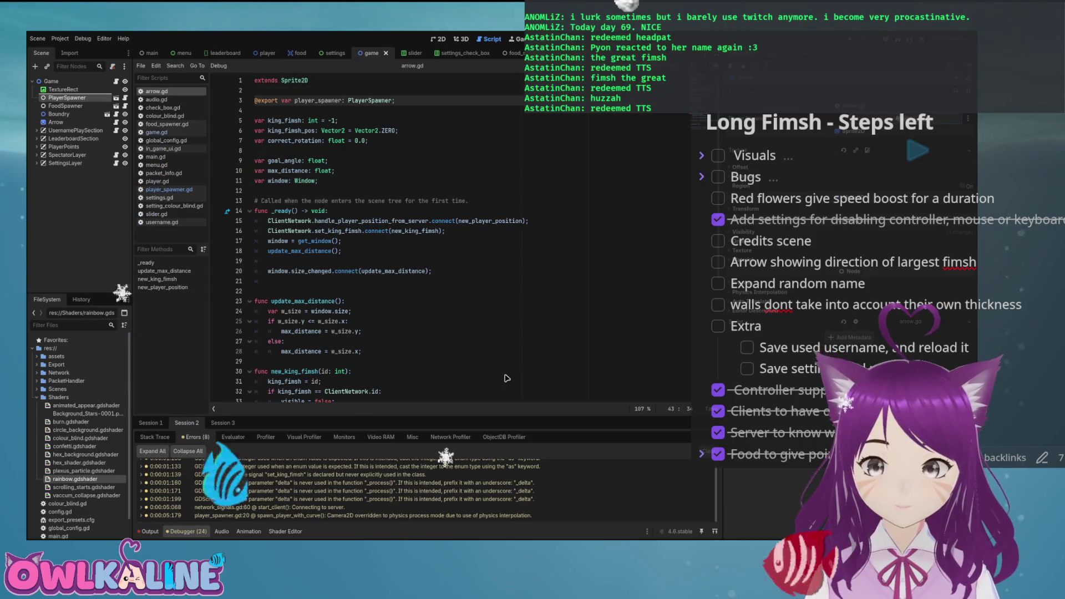
{"action": "key", "text": "Down"}
{"action": "key", "text": "Down"}
{"action": "key", "text": "Down"}
{"action": "key", "text": "End"}
{"action": "key", "text": "Up"}
{"action": "key", "text": "Up"}
{"action": "key", "text": "Up"}
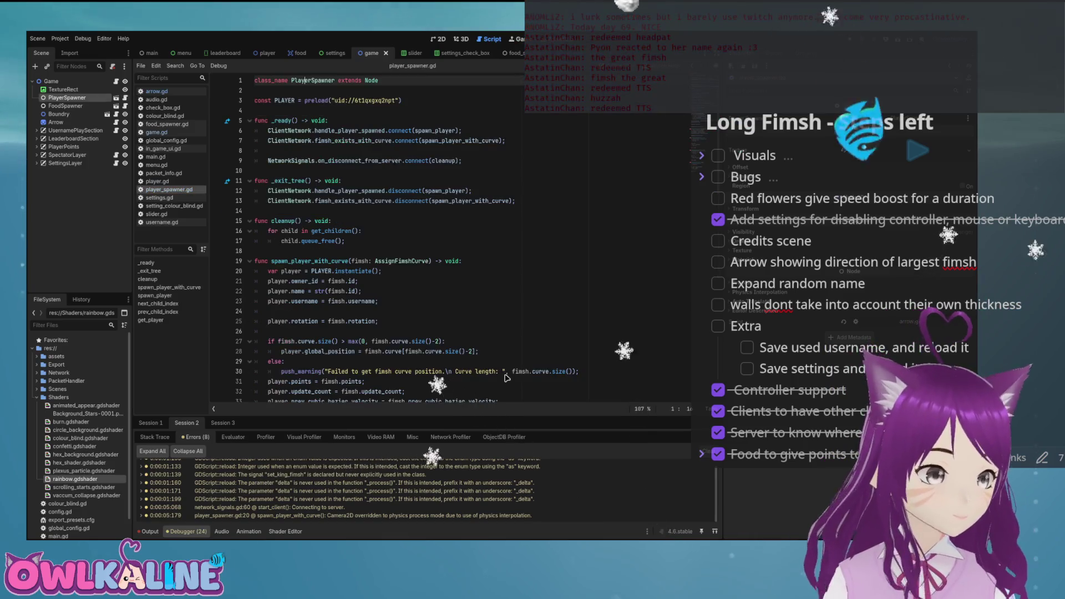
- At the end of player_spawner.gd, add a get_player_from_id function returning Player
{"action": "key", "text": "alt+Left"}
{"action": "scroll", "coordinate": [506, 378], "scroll_direction": "down", "scroll_amount": 15}
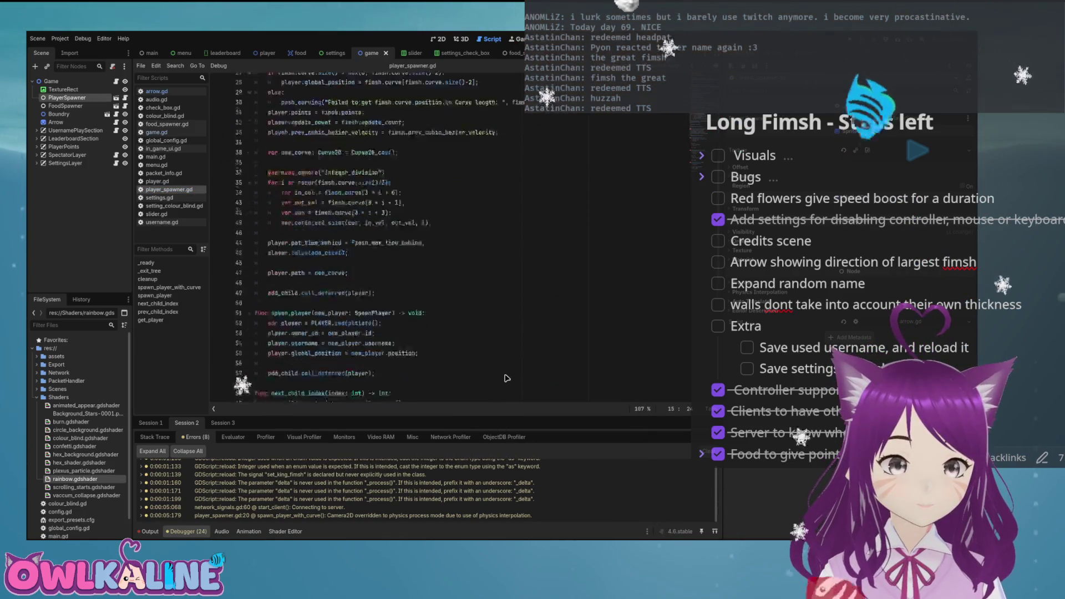
{"action": "key", "text": "ctrl+End"}
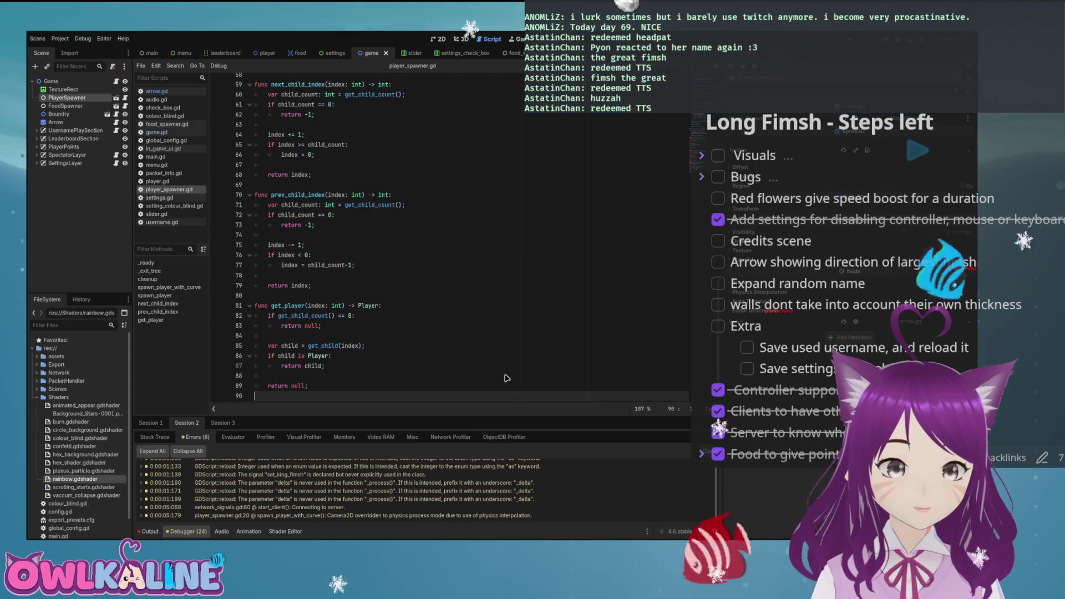
{"action": "type", "text": "c get_player_from_id(id: int) ->"}
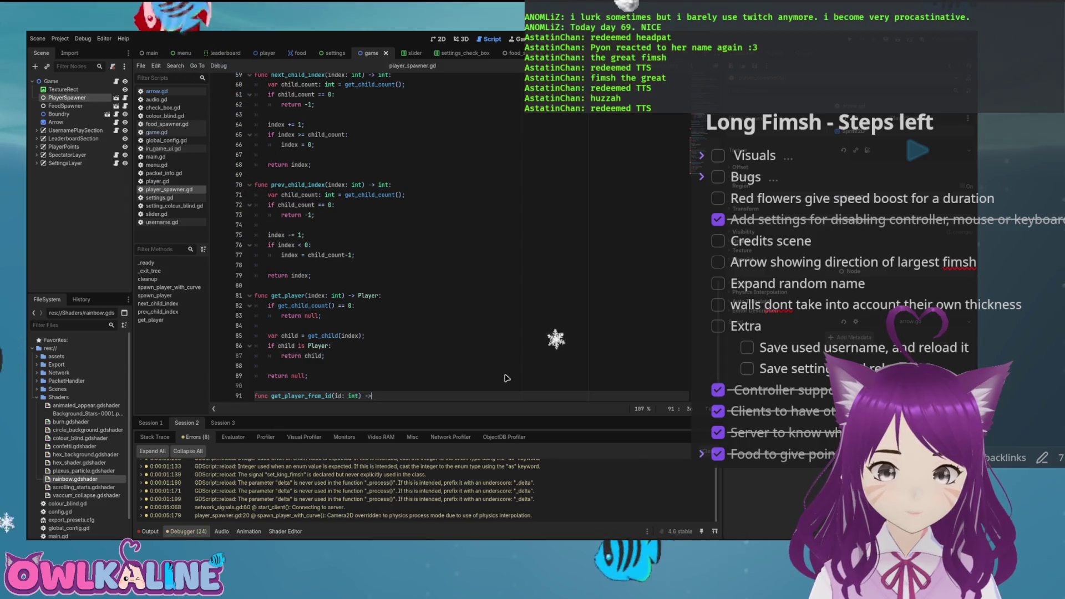
{"action": "type", "text": "Player"}
{"action": "type", "text": ":"}
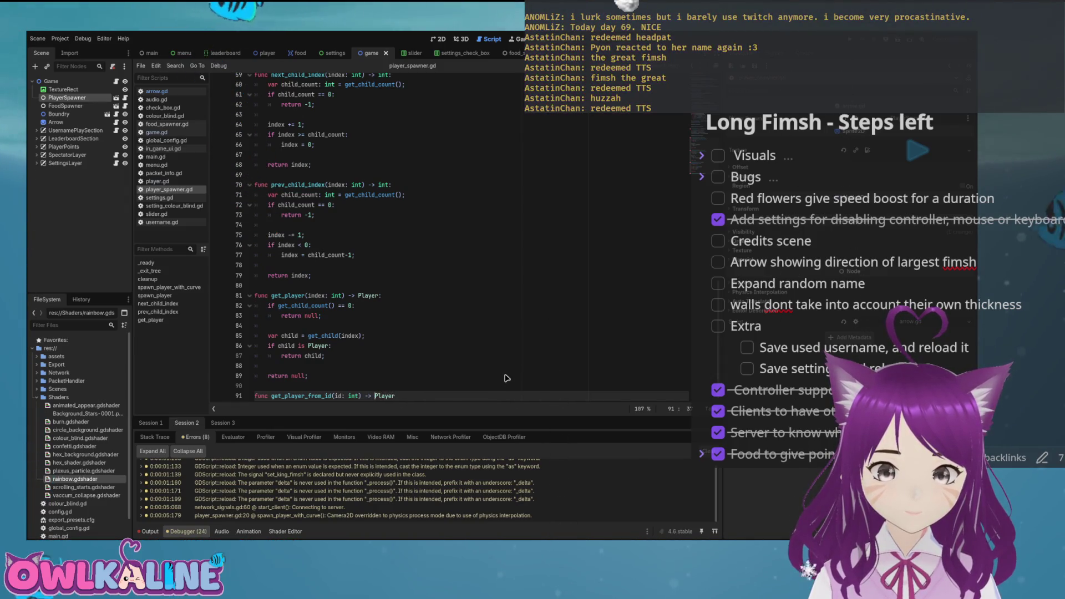
{"action": "key", "text": "Return"}
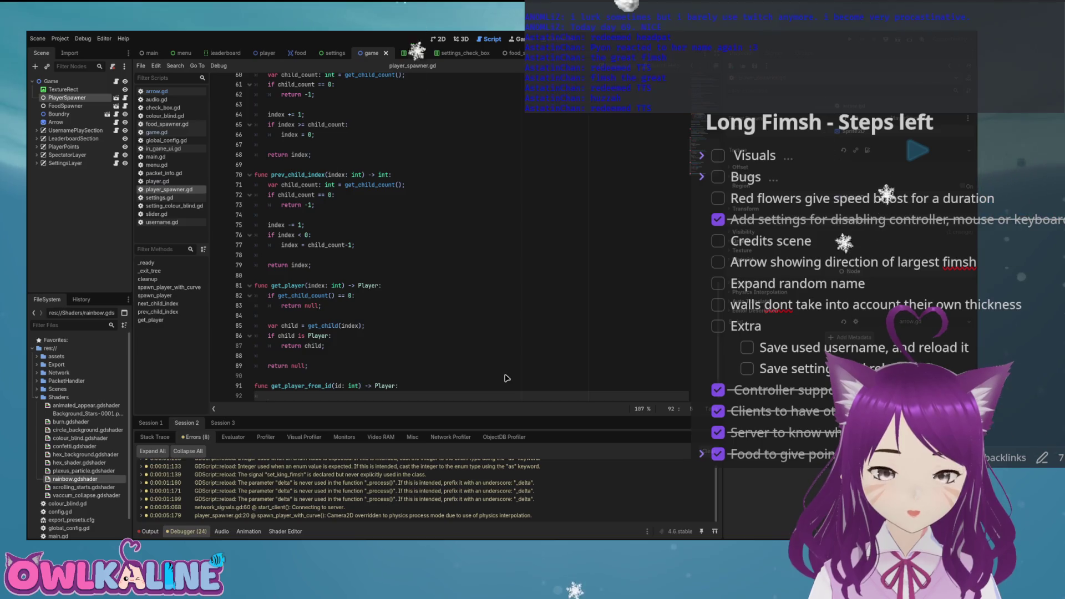
- Copy get_player's empty-children check into the new function and start a for child loop
{"action": "type", "text": "fo"}
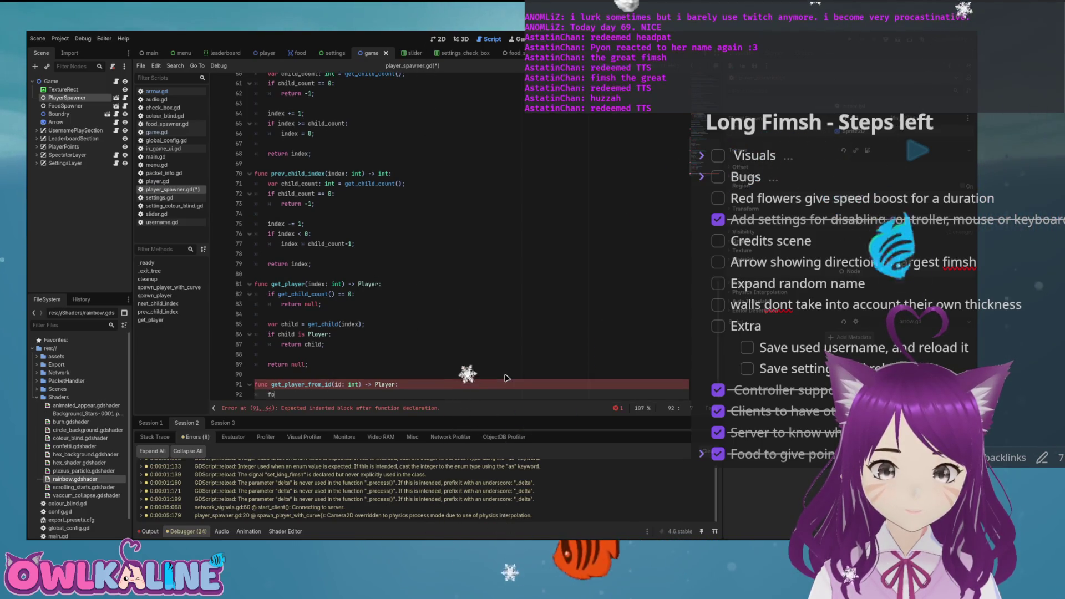
{"action": "type", "text": "r"}
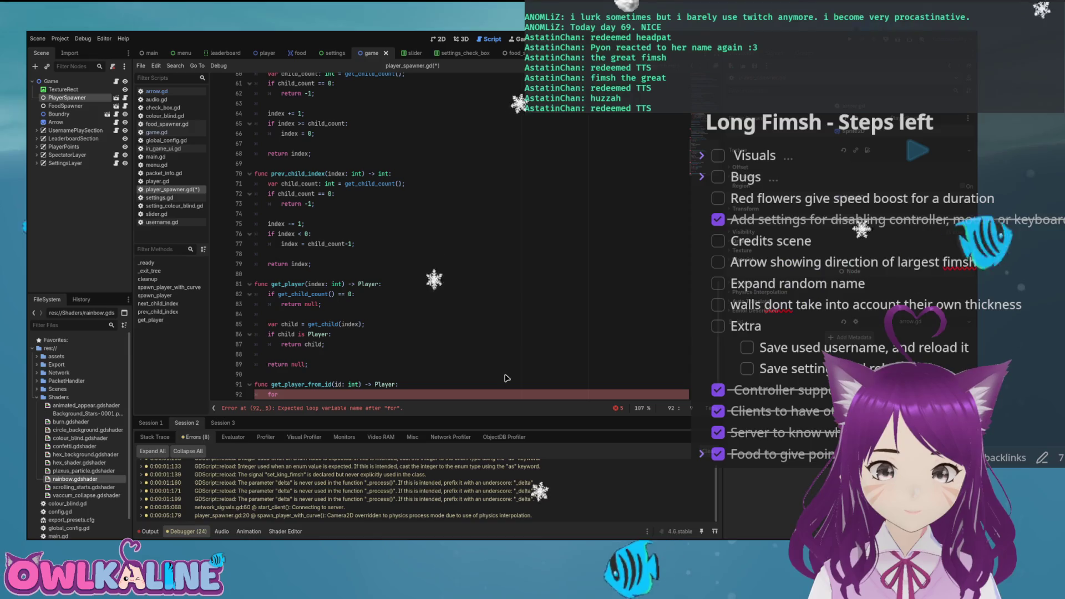
{"action": "type", "text": " chil"}
{"action": "key", "text": "Up"}
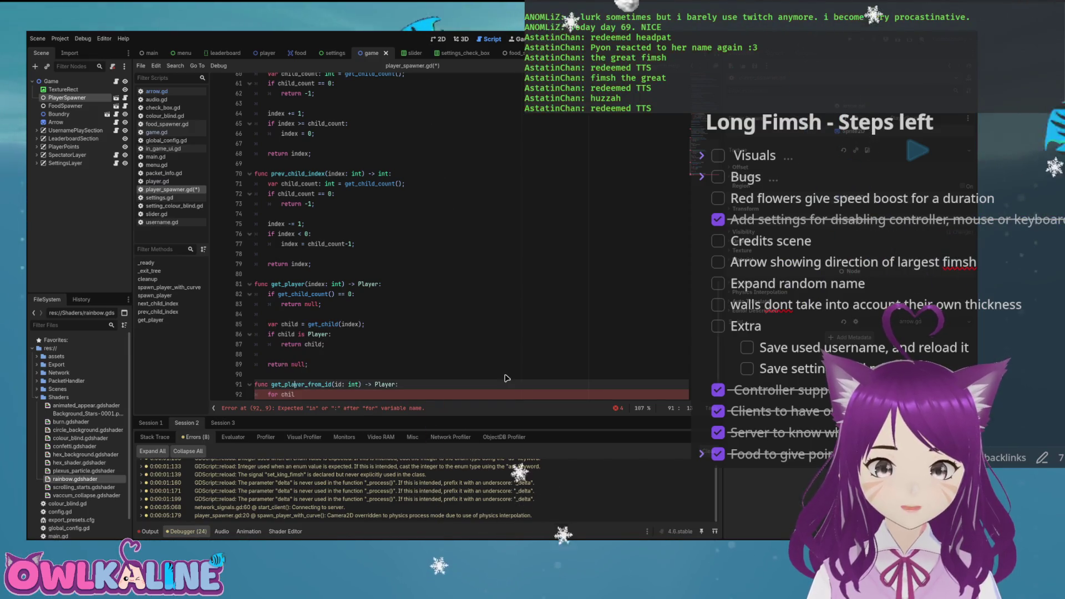
{"action": "key", "text": "Up"}
{"action": "key", "text": "Up"}
{"action": "key", "text": "Up"}
{"action": "key", "text": "shift+Down"}
{"action": "key", "text": "shift+End"}
{"action": "key", "text": "ctrl+c"}
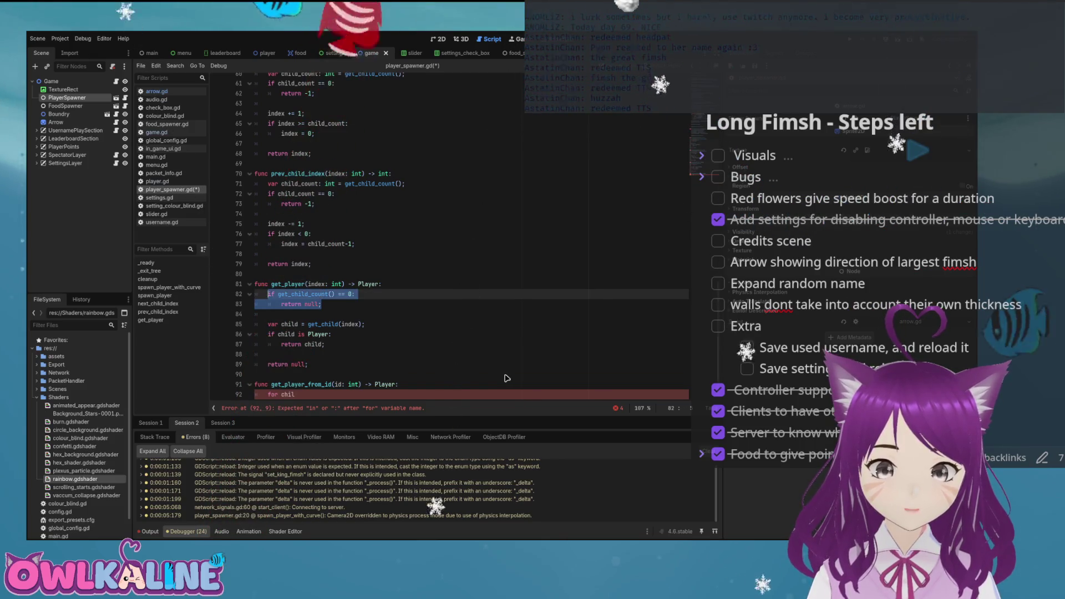
{"action": "key", "text": "Escape"}
{"action": "key", "text": "Down"}
{"action": "key", "text": "Down"}
{"action": "key", "text": "Down"}
{"action": "key", "text": "Down"}
{"action": "key", "text": "Down"}
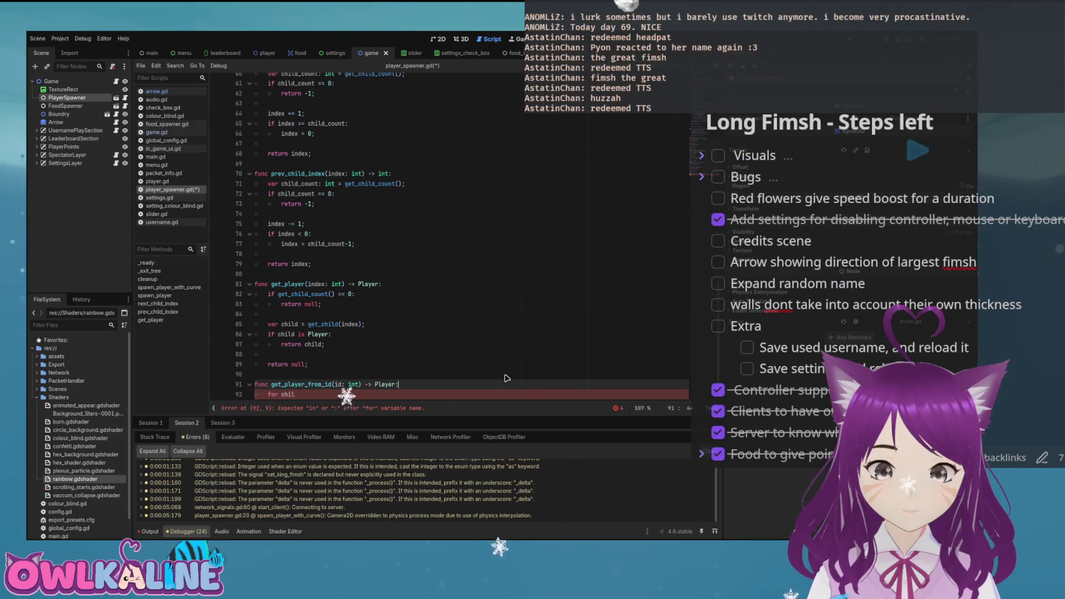
{"action": "key", "text": "ctrl+v"}
{"action": "key", "text": "Return"}
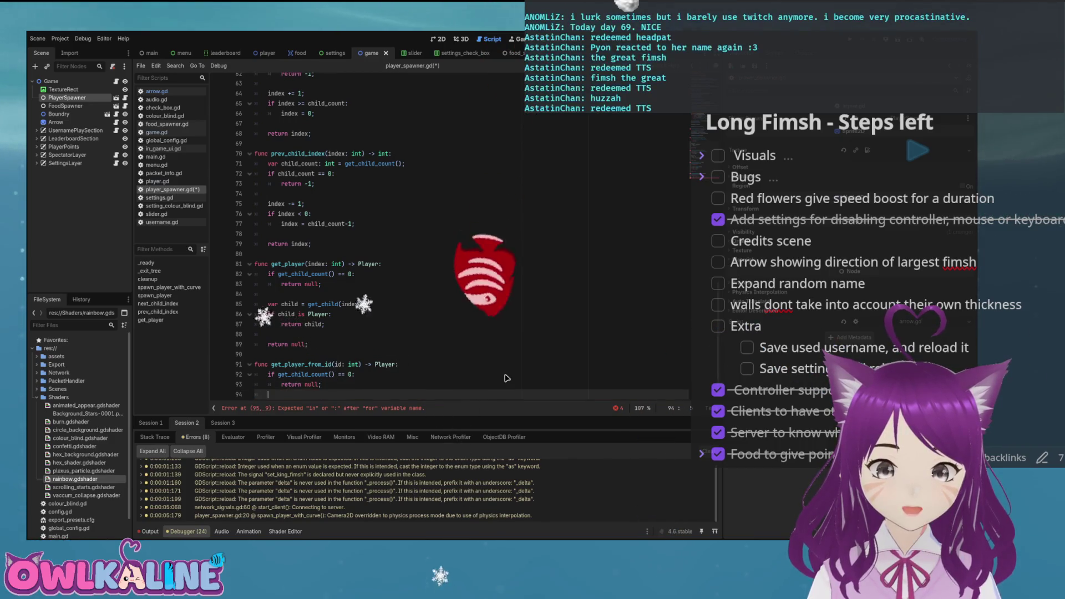
{"action": "key", "text": "Return"}
{"action": "type", "text": "for child"}
{"action": "key", "text": "Return"}
{"action": "key", "text": "Return"}
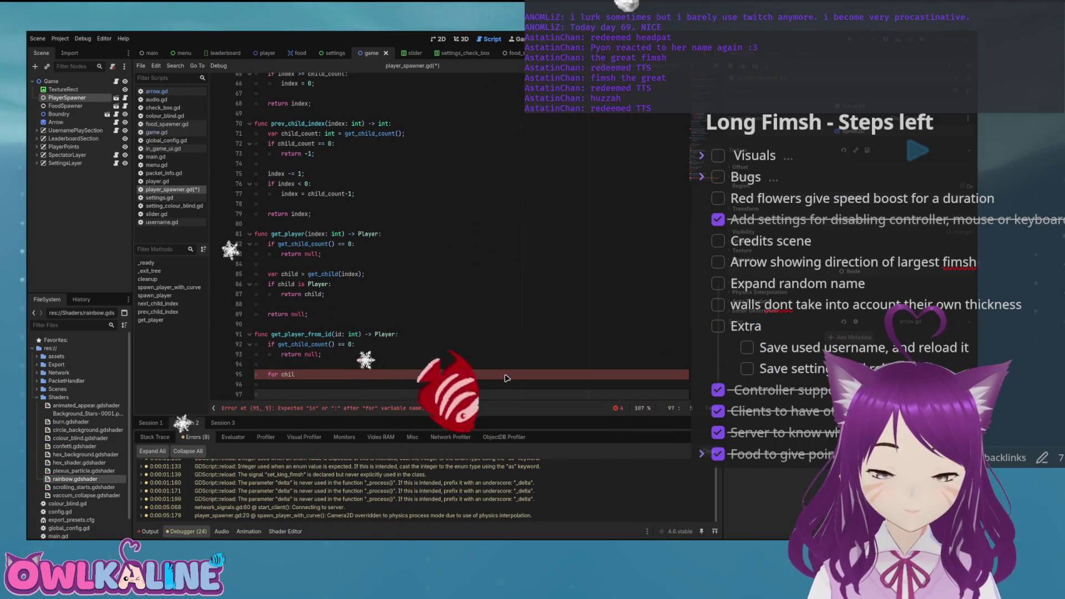
- Replace the copied check with var player_found: Player = null and return player_found
{"action": "key", "text": "Up"}
{"action": "key", "text": "Up"}
{"action": "key", "text": "Up"}
{"action": "key", "text": "shift+Down"}
{"action": "key", "text": "shift+End"}
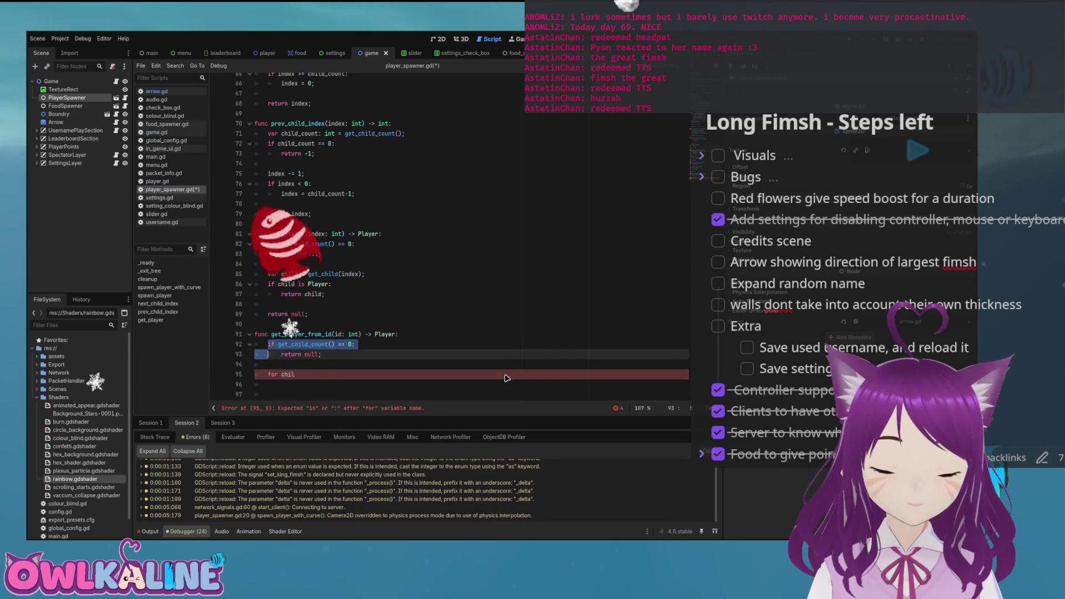
{"action": "type", "text": "f"}
{"action": "key", "text": "BackSpace"}
{"action": "type", "text": "var "}
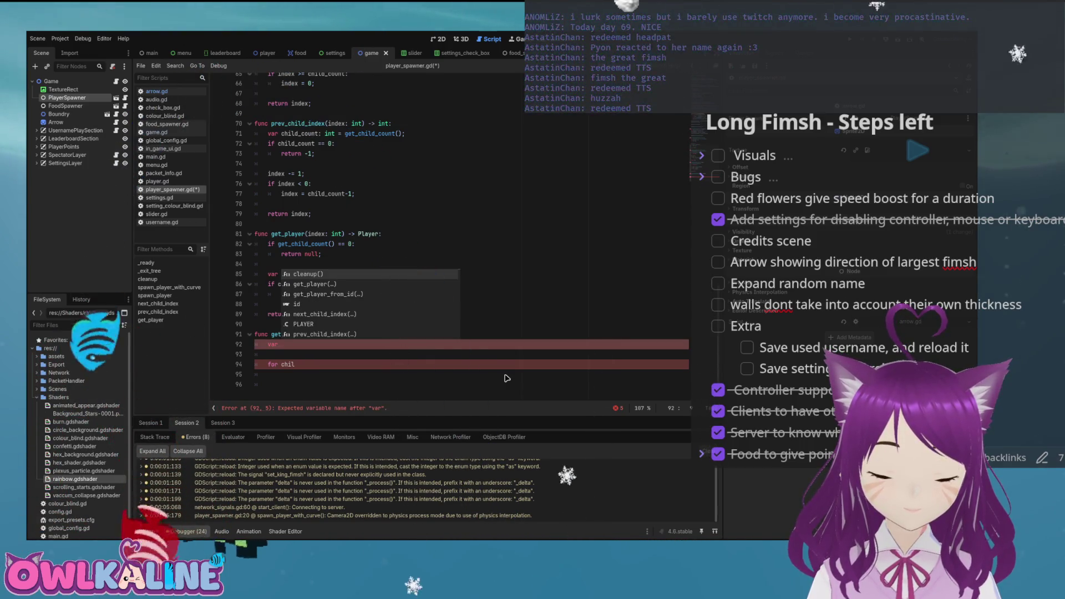
{"action": "type", "text": "player_found: "}
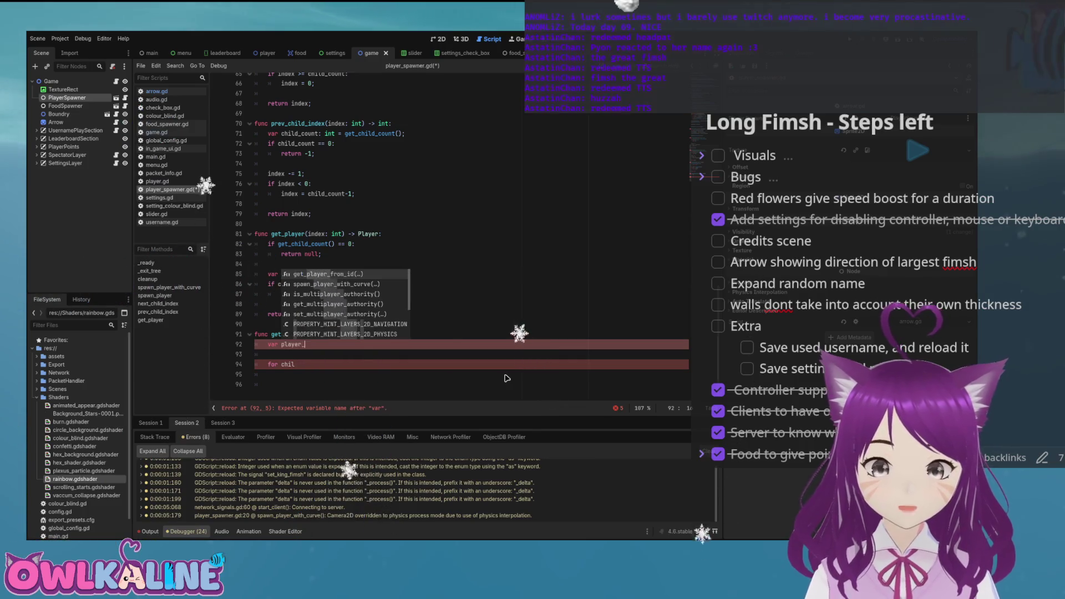
{"action": "type", "text": "Player=  null"}
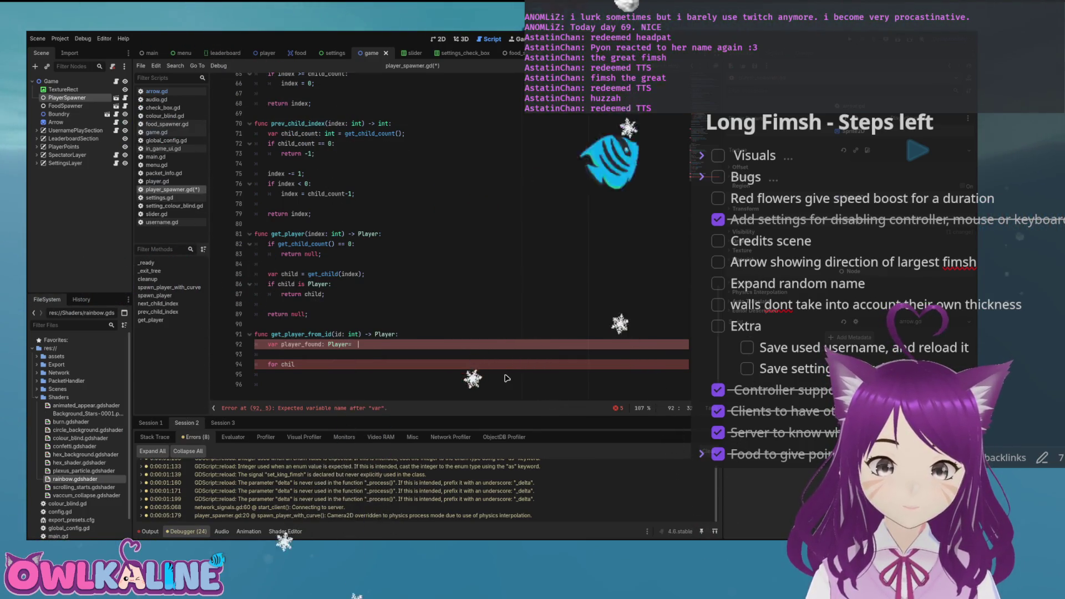
{"action": "type", "text": ";"}
{"action": "key", "text": "Down"}
{"action": "key", "text": "Down"}
{"action": "key", "text": "Down"}
{"action": "key", "text": "Return"}
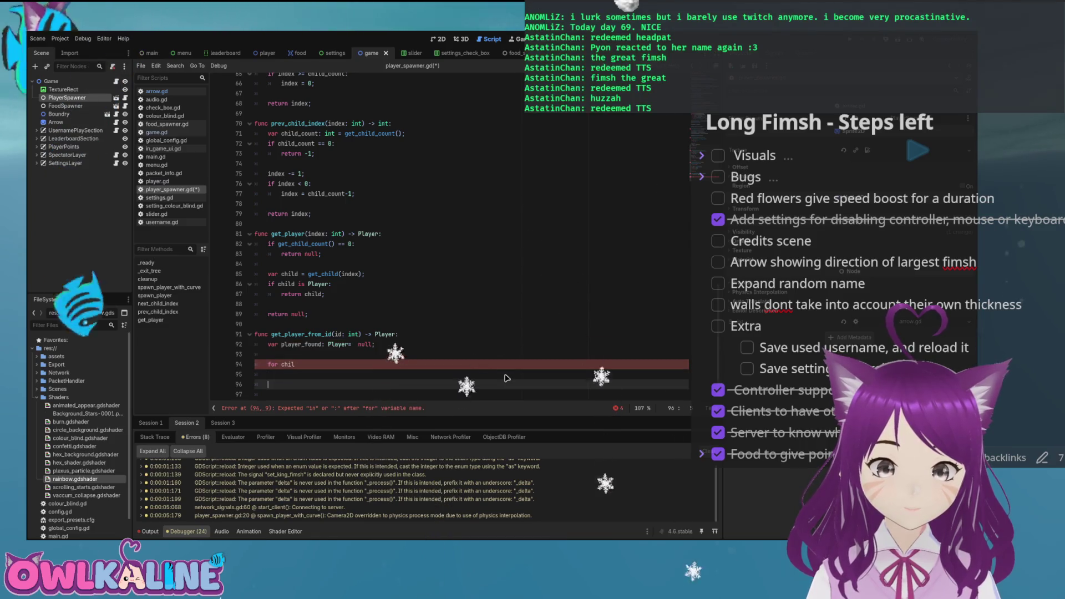
{"action": "type", "text": "return player_found;"}
- Complete the loop over get_children(): set player_found when owner_id == id, break, and save
{"action": "key", "text": "Up"}
{"action": "key", "text": "Up"}
{"action": "key", "text": "End"}
{"action": "type", "text": "d in get_children("}
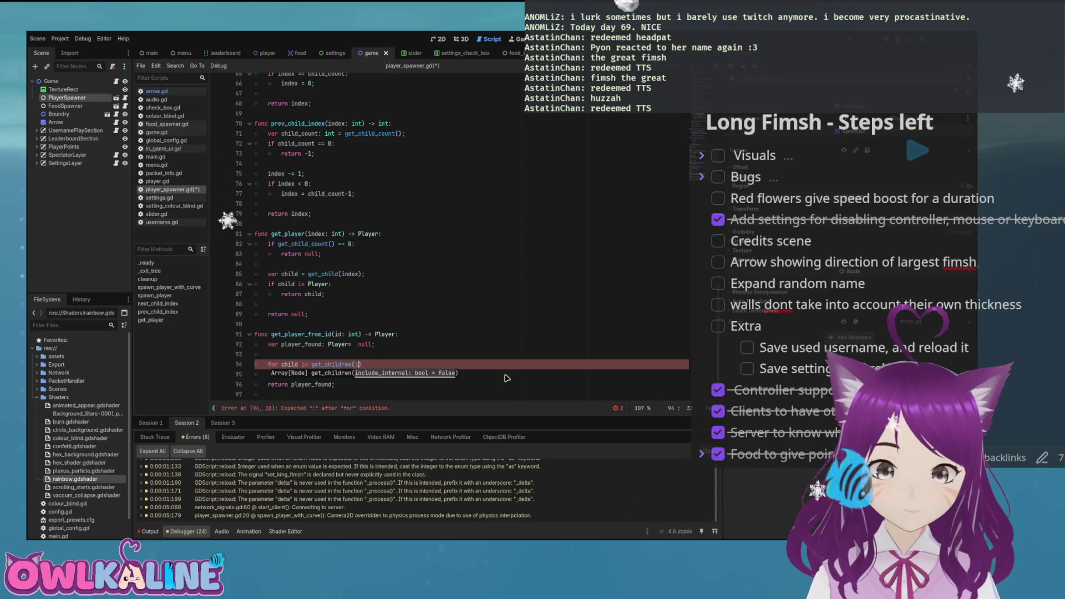
{"action": "key", "text": "Return"}
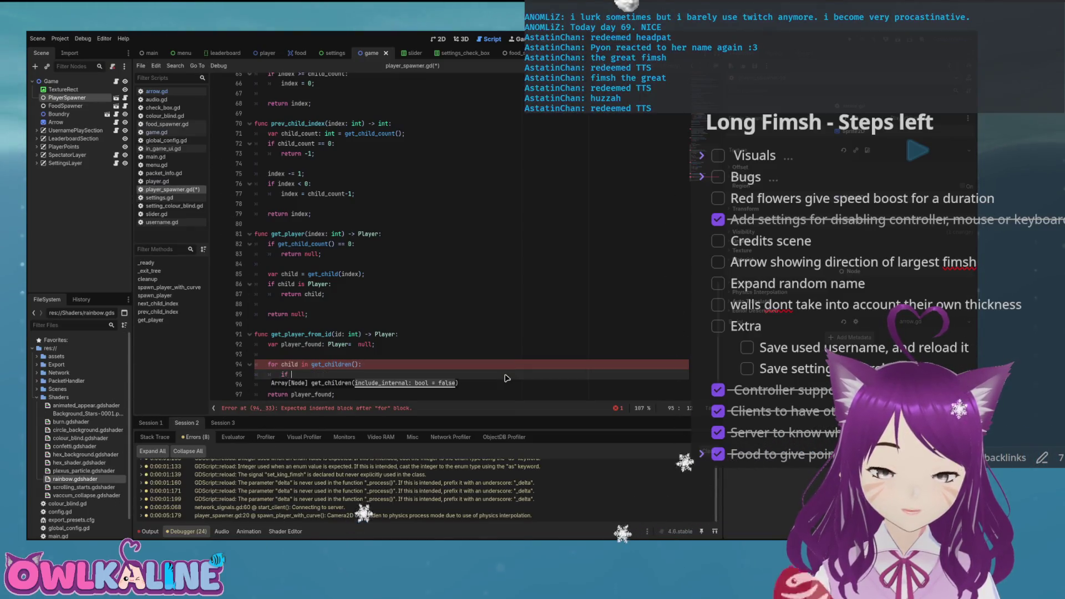
{"action": "type", "text": "ld is "}
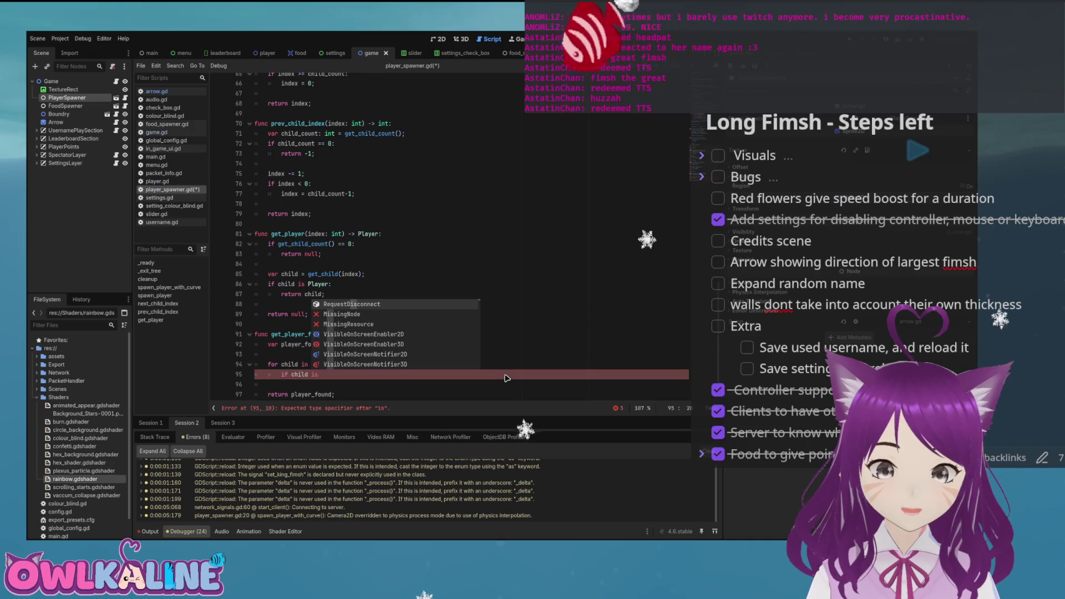
{"action": "type", "text": "Player:"}
{"action": "key", "text": "Return"}
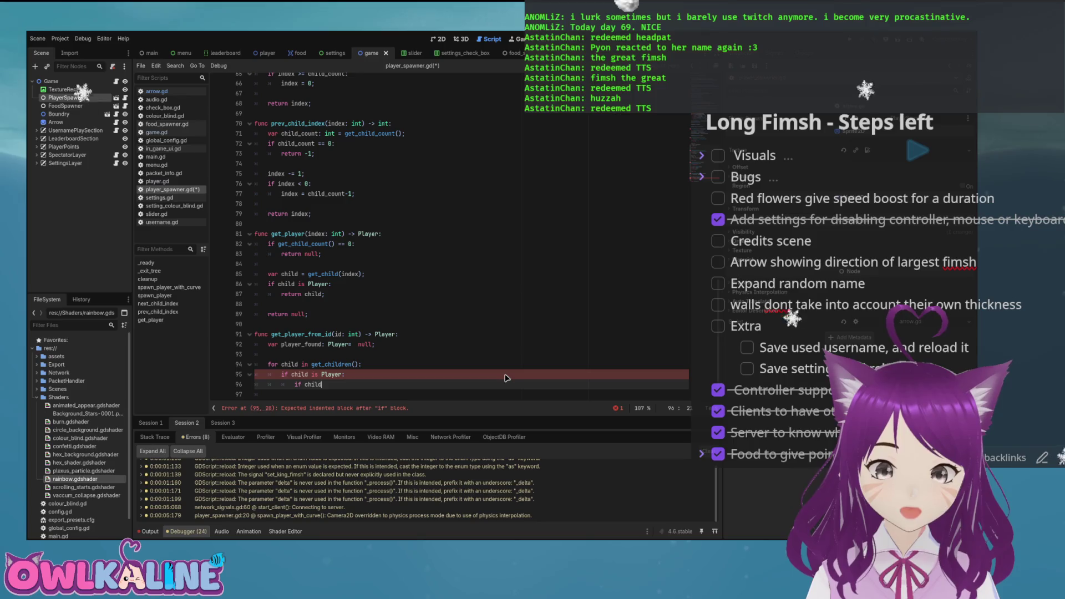
{"action": "type", "text": ".o"}
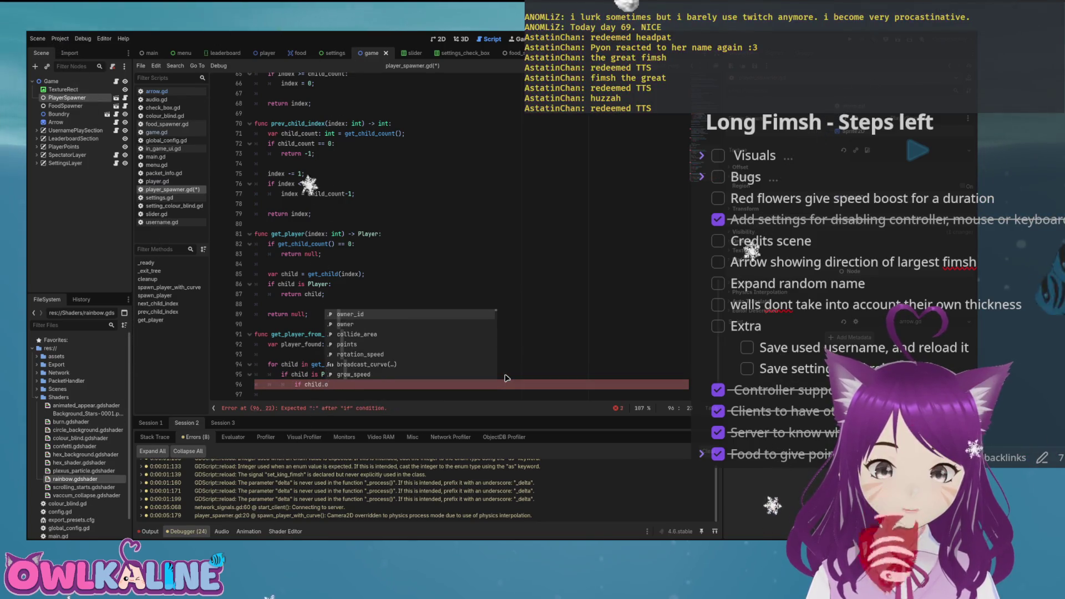
{"action": "key", "text": "Return"}
{"action": "type", "text": "== id:"}
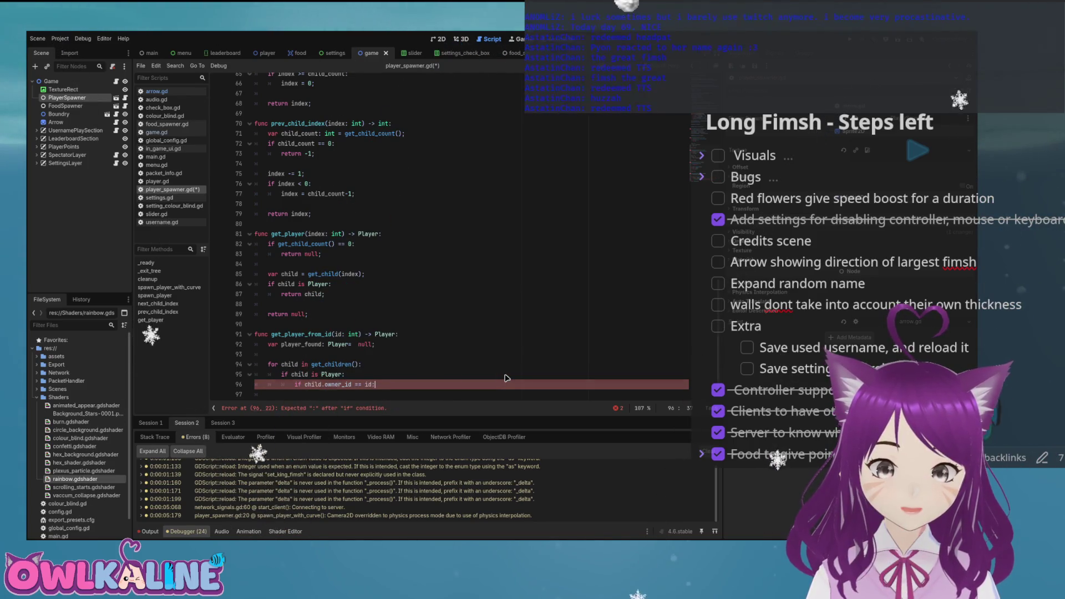
{"action": "key", "text": "Return"}
{"action": "type", "text": "_found = child;"}
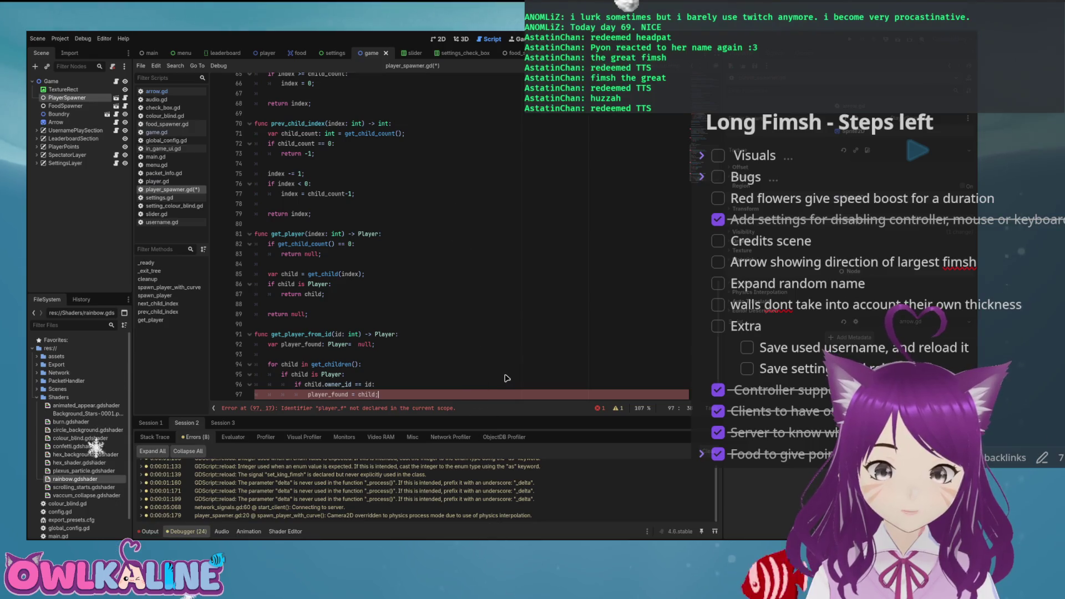
{"action": "key", "text": "Return"}
{"action": "type", "text": "break;"}
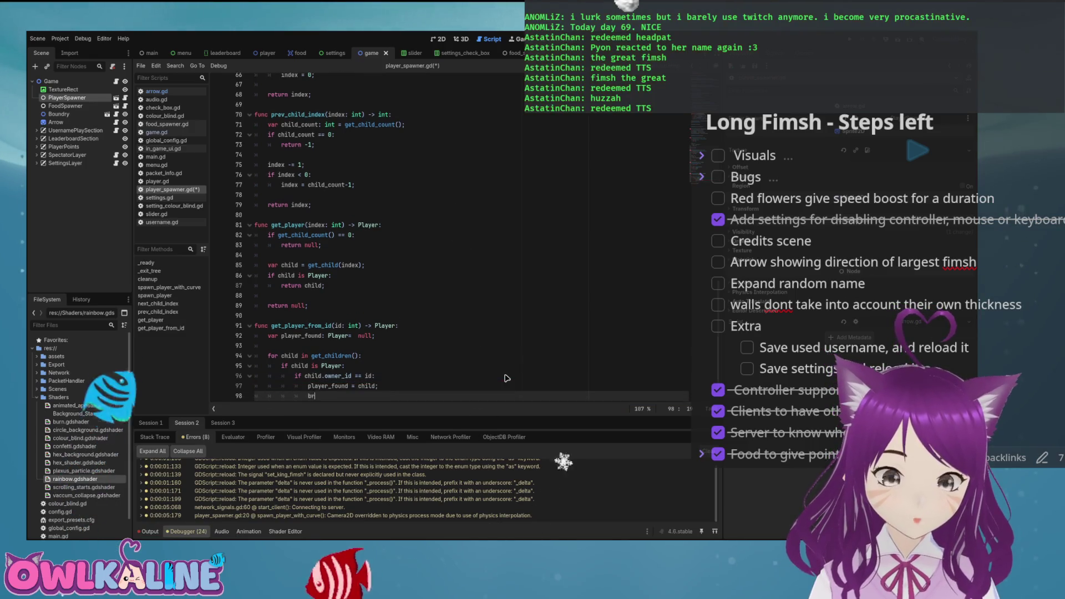
{"action": "key", "text": "ctrl+s"}
- Add return player_found after the loop and switch back to arrow.gd
{"action": "key", "text": "Return"}
{"action": "key", "text": "Return"}
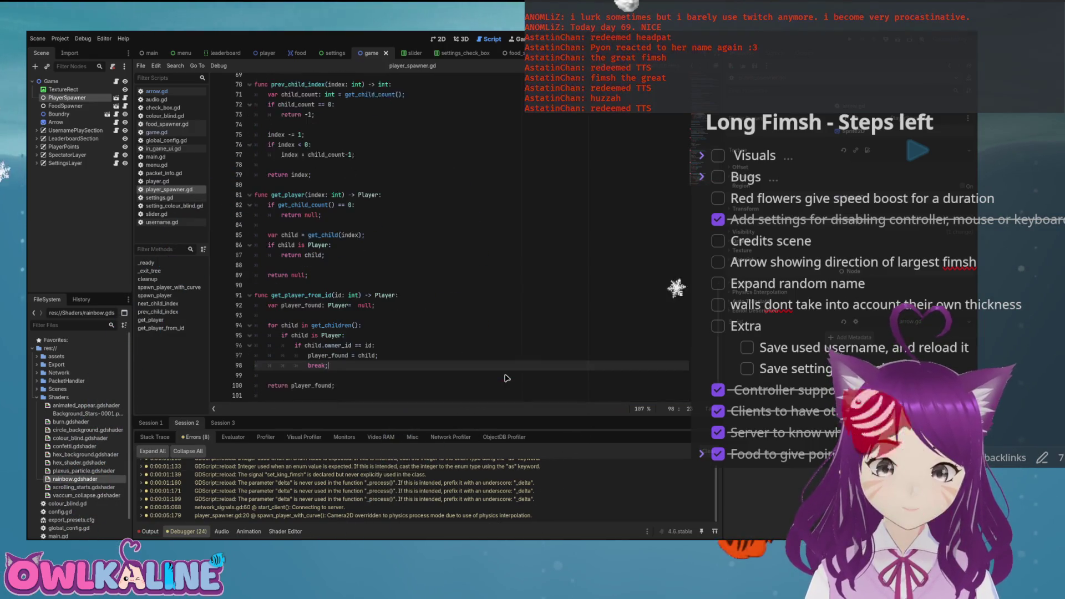
{"action": "key", "text": "BackSpace"}
{"action": "key", "text": "BackSpace"}
{"action": "type", "text": "return player_found;"}
{"action": "key", "text": "shift+Up"}
{"action": "key", "text": "shift+Up"}
{"action": "key", "text": "shift+Up"}
{"action": "key", "text": "End"}
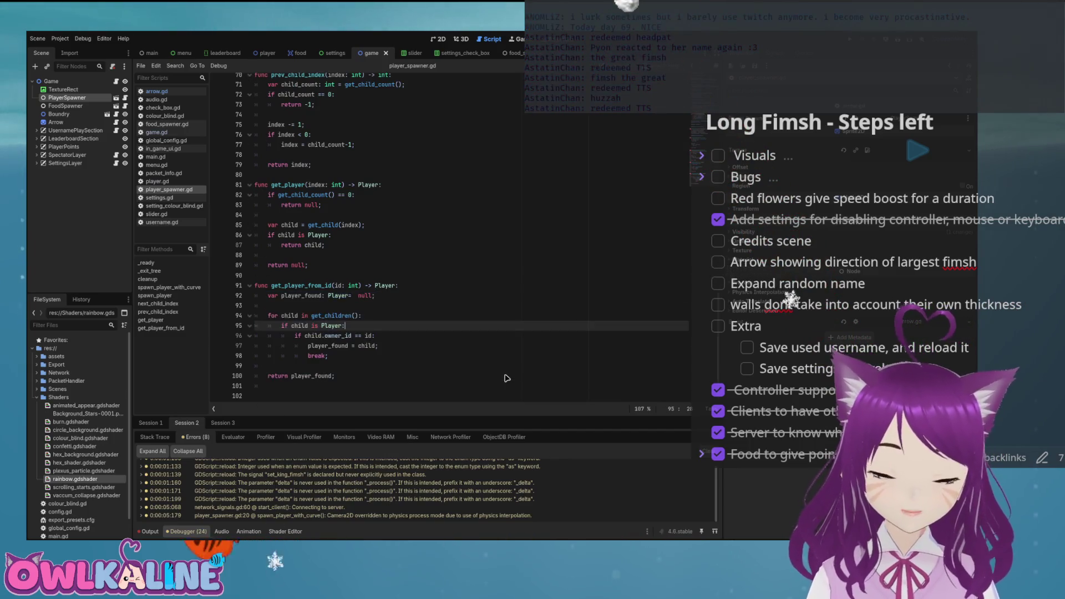
{"action": "key", "text": "Up"}
{"action": "key", "text": "Up"}
{"action": "key", "text": "Up"}
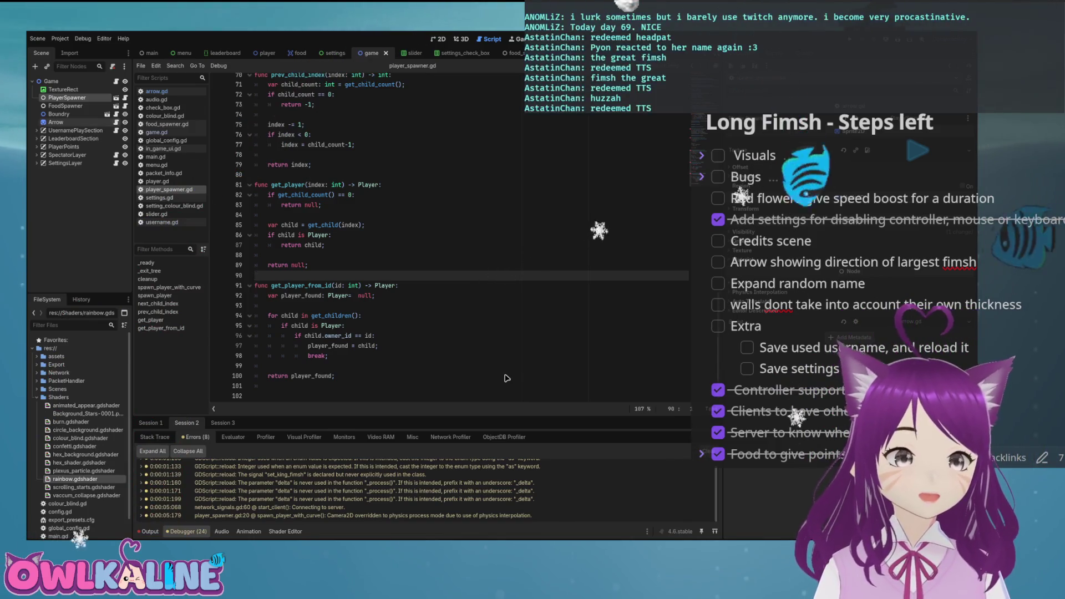
{"action": "key", "text": "alt+Left"}
{"action": "key", "text": "Down"}
{"action": "key", "text": "Down"}
{"action": "key", "text": "Down"}
{"action": "key", "text": "Up"}
{"action": "key", "text": "Up"}
{"action": "key", "text": "Up"}
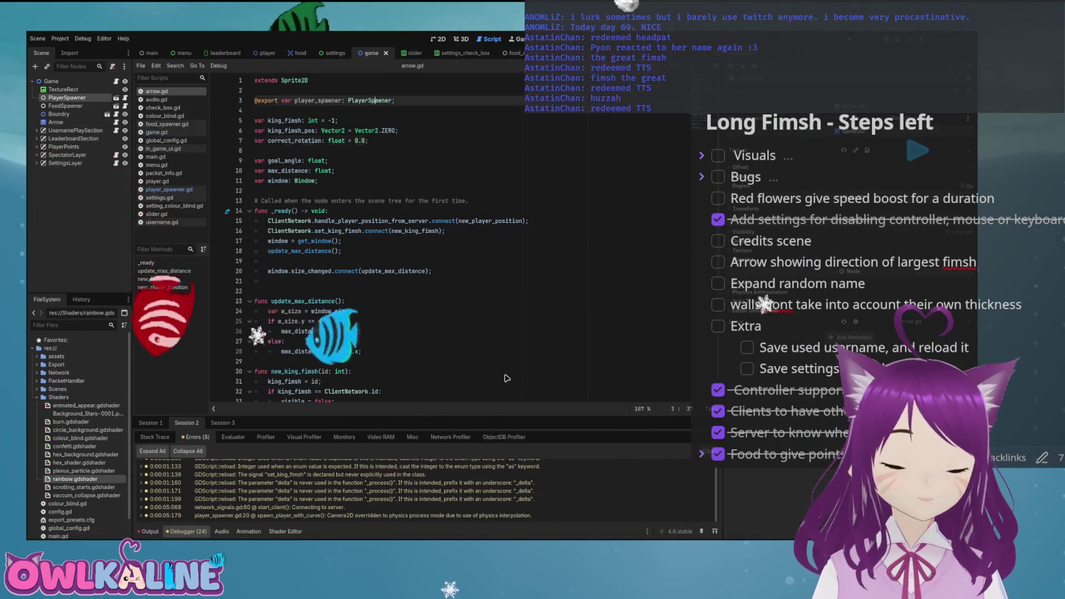
- Make 'visible = false;' the first line of _ready in arrow.gd
{"action": "scroll", "coordinate": [506, 378], "scroll_direction": "down", "scroll_amount": 1}
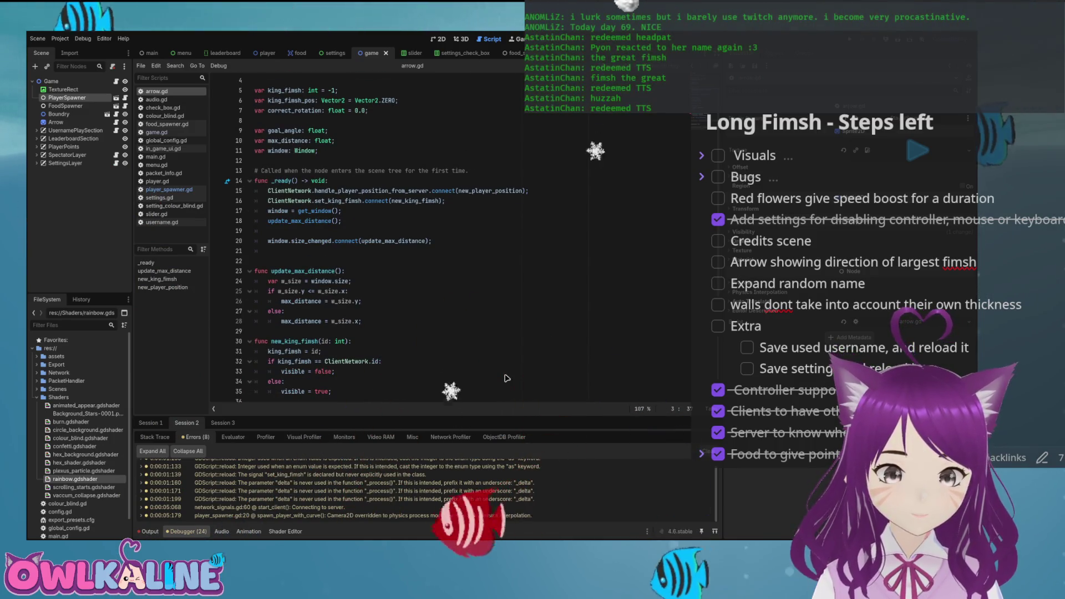
{"action": "key", "text": "Down"}
{"action": "key", "text": "Down"}
{"action": "key", "text": "Down"}
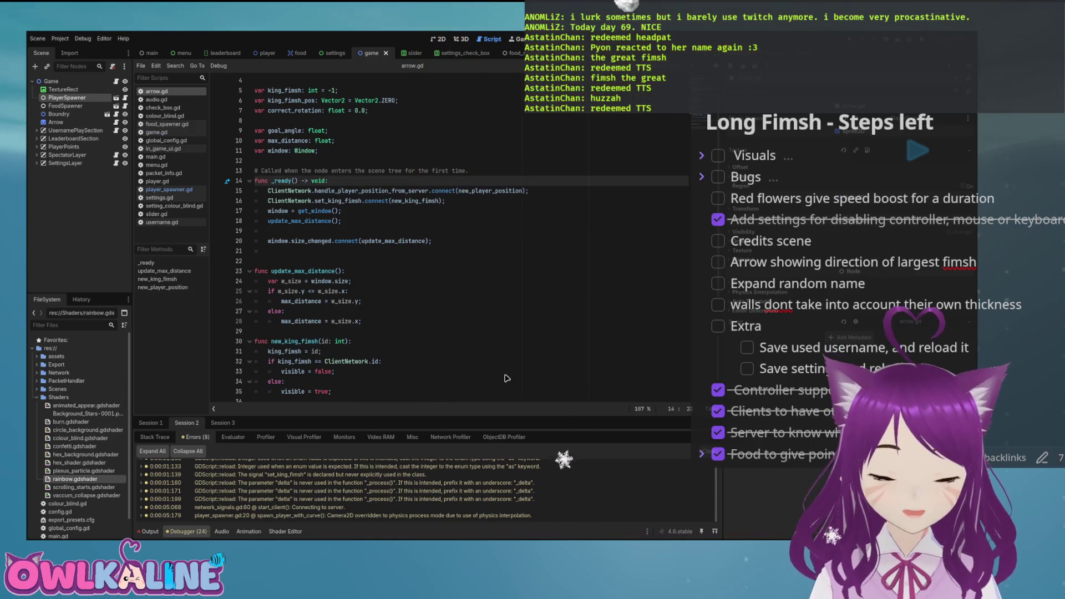
{"action": "key", "text": "Return"}
{"action": "type", "text": "isible = fa"}
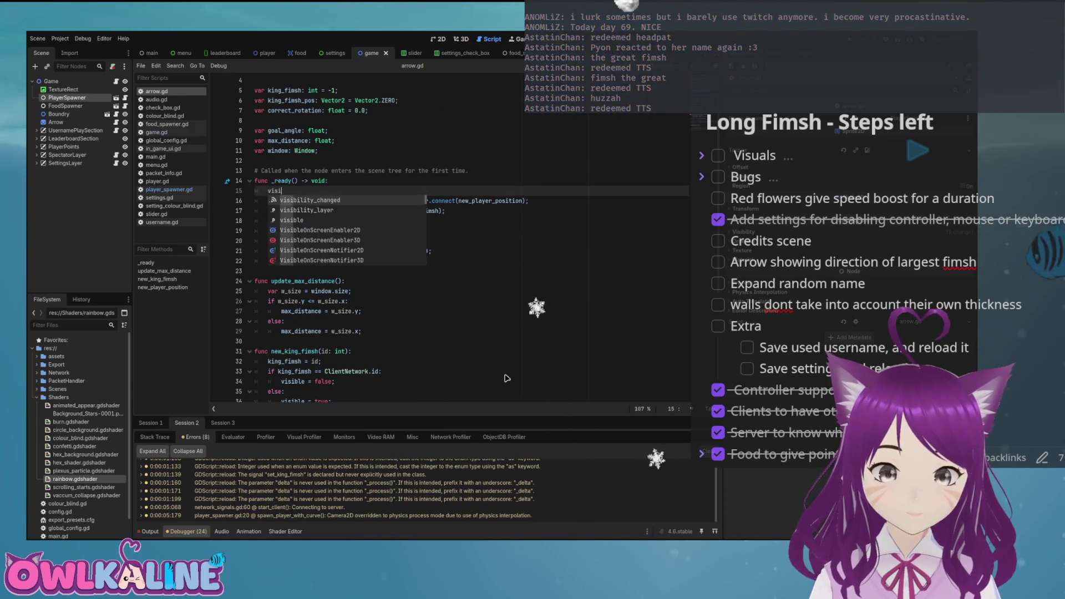
{"action": "type", "text": "lse;"}
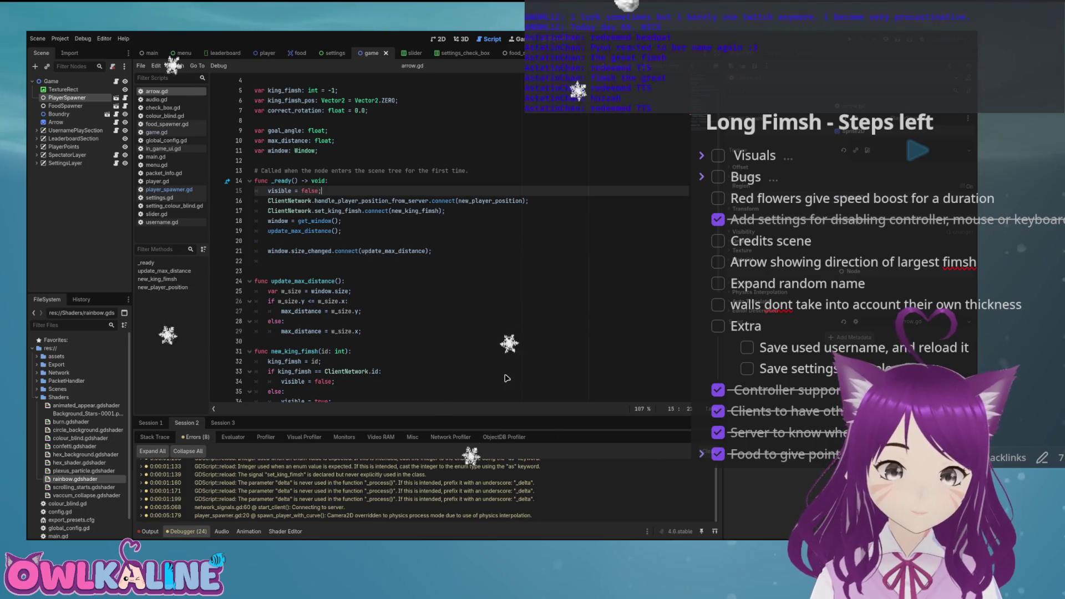
{"action": "key", "text": "Return"}
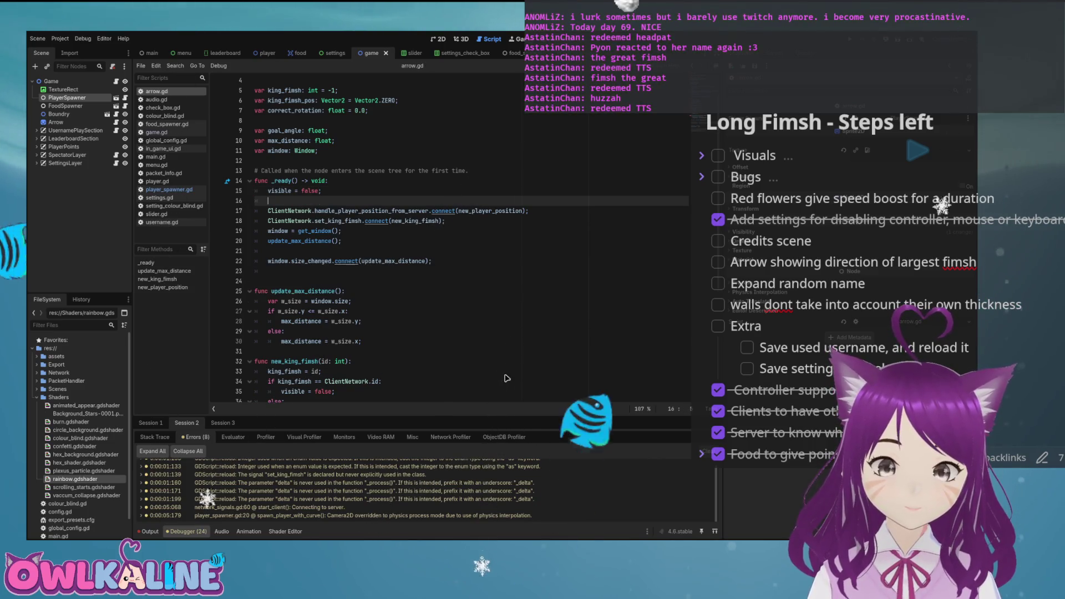
- Insert blank lines after the set_king_fimsh connection and begin a ClientNetwork. line
{"action": "left_click", "coordinate": [345, 220]}
{"action": "key", "text": "ctrl+Right"}
{"action": "key", "text": "ctrl+Right"}
{"action": "key", "text": "ctrl+shift+Right"}
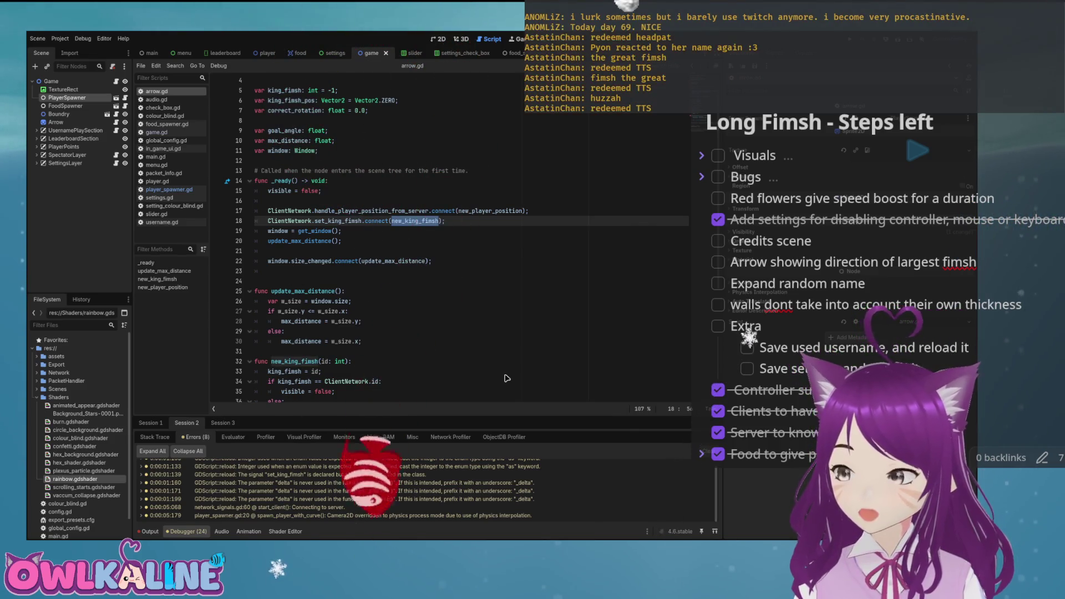
{"action": "key", "text": "Down"}
{"action": "key", "text": "Down"}
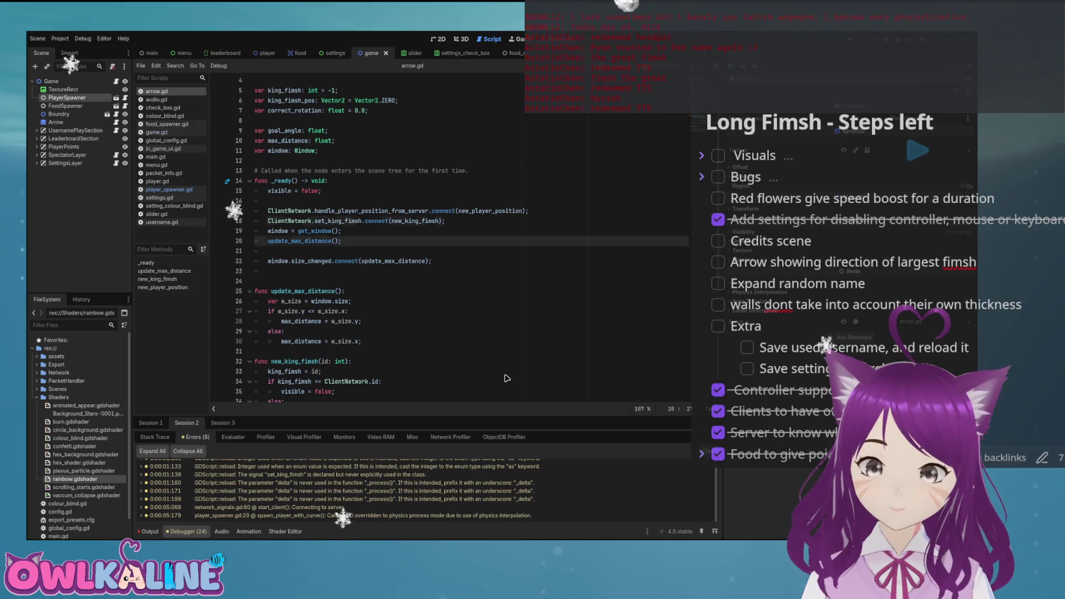
{"action": "key", "text": "Up"}
{"action": "key", "text": "Up"}
{"action": "key", "text": "Up"}
{"action": "key", "text": "End"}
{"action": "key", "text": "Down"}
{"action": "key", "text": "Return"}
{"action": "key", "text": "Return"}
{"action": "key", "text": "Return"}
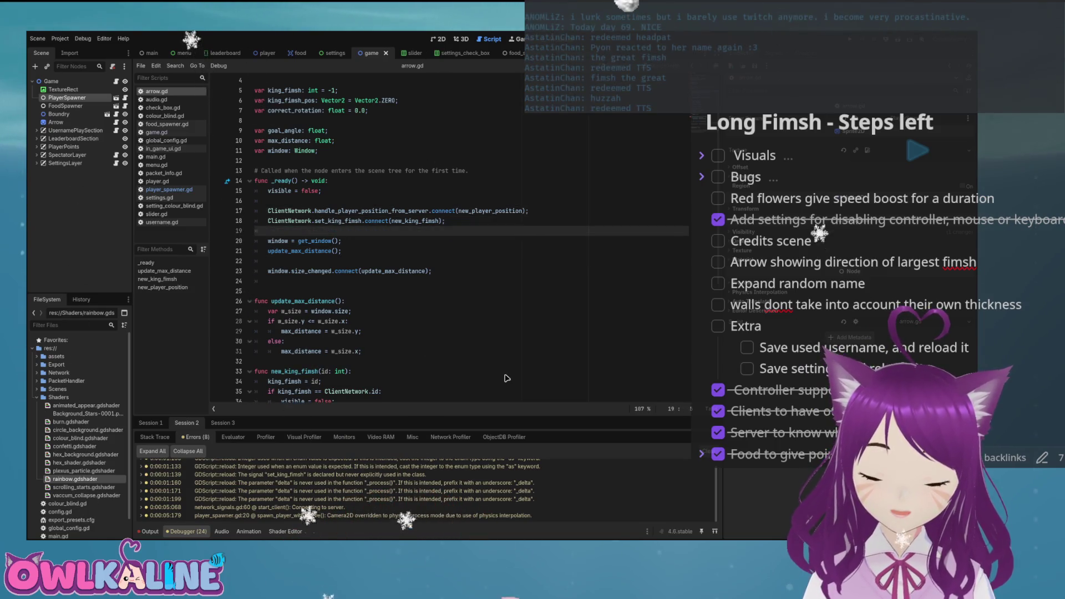
{"action": "key", "text": "Up"}
{"action": "type", "text": "Cl"}
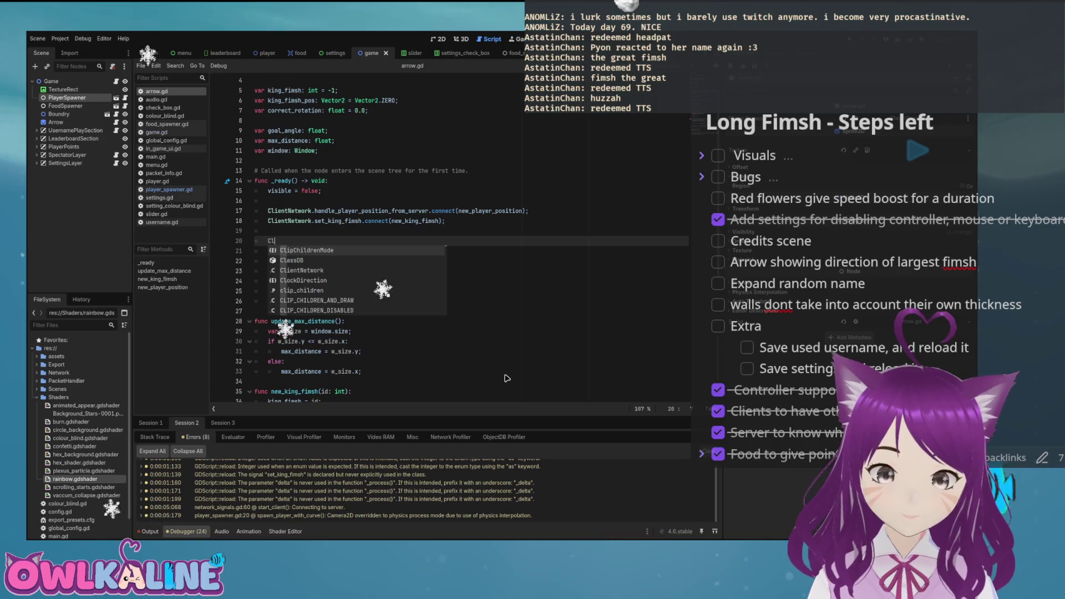
{"action": "type", "text": "ientNetwork."}
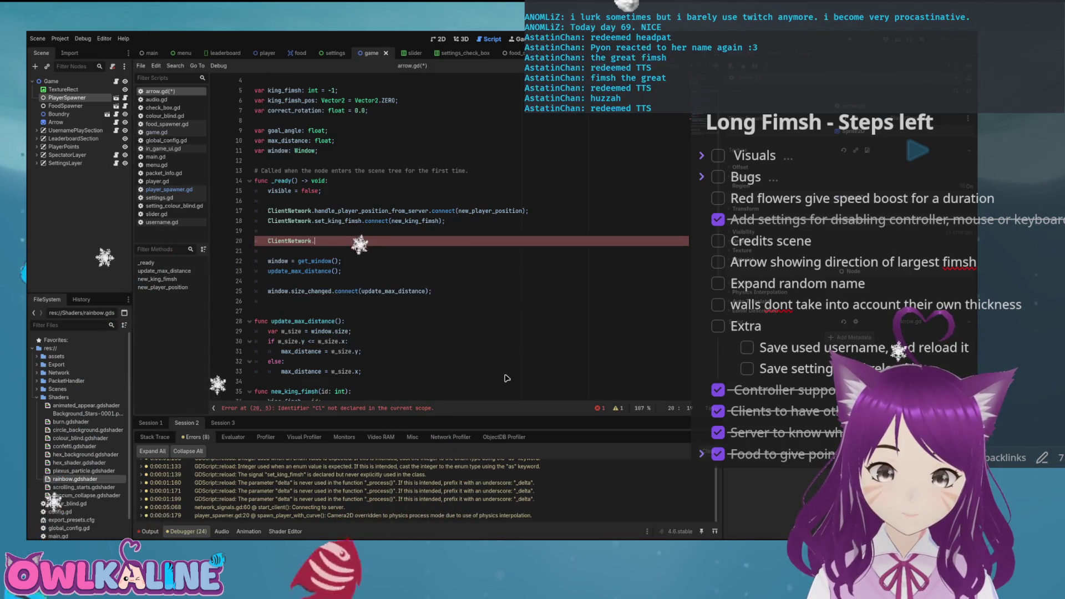
- Connect ClientNetwork.handle_player_spawned to player_spawned in _ready and save arrow.gd
{"action": "key", "text": "Down"}
{"action": "key", "text": "Down"}
{"action": "key", "text": "Down"}
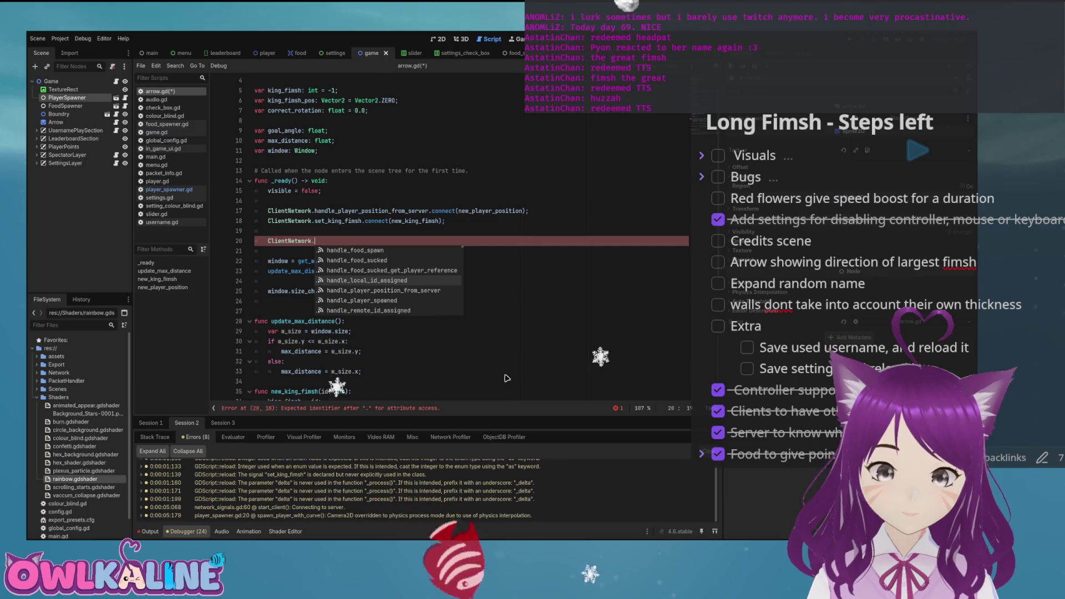
{"action": "key", "text": "Down"}
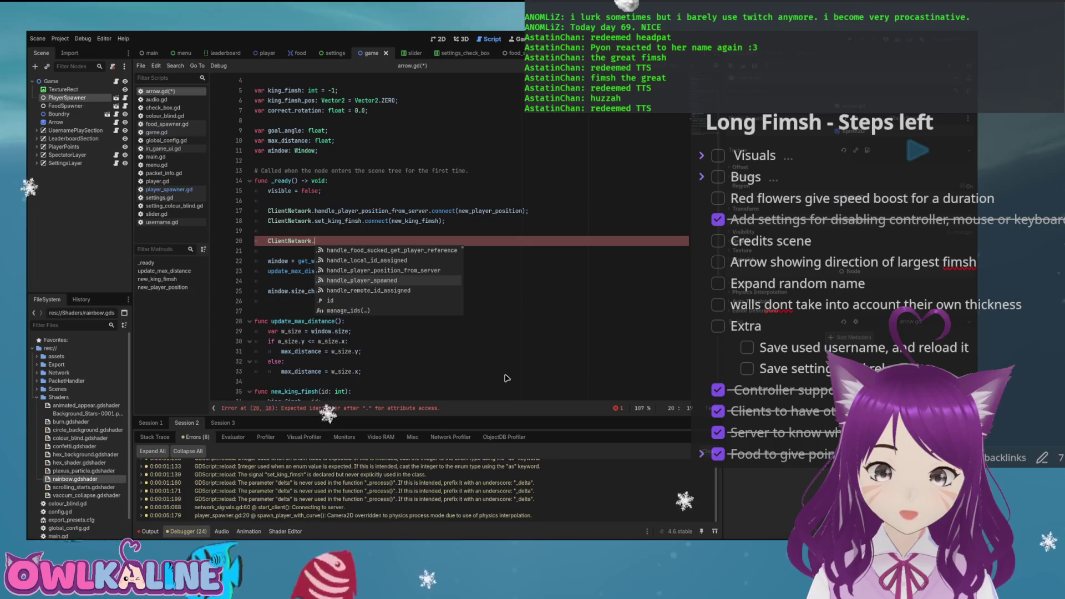
{"action": "key", "text": "Return"}
{"action": "type", "text": ".connect()"}
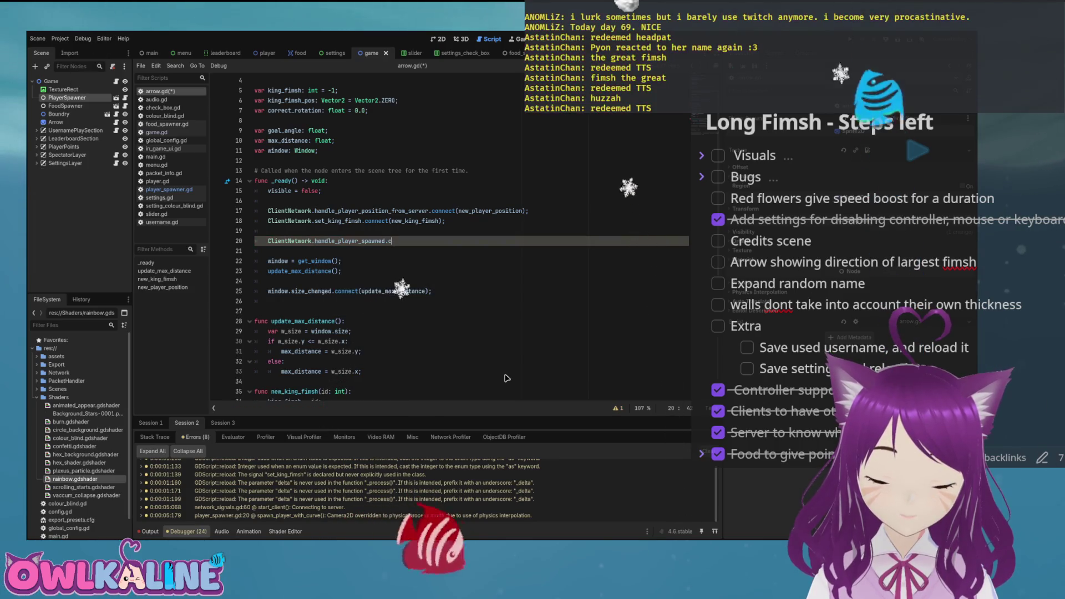
{"action": "type", "text": ";"}
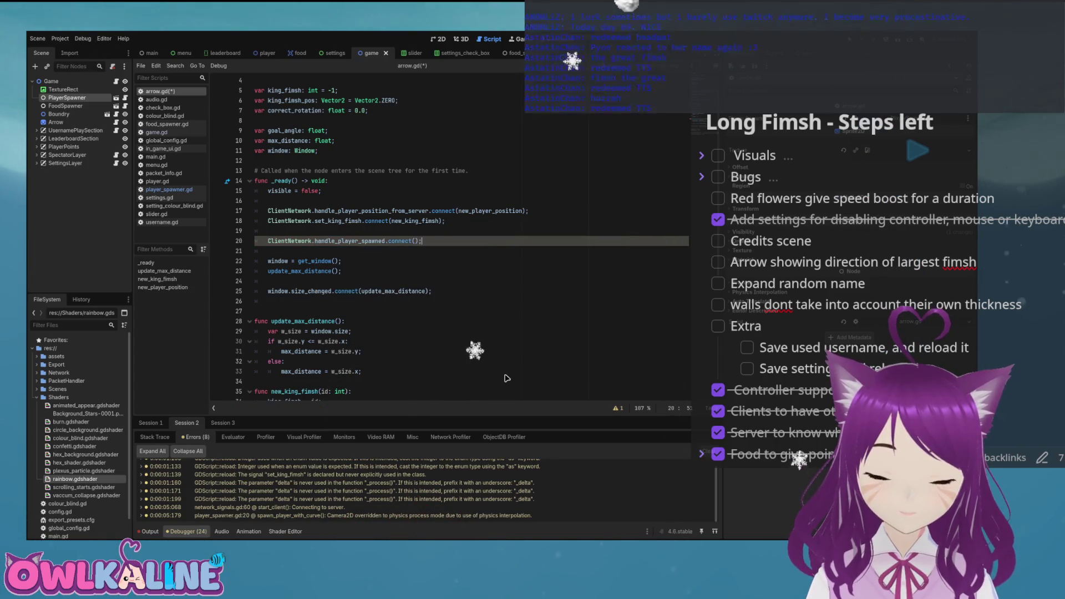
{"action": "key", "text": "Left"}
{"action": "key", "text": "Left"}
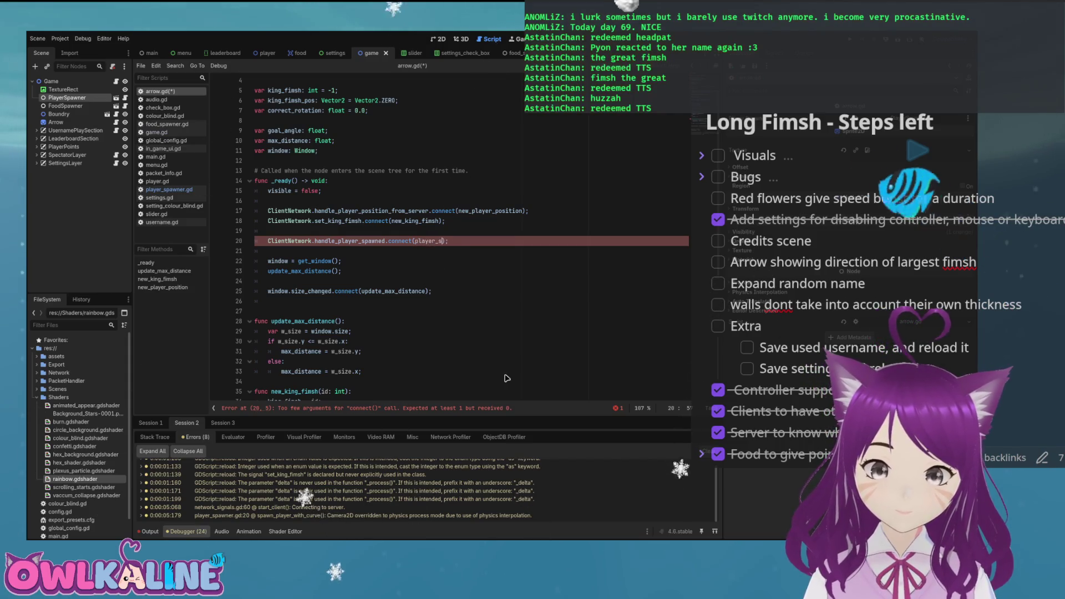
{"action": "type", "text": "d"}
{"action": "key", "text": "ctrl+s"}
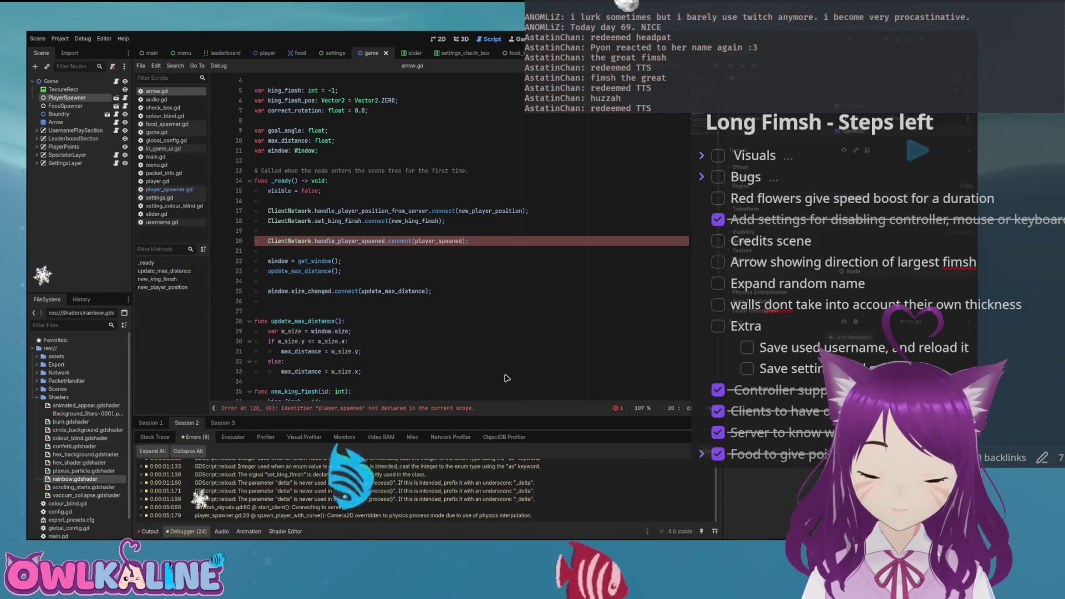
- Tidy the blank lines below _ready and start writing a new function there
{"action": "key", "text": "Down"}
{"action": "key", "text": "Down"}
{"action": "key", "text": "Down"}
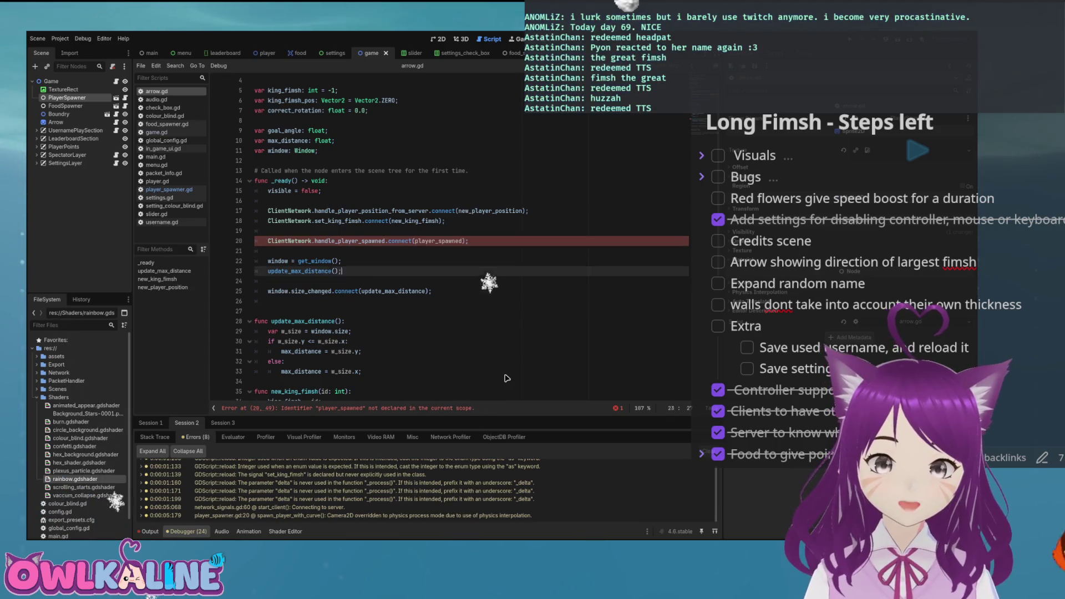
{"action": "key", "text": "BackSpace"}
{"action": "key", "text": "Return"}
{"action": "key", "text": "Return"}
{"action": "key", "text": "Up"}
{"action": "type", "text": "fu"}
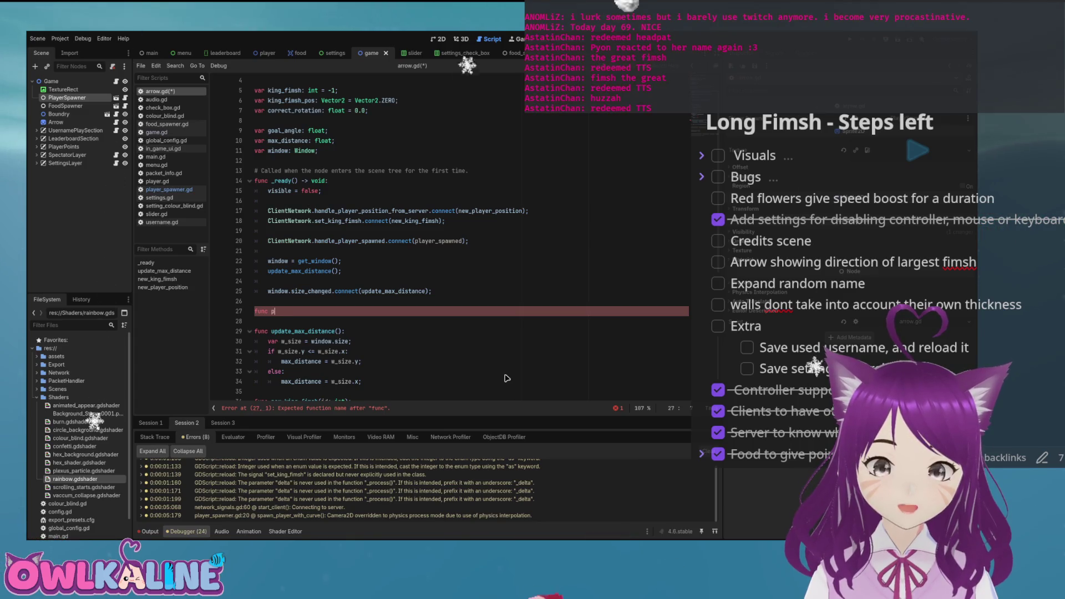
{"action": "type", "text": "ed():"}
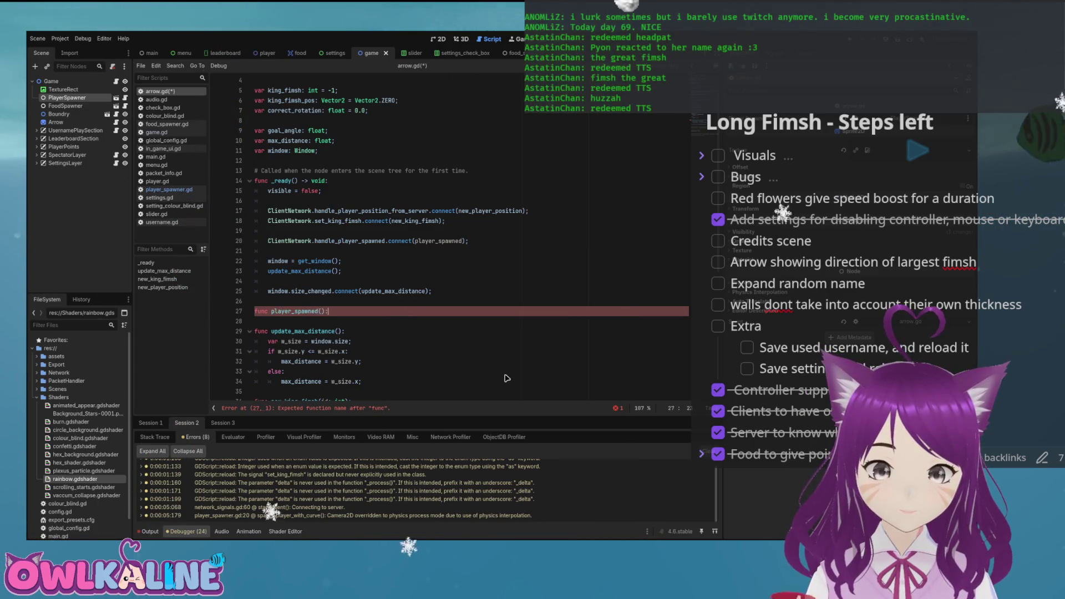
- Give player_spawned a player: SpawnPlayer parameter
{"action": "key", "text": "Return"}
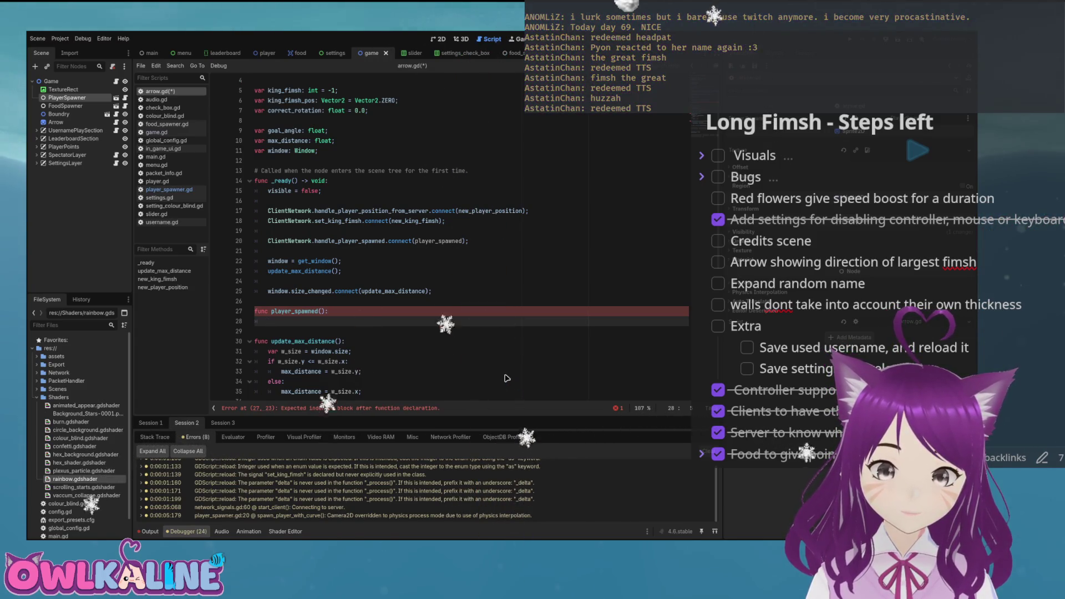
{"action": "key", "text": "BackSpace"}
{"action": "key", "text": "Left"}
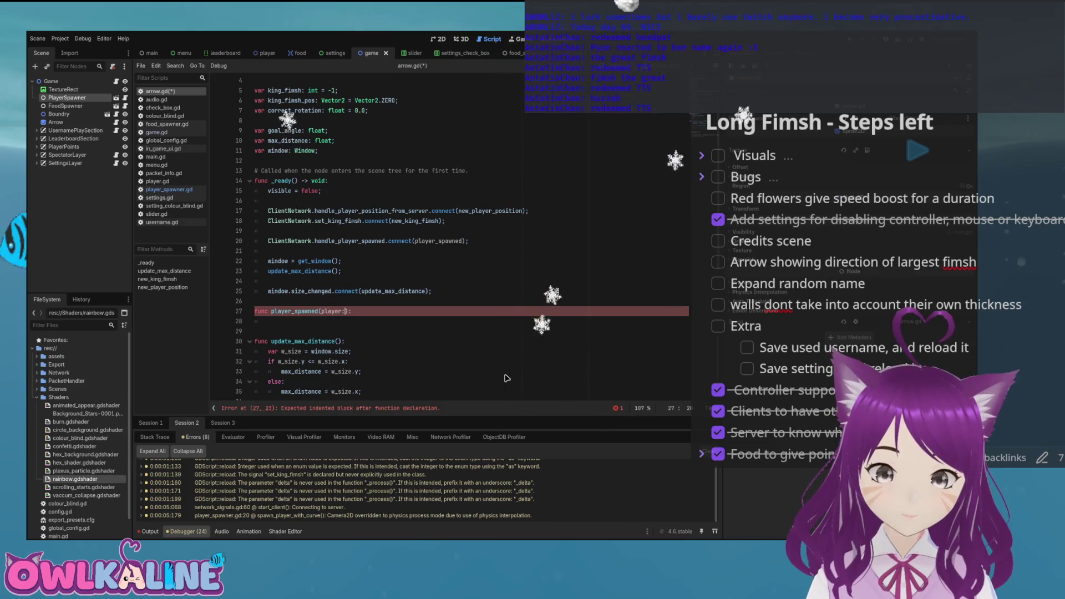
{"action": "type", "text": "nPlayer"}
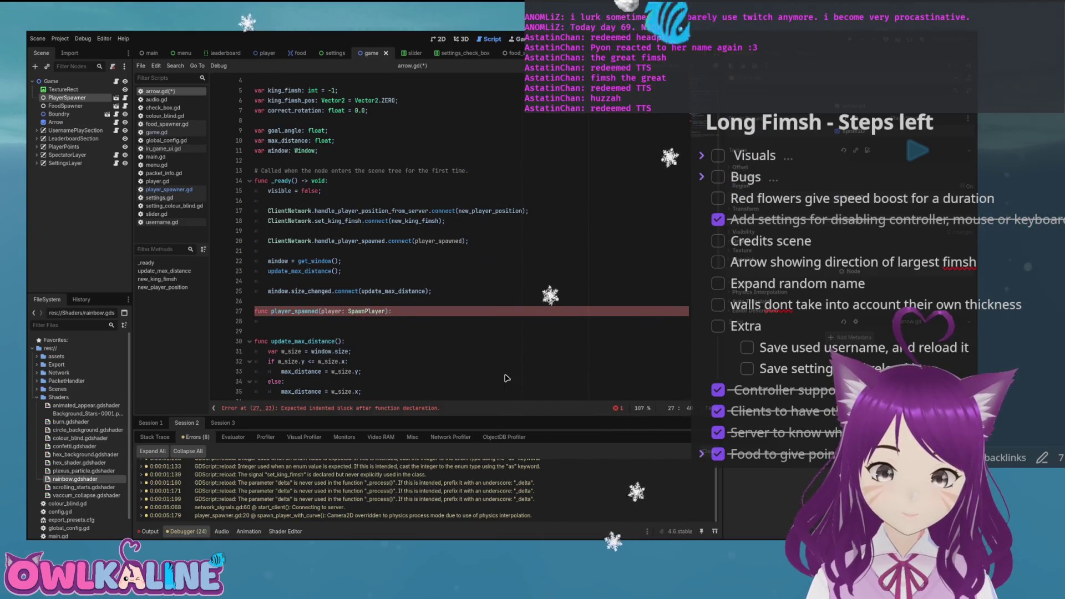
{"action": "key", "text": "Down"}
{"action": "key", "text": "Tab"}
- Add an 'if player.id == ClientNetwork.id:' check in player_spawned
{"action": "type", "text": "if p"}
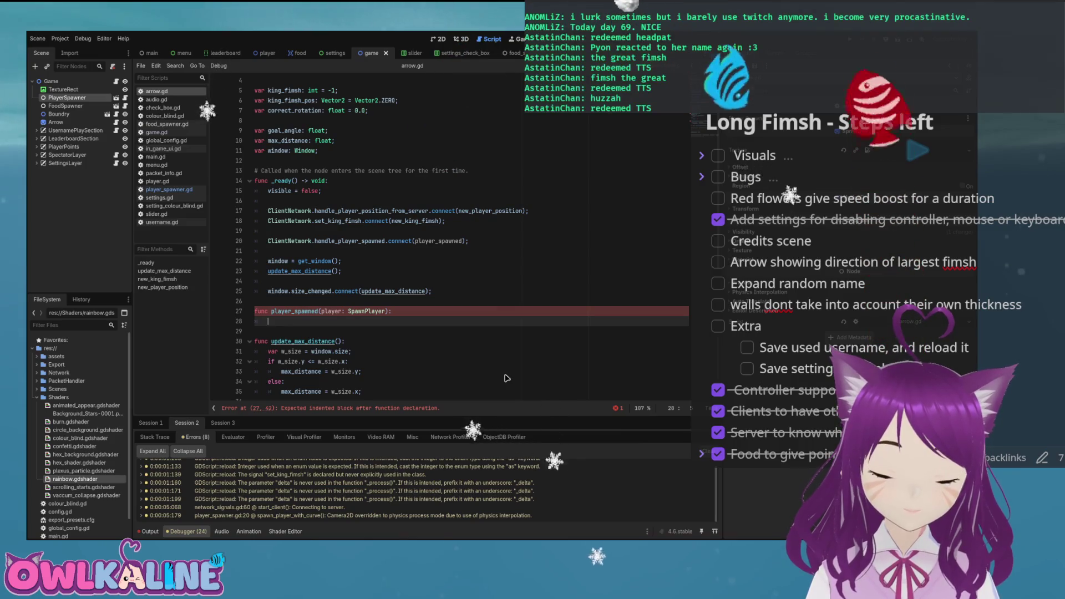
{"action": "type", "text": "r.o"}
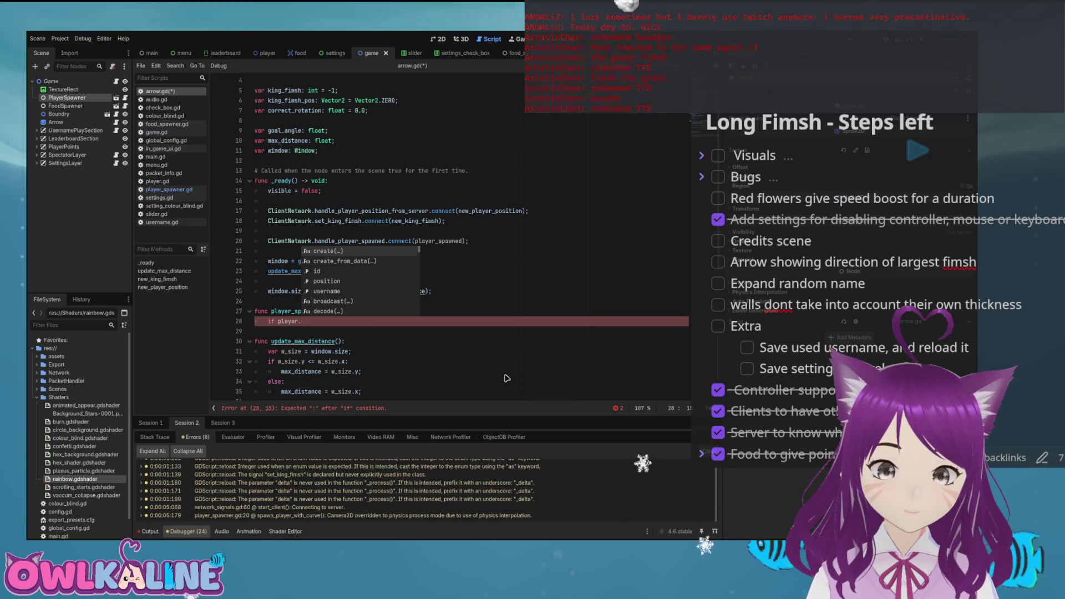
{"action": "type", "text": "d == Cli"}
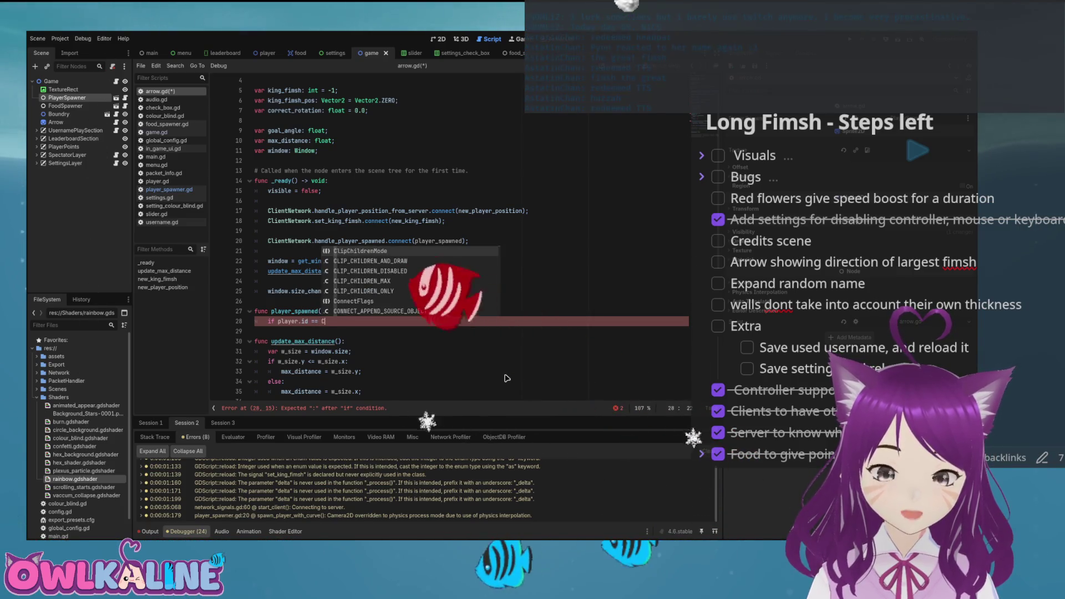
{"action": "key", "text": "Return"}
{"action": "type", "text": ".id"}
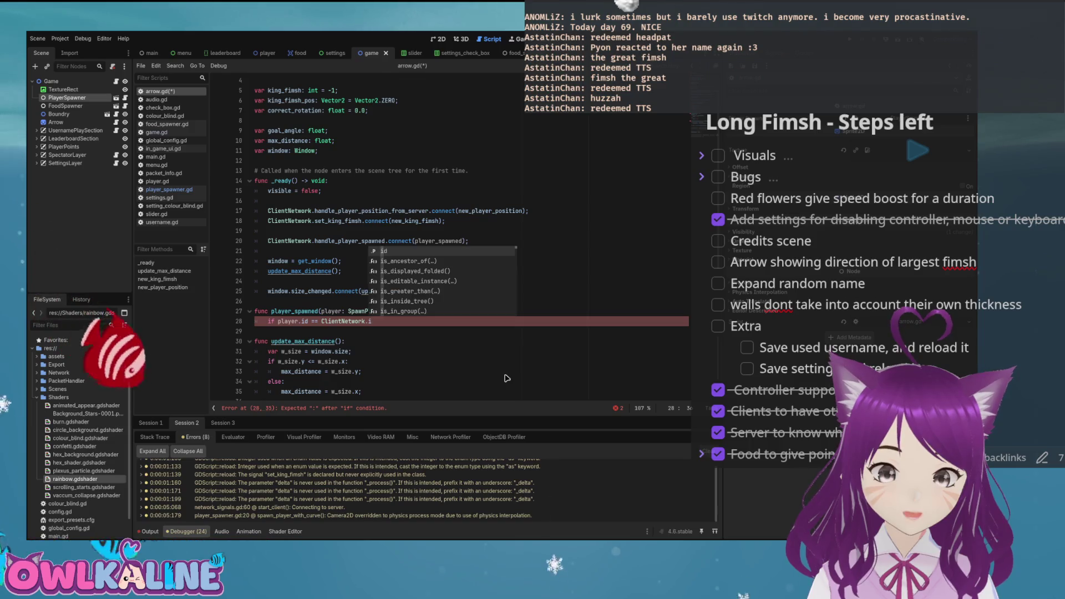
{"action": "type", "text": ":"}
{"action": "key", "text": "Return"}
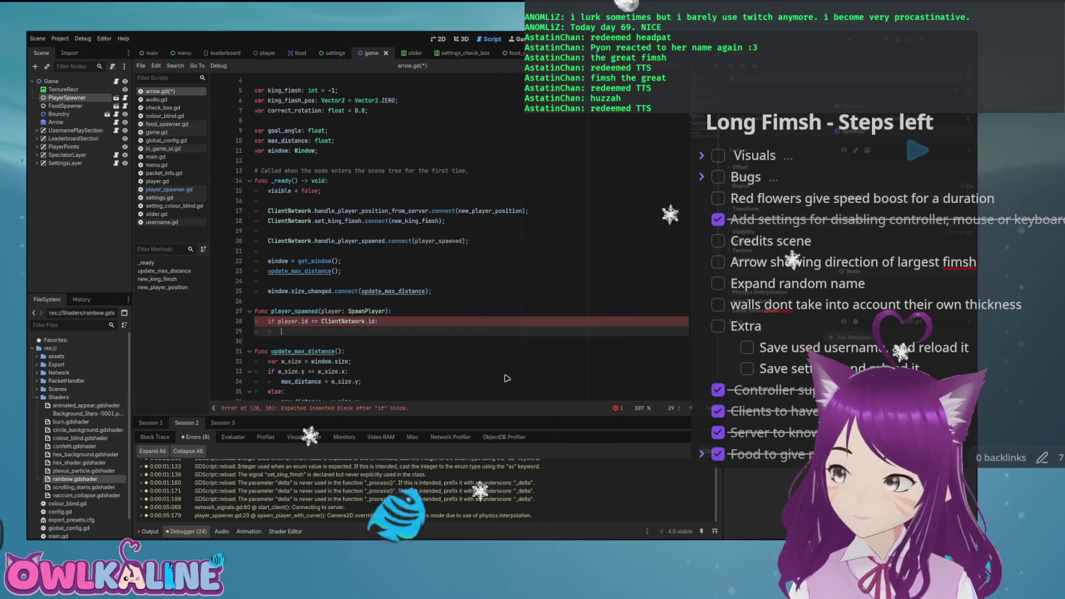
- Start a visible assignment inside the if block, then erase it, leaving the body empty
{"action": "key", "text": "Tab"}
{"action": "type", "text": "visi"}
{"action": "key", "text": "Down"}
{"action": "key", "text": "Down"}
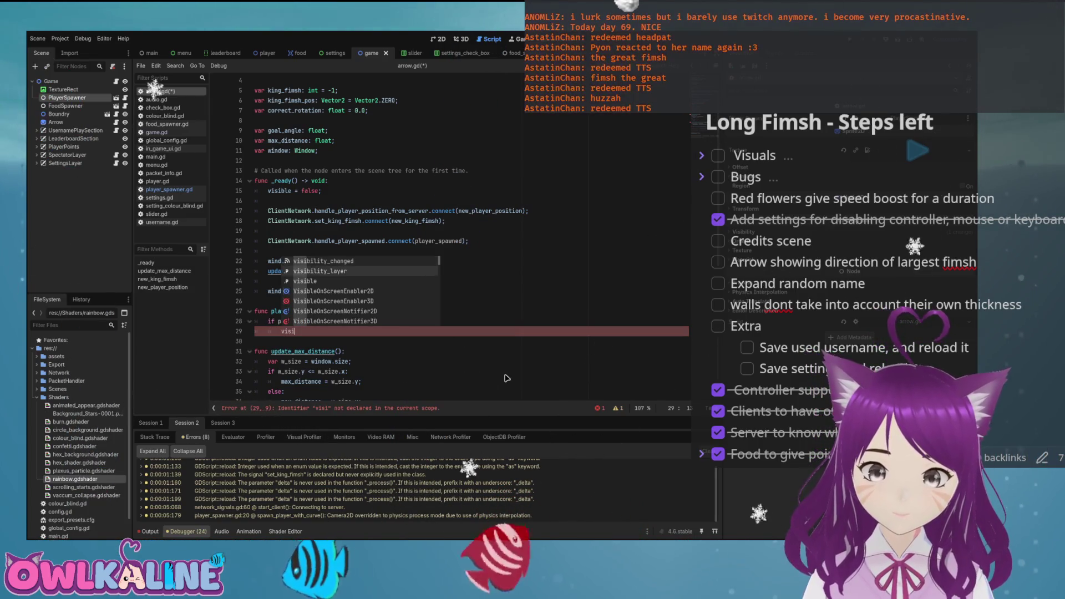
{"action": "key", "text": "Return"}
{"action": "key", "text": "BackSpace"}
{"action": "key", "text": "BackSpace"}
{"action": "key", "text": "BackSpace"}
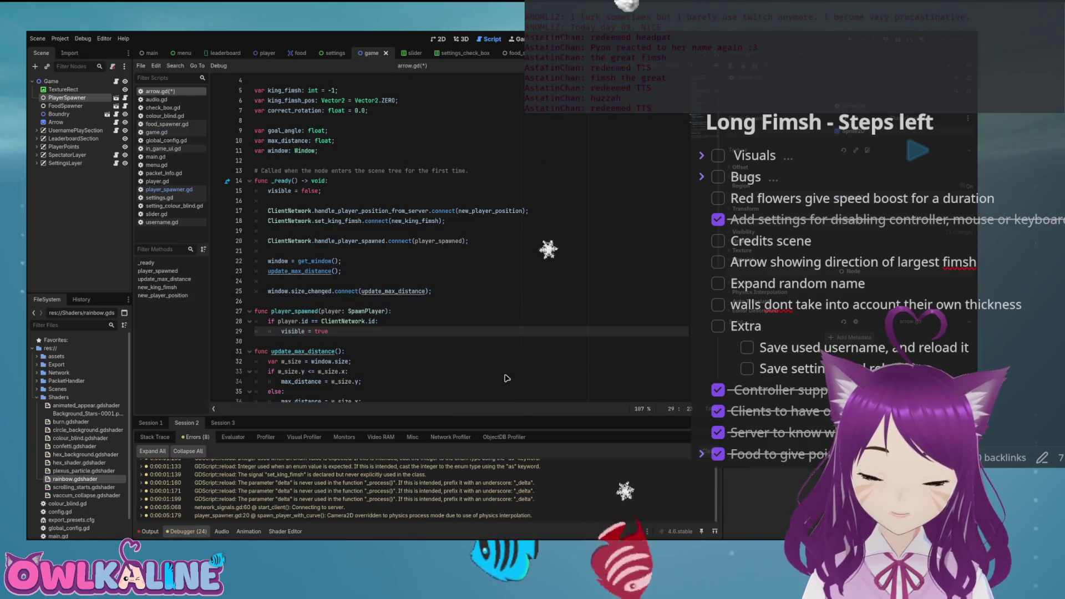
{"action": "key", "text": "BackSpace"}
{"action": "key", "text": "BackSpace"}
{"action": "key", "text": "BackSpace"}
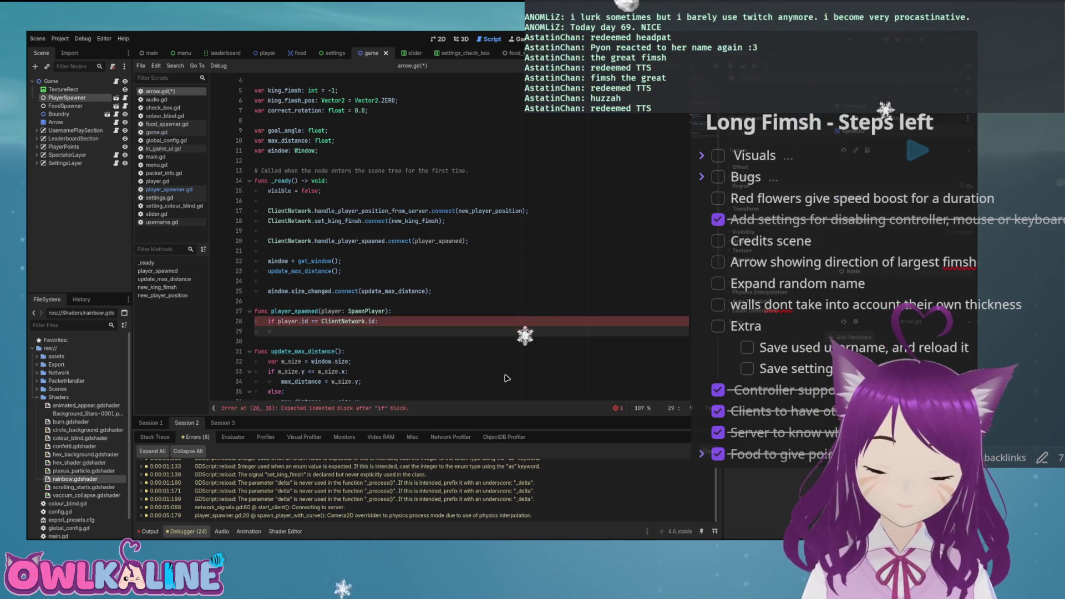
{"action": "scroll", "coordinate": [506, 377], "scroll_direction": "up", "scroll_amount": 2}
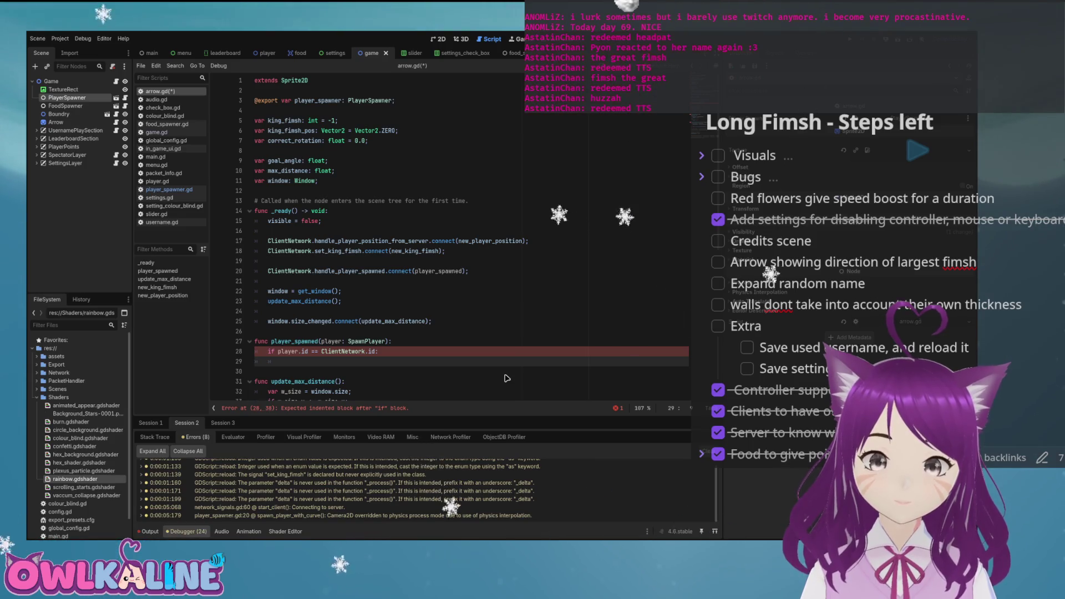
- Declare a bool member on line 13 below var window, renaming it from in_game to playing
{"action": "scroll", "coordinate": [506, 377], "scroll_direction": "down", "scroll_amount": 2}
{"action": "key", "text": "Up"}
{"action": "key", "text": "Up"}
{"action": "key", "text": "Up"}
{"action": "key", "text": "End"}
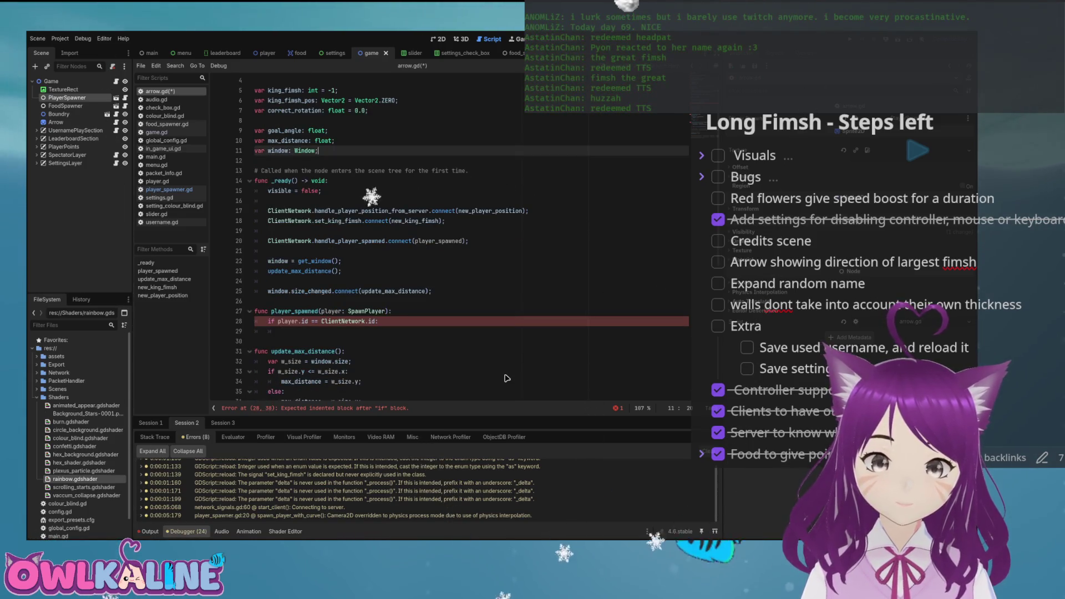
{"action": "key", "text": "Return"}
{"action": "key", "text": "Return"}
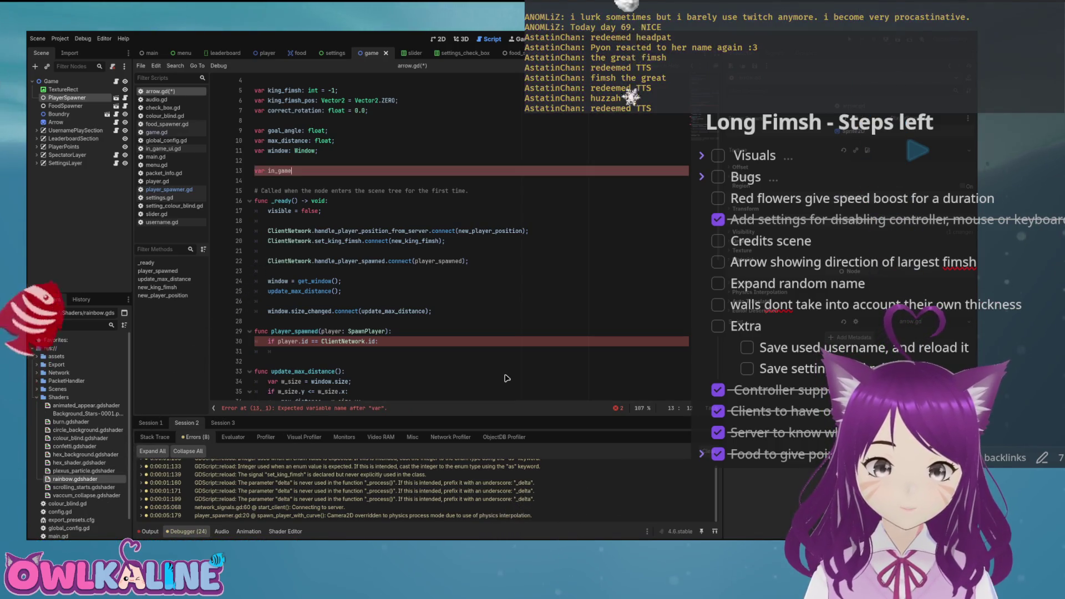
{"action": "type", "text": ": bool"}
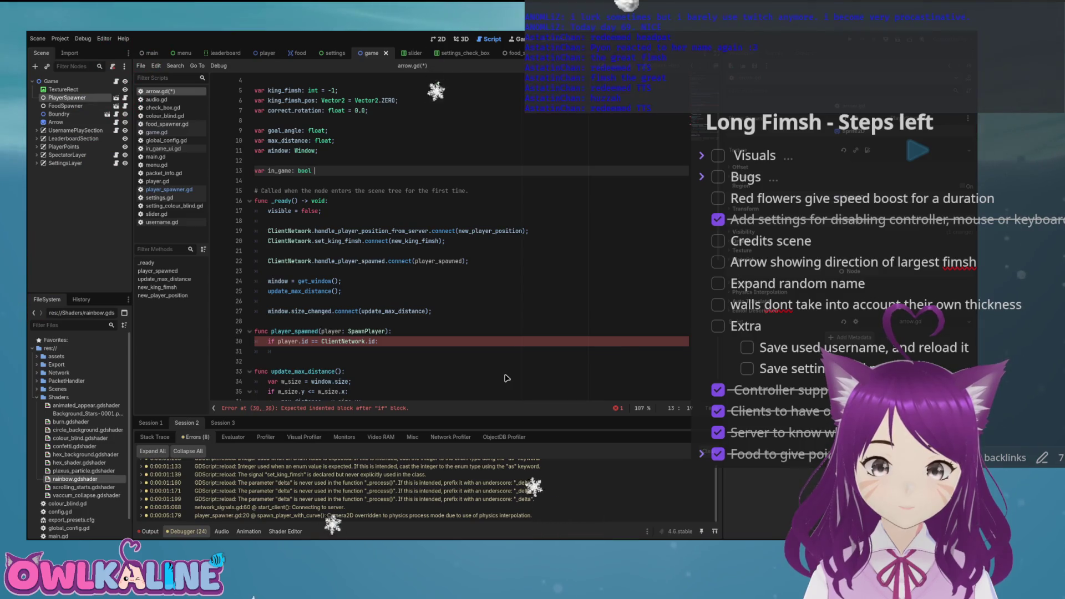
{"action": "type", "text": ";"}
{"action": "key", "text": "Down"}
{"action": "key", "text": "Down"}
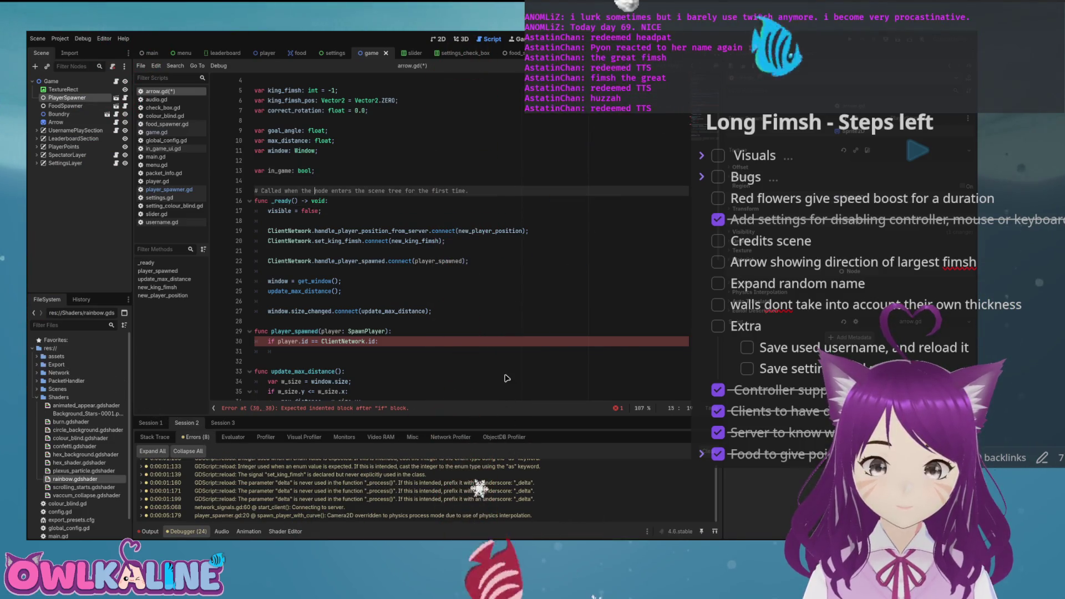
{"action": "key", "text": "Up"}
{"action": "key", "text": "Up"}
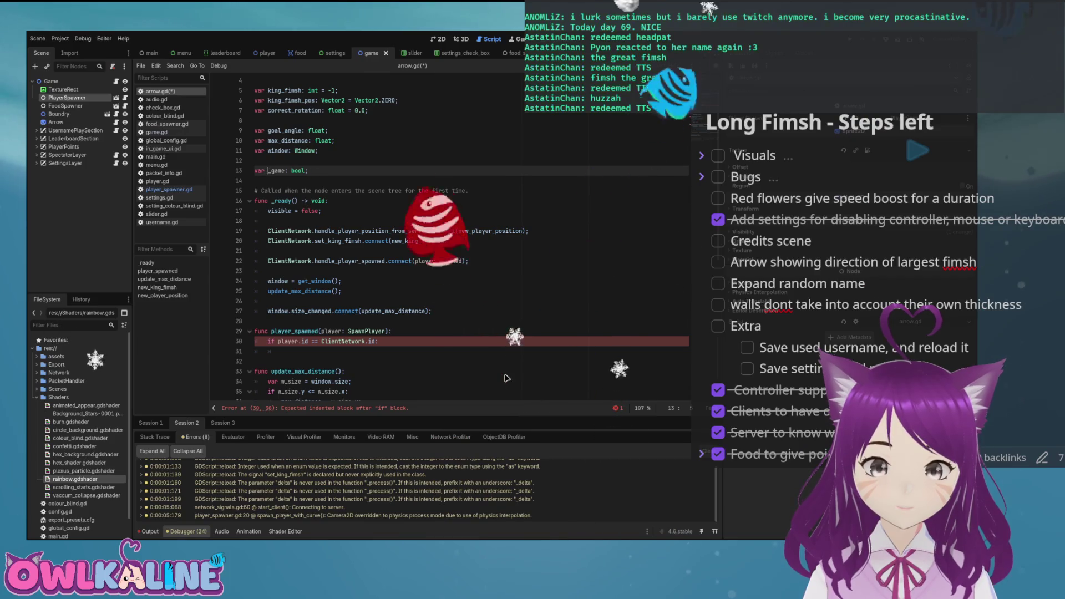
{"action": "key", "text": "ctrl+Delete"}
{"action": "type", "text": "playin"}
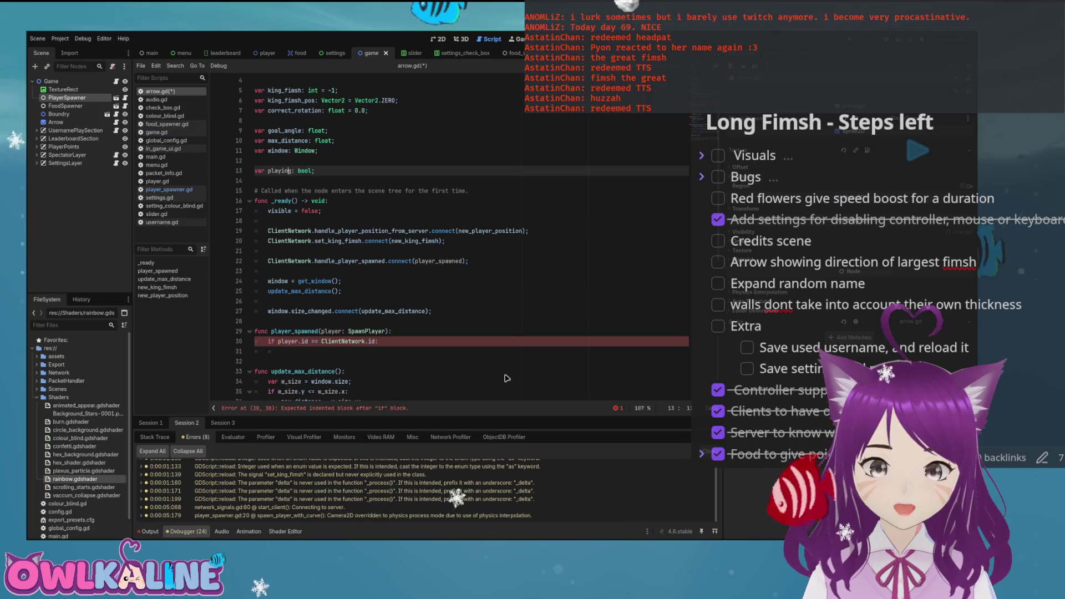
{"action": "key", "text": "ctrl+Left"}
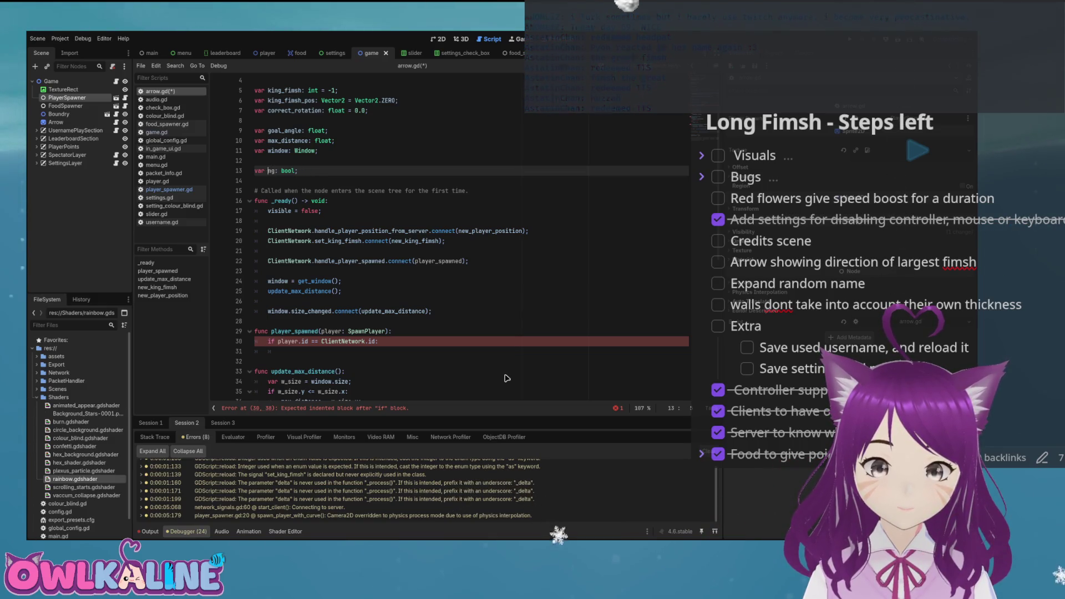
- Look through game.gd's spectating and game-menu functions, then view player_spawner.gd's _ready
{"action": "key", "text": "alt+Left"}
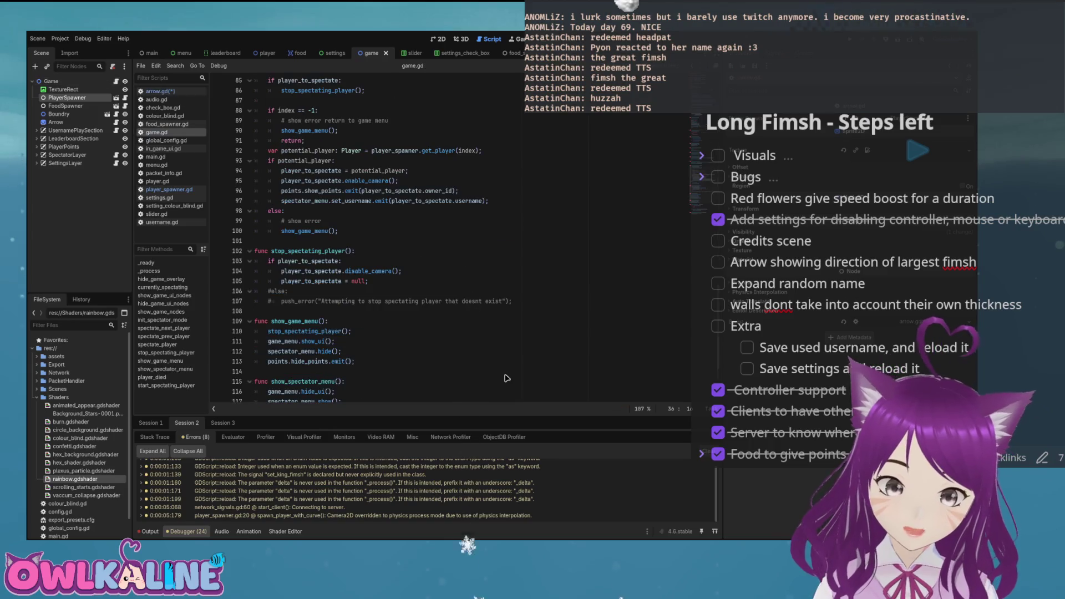
{"action": "scroll", "coordinate": [507, 377], "scroll_direction": "up", "scroll_amount": 10}
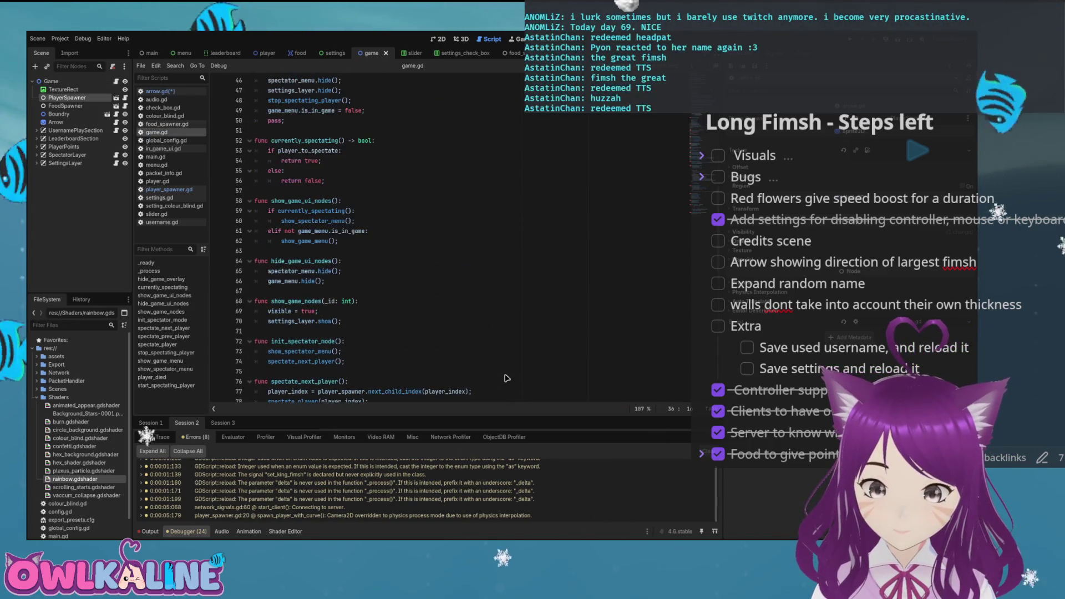
{"action": "scroll", "coordinate": [506, 377], "scroll_direction": "up", "scroll_amount": 3}
{"action": "scroll", "coordinate": [507, 378], "scroll_direction": "up", "scroll_amount": 7}
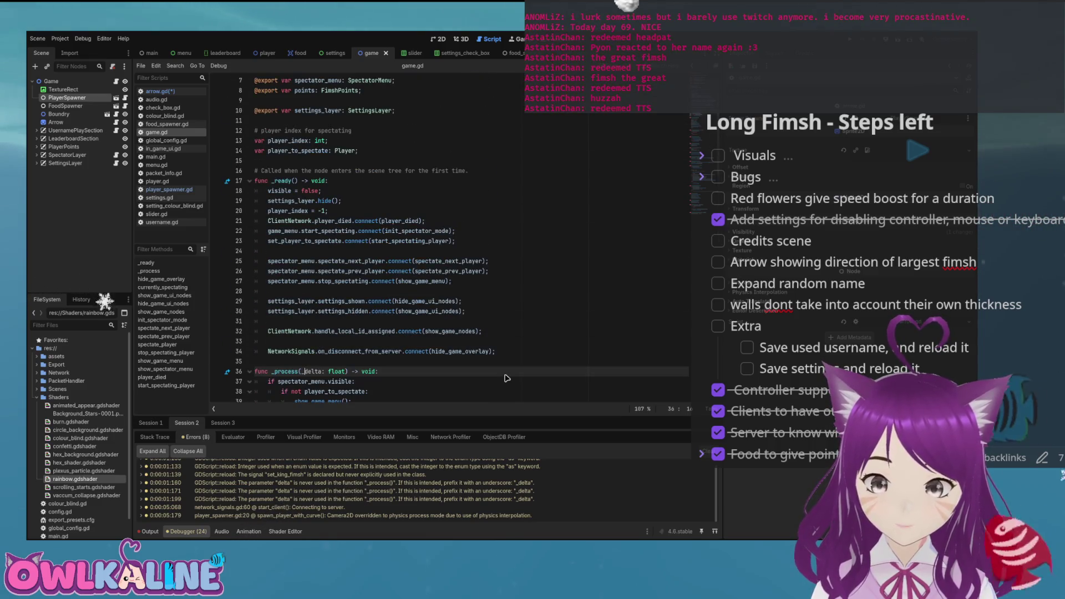
{"action": "scroll", "coordinate": [506, 378], "scroll_direction": "up", "scroll_amount": 1}
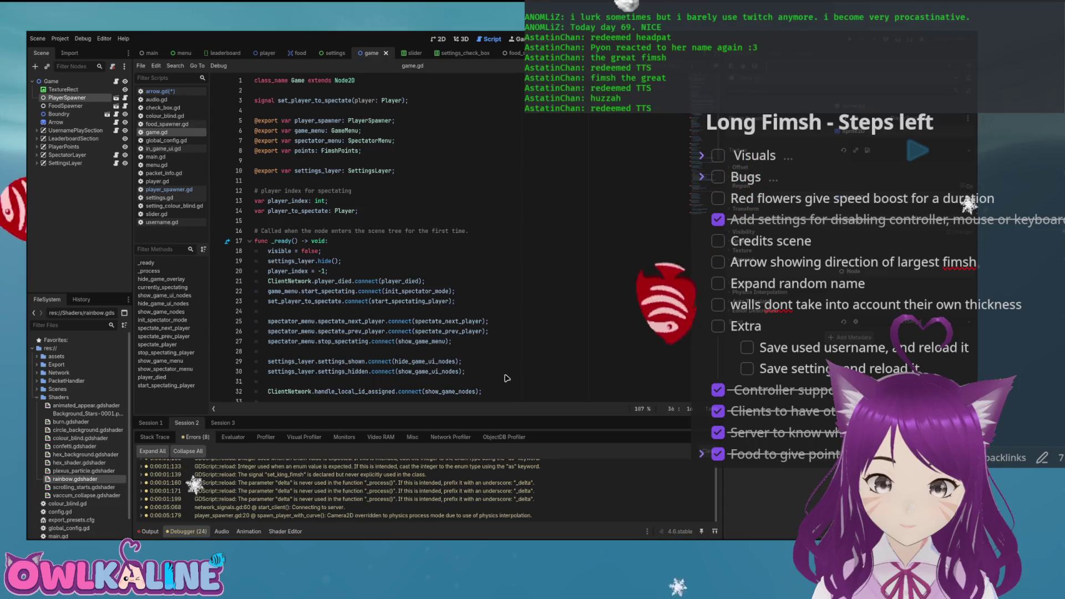
{"action": "scroll", "coordinate": [506, 378], "scroll_direction": "down", "scroll_amount": 20}
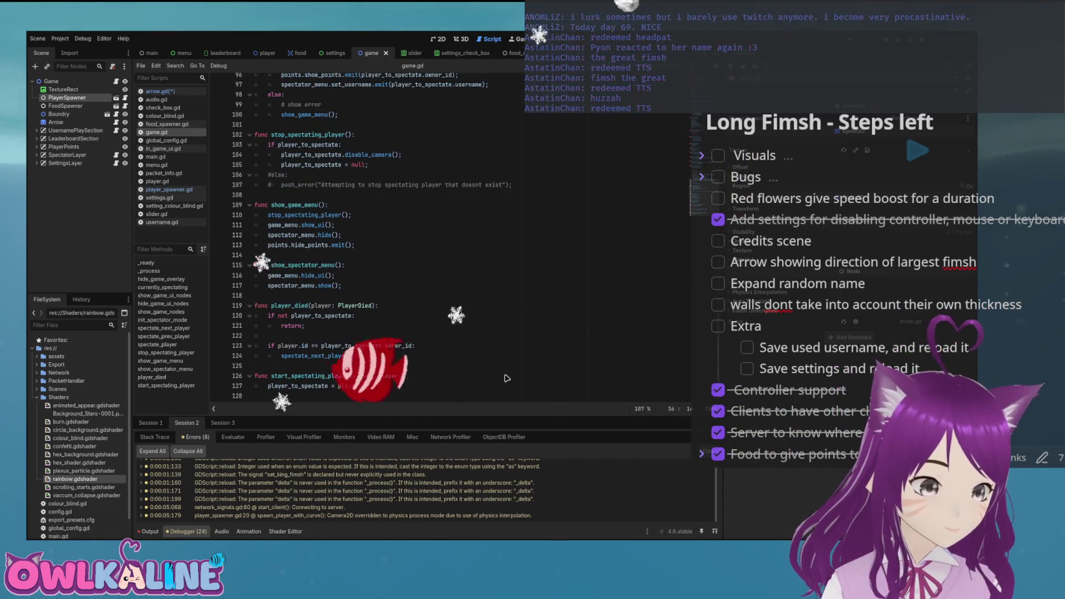
{"action": "scroll", "coordinate": [506, 377], "scroll_direction": "up", "scroll_amount": 5}
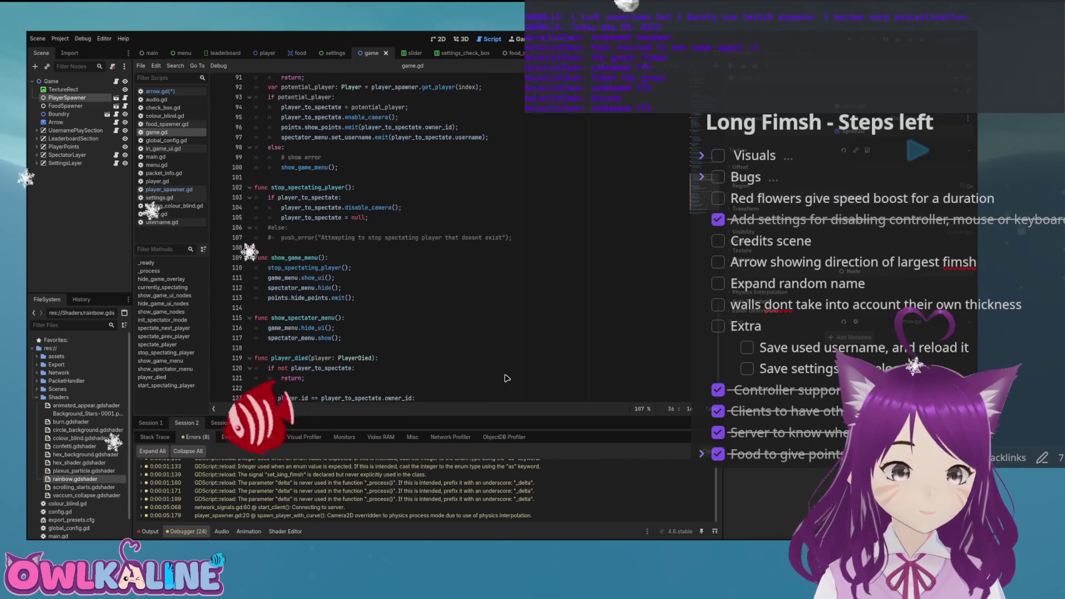
{"action": "scroll", "coordinate": [506, 378], "scroll_direction": "up", "scroll_amount": 2}
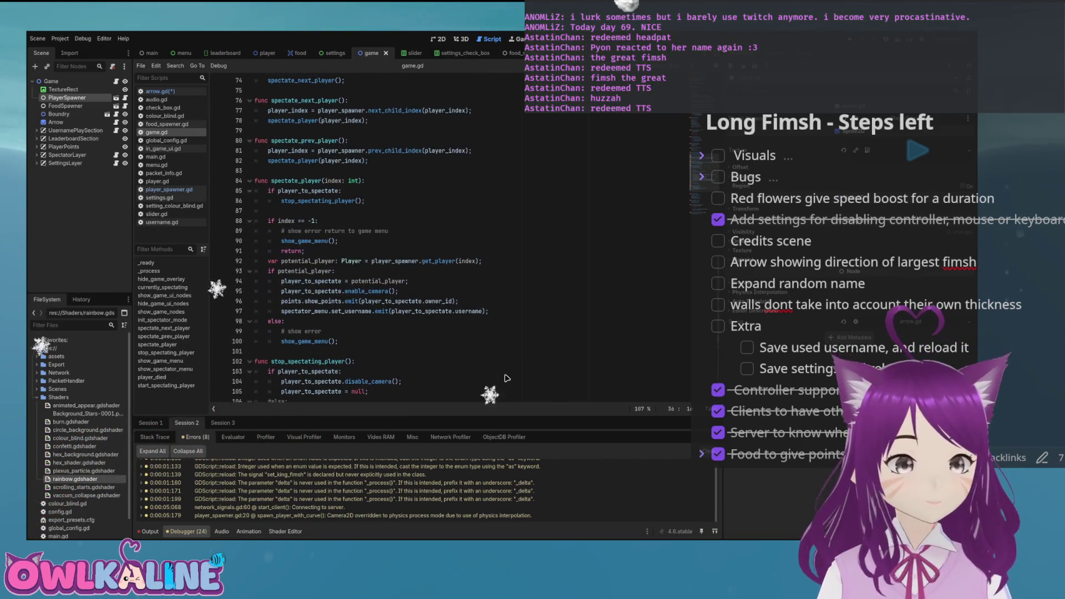
{"action": "scroll", "coordinate": [506, 378], "scroll_direction": "up", "scroll_amount": 8}
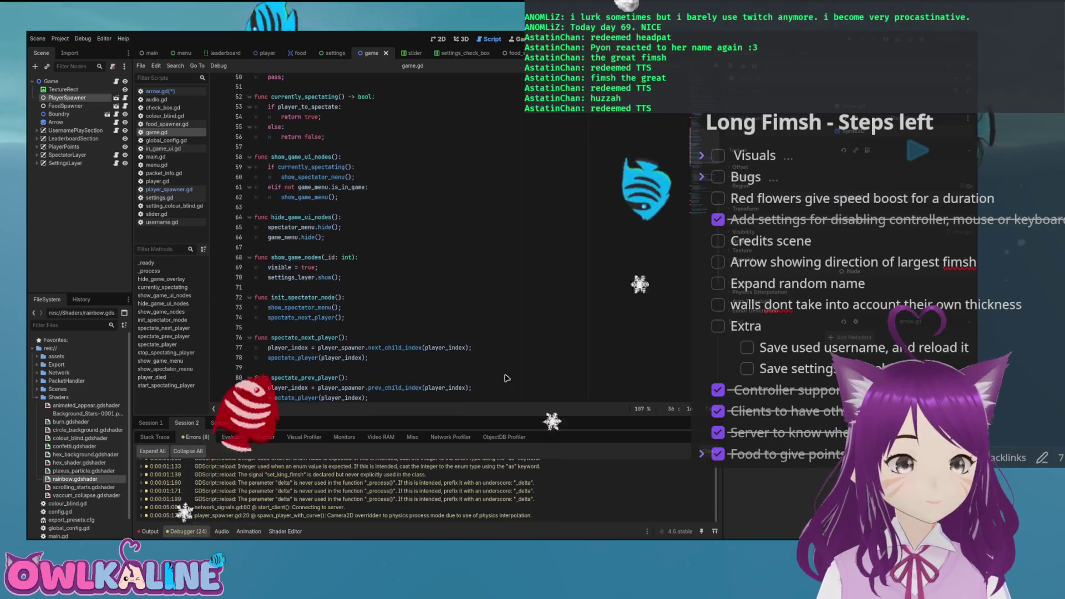
{"action": "scroll", "coordinate": [506, 378], "scroll_direction": "up", "scroll_amount": 7}
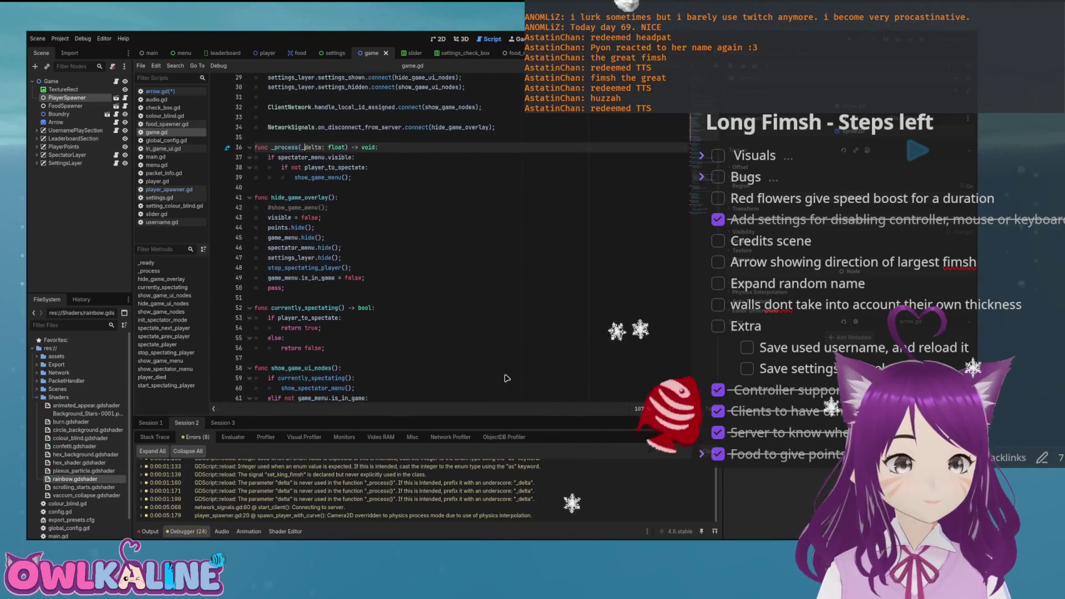
{"action": "scroll", "coordinate": [506, 378], "scroll_direction": "up", "scroll_amount": 9}
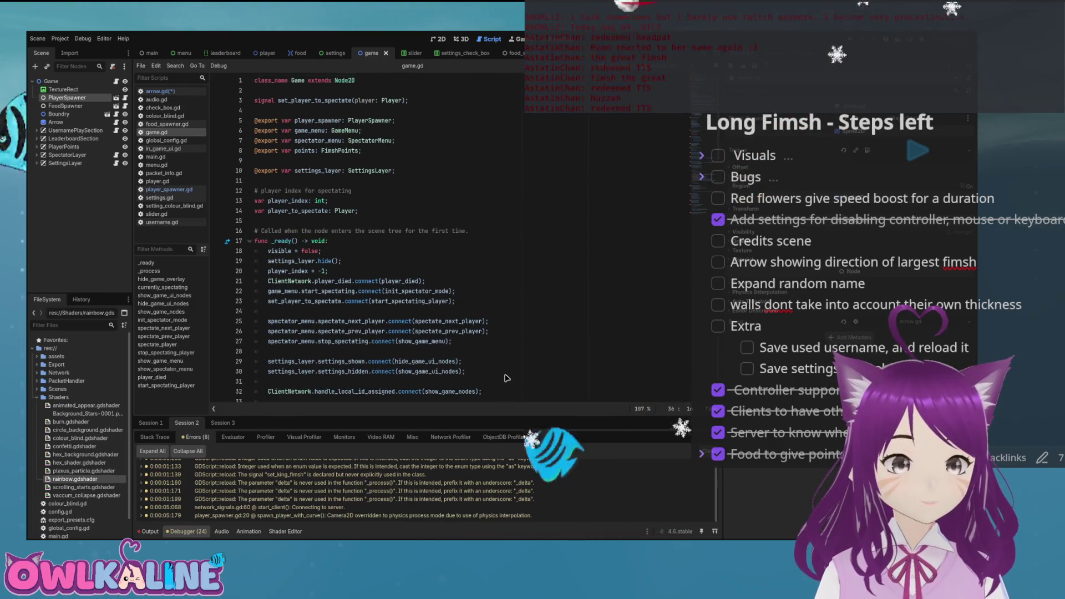
{"action": "key", "text": "alt+Left"}
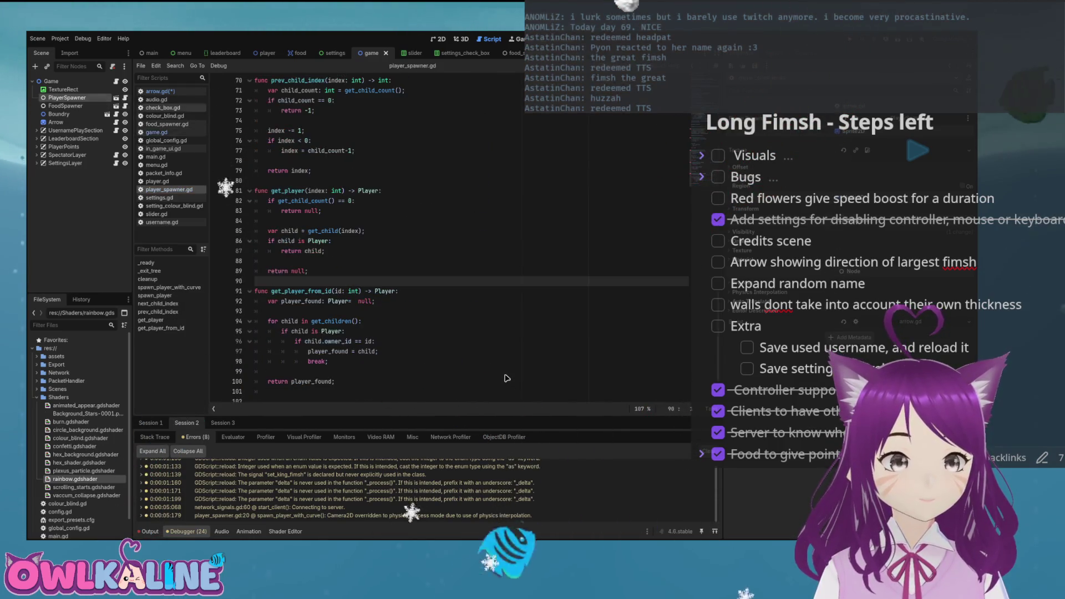
{"action": "scroll", "coordinate": [507, 378], "scroll_direction": "up", "scroll_amount": 20}
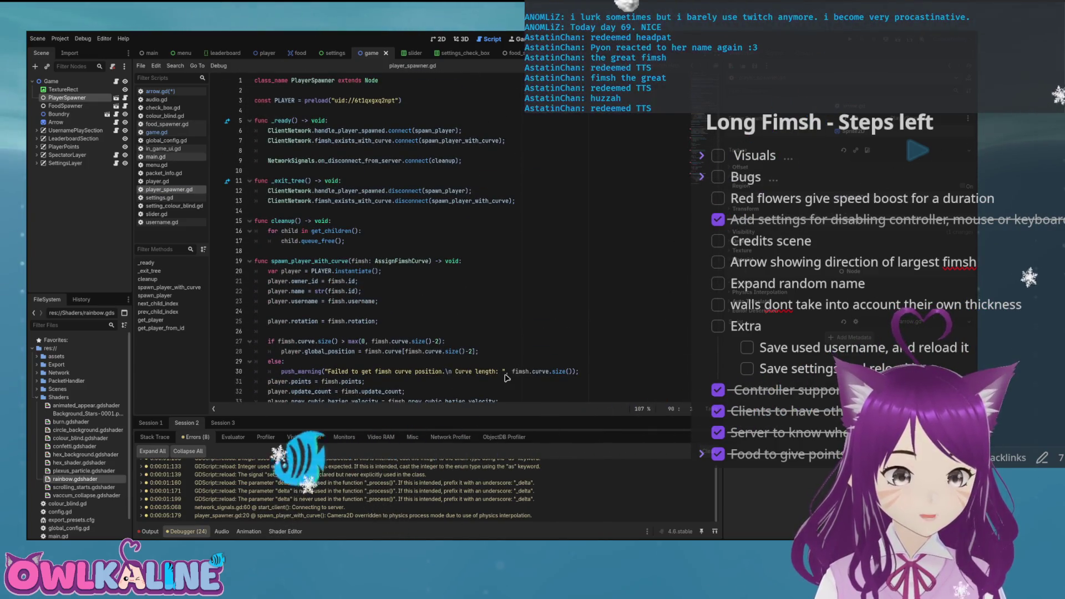
- Set 'in_game = true;' inside player_spawned's matching-id branch
{"action": "key", "text": "alt+Left"}
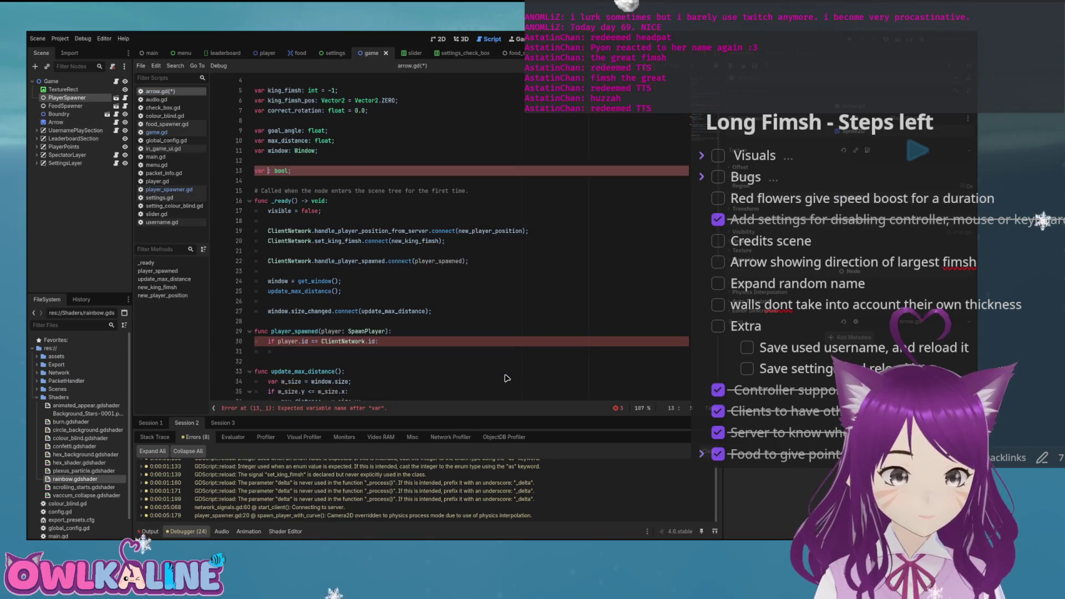
{"action": "key", "text": "Down"}
{"action": "key", "text": "Down"}
{"action": "key", "text": "Down"}
{"action": "scroll", "coordinate": [506, 377], "scroll_direction": "down", "scroll_amount": 1}
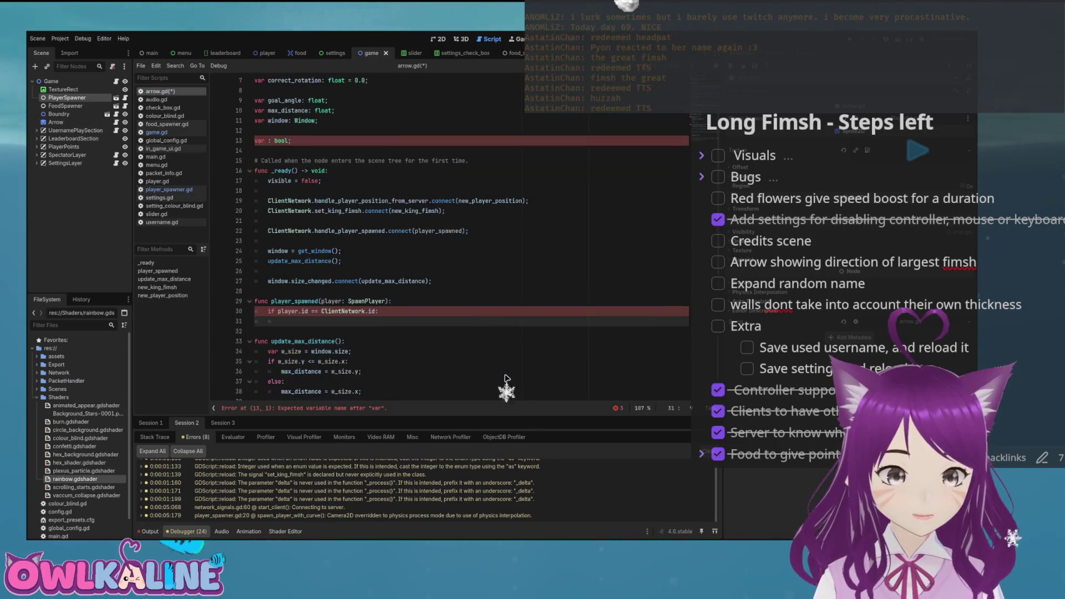
{"action": "type", "text": "in_game = "}
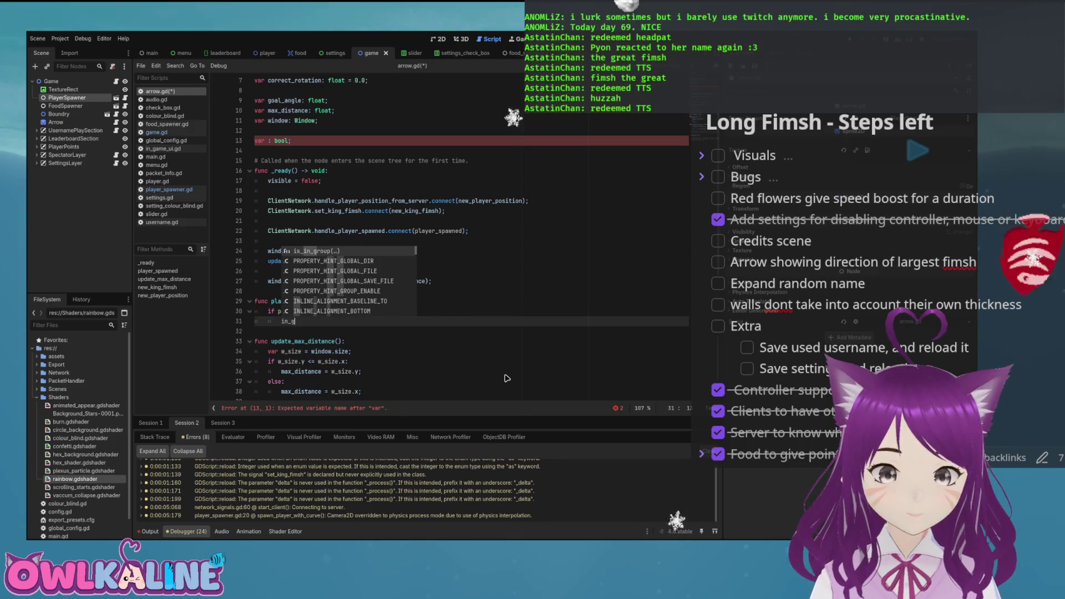
{"action": "type", "text": "true;"}
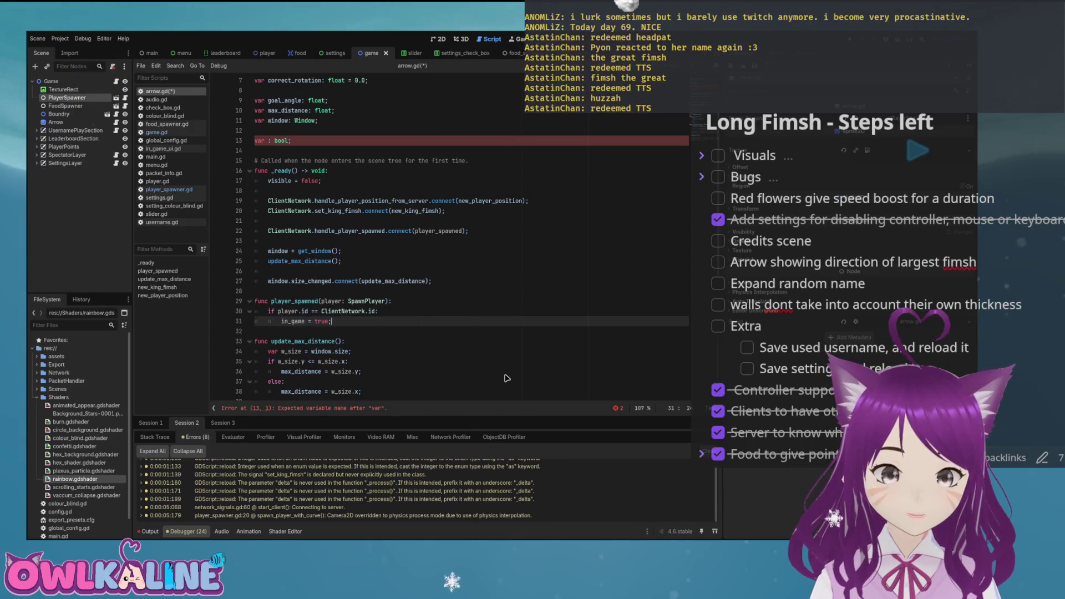
- Declare in_game: bool = false, set it true in _ready after visible = false, and save
{"action": "left_click", "coordinate": [268, 140]}
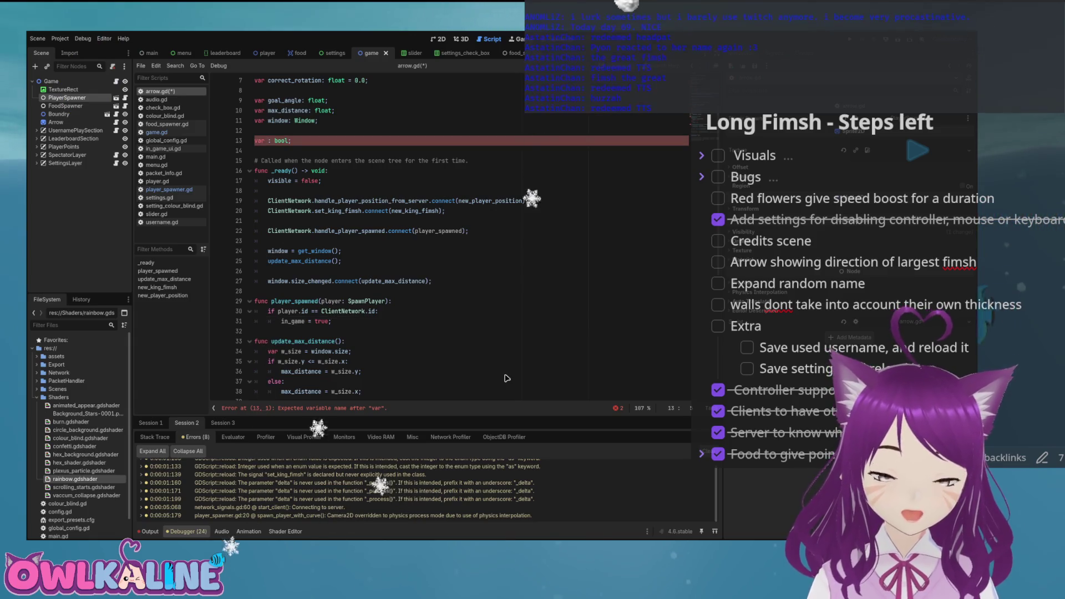
{"action": "type", "text": "= false"}
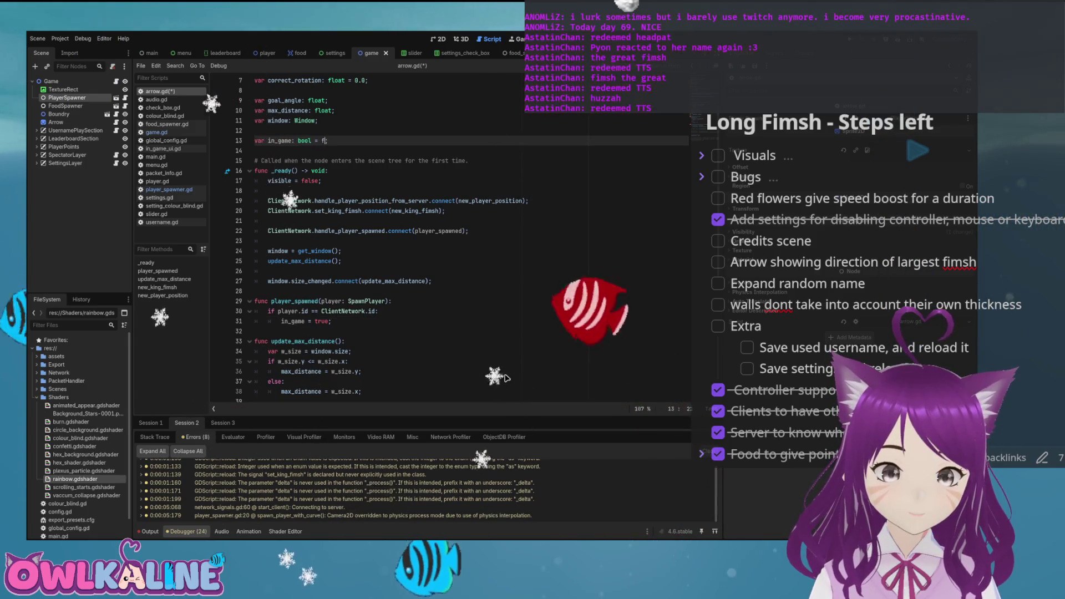
{"action": "key", "text": "Down"}
{"action": "key", "text": "Down"}
{"action": "key", "text": "Down"}
{"action": "key", "text": "Return"}
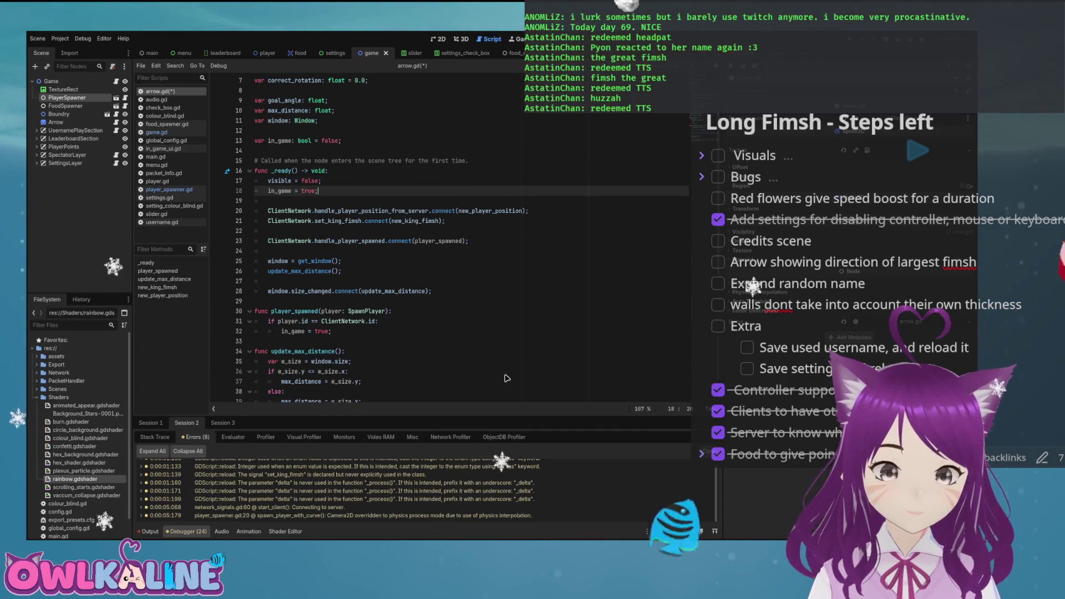
{"action": "key", "text": "ctrl+s"}
{"action": "scroll", "coordinate": [506, 378], "scroll_direction": "down", "scroll_amount": 2}
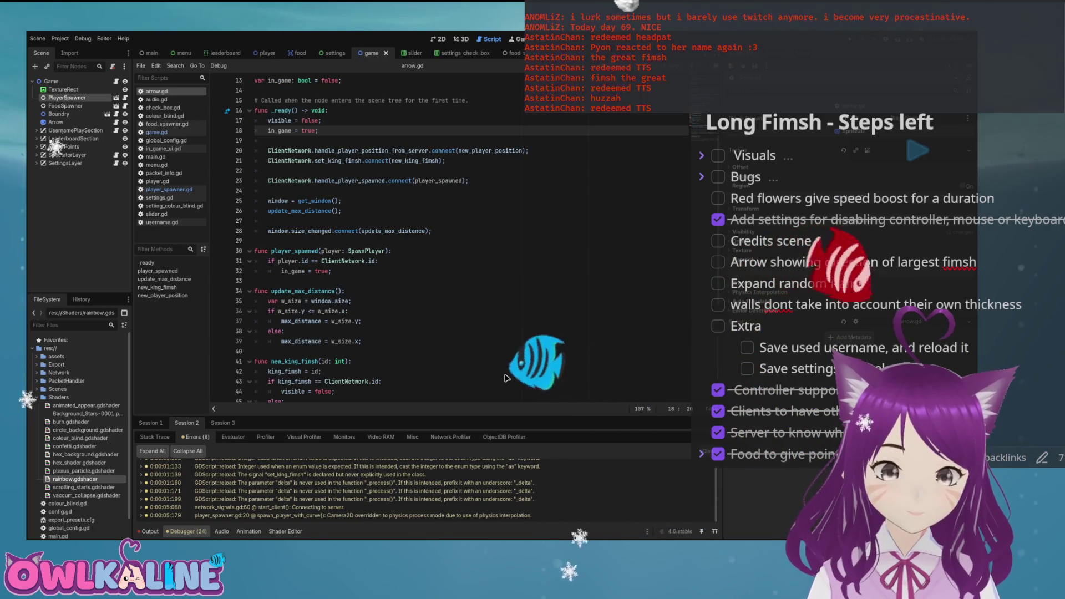
{"action": "key", "text": "Down"}
{"action": "key", "text": "Down"}
{"action": "key", "text": "Down"}
{"action": "key", "text": "End"}
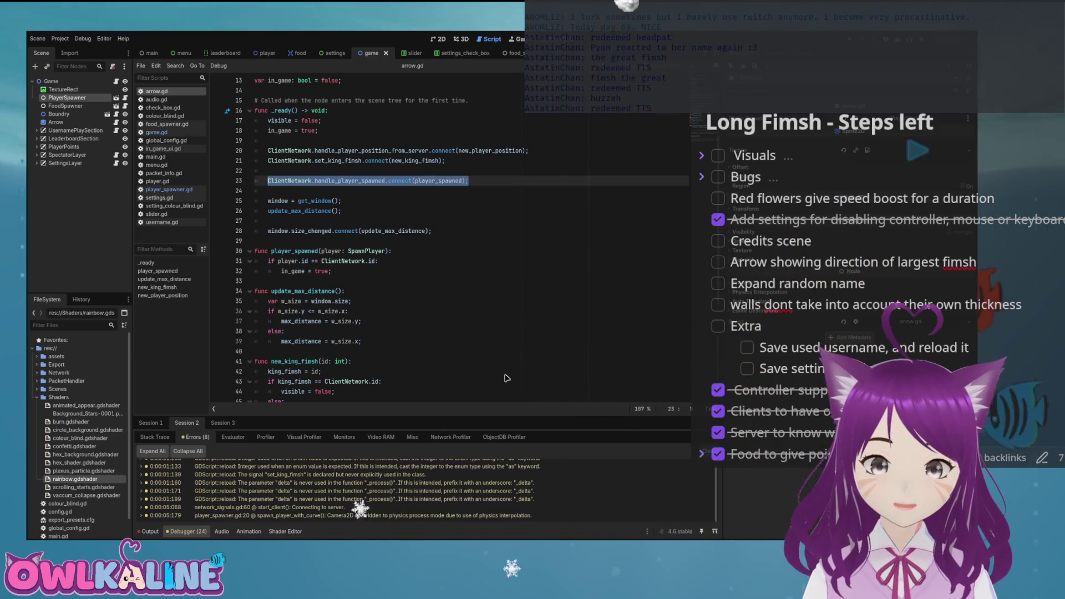
- Duplicate the player_spawned connection and connect the player_died signal to player_died instead
{"action": "key", "text": "ctrl+shift+d"}
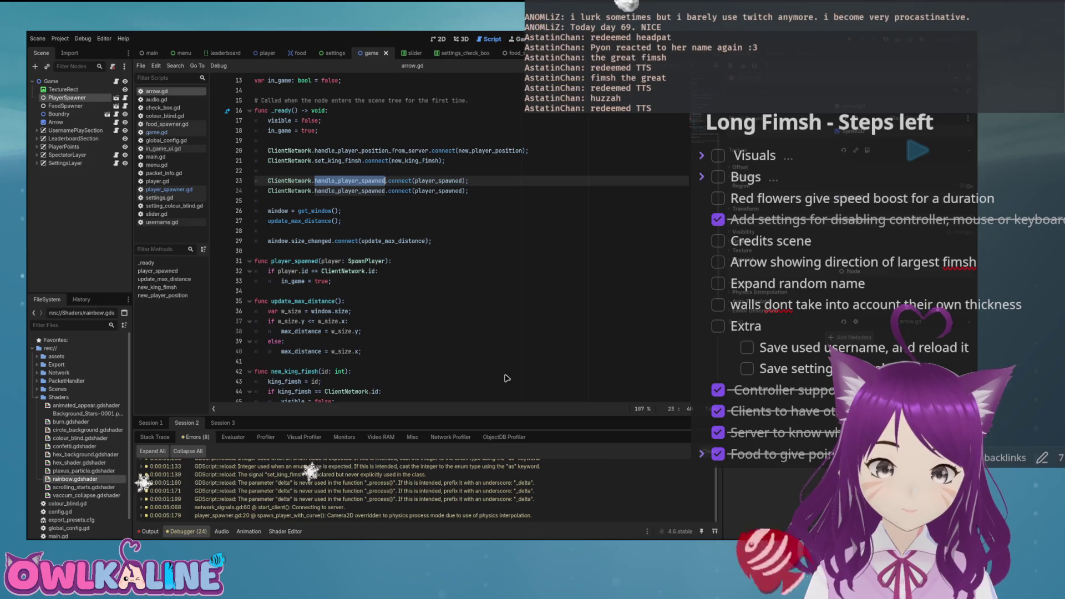
{"action": "key", "text": "Down"}
{"action": "key", "text": "ctrl+BackSpace"}
{"action": "type", "text": "pl"}
{"action": "type", "text": "ayer_died"}
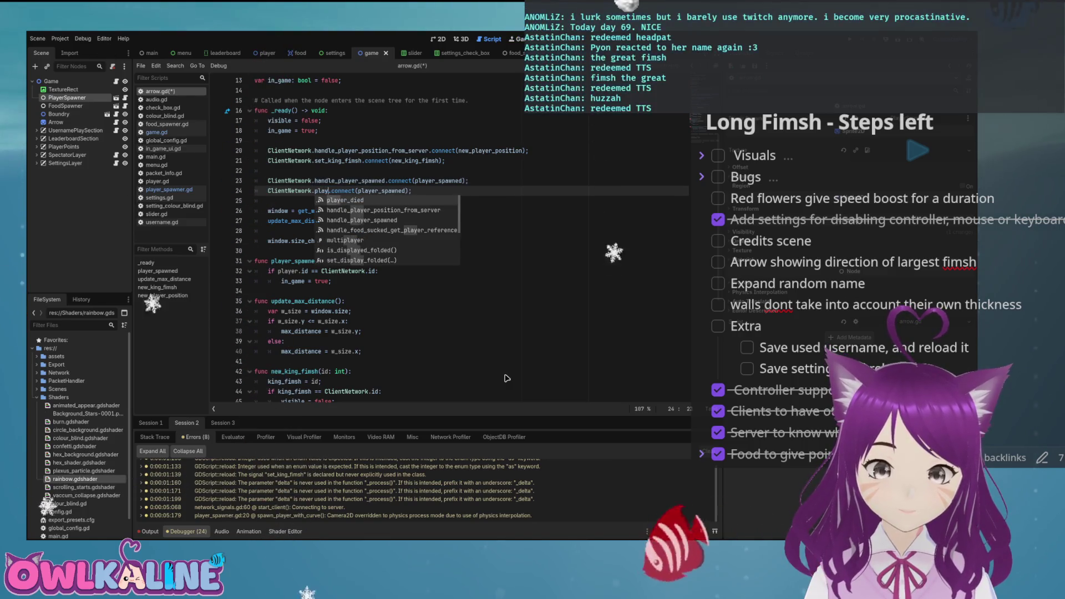
{"action": "key", "text": "BackSpace"}
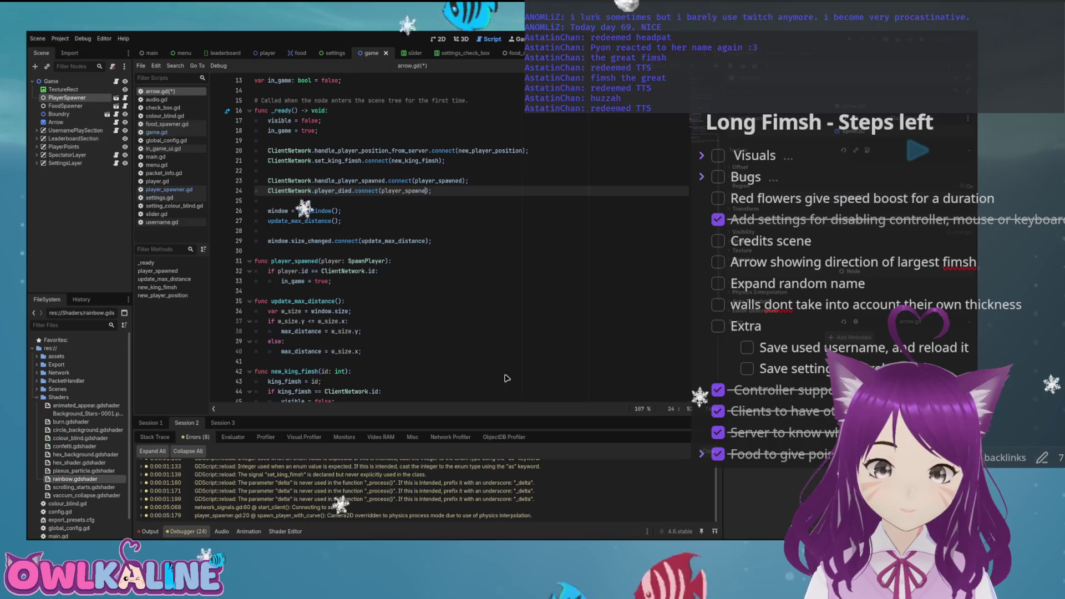
{"action": "key", "text": "Return"}
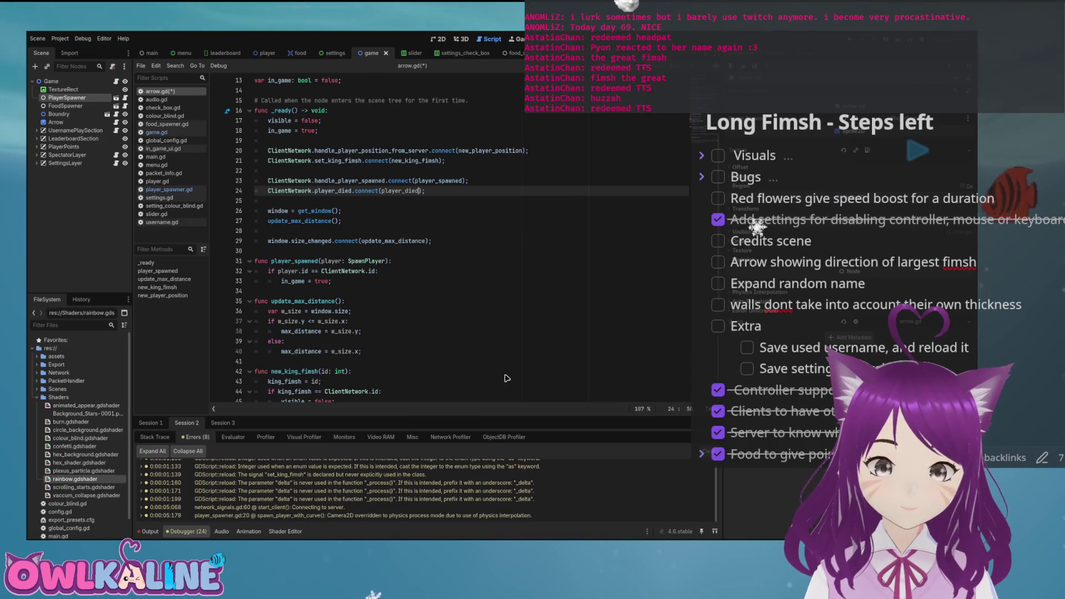
- Add func player_died(player: PlayerDied) with an 'if player.id == ClientNetwork.id:' check
{"action": "key", "text": "Down"}
{"action": "key", "text": "Down"}
{"action": "key", "text": "Down"}
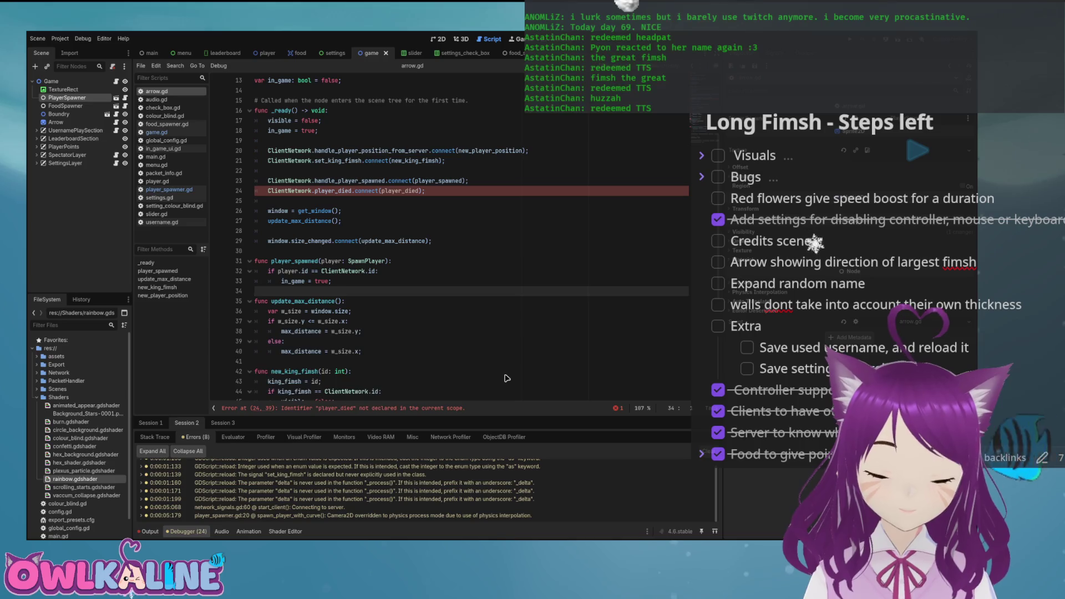
{"action": "key", "text": "Return"}
{"action": "type", "text": "c player"}
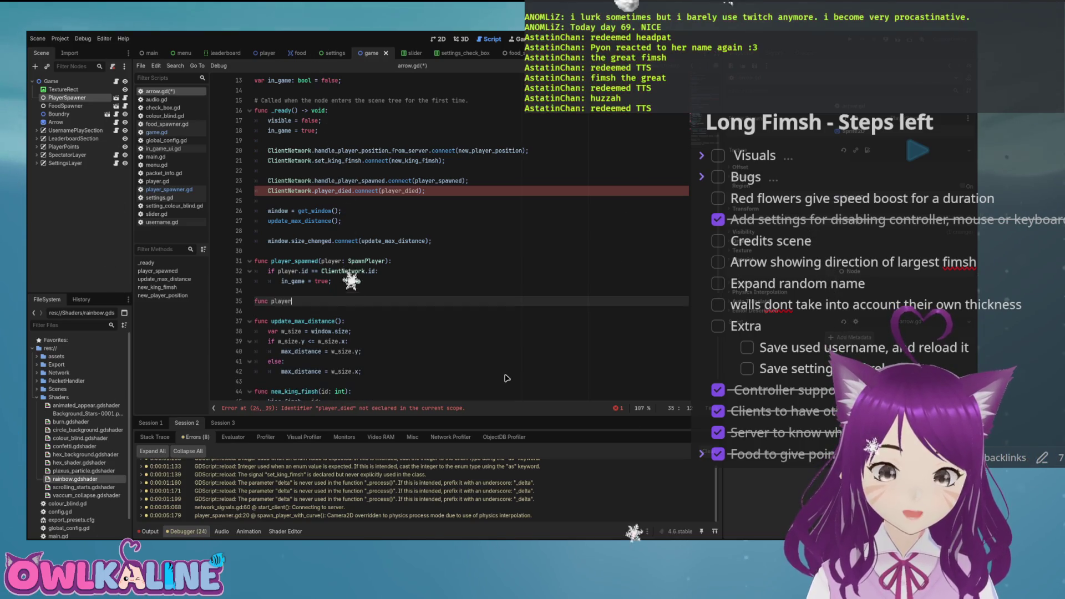
{"action": "type", "text": "die"}
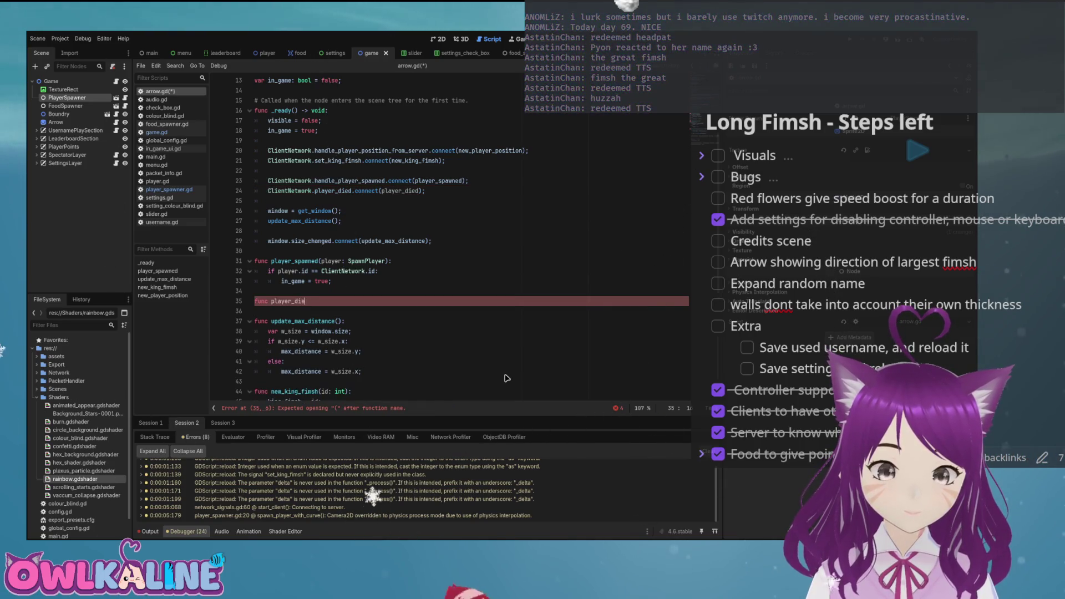
{"action": "type", "text": "d()"}
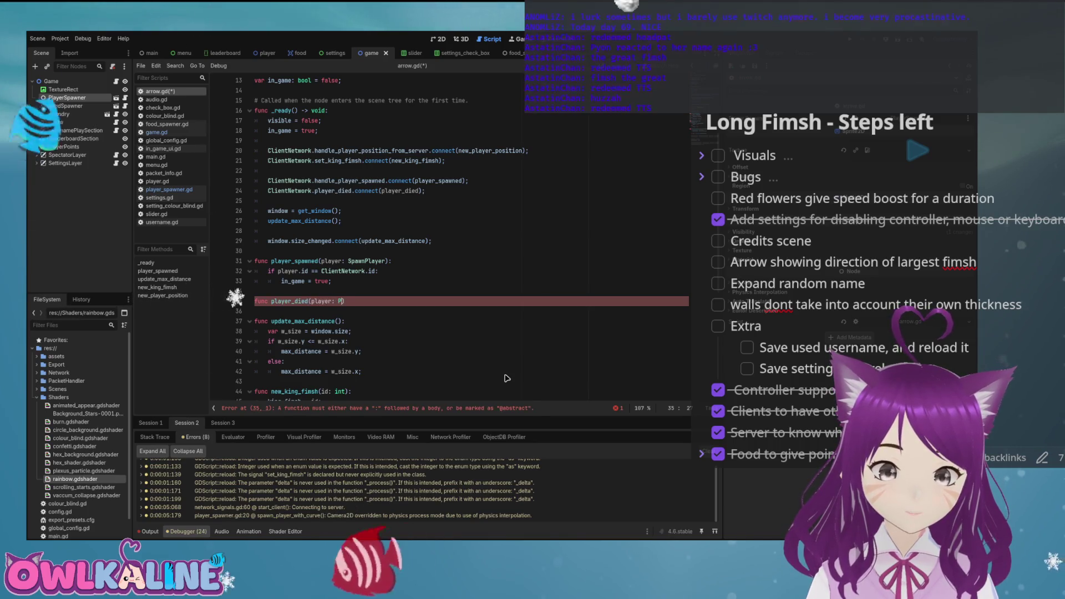
{"action": "type", "text": " Play"}
{"action": "key", "text": "Up"}
{"action": "key", "text": "Return"}
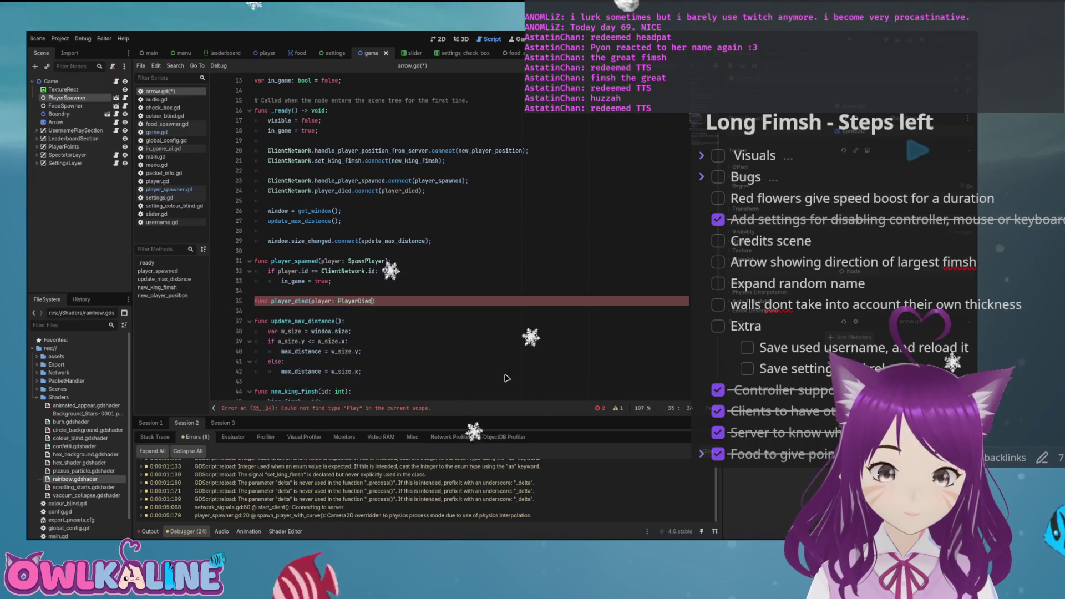
{"action": "key", "text": "BackSpace"}
{"action": "type", "text": ":"}
{"action": "key", "text": "Return"}
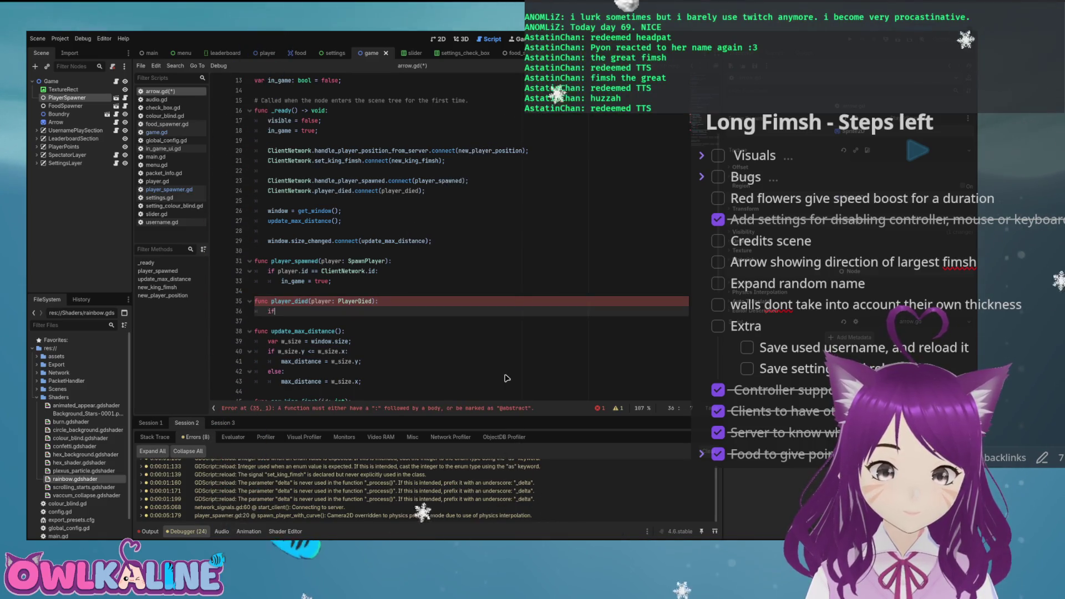
{"action": "type", "text": "player.i"}
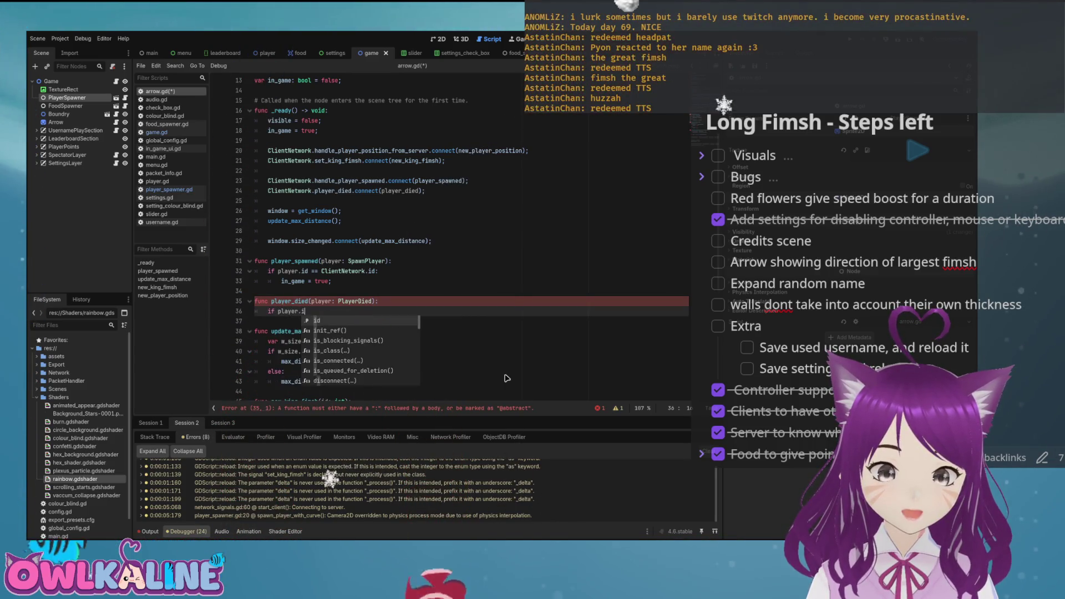
{"action": "type", "text": "d == ClientNetwork.id:"}
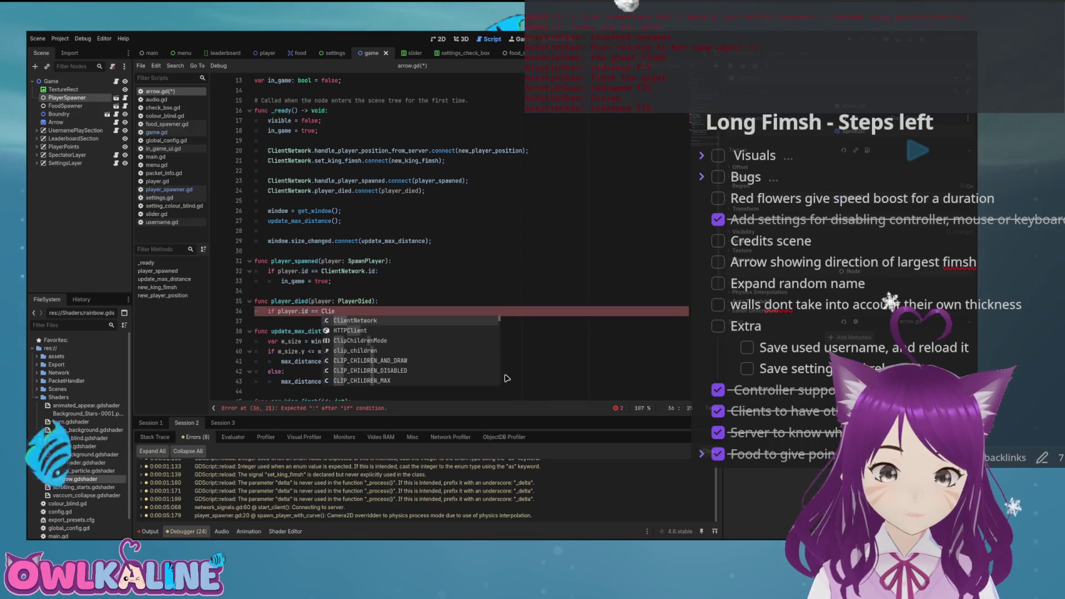
- Set 'in_game = false;' and 'visible = false;' in that check and save arrow.gd
{"action": "key", "text": "Return"}
{"action": "type", "text": "in_game = f"}
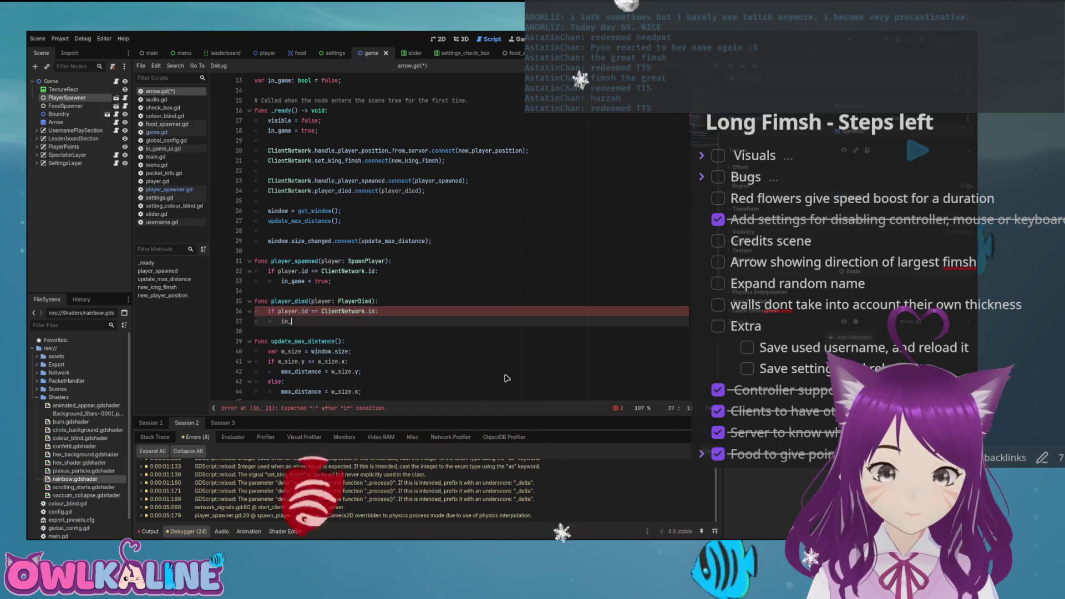
{"action": "type", "text": "alse;"}
{"action": "key", "text": "Return"}
{"action": "type", "text": "visible = "}
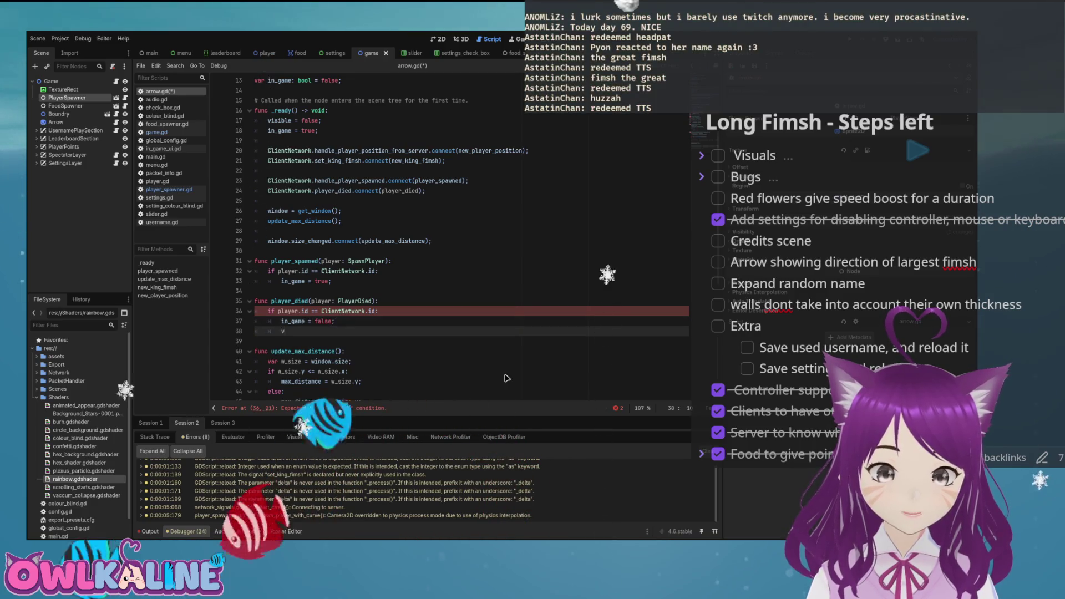
{"action": "type", "text": "false;"}
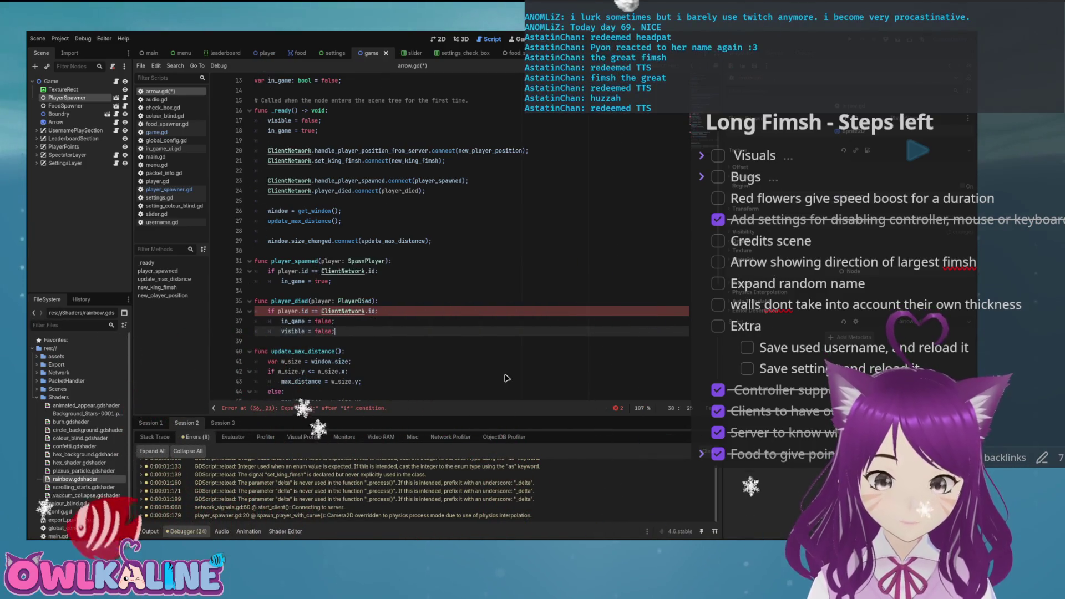
{"action": "key", "text": "ctrl+s"}
{"action": "key", "text": "Up"}
{"action": "key", "text": "Up"}
{"action": "key", "text": "Up"}
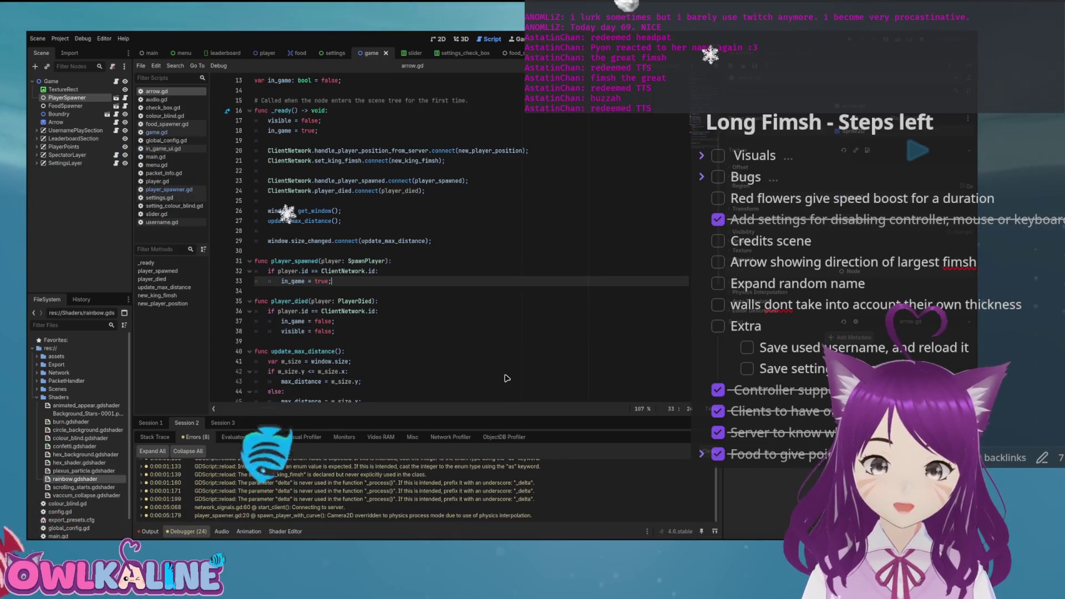
- Inspect new_king_fimsh's king_fimsh = id assignment, king id check and visible = true line
{"action": "scroll", "coordinate": [506, 377], "scroll_direction": "down", "scroll_amount": 2}
{"action": "scroll", "coordinate": [506, 378], "scroll_direction": "up", "scroll_amount": 1}
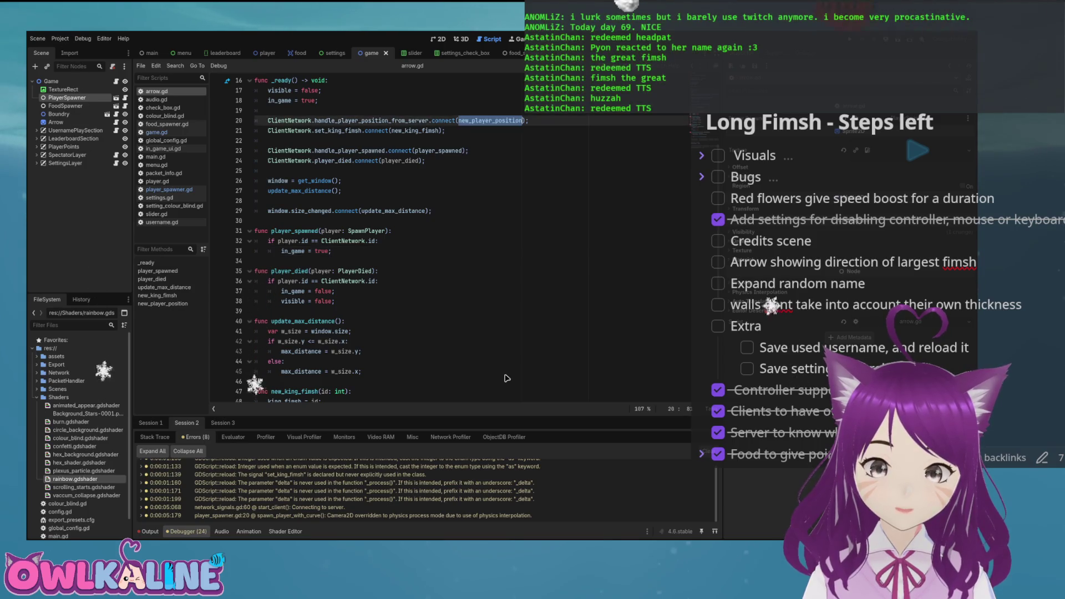
{"action": "scroll", "coordinate": [506, 377], "scroll_direction": "down", "scroll_amount": 7}
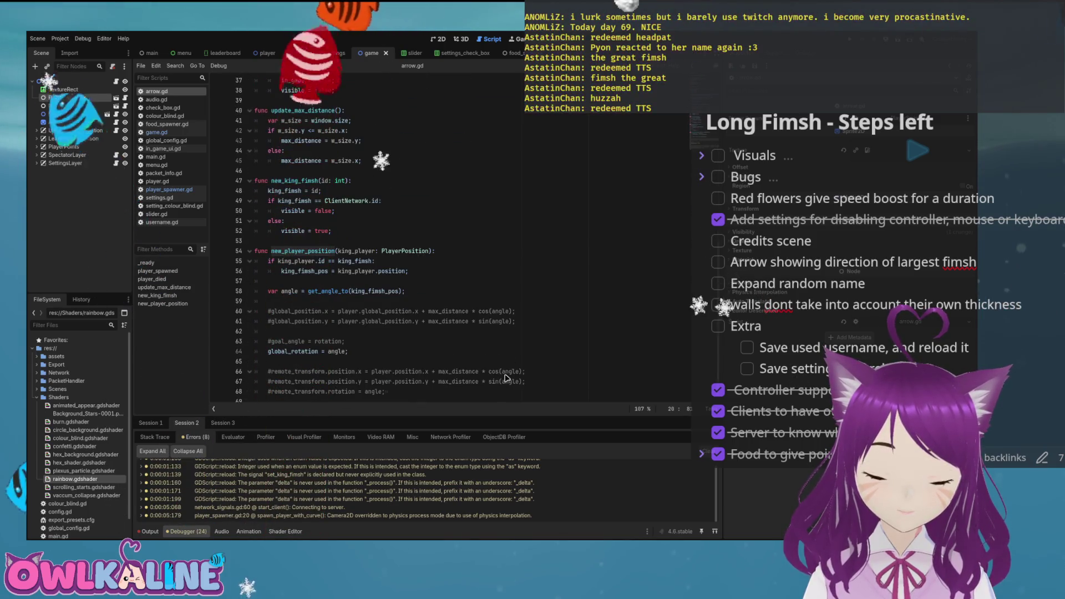
{"action": "left_click", "coordinate": [318, 181]}
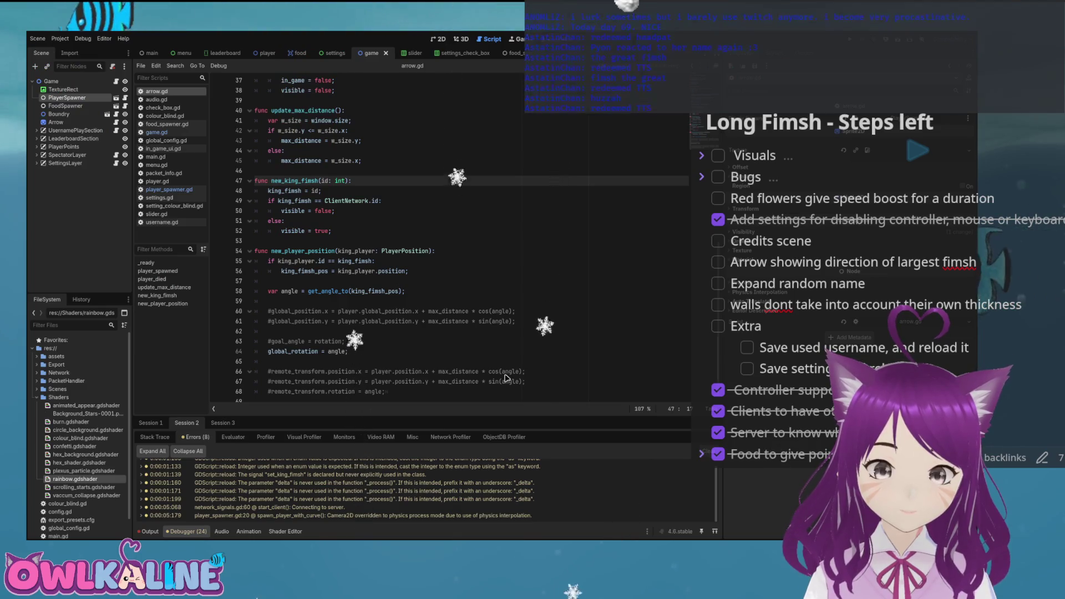
{"action": "key", "text": "Down"}
{"action": "key", "text": "Home"}
{"action": "key", "text": "shift+End"}
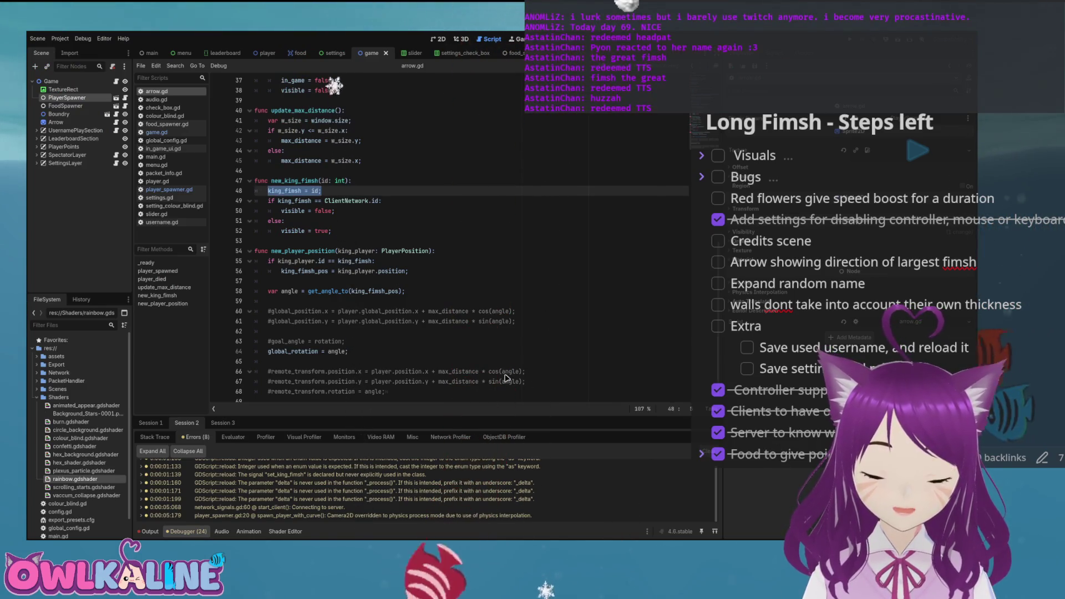
{"action": "key", "text": "Down"}
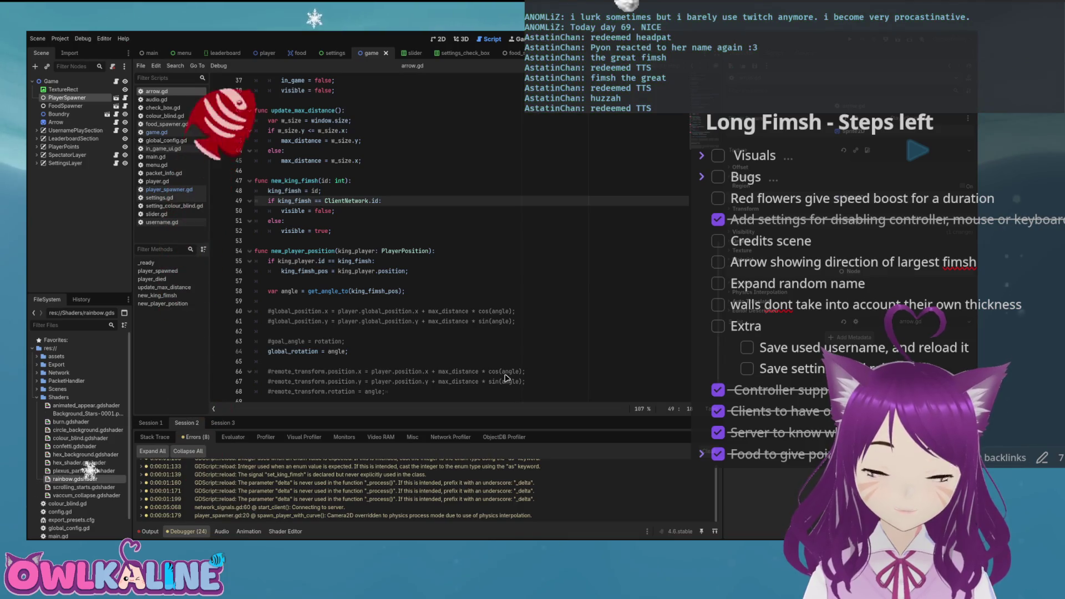
{"action": "key", "text": "Down"}
{"action": "key", "text": "Down"}
{"action": "key", "text": "Down"}
{"action": "key", "text": "End"}
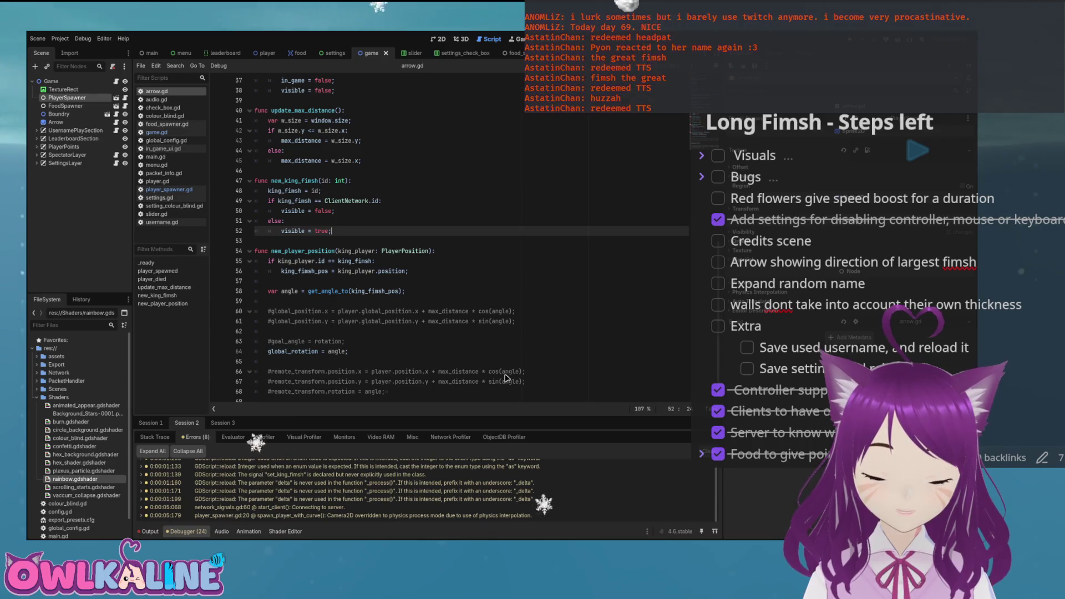
{"action": "key", "text": "Up"}
{"action": "key", "text": "Up"}
{"action": "key", "text": "Up"}
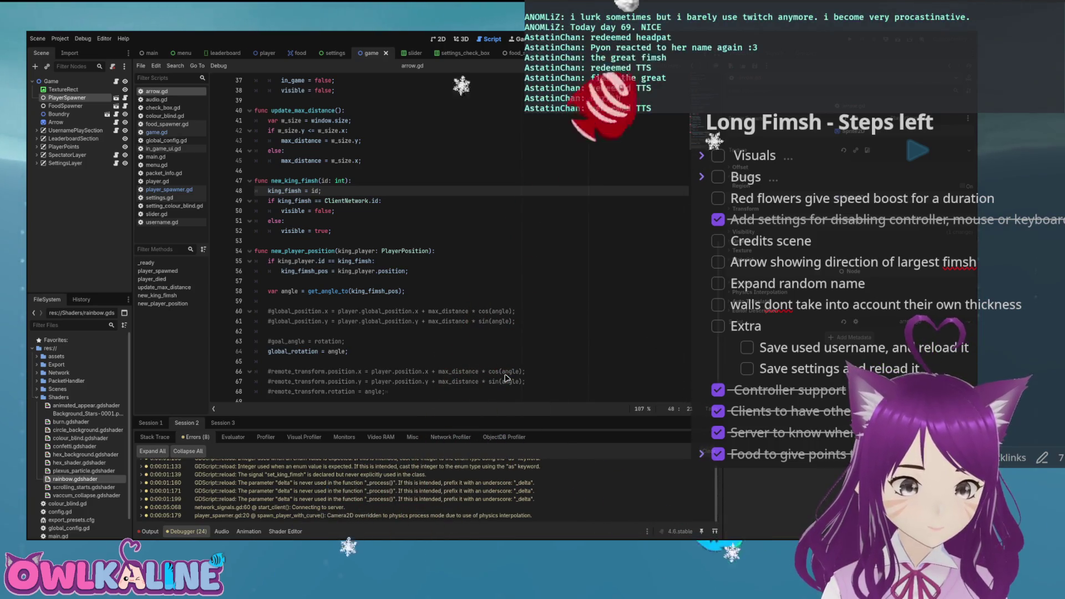
- Replace else: with 'elif in_game:' plus '# only make visible if we are in game', and save
{"action": "key", "text": "Down"}
{"action": "key", "text": "Down"}
{"action": "key", "text": "Down"}
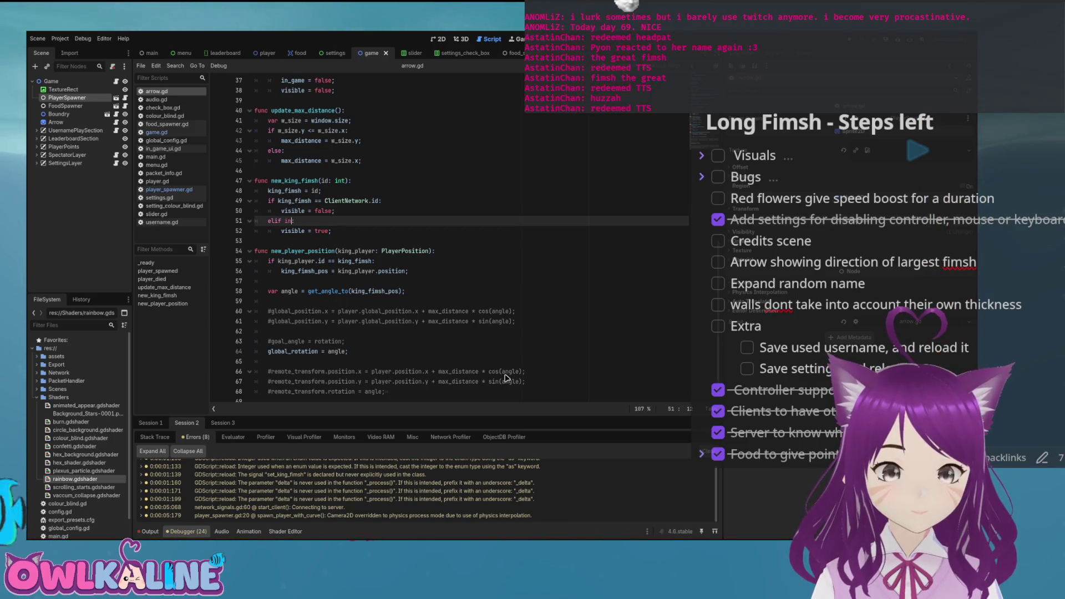
{"action": "type", "text": ":"}
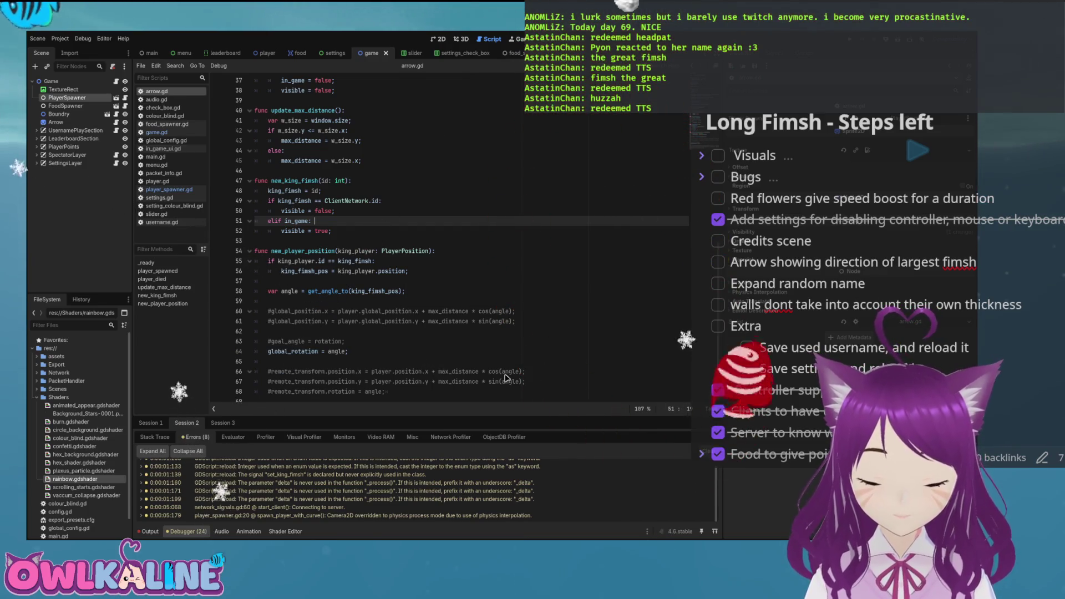
{"action": "type", "text": " $"}
{"action": "type", "text": "# only make visible if"}
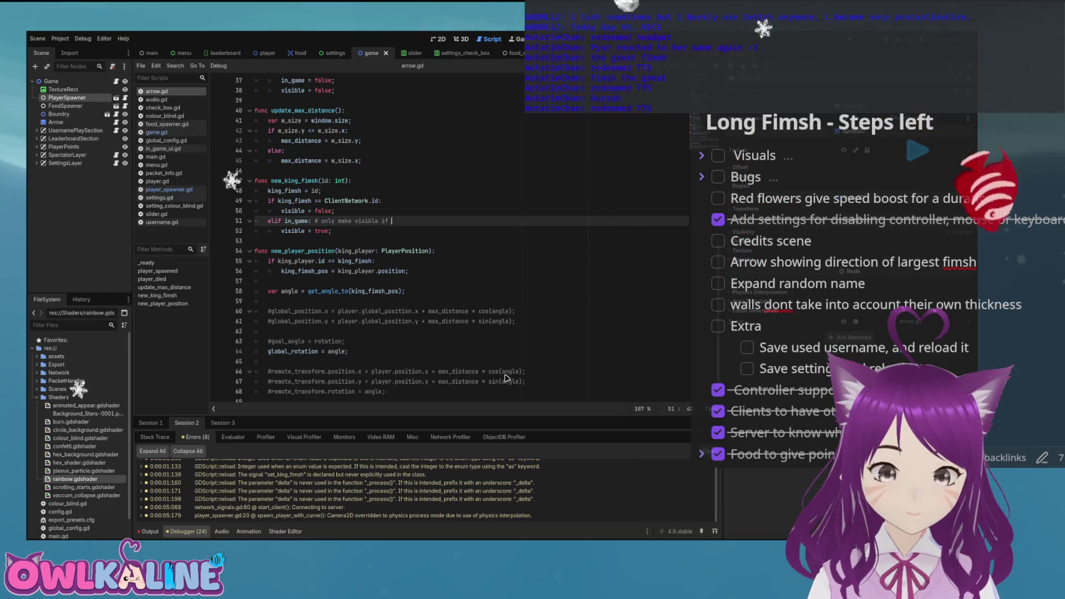
{"action": "type", "text": "game"}
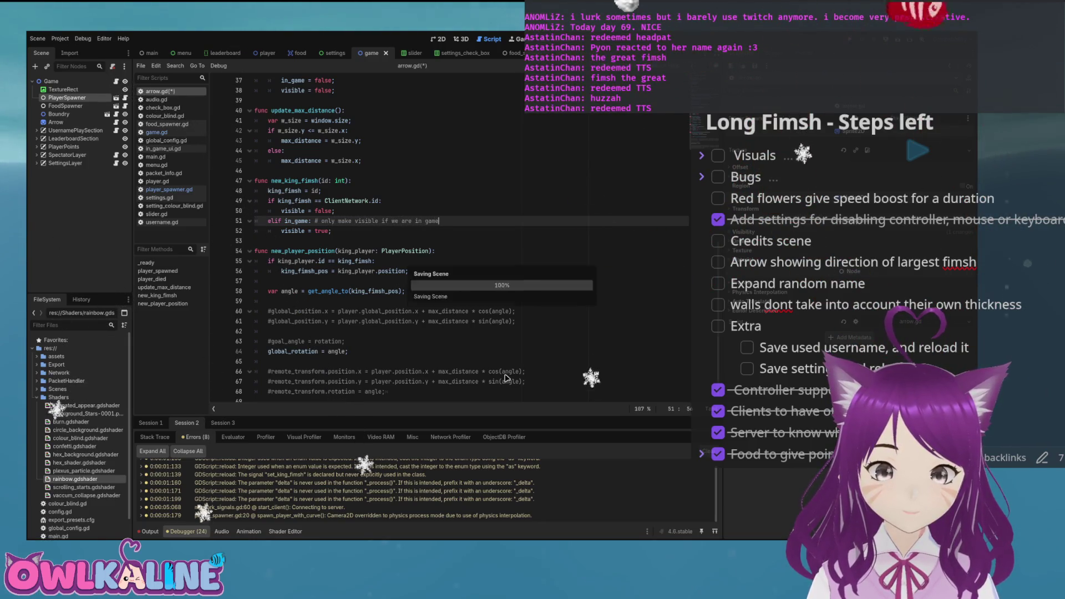
{"action": "key", "text": "Down"}
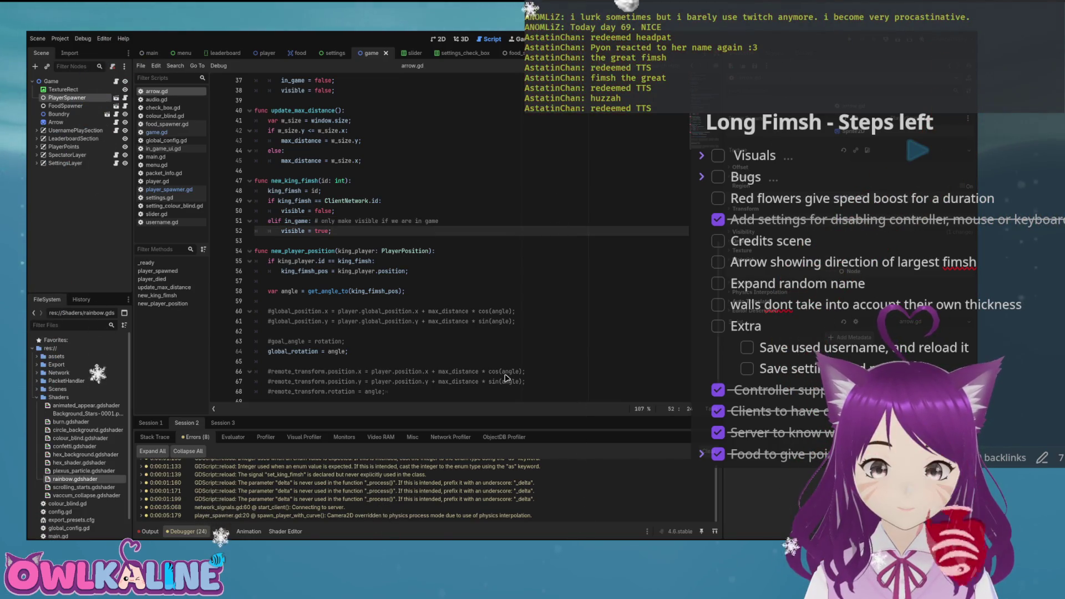
{"action": "scroll", "coordinate": [505, 378], "scroll_direction": "up", "scroll_amount": 12}
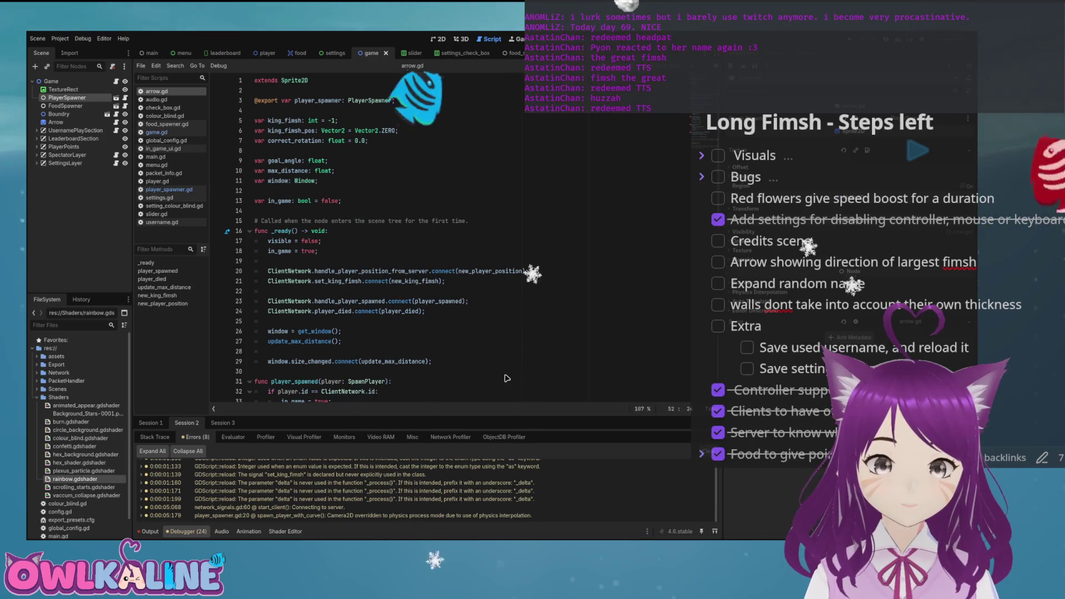
- Declare a new Player-typed member variable below the player_spawner export
{"action": "key", "text": "ctrl+Home"}
{"action": "key", "text": "Down"}
{"action": "key", "text": "Down"}
{"action": "key", "text": "End"}
{"action": "key", "text": "Return"}
{"action": "key", "text": "Return"}
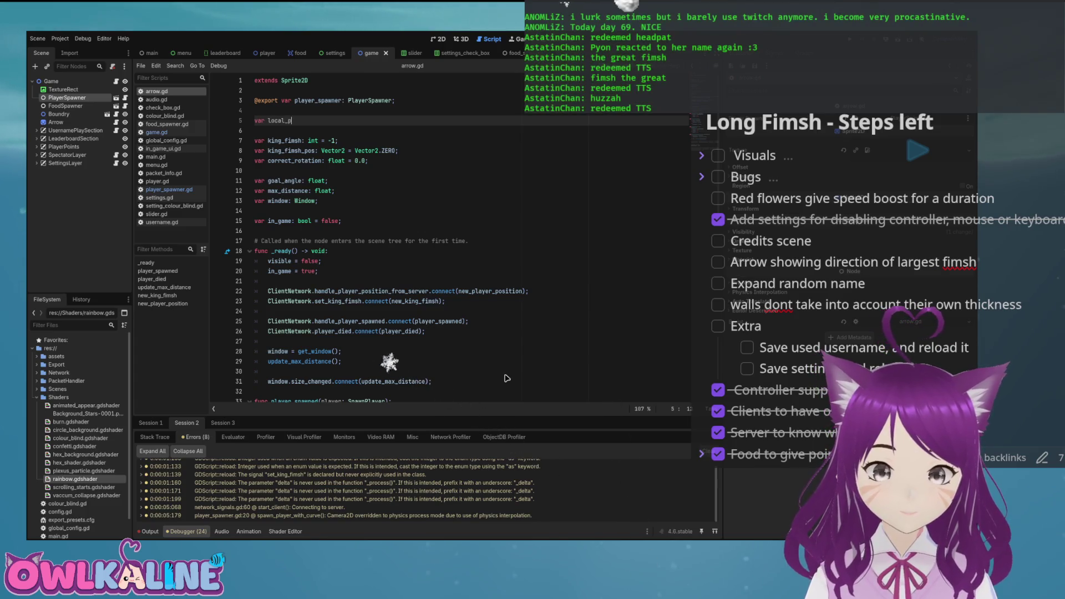
{"action": "type", "text": ": Player;"}
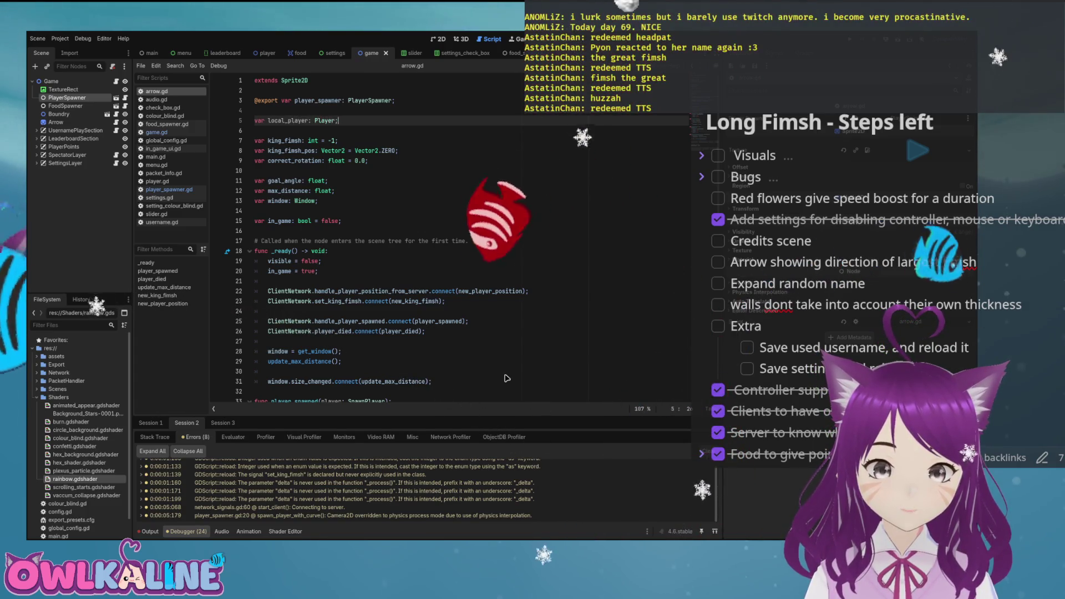
- Add an 'if not player:' check at the end of update_max_distance
{"action": "scroll", "coordinate": [506, 378], "scroll_direction": "down", "scroll_amount": 2}
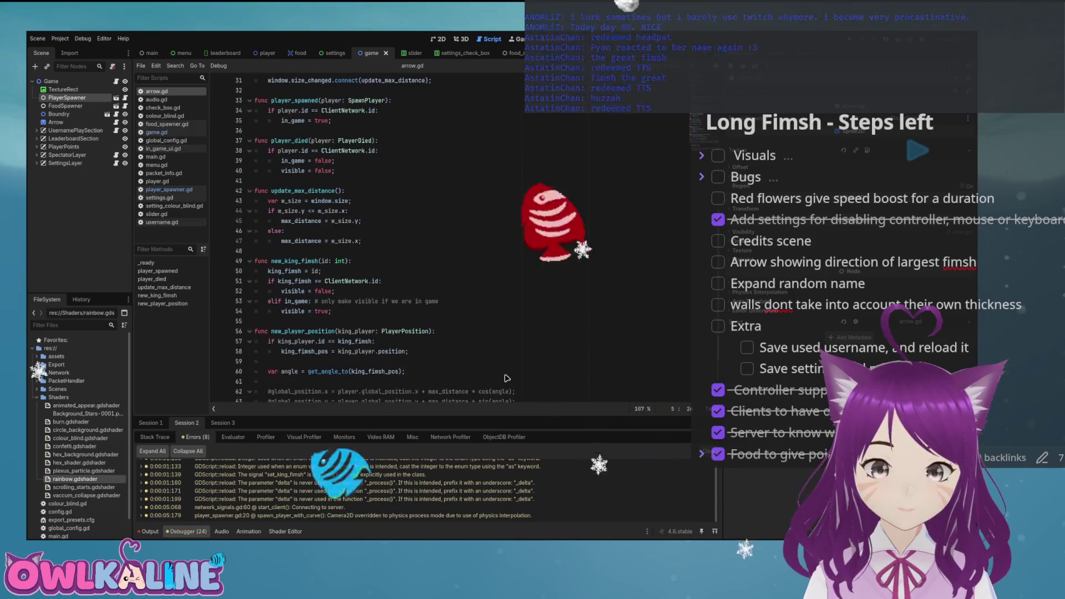
{"action": "left_click", "coordinate": [362, 241]}
{"action": "key", "text": "Return"}
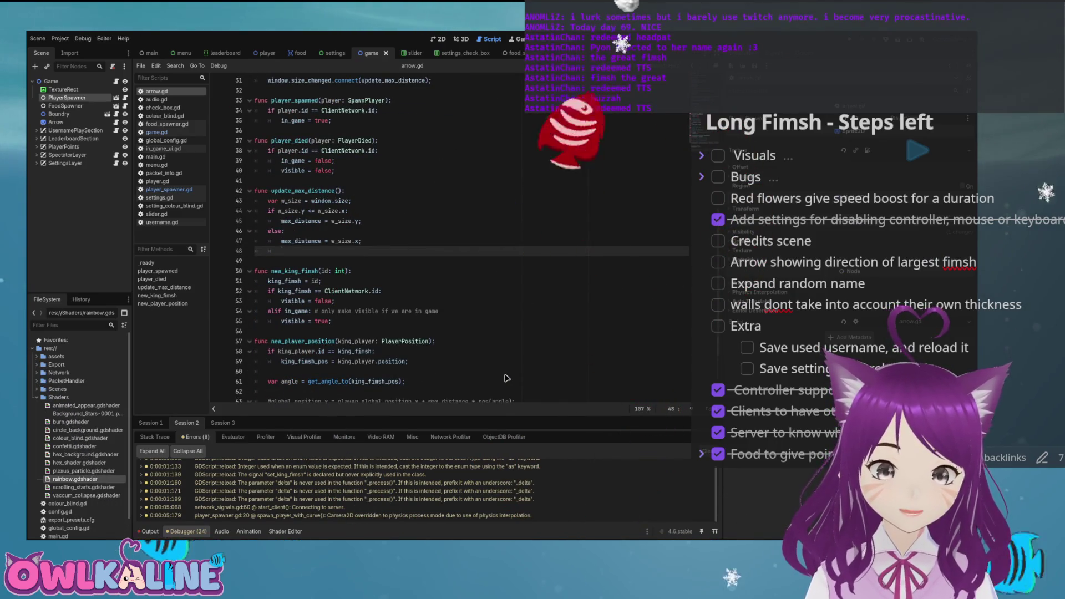
{"action": "type", "text": "not player:"}
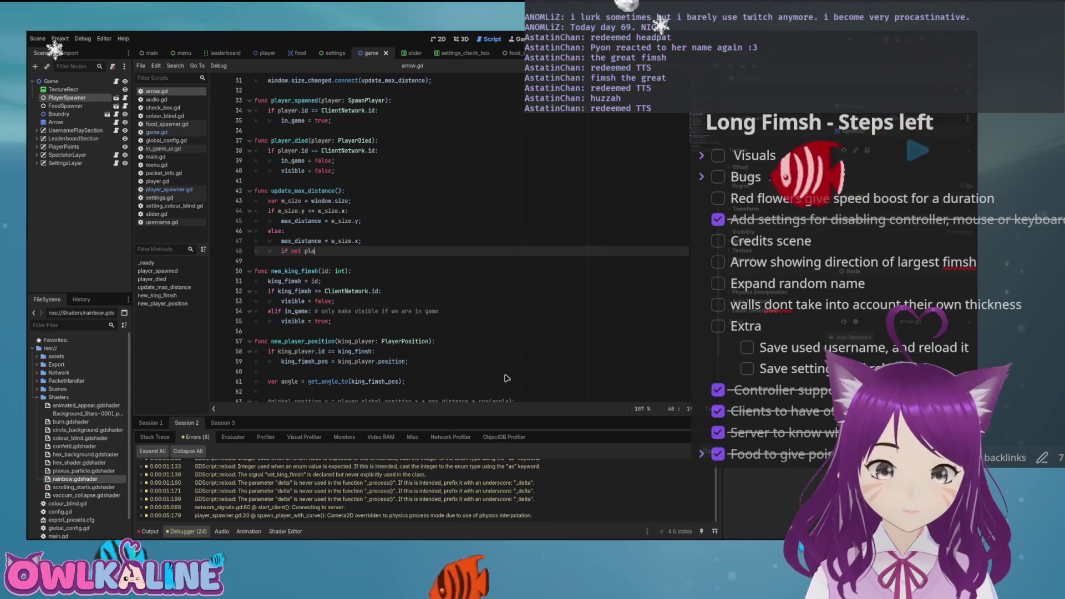
{"action": "key", "text": "Return"}
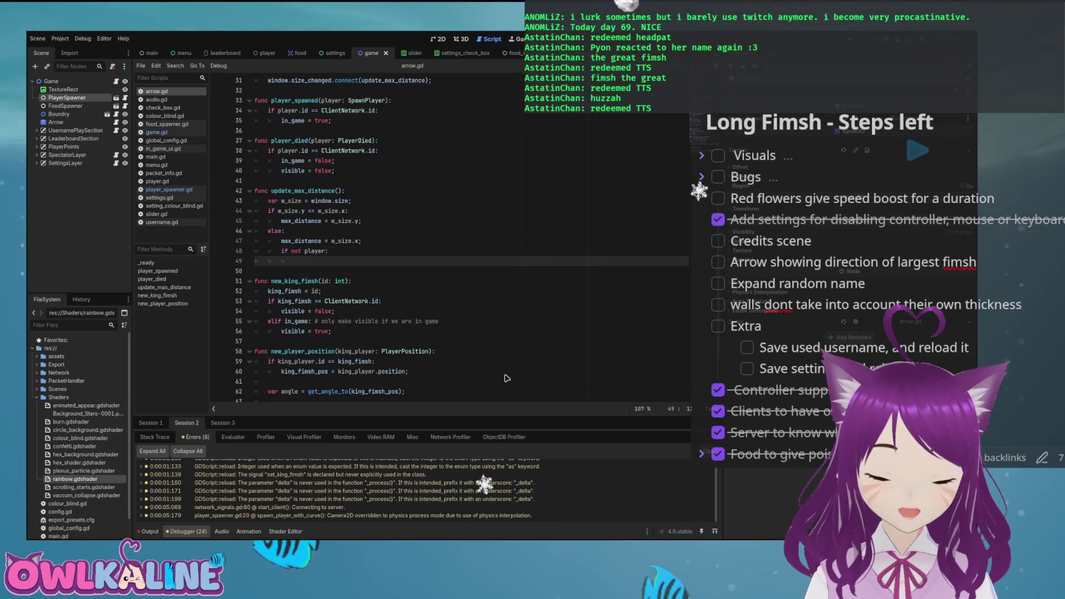
- Assign local_player = player_spawner.get_player_from_id(ClientNetwork.id) inside that check
{"action": "type", "text": "layer_spawner"}
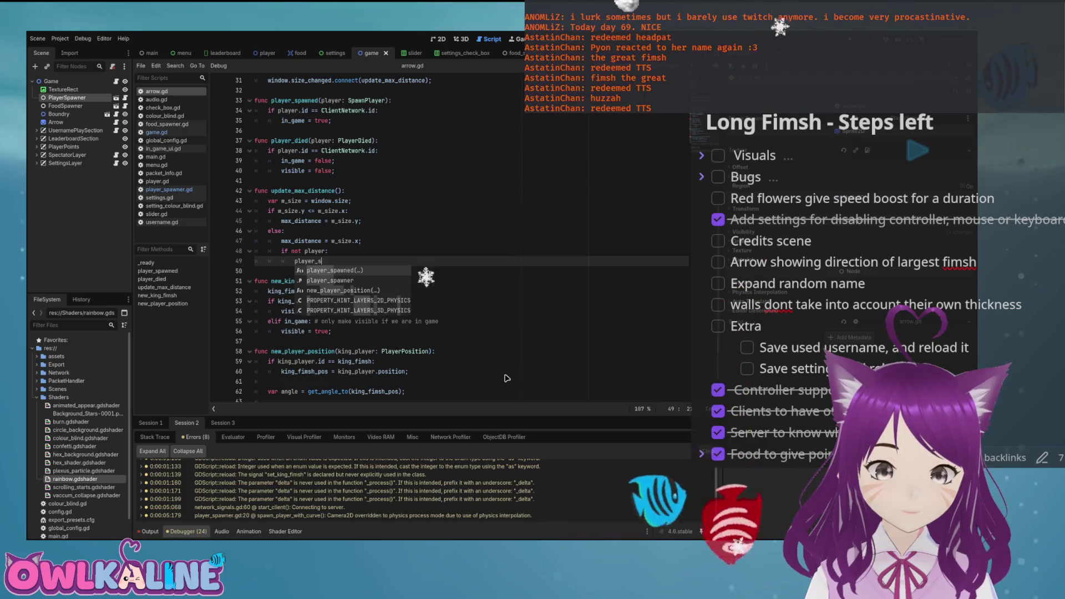
{"action": "type", "text": ".get"}
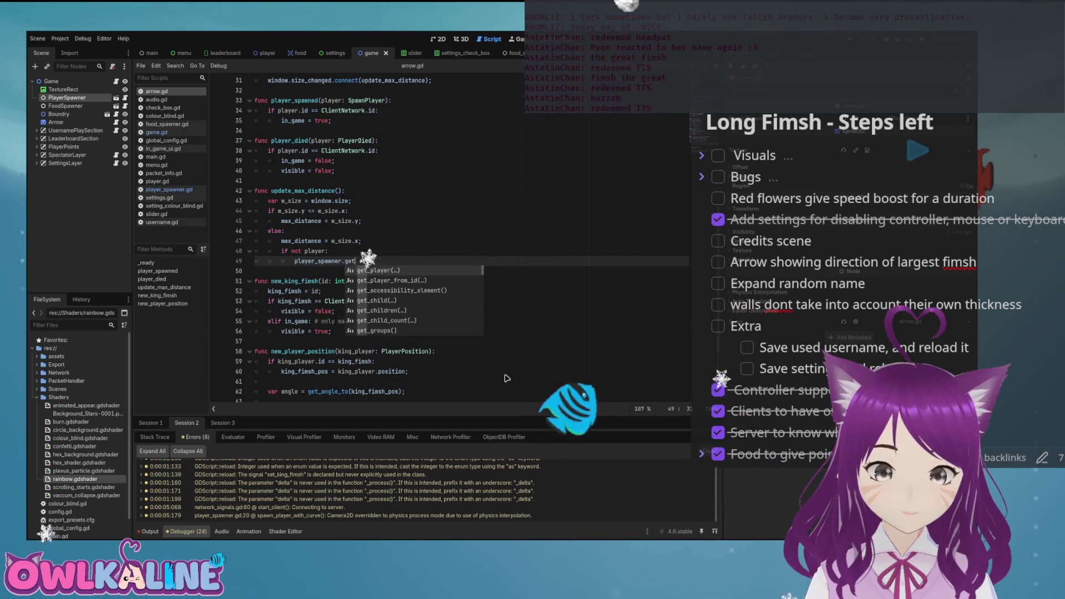
{"action": "key", "text": "Return"}
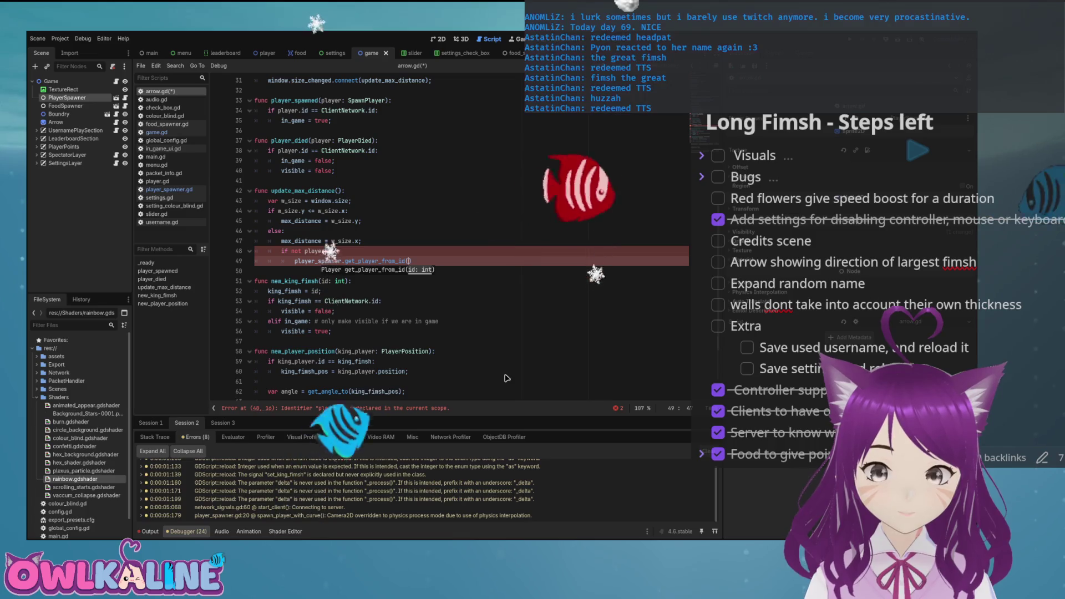
{"action": "type", "text": "Cli"}
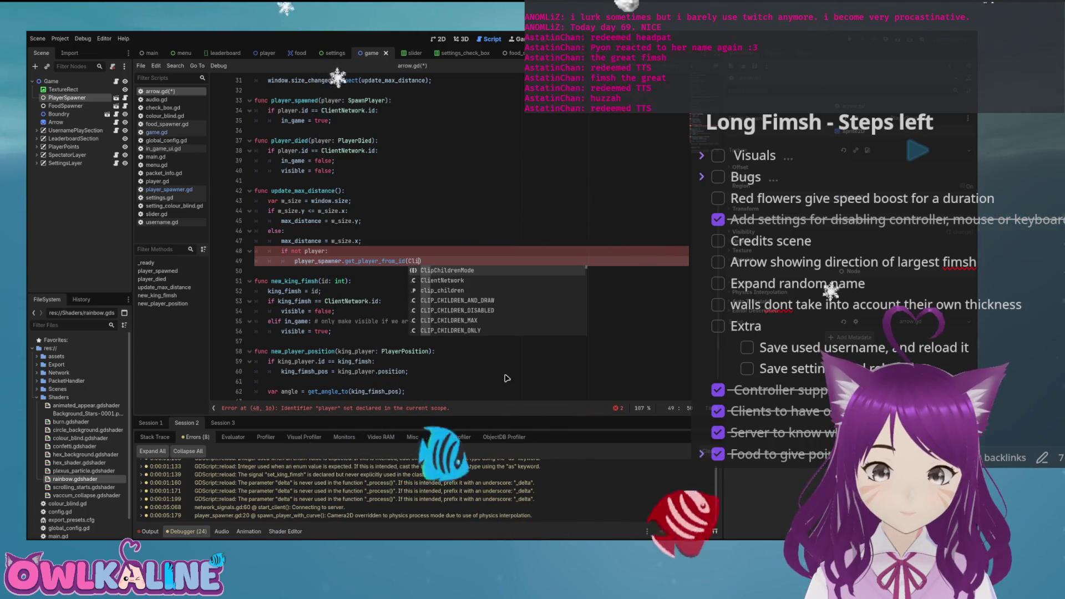
{"action": "key", "text": "Down"}
{"action": "key", "text": "Return"}
{"action": "type", "text": ".id"}
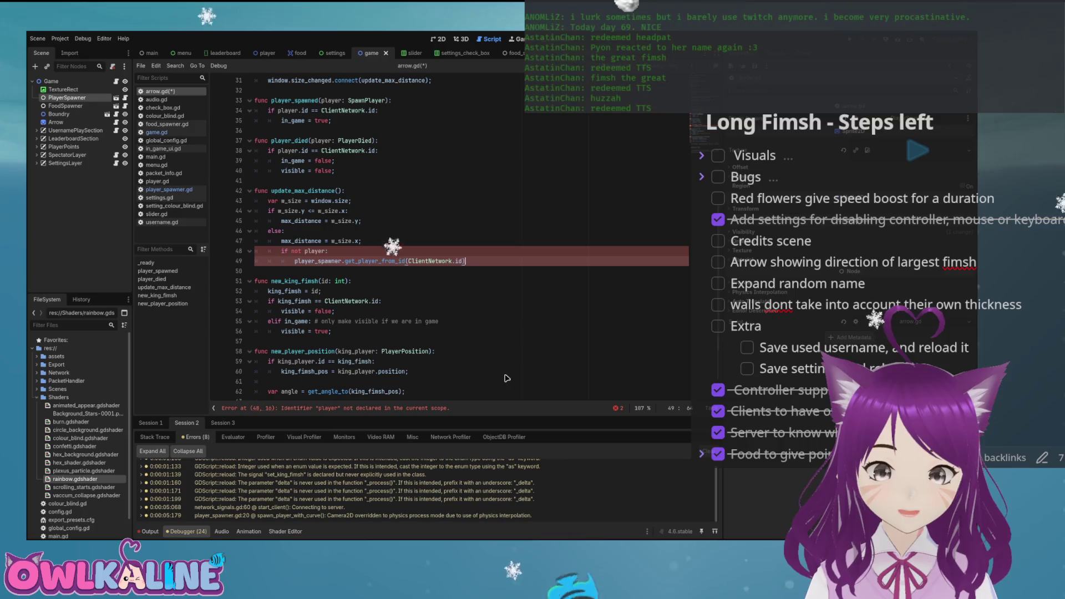
{"action": "type", "text": ";"}
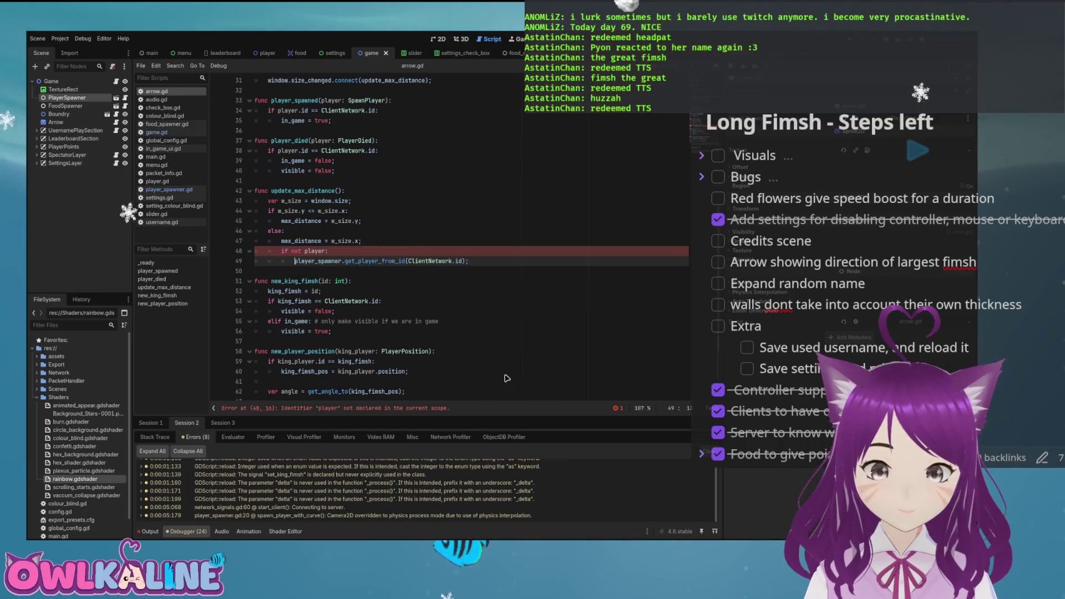
{"action": "type", "text": "al_player ="}
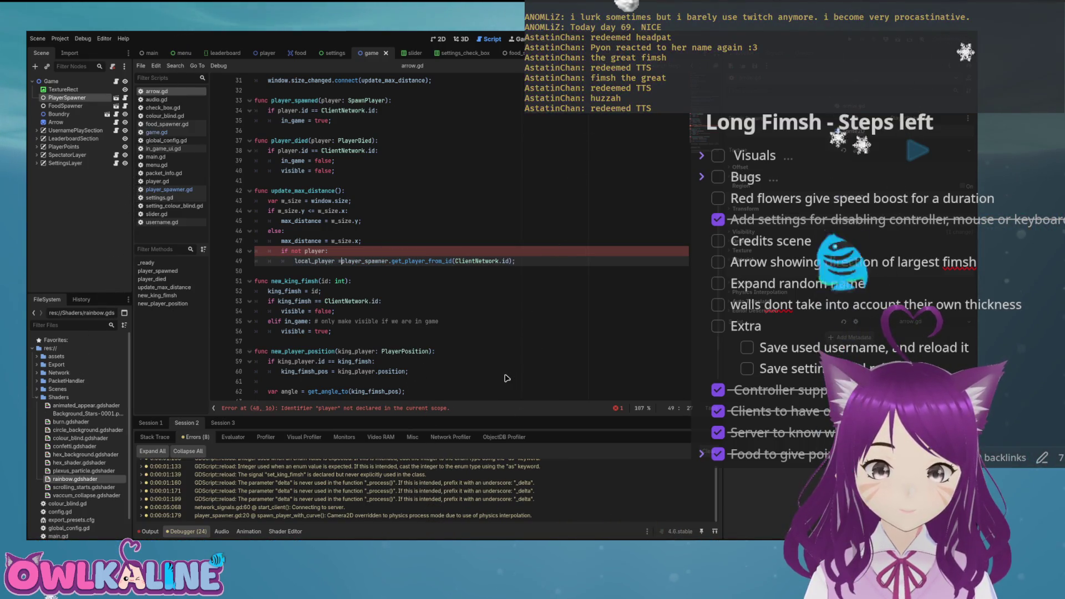
{"action": "key", "text": "End"}
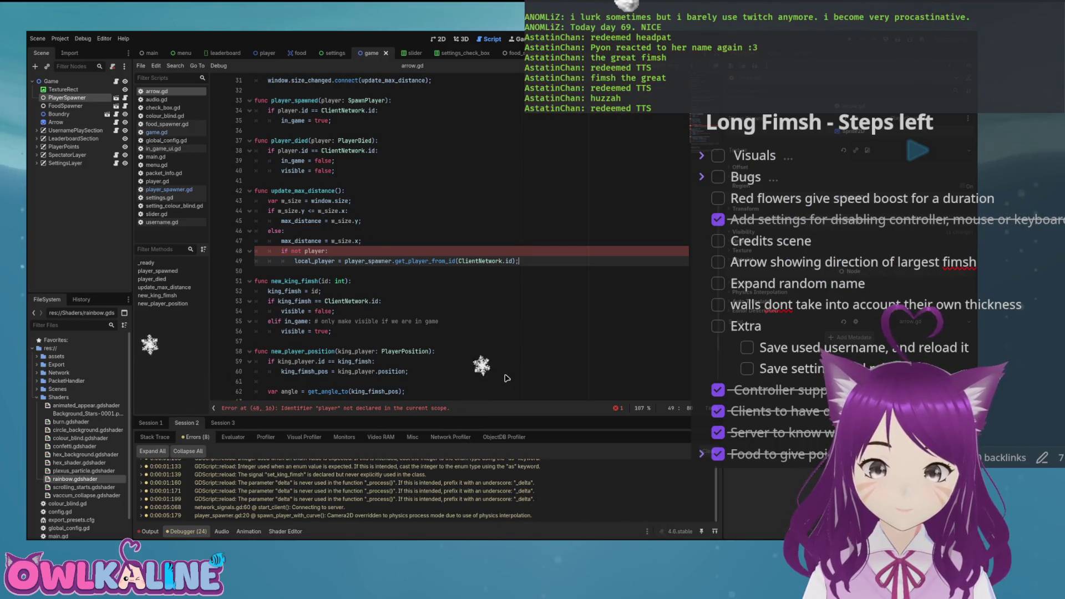
{"action": "scroll", "coordinate": [507, 377], "scroll_direction": "up", "scroll_amount": 10}
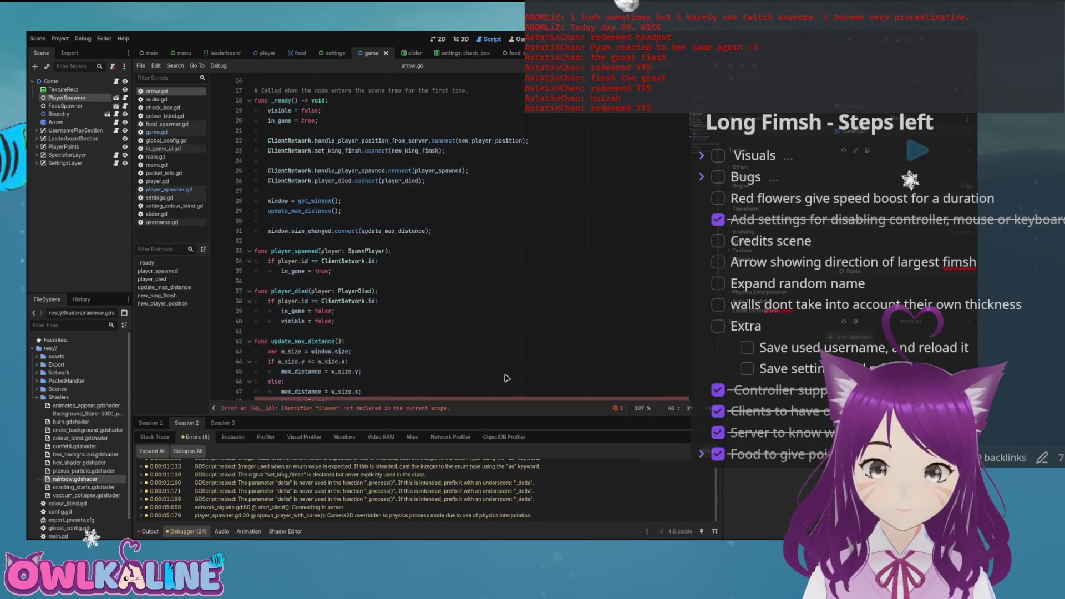
- Change the update_max_distance condition to 'if not local_player:'
{"action": "key", "text": "Up"}
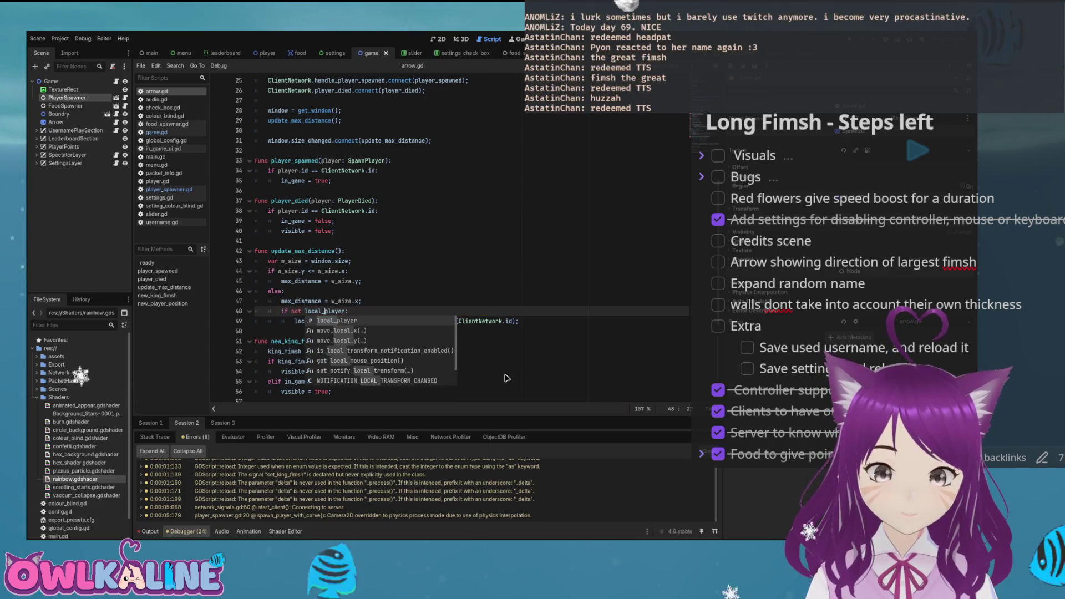
{"action": "key", "text": "Up"}
{"action": "key", "text": "Up"}
{"action": "key", "text": "Up"}
{"action": "key", "text": "End"}
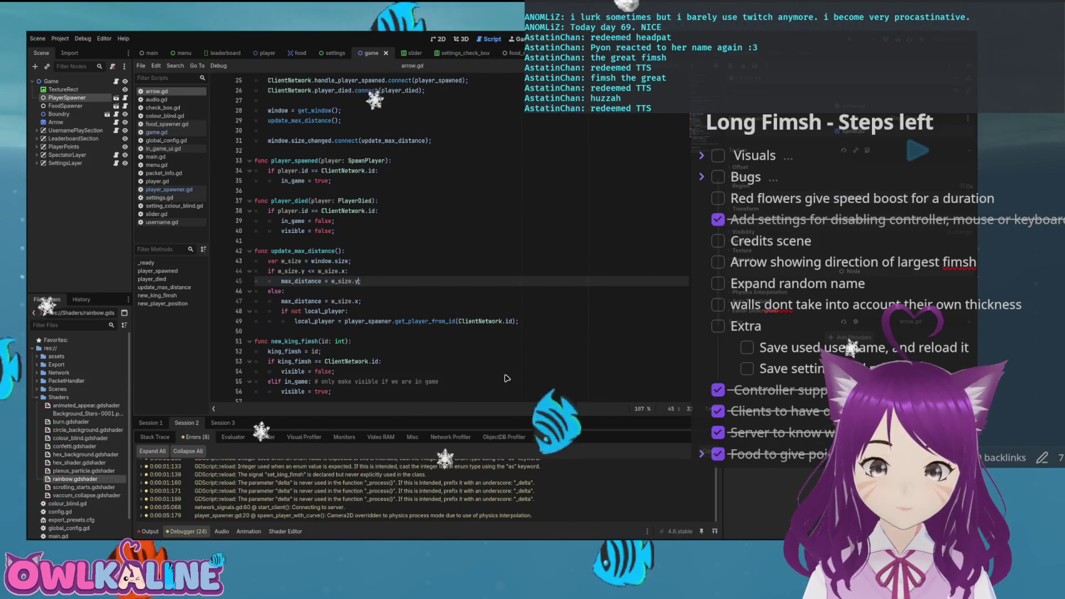
{"action": "scroll", "coordinate": [506, 377], "scroll_direction": "up", "scroll_amount": 1}
- Add 'local_player = null;' after 'visible = false;' in player_died
{"action": "key", "text": "Up"}
{"action": "key", "text": "Up"}
{"action": "key", "text": "Up"}
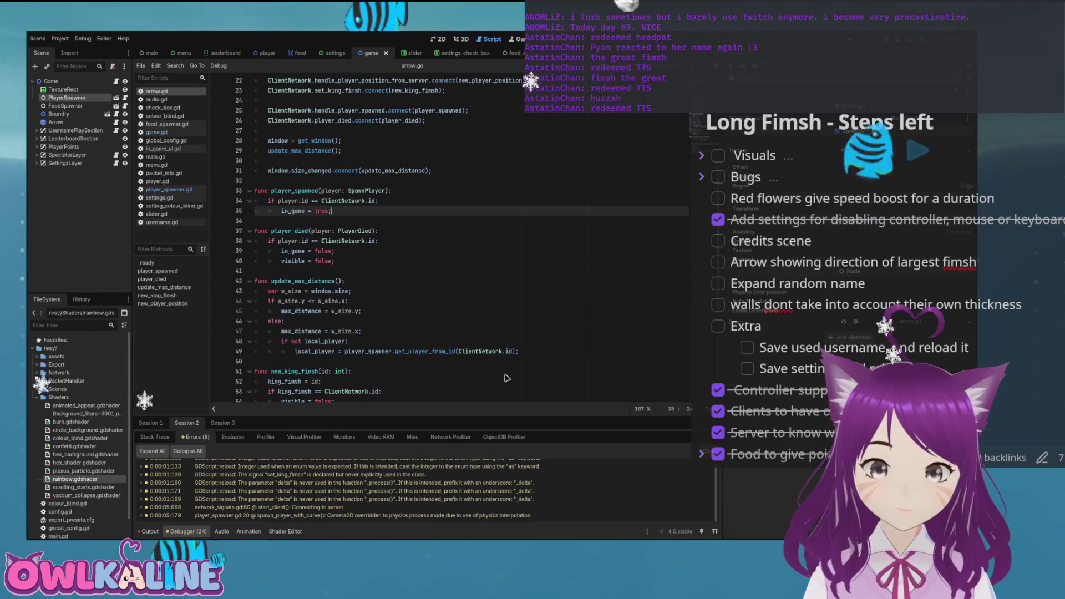
{"action": "key", "text": "Down"}
{"action": "key", "text": "Down"}
{"action": "key", "text": "Down"}
{"action": "key", "text": "Return"}
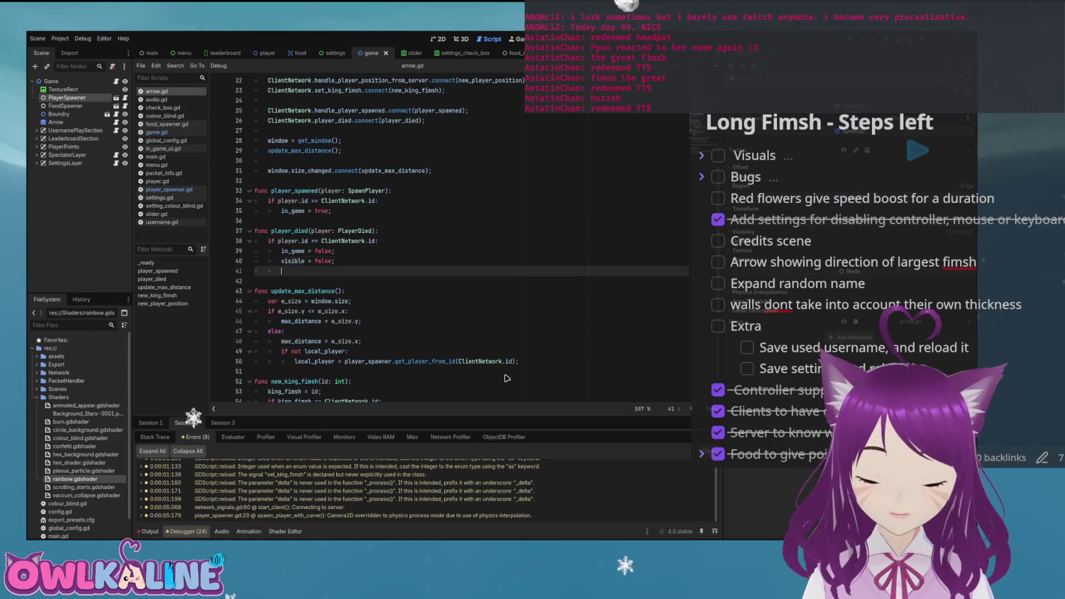
{"action": "type", "text": "_player = nul"}
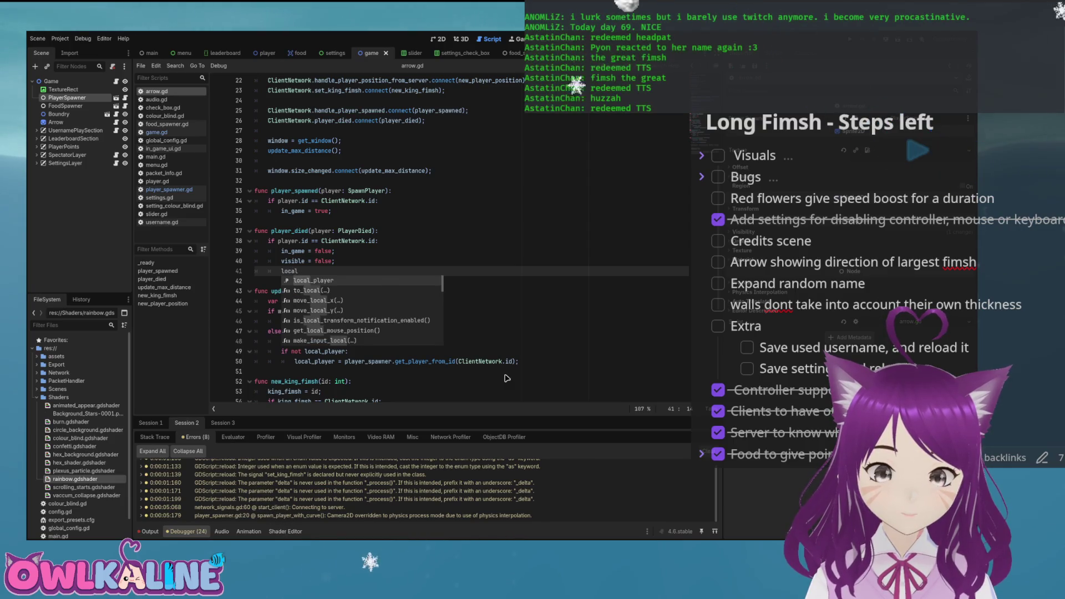
{"action": "type", "text": "l;"}
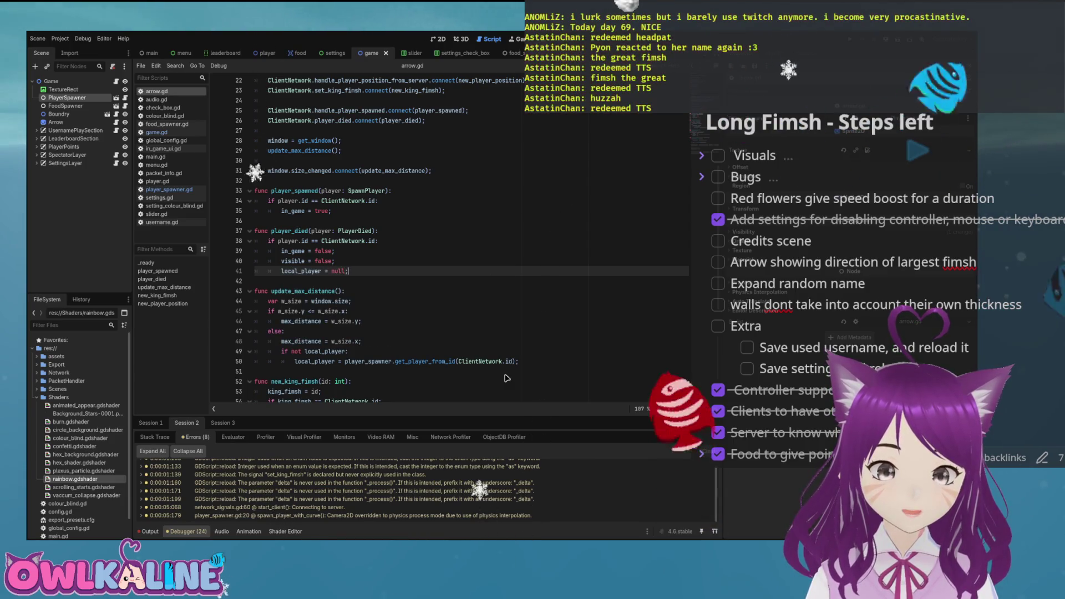
- Select the player_died function name and look up its other uses in the script
{"action": "key", "text": "shift+Up"}
{"action": "key", "text": "shift+Up"}
{"action": "key", "text": "shift+Up"}
{"action": "key", "text": "End"}
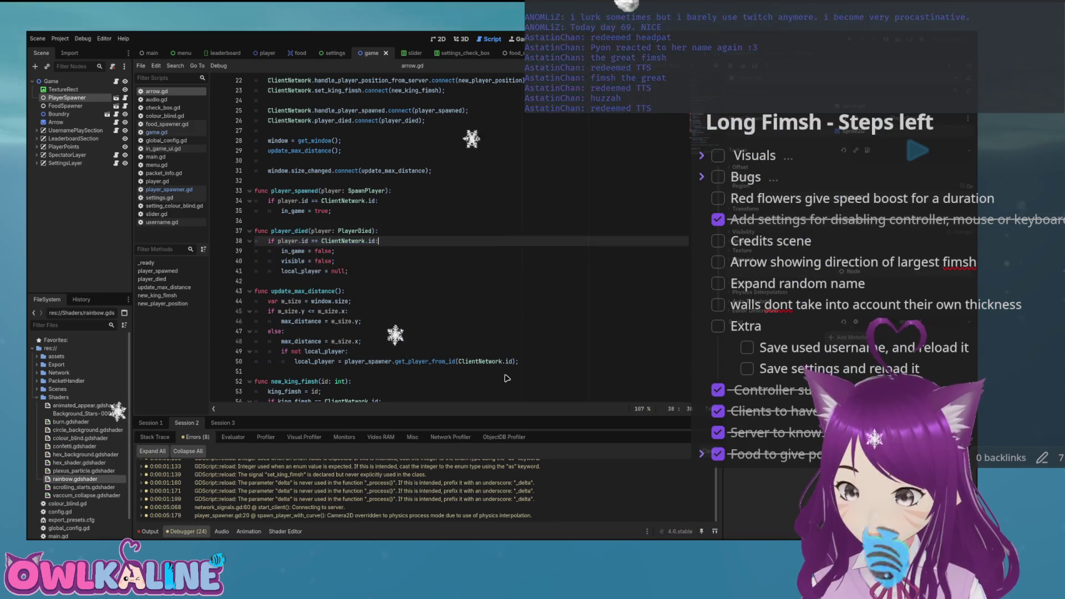
{"action": "scroll", "coordinate": [506, 377], "scroll_direction": "down", "scroll_amount": 2}
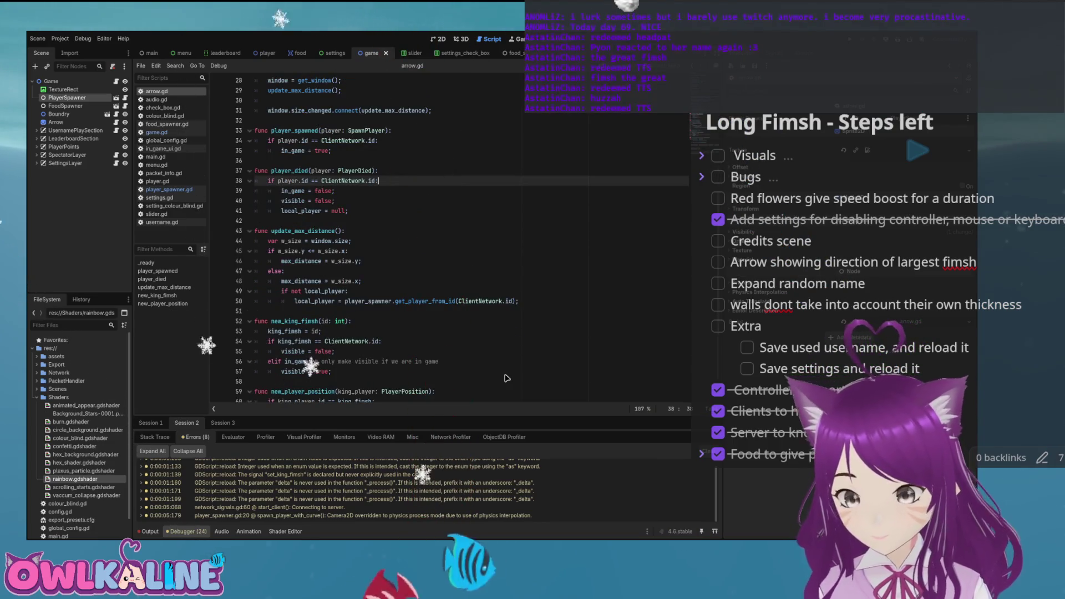
{"action": "key", "text": "Up"}
{"action": "key", "text": "ctrl+d"}
{"action": "scroll", "coordinate": [505, 378], "scroll_direction": "up", "scroll_amount": 4}
{"action": "scroll", "coordinate": [506, 378], "scroll_direction": "up", "scroll_amount": 2}
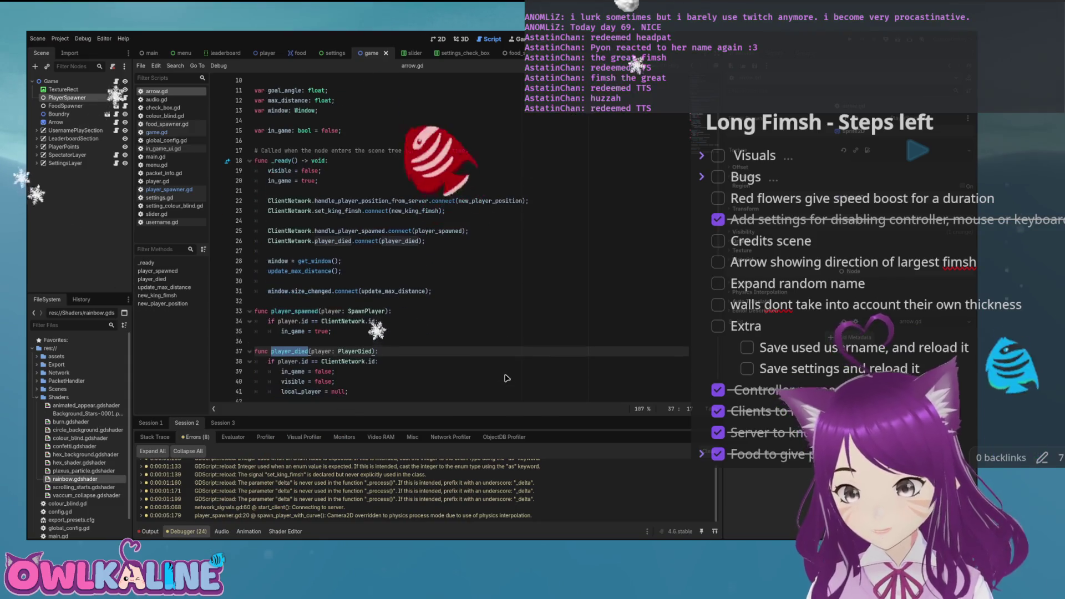
- Add a new line under the player_died connection in _ready and start typing 'ClientNetwork.dis'
{"action": "key", "text": "Up"}
{"action": "key", "text": "Up"}
{"action": "key", "text": "Up"}
{"action": "key", "text": "End"}
{"action": "key", "text": "Return"}
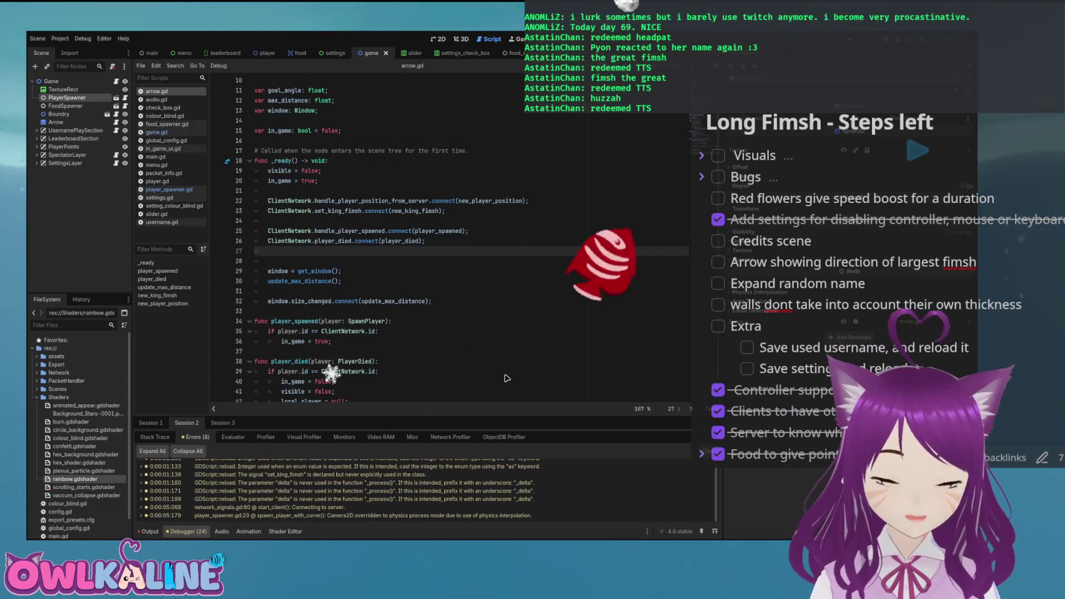
{"action": "type", "text": "Cli"}
{"action": "key", "text": "Return"}
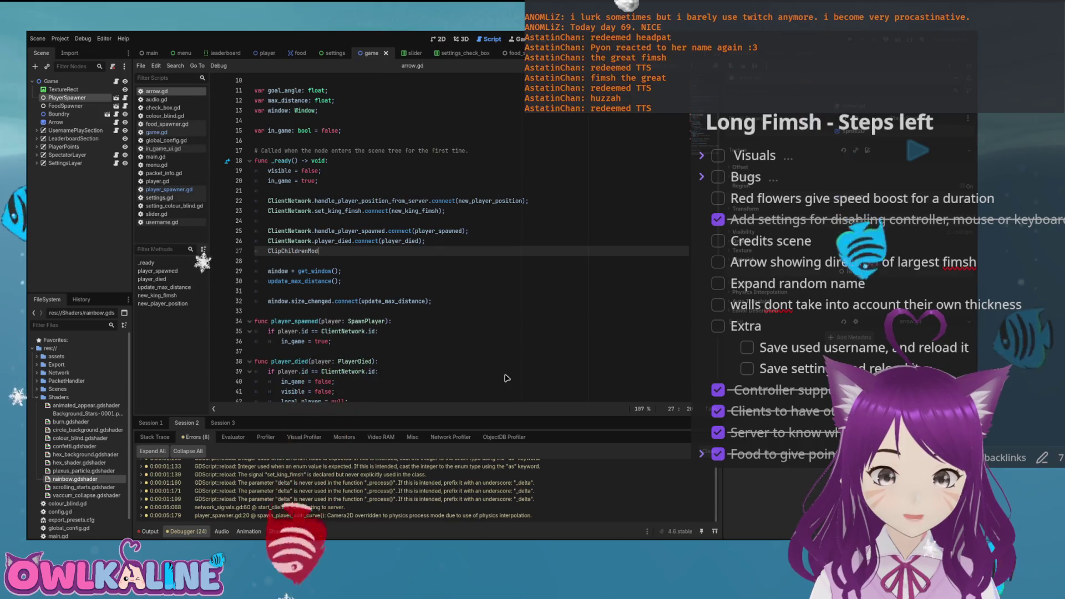
{"action": "key", "text": "BackSpace"}
{"action": "key", "text": "BackSpace"}
{"action": "key", "text": "BackSpace"}
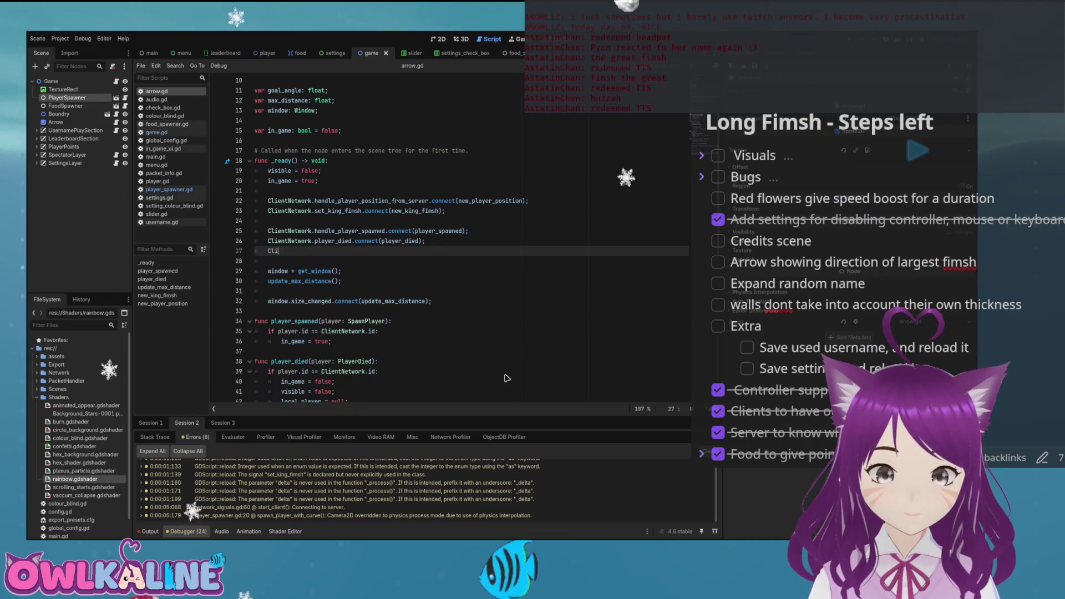
{"action": "type", "text": "entNetwork"}
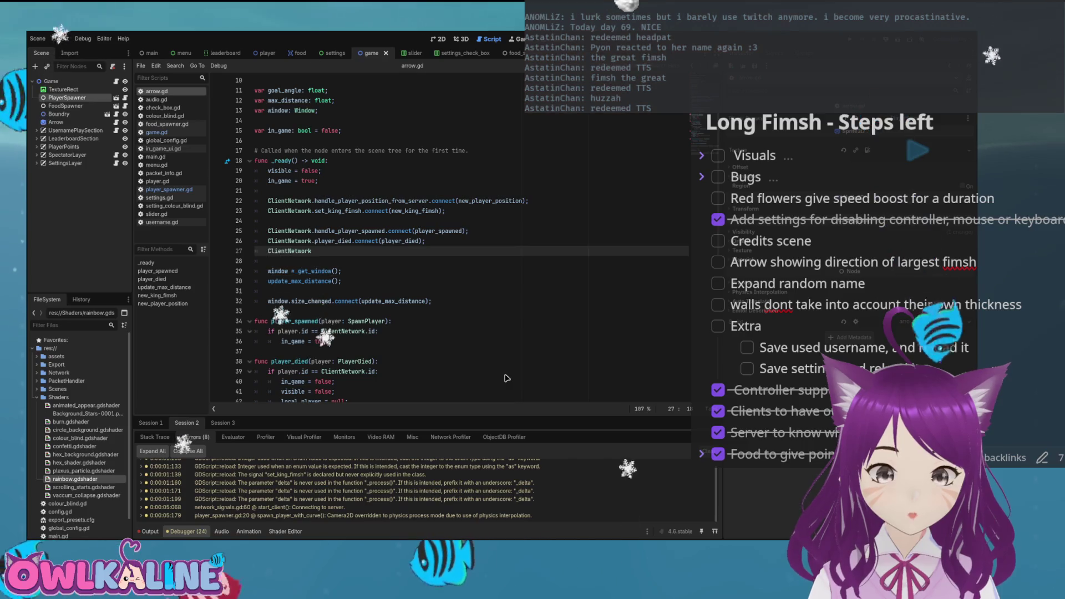
{"action": "type", "text": ".di"}
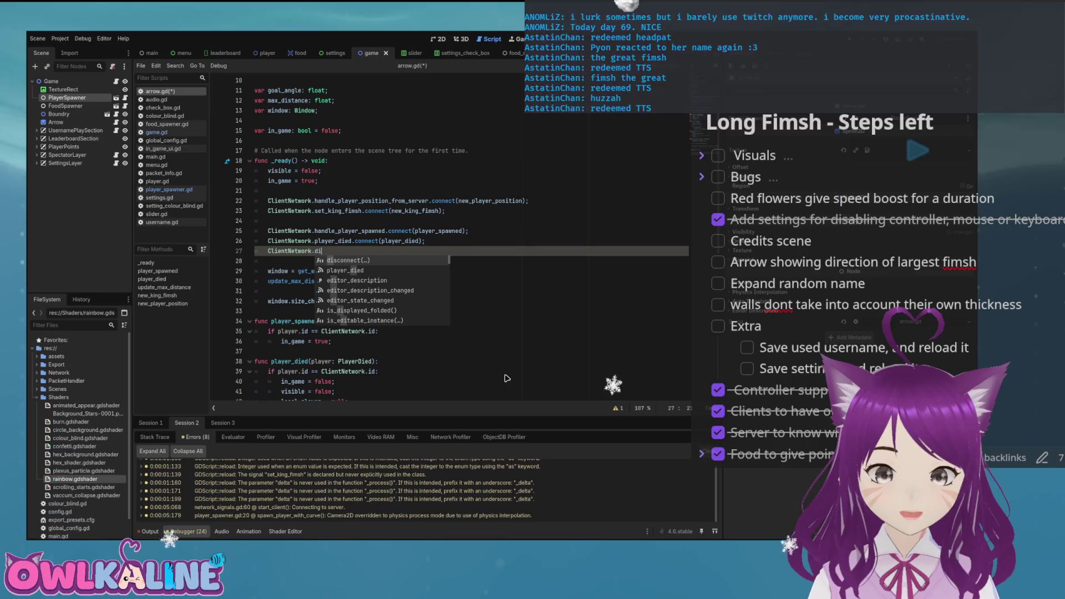
{"action": "type", "text": "ss"}
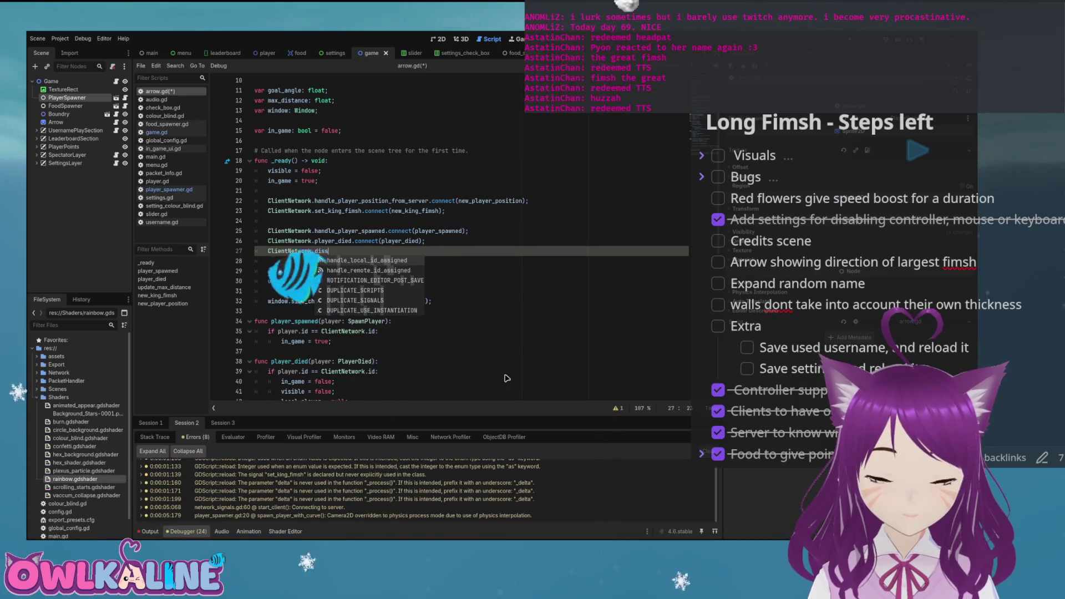
{"action": "key", "text": "BackSpace"}
{"action": "key", "text": "BackSpace"}
{"action": "key", "text": "BackSpace"}
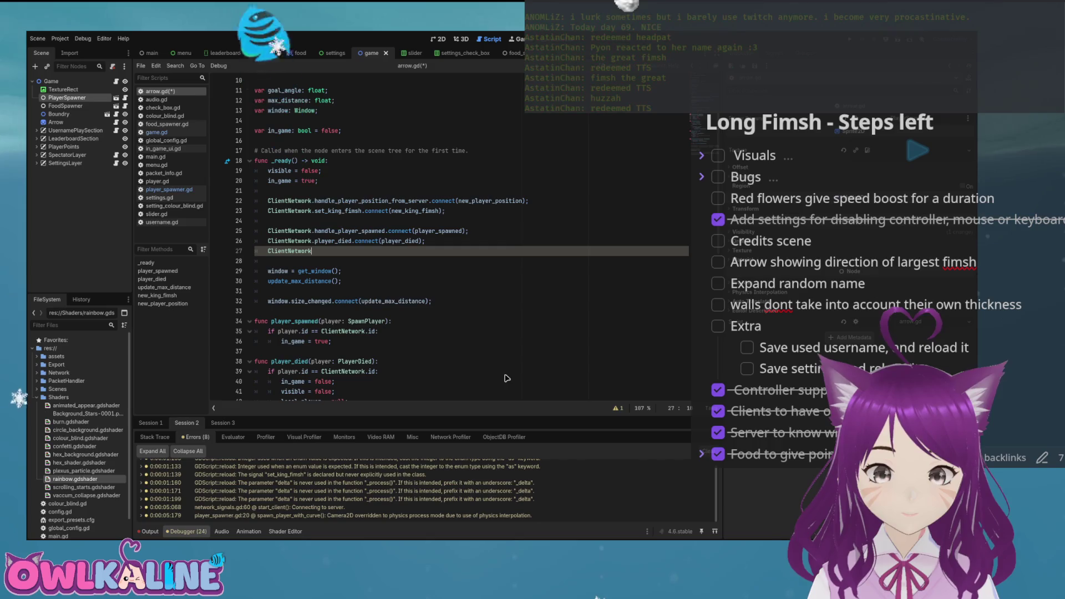
- Switch to NetworkSignals, insert disconnected_from_server from autocomplete, and type '.connect'
{"action": "key", "text": "Down"}
{"action": "key", "text": "Down"}
{"action": "key", "text": "Down"}
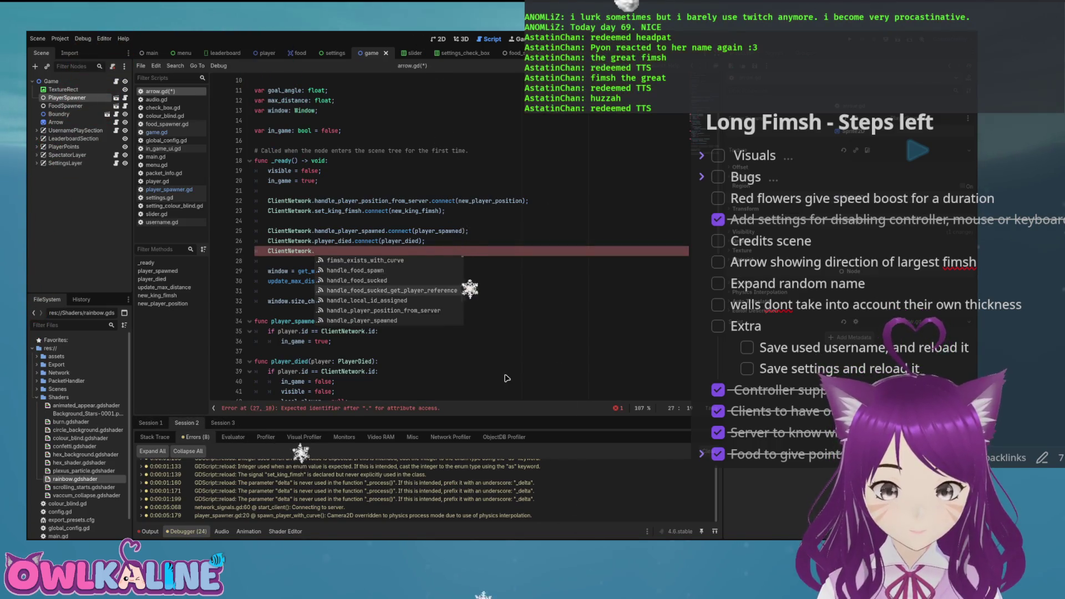
{"action": "key", "text": "Down"}
{"action": "key", "text": "Down"}
{"action": "key", "text": "Down"}
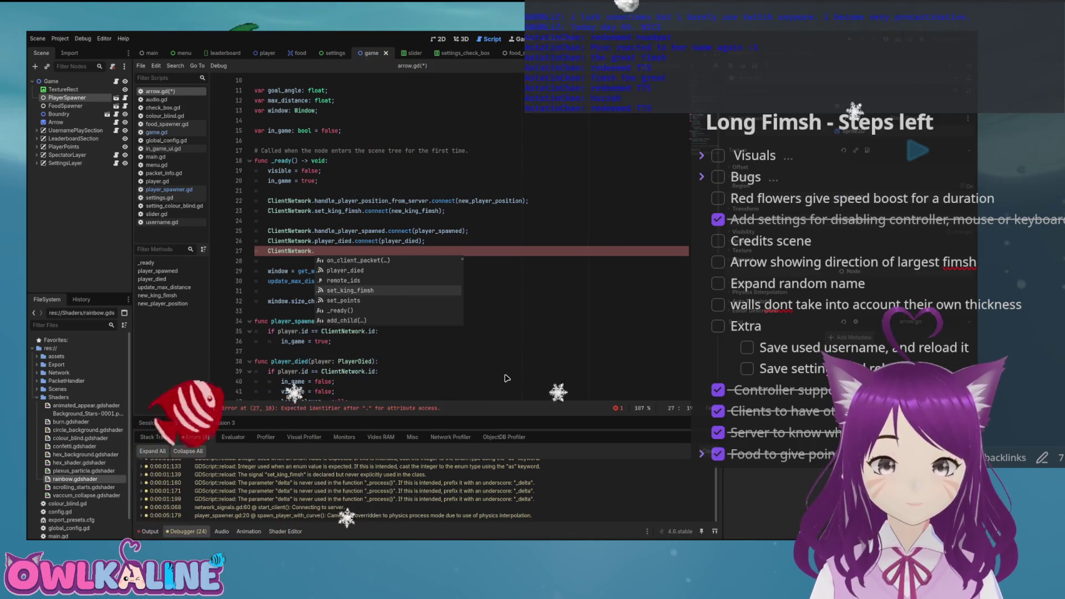
{"action": "key", "text": "Down"}
{"action": "key", "text": "Down"}
{"action": "key", "text": "Down"}
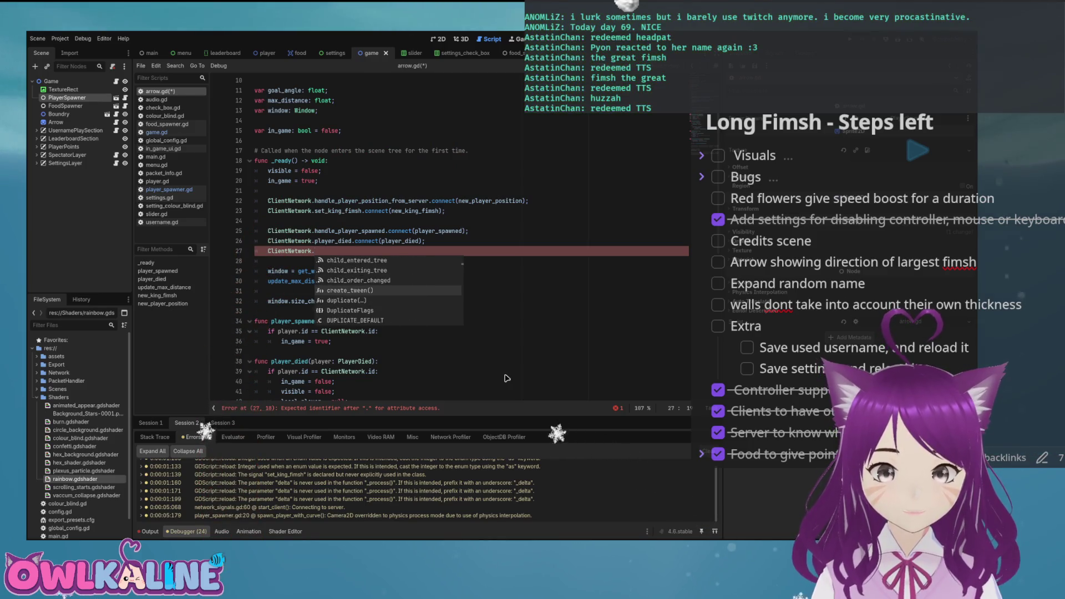
{"action": "key", "text": "BackSpace"}
{"action": "key", "text": "BackSpace"}
{"action": "key", "text": "BackSpace"}
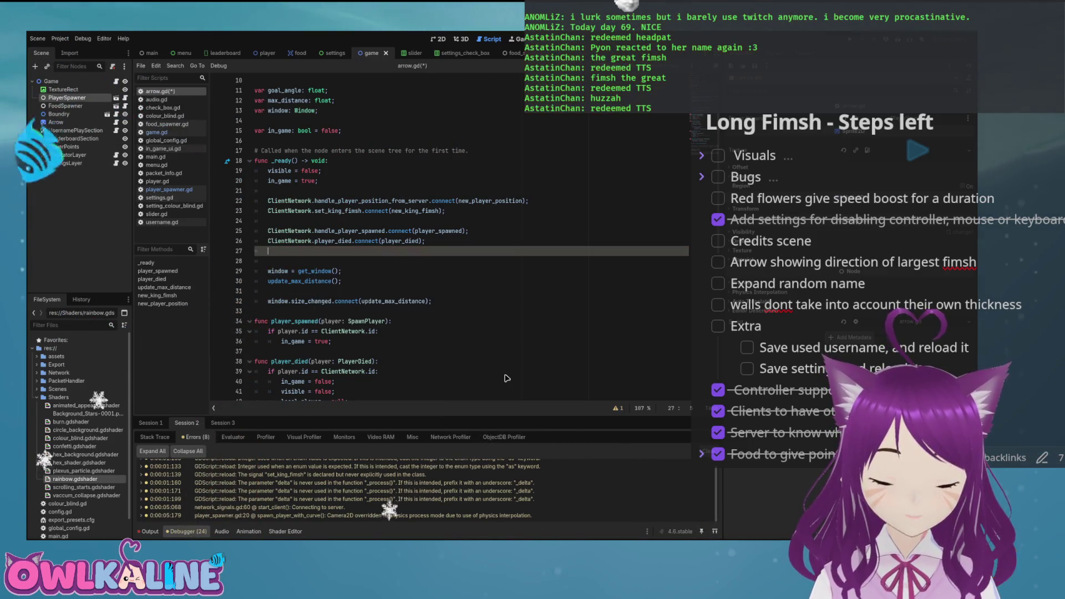
{"action": "key", "text": "Return"}
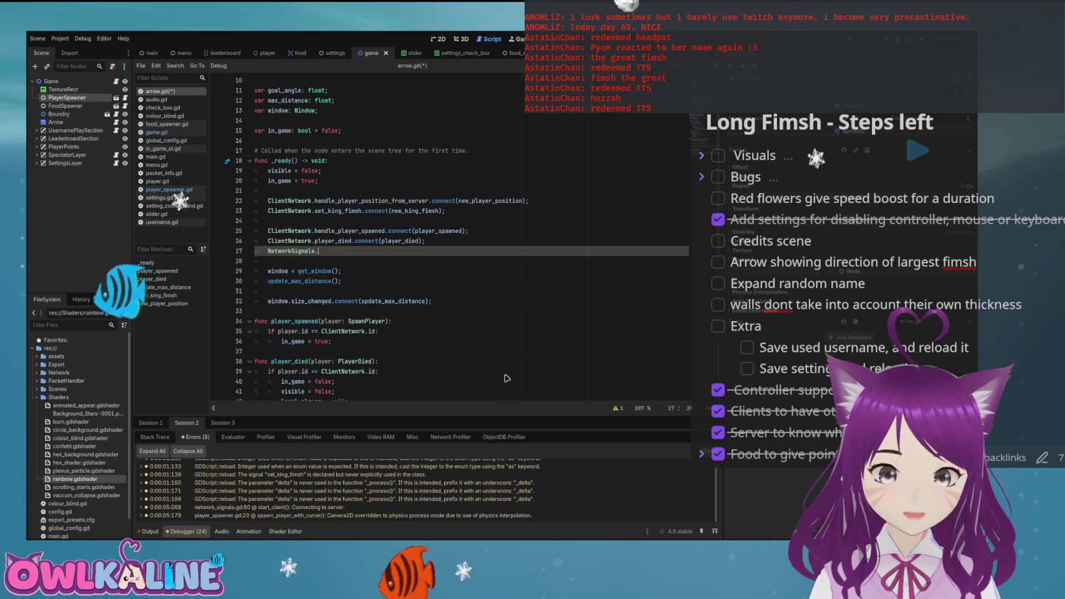
{"action": "type", "text": "."}
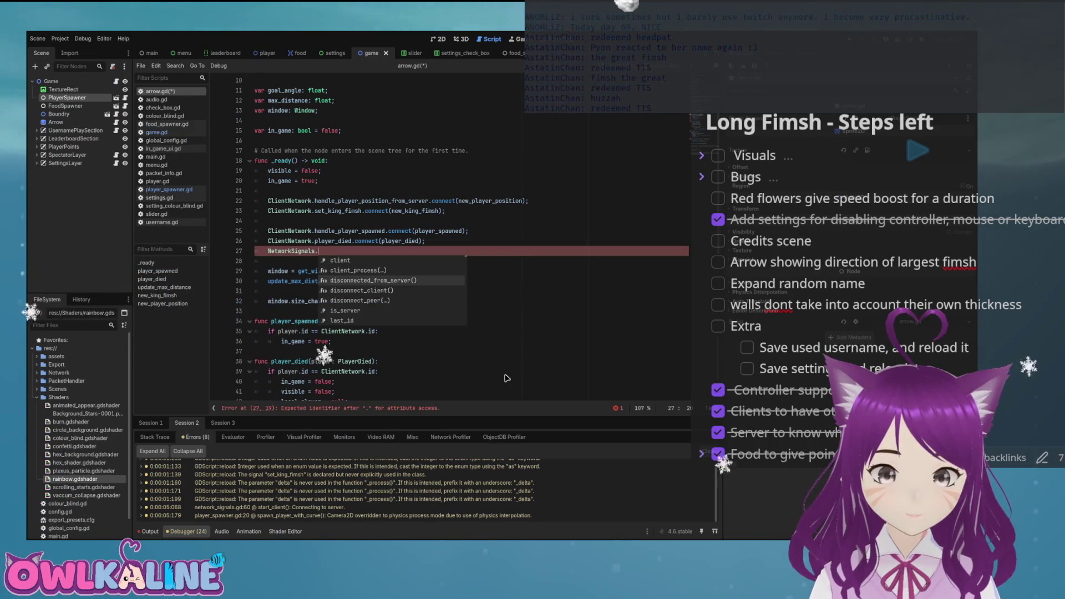
{"action": "key", "text": "Return"}
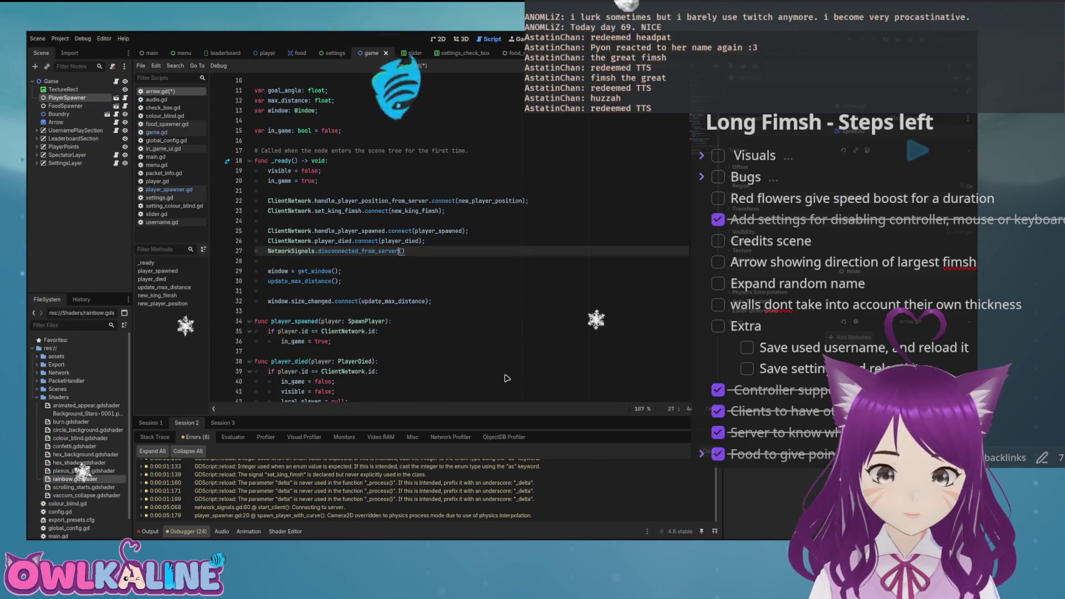
{"action": "type", "text": ".connect"}
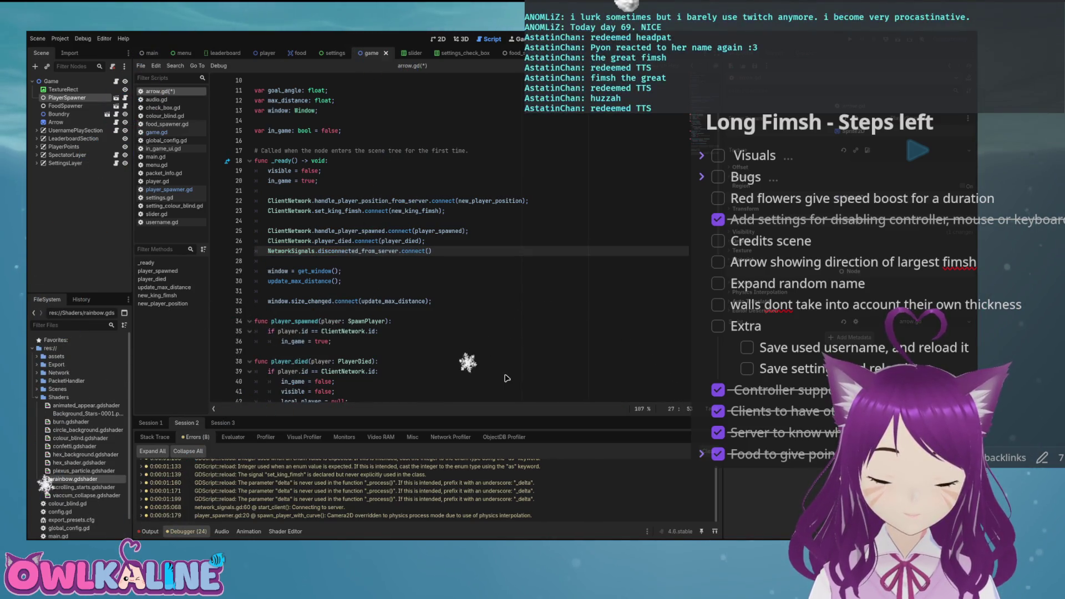
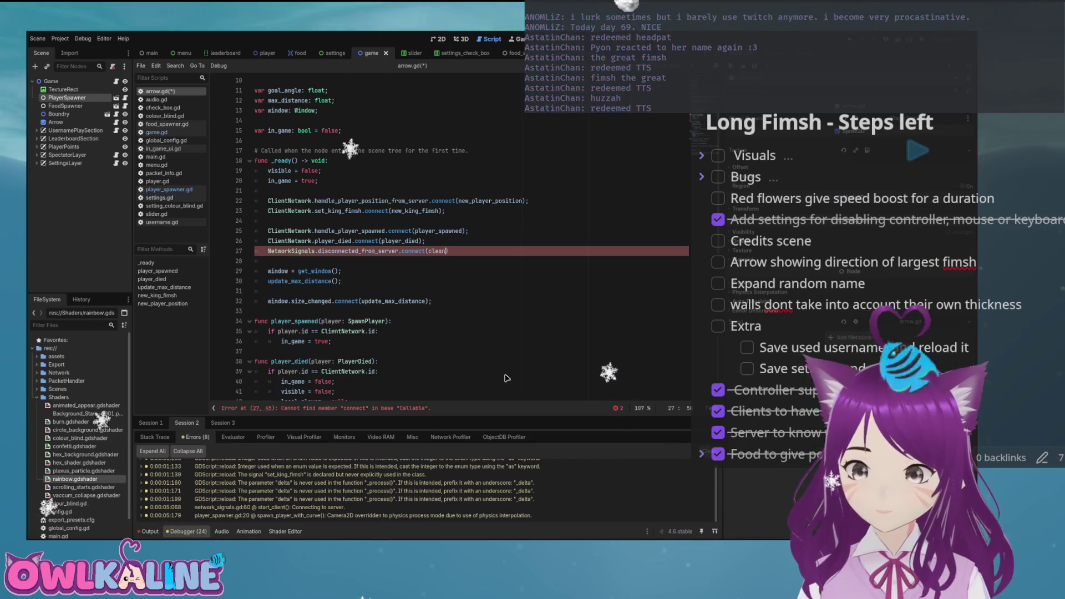
- Complete the cleanup callback on line 27 and add a new func cleanup(): definition
{"action": "type", "text": "up"}
{"action": "key", "text": "Down"}
{"action": "key", "text": "Down"}
{"action": "key", "text": "Down"}
{"action": "key", "text": "Return"}
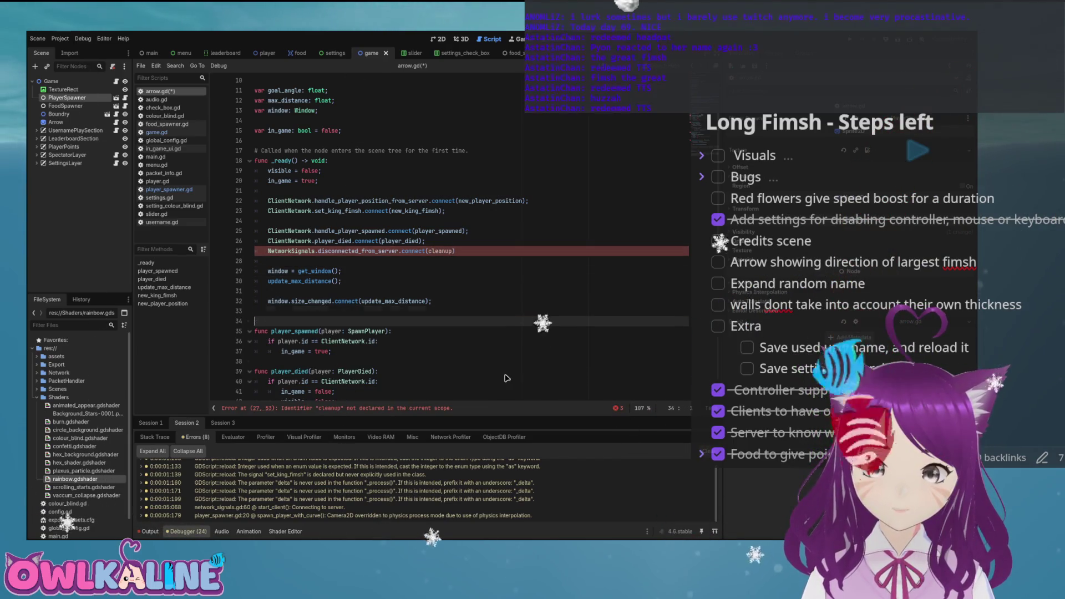
{"action": "key", "text": "Return"}
{"action": "type", "text": "nc cleanup()"}
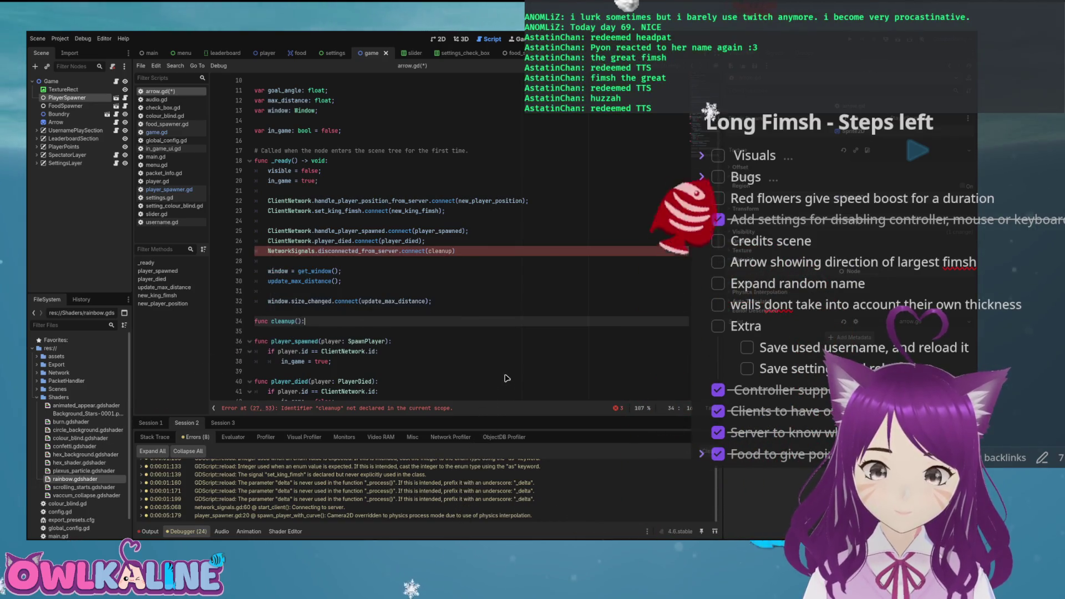
{"action": "type", "text": ":"}
{"action": "key", "text": "Return"}
- Move the three reset lines from player_died into the cleanup function body
{"action": "scroll", "coordinate": [506, 378], "scroll_direction": "down", "scroll_amount": 3}
{"action": "scroll", "coordinate": [507, 378], "scroll_direction": "down", "scroll_amount": 1}
{"action": "key", "text": "Down"}
{"action": "key", "text": "Down"}
{"action": "key", "text": "Down"}
{"action": "key", "text": "shift+Up"}
{"action": "key", "text": "shift+Up"}
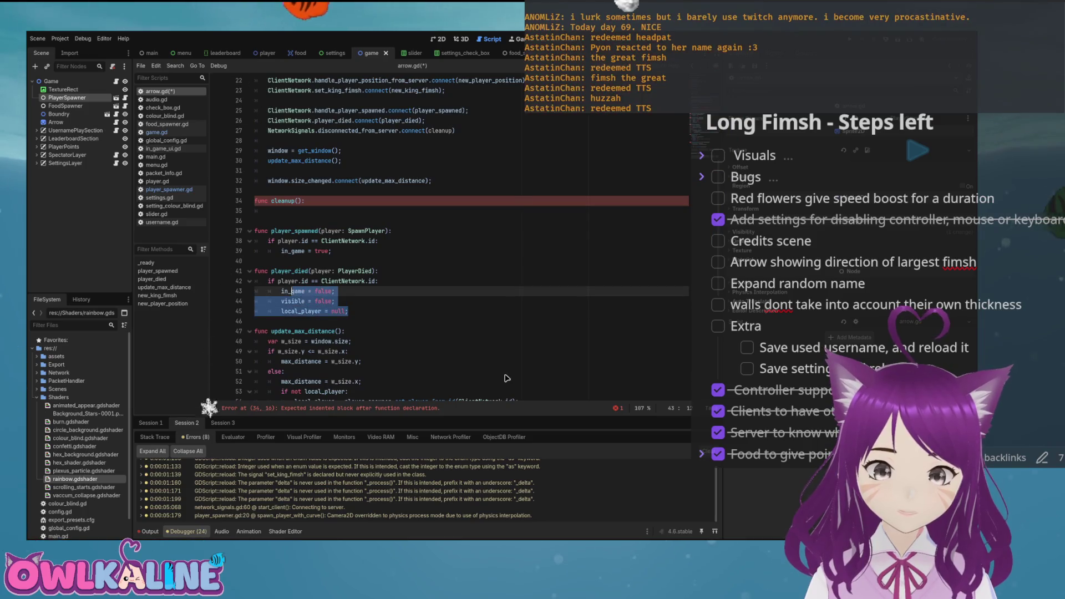
{"action": "key", "text": "ctrl+x"}
{"action": "key", "text": "Up"}
{"action": "key", "text": "Up"}
{"action": "key", "text": "Up"}
{"action": "key", "text": "ctrl+v"}
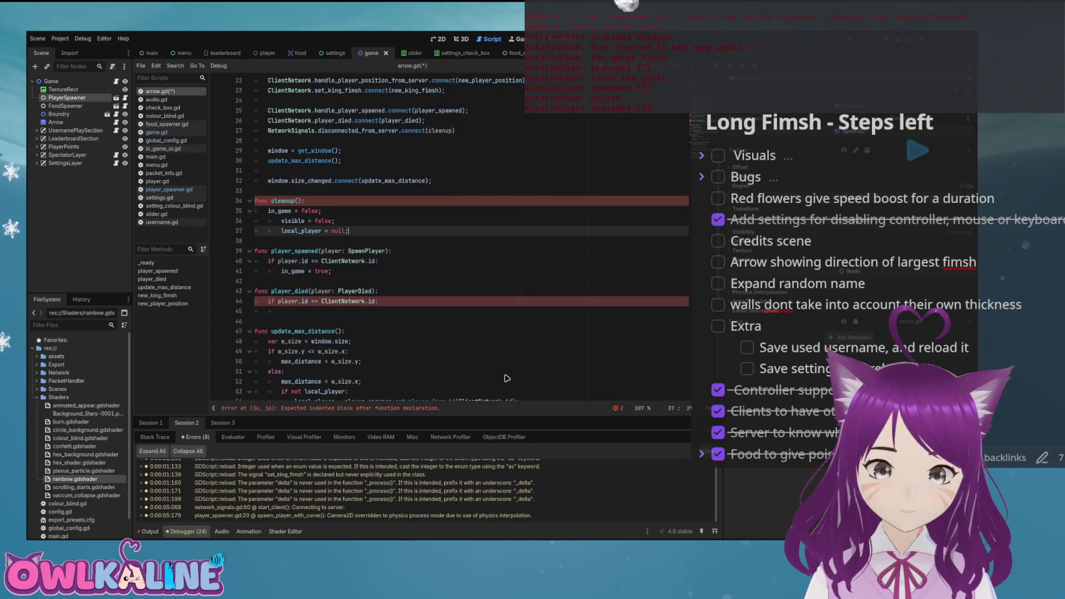
{"action": "key", "text": "Down"}
{"action": "key", "text": "Down"}
{"action": "key", "text": "Down"}
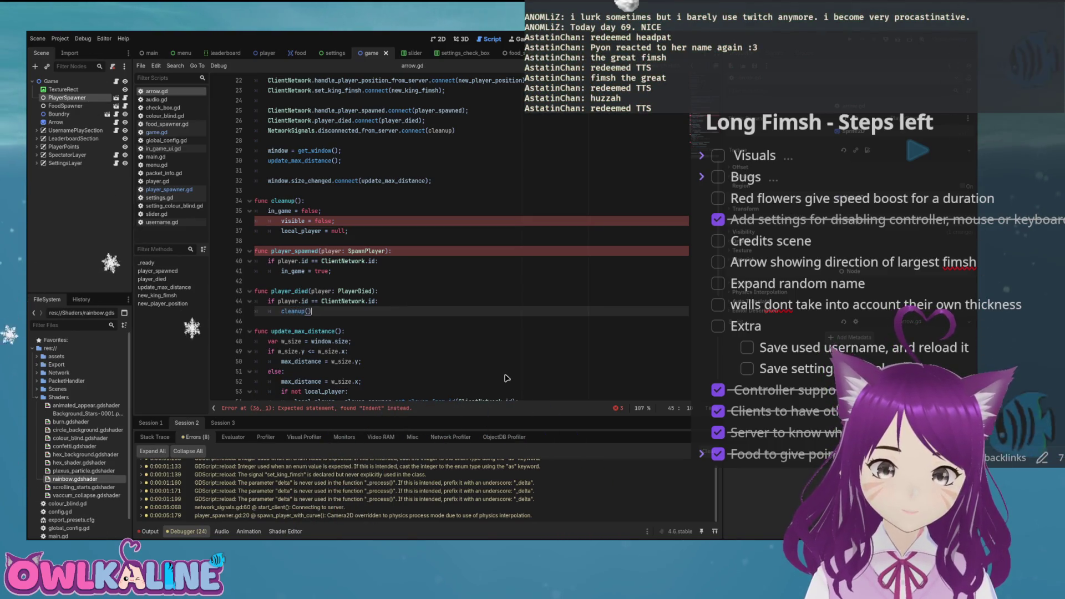
- Fix the indentation of the visible = false and local_player lines, and start retyping the disconnect hookup
{"action": "key", "text": "Up"}
{"action": "key", "text": "Up"}
{"action": "key", "text": "Up"}
{"action": "key", "text": "Home"}
{"action": "key", "text": "BackSpace"}
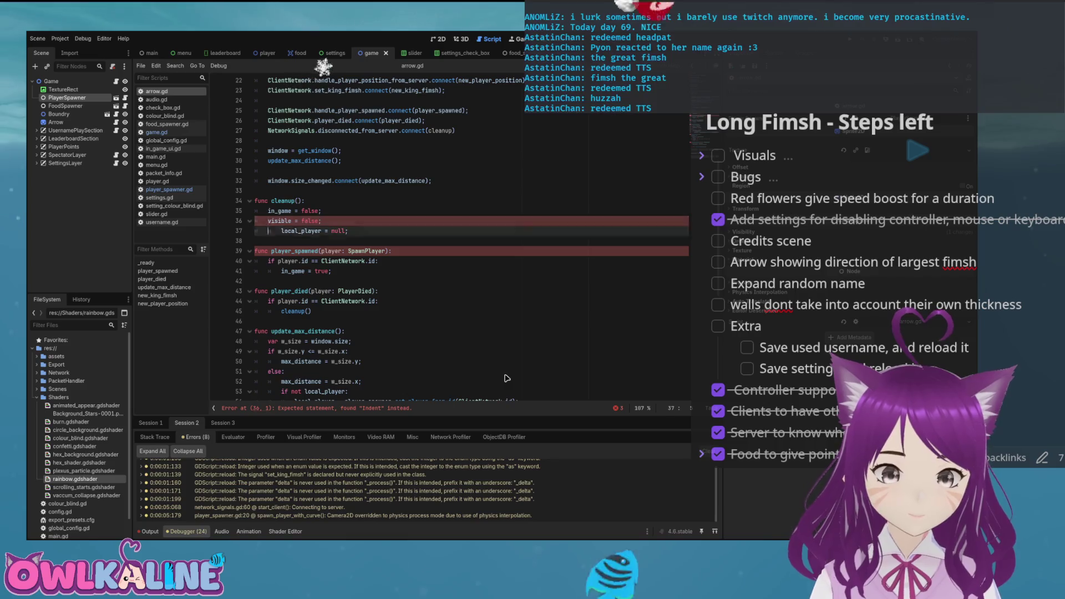
{"action": "key", "text": "Down"}
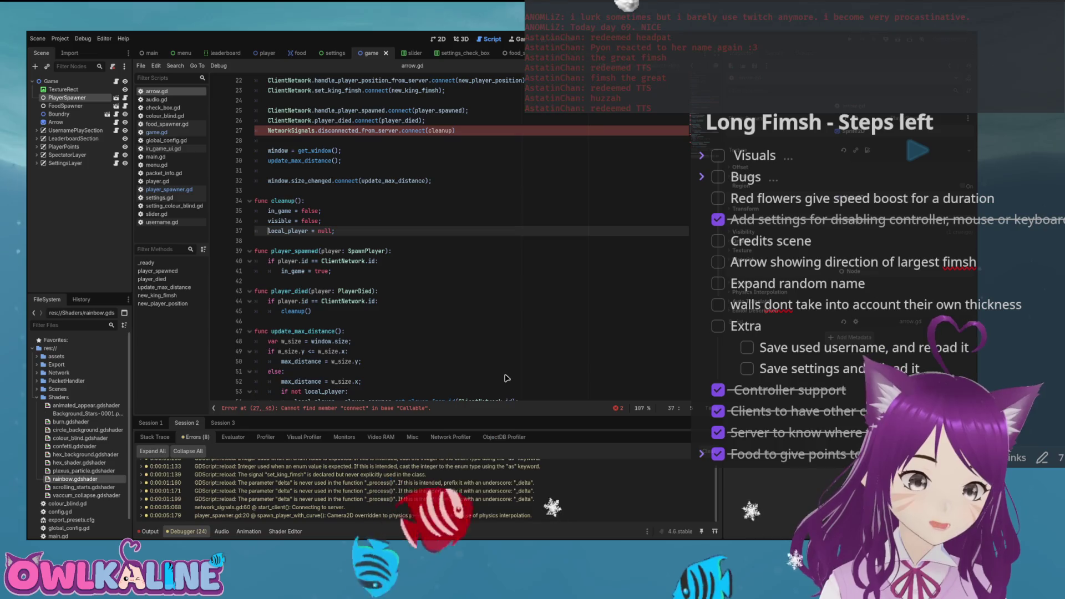
{"action": "key", "text": "Up"}
{"action": "key", "text": "Up"}
{"action": "key", "text": "Up"}
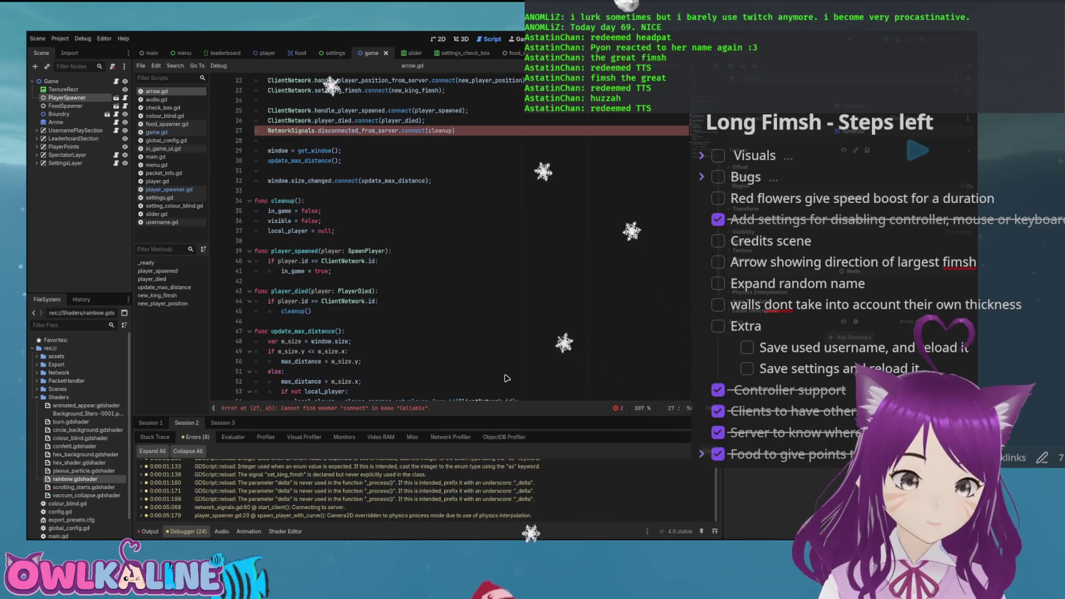
{"action": "key", "text": "F12"}
{"action": "key", "text": "Up"}
{"action": "key", "text": "Up"}
{"action": "key", "text": "Up"}
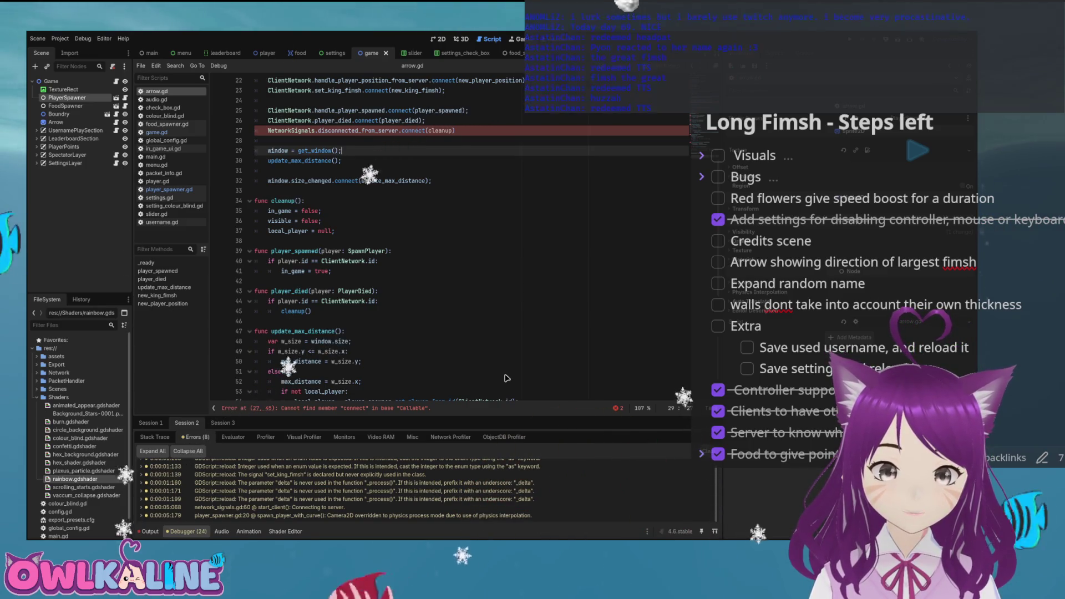
{"action": "key", "text": "Up"}
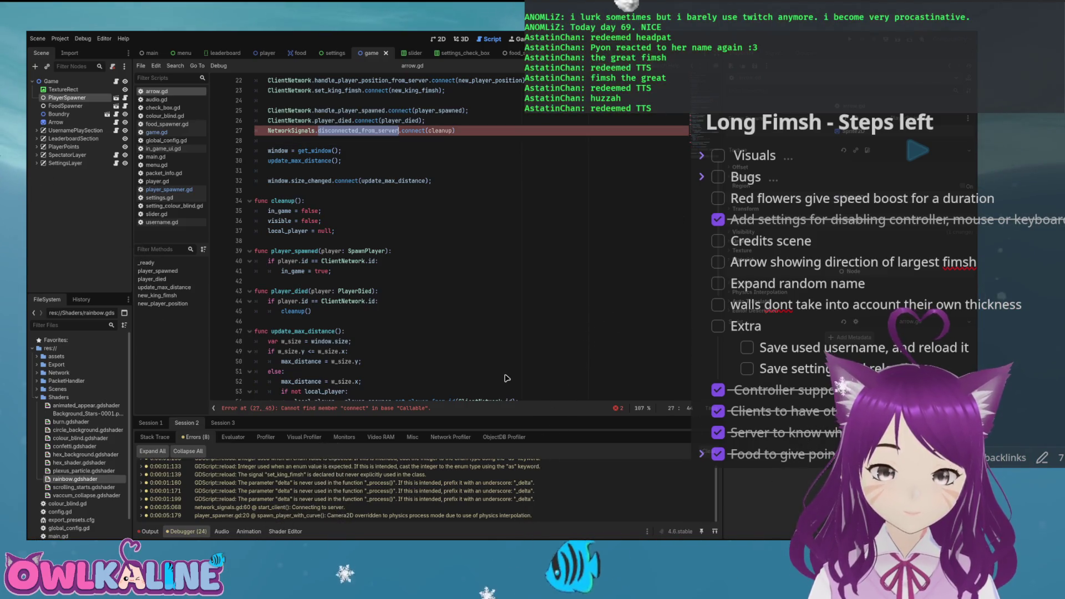
{"action": "type", "text": "i"}
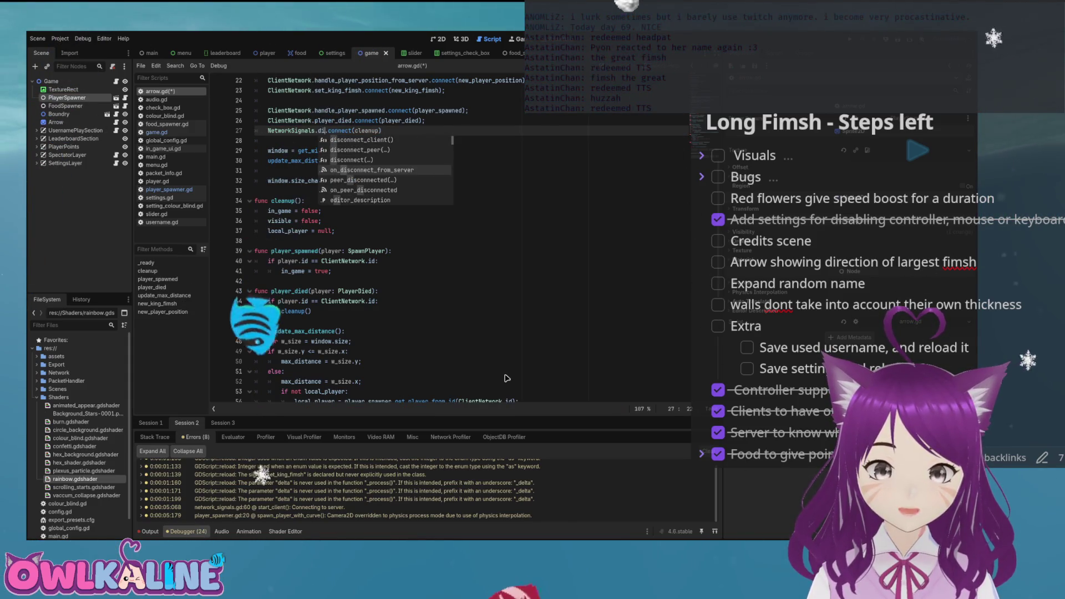
- Connect NetworkSignals.on_disconnect_from_server on line 27 and save arrow.gd
{"action": "key", "text": "Return"}
{"action": "key", "text": "ctrl+s"}
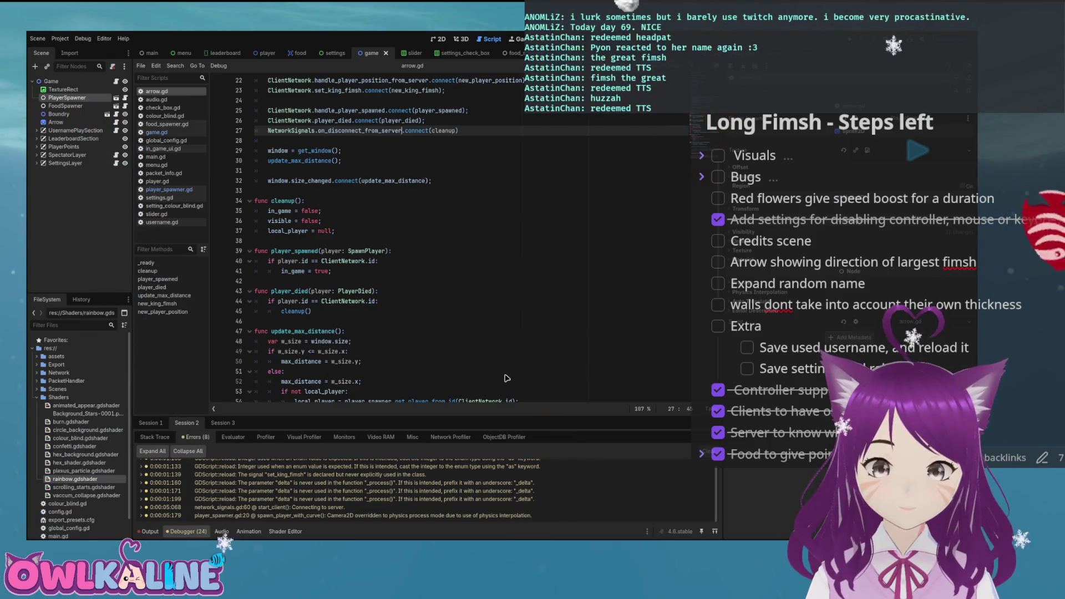
{"action": "key", "text": "Down"}
{"action": "key", "text": "Down"}
{"action": "key", "text": "Down"}
{"action": "key", "text": "Down"}
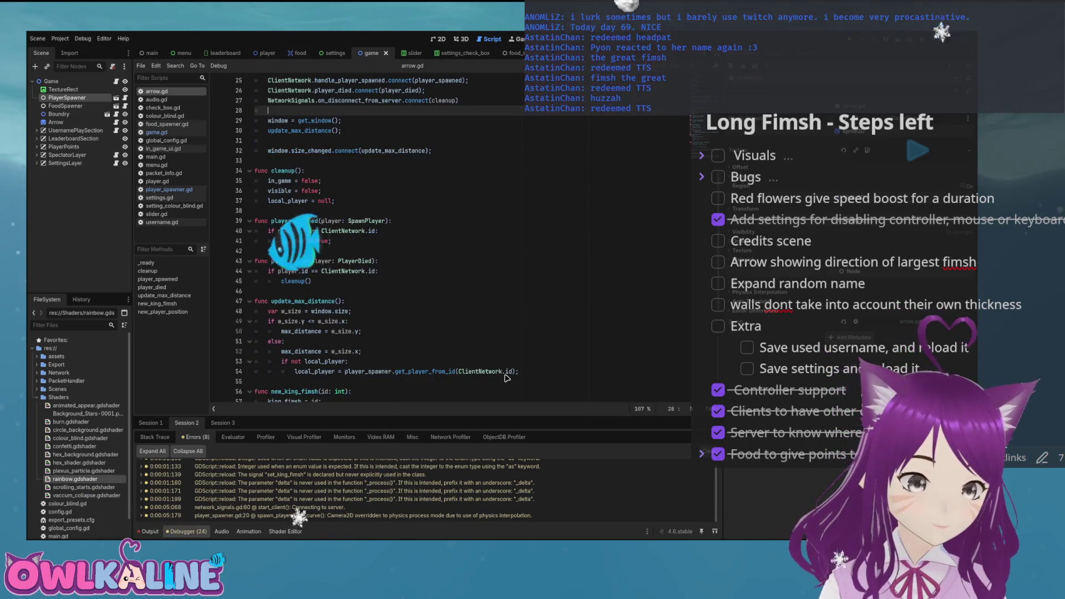
{"action": "key", "text": "Down"}
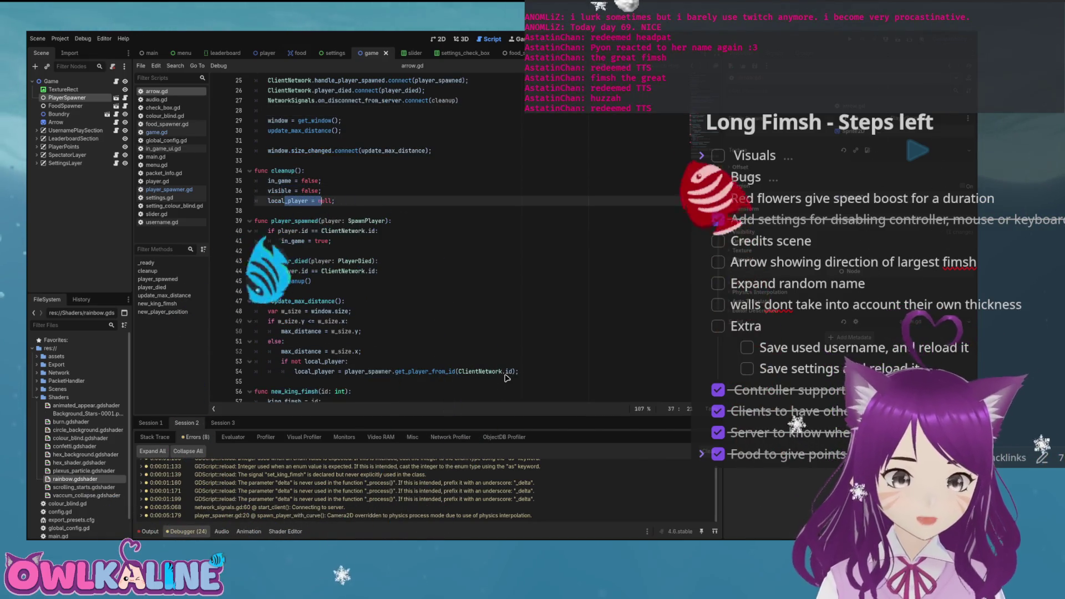
{"action": "scroll", "coordinate": [506, 378], "scroll_direction": "down", "scroll_amount": 2}
{"action": "key", "text": "Down"}
{"action": "key", "text": "Down"}
{"action": "key", "text": "Down"}
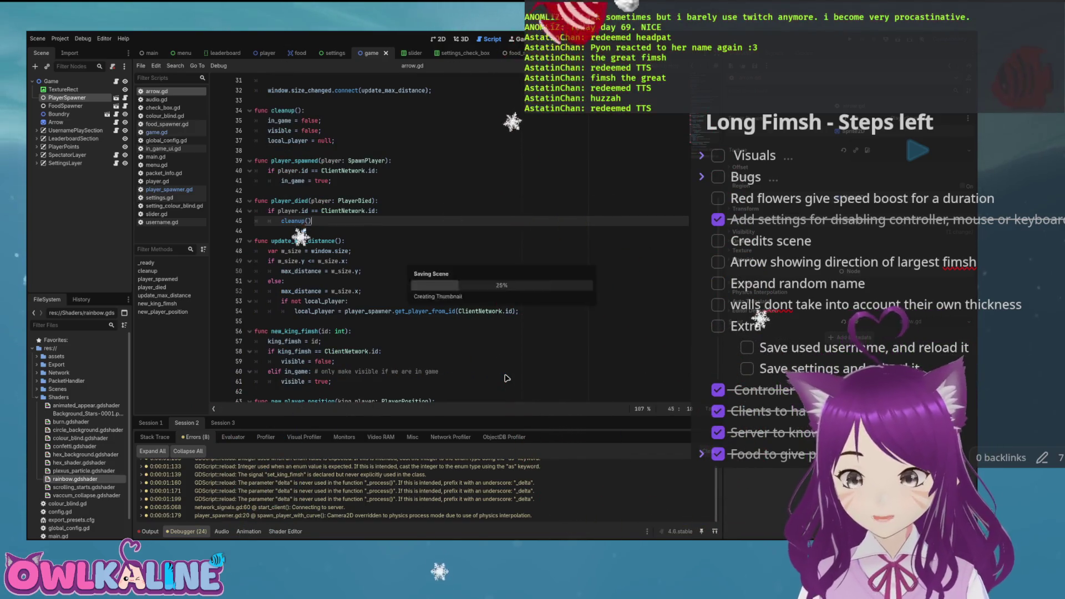
{"action": "scroll", "coordinate": [506, 378], "scroll_direction": "down", "scroll_amount": 3}
- Rename cleanup to reset in its definition, the player_died call, and connect(reset)
{"action": "key", "text": "Up"}
{"action": "key", "text": "Up"}
{"action": "key", "text": "Up"}
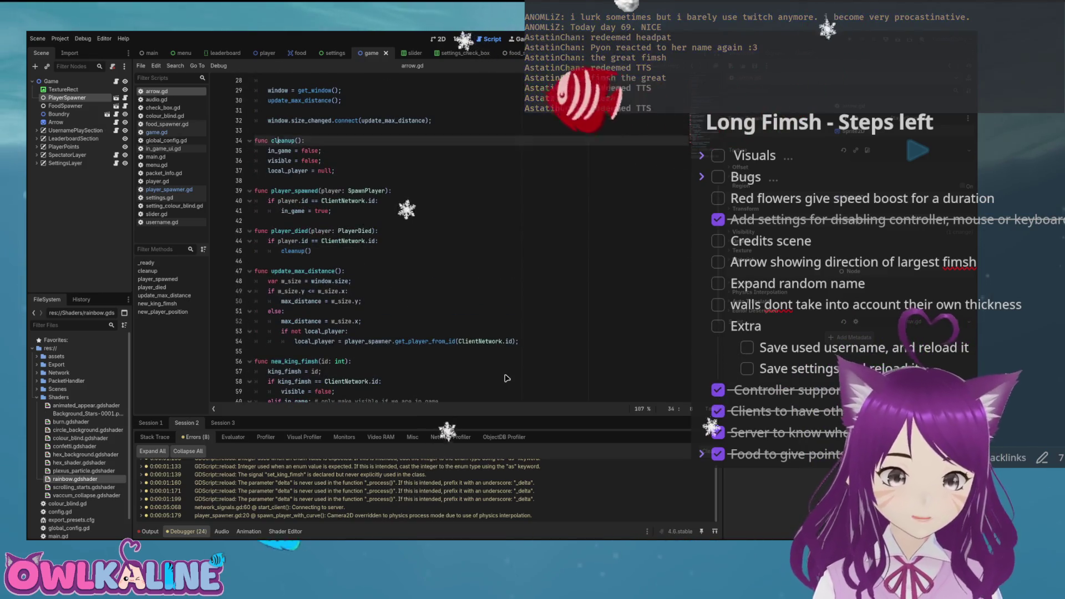
{"action": "type", "text": "t"}
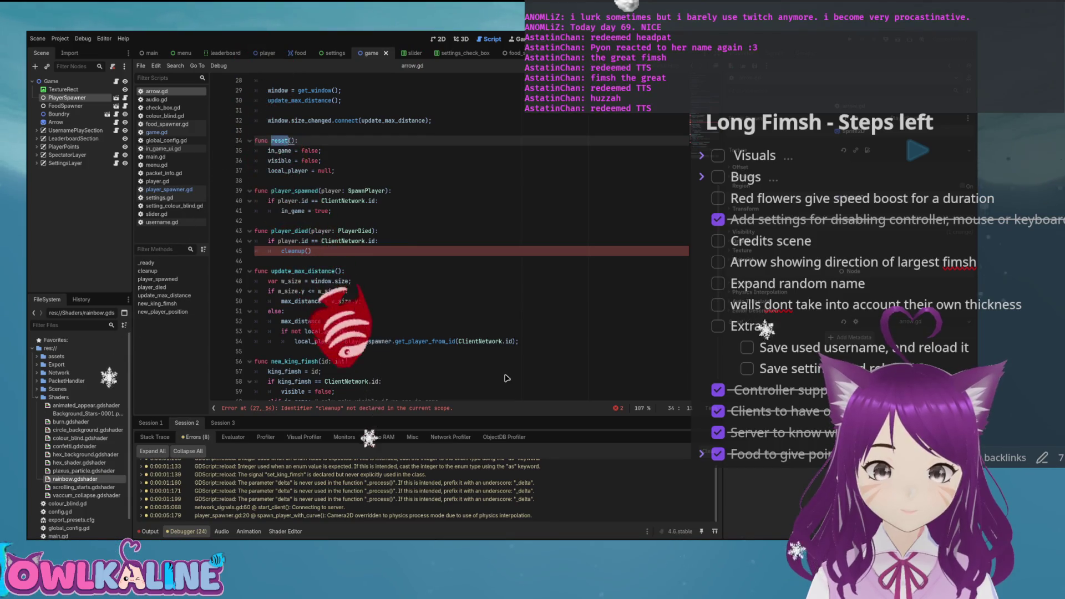
{"action": "key", "text": "Down"}
{"action": "key", "text": "Down"}
{"action": "key", "text": "Down"}
{"action": "key", "text": "Up"}
{"action": "key", "text": "Up"}
{"action": "scroll", "coordinate": [507, 378], "scroll_direction": "down", "scroll_amount": 6}
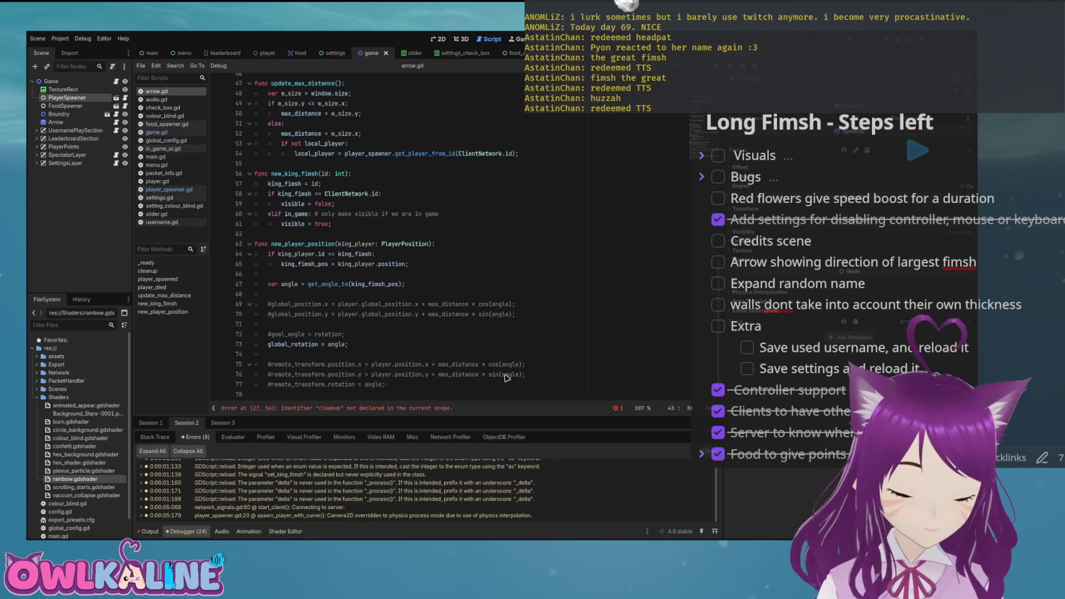
{"action": "scroll", "coordinate": [507, 378], "scroll_direction": "up", "scroll_amount": 11}
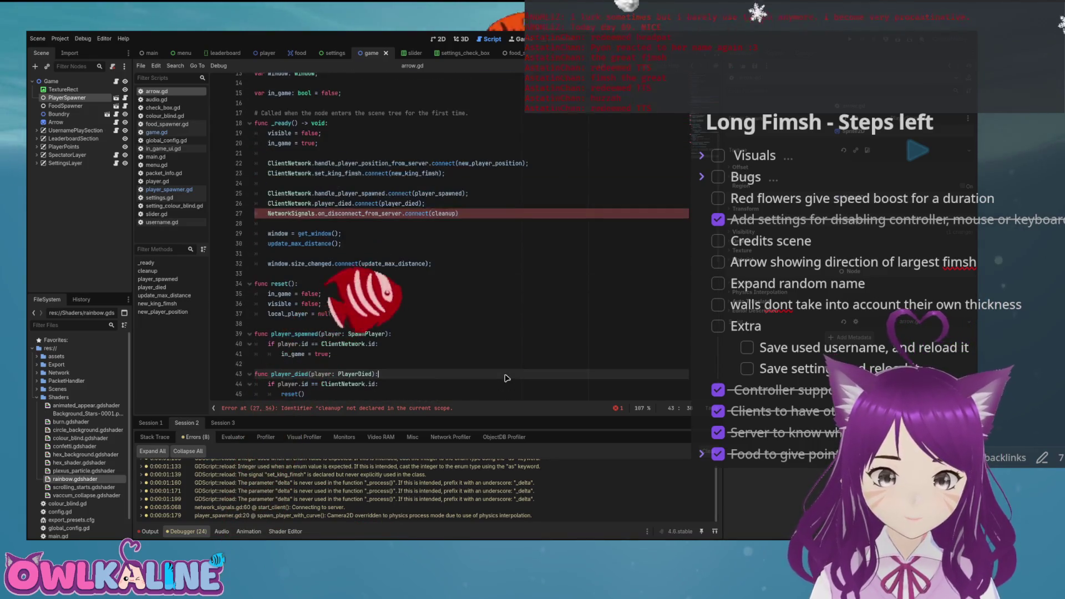
{"action": "key", "text": "shift+F3"}
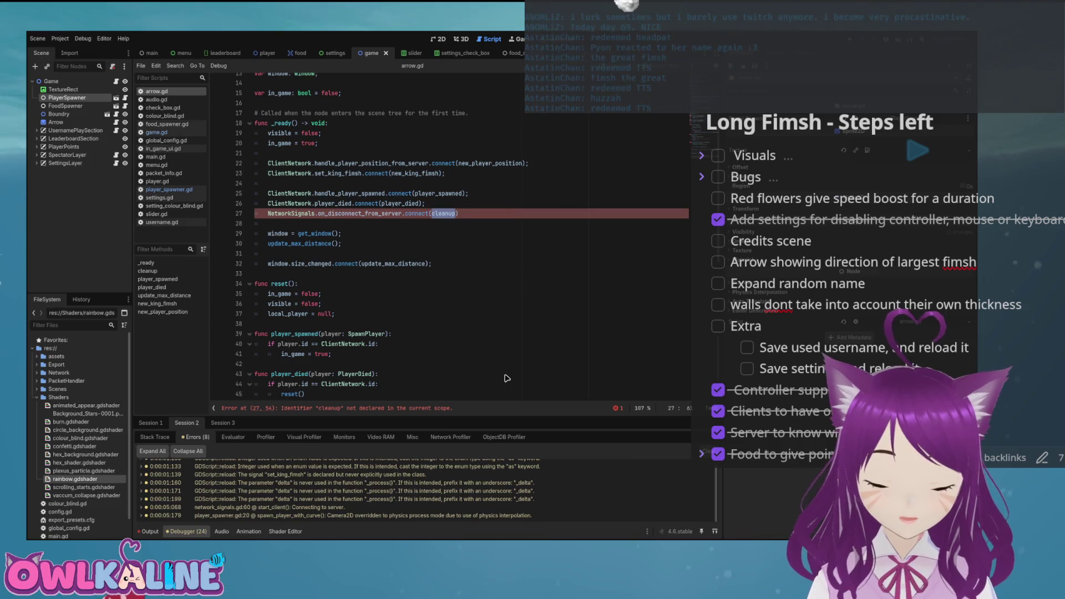
{"action": "type", "text": ")"}
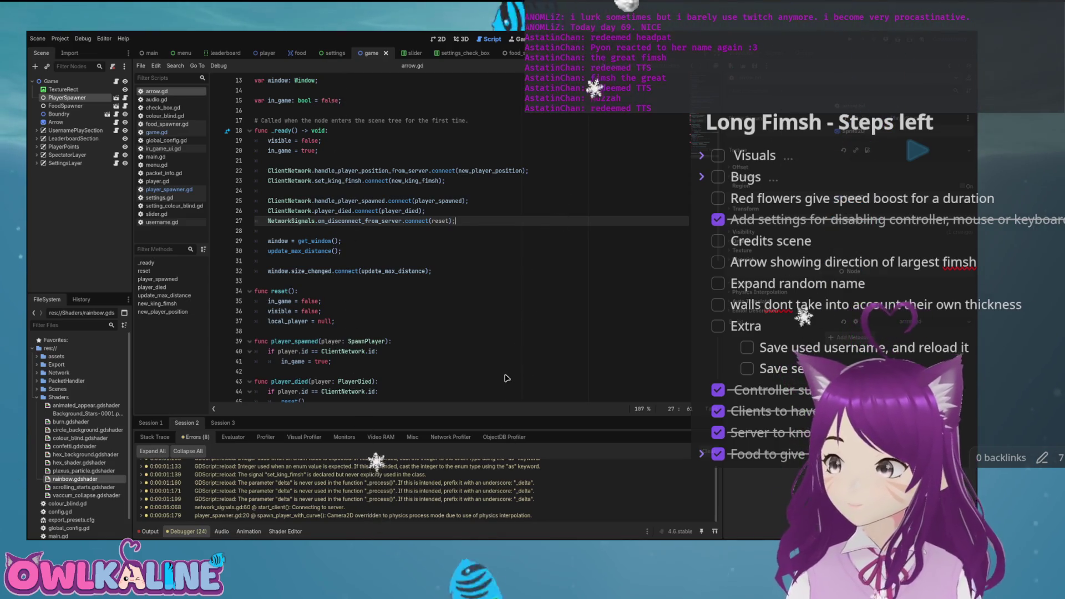
{"action": "scroll", "coordinate": [506, 377], "scroll_direction": "down", "scroll_amount": 10}
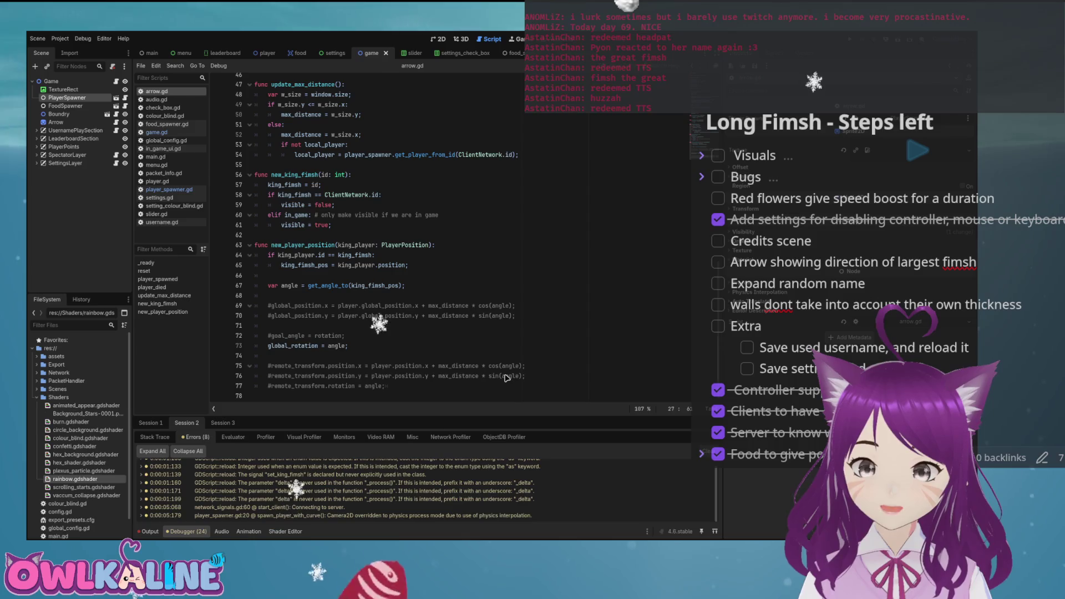
- Inspect the king_player.id check and king_fimsh_pos assignment in new_player_position
{"action": "left_click_drag", "start_coordinate": [294, 256], "coordinate": [355, 255]}
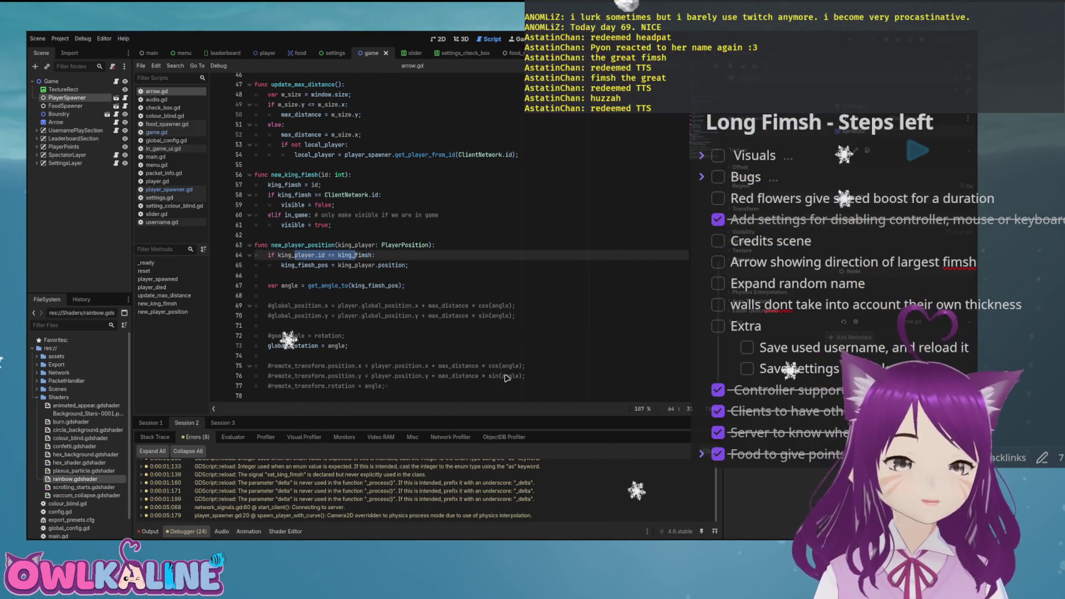
{"action": "key", "text": "shift+ctrl+Left"}
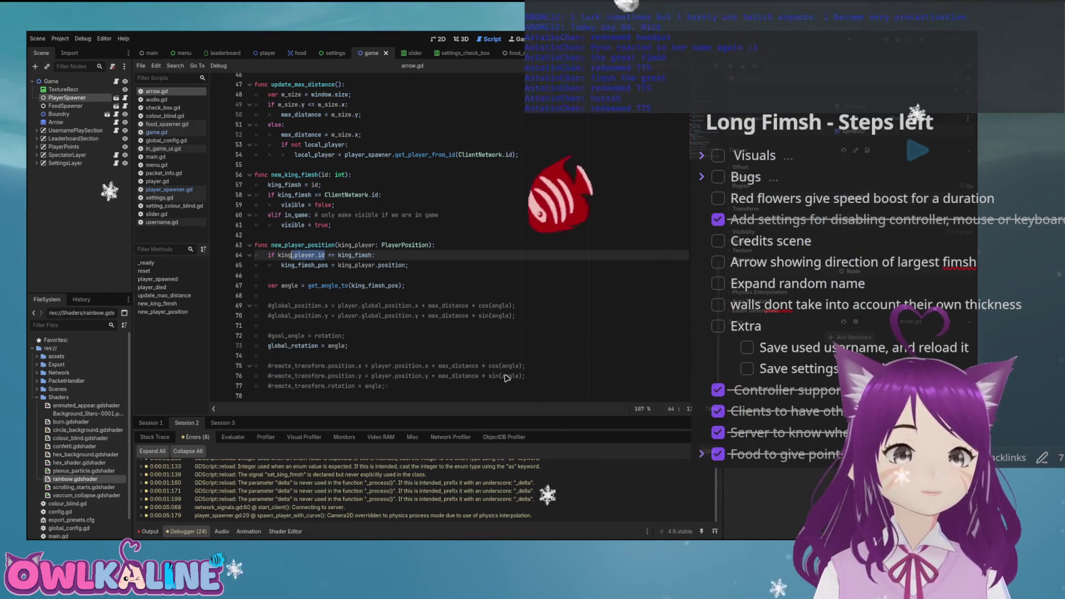
{"action": "key", "text": "Down"}
{"action": "key", "text": "ctrl+Left"}
{"action": "key", "text": "shift+ctrl+Right"}
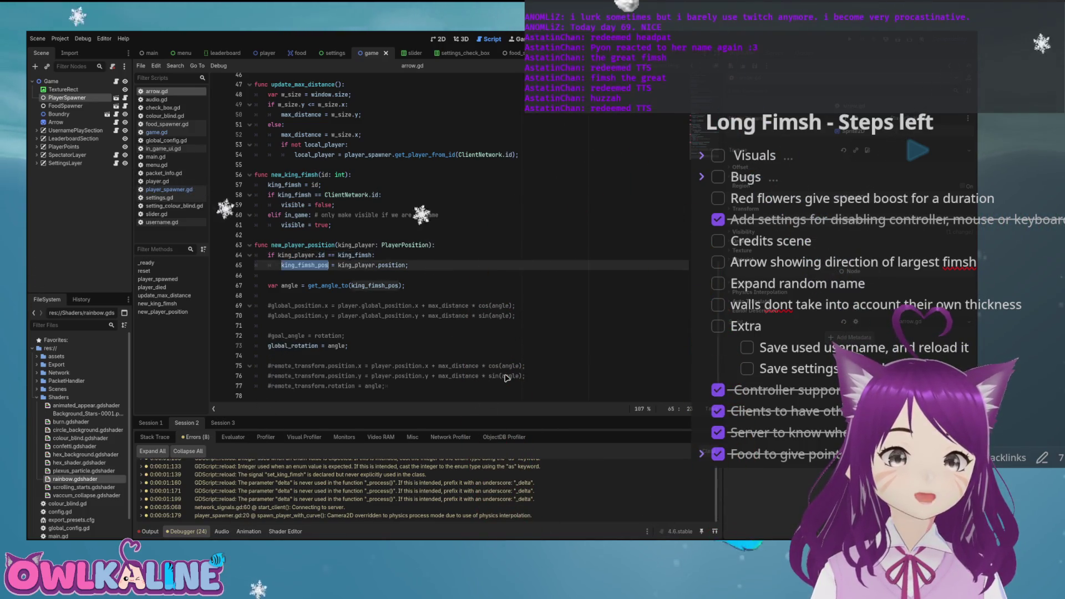
{"action": "key", "text": "ctrl+Right"}
{"action": "key", "text": "ctrl+Right"}
{"action": "key", "text": "ctrl+Right"}
{"action": "key", "text": "shift+ctrl+Right"}
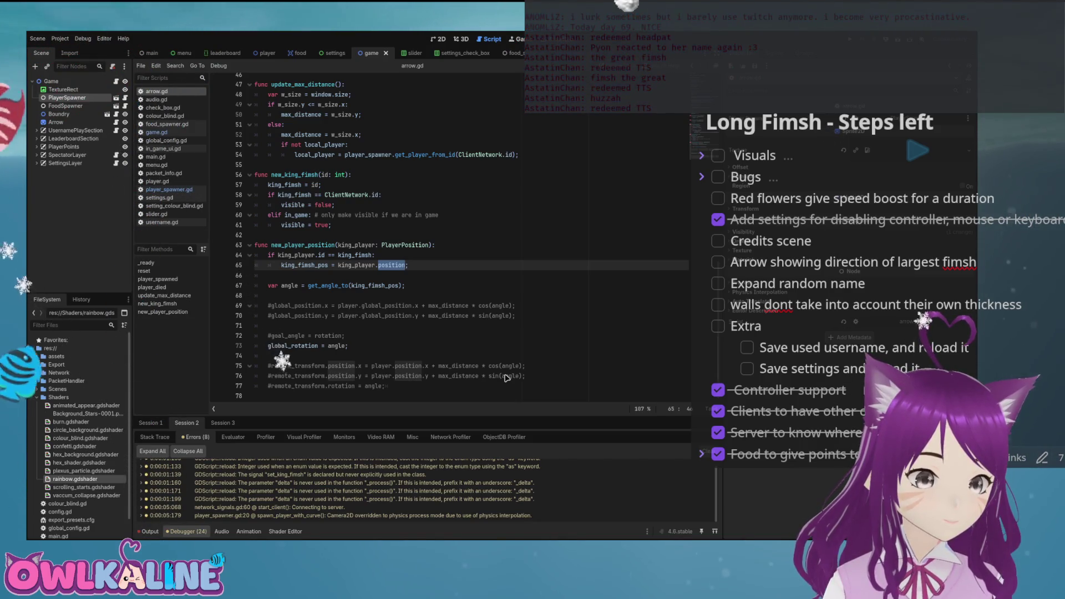
{"action": "key", "text": "Up"}
{"action": "key", "text": "Up"}
{"action": "scroll", "coordinate": [506, 378], "scroll_direction": "up", "scroll_amount": 10}
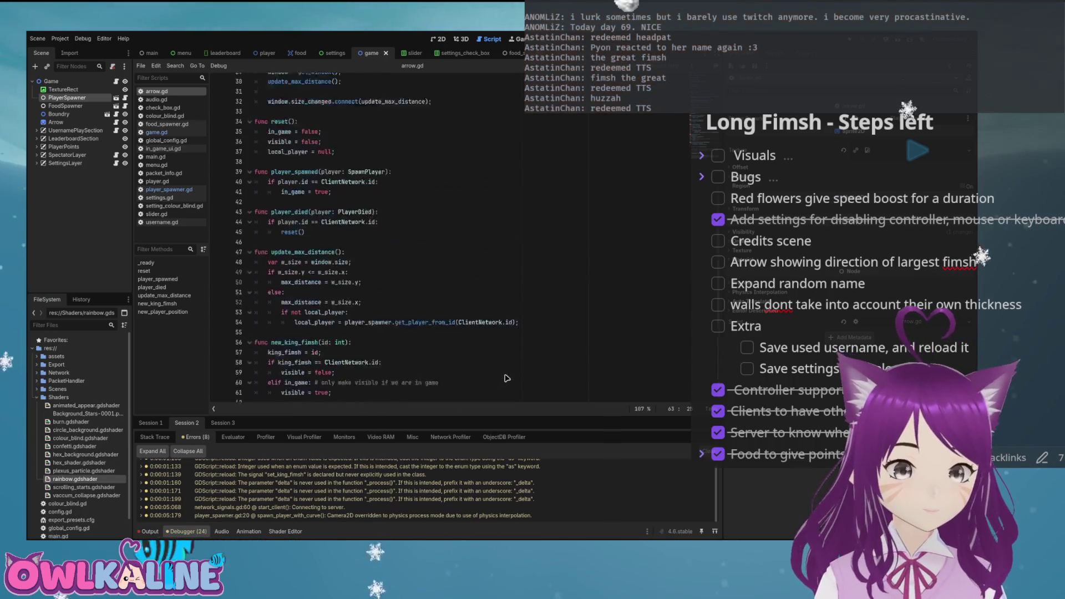
{"action": "key", "text": "ctrl+d"}
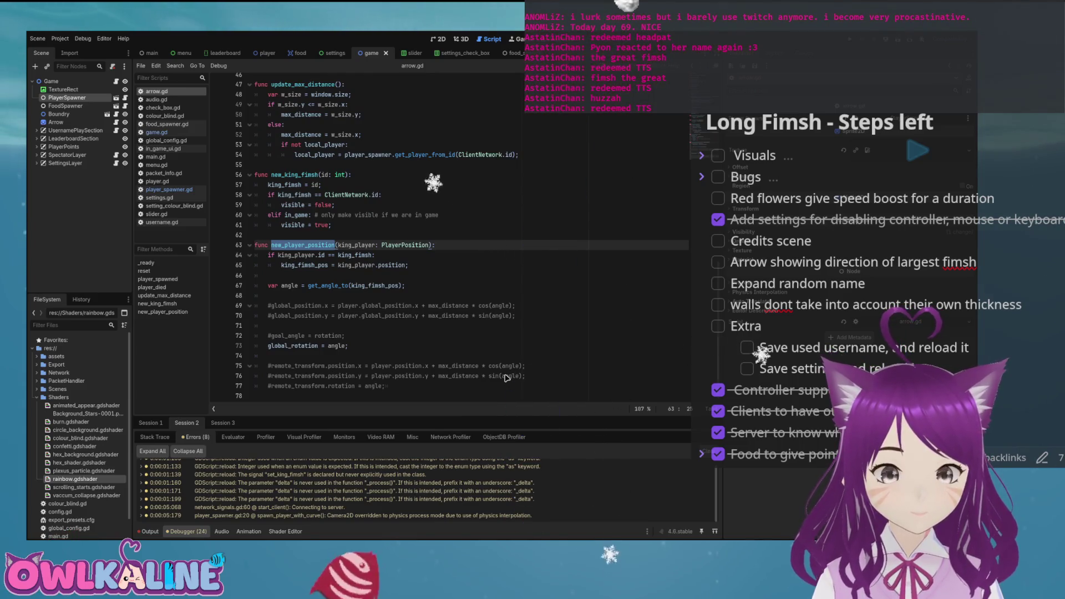
{"action": "key", "text": "Down"}
{"action": "key", "text": "Down"}
{"action": "key", "text": "ctrl+d"}
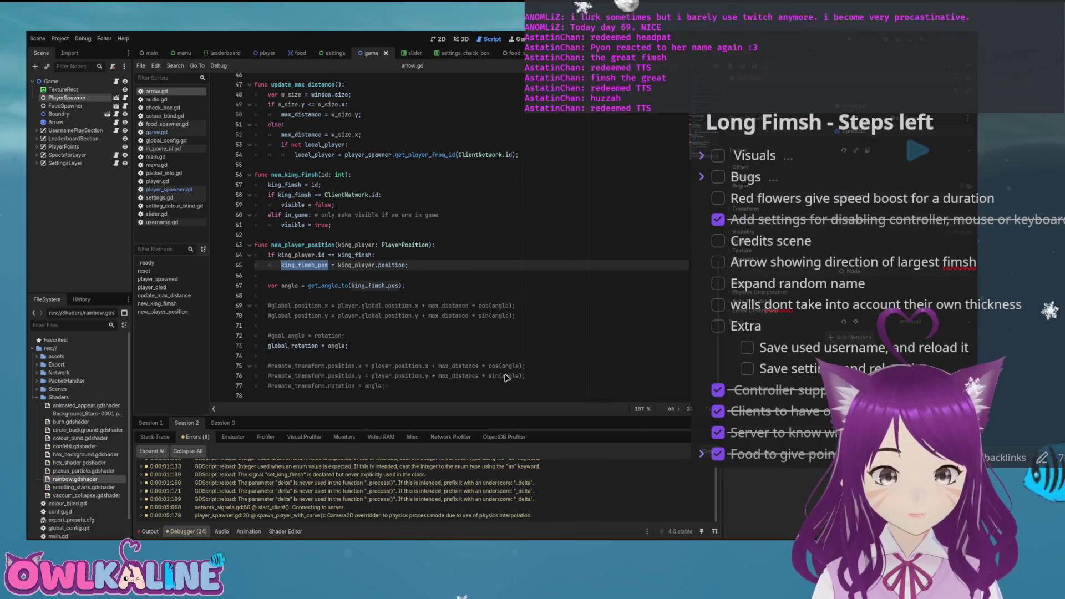
- Change the check to 'if not king_player.id == king_fimsh: return;' and dedent the king_fimsh_pos assignment
{"action": "key", "text": "Up"}
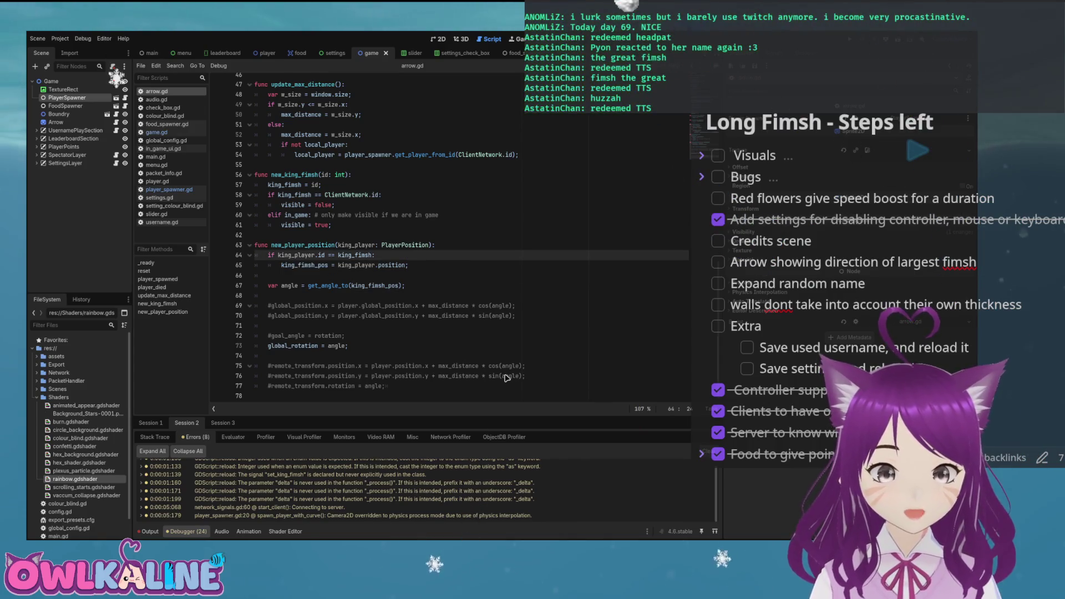
{"action": "type", "text": "ot"}
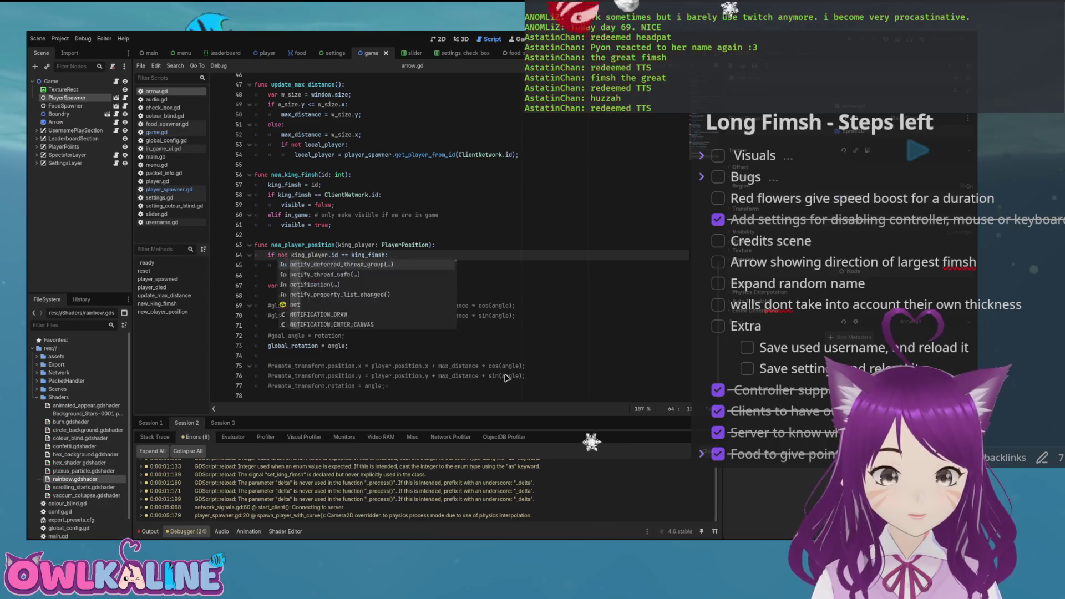
{"action": "key", "text": "End"}
{"action": "key", "text": "Return"}
{"action": "type", "text": ";"}
{"action": "key", "text": "Down"}
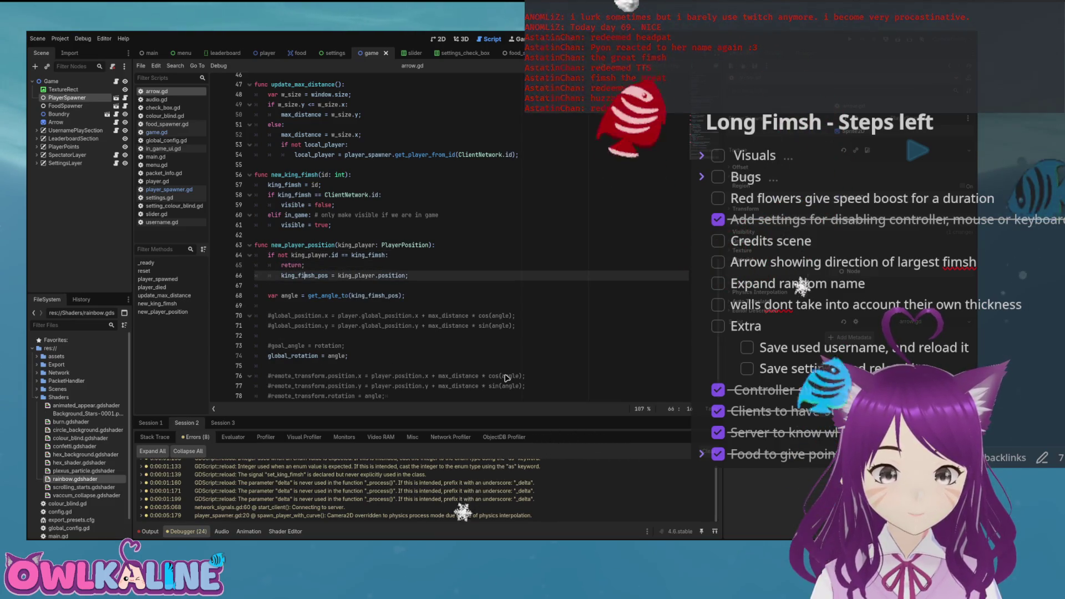
{"action": "key", "text": "Return"}
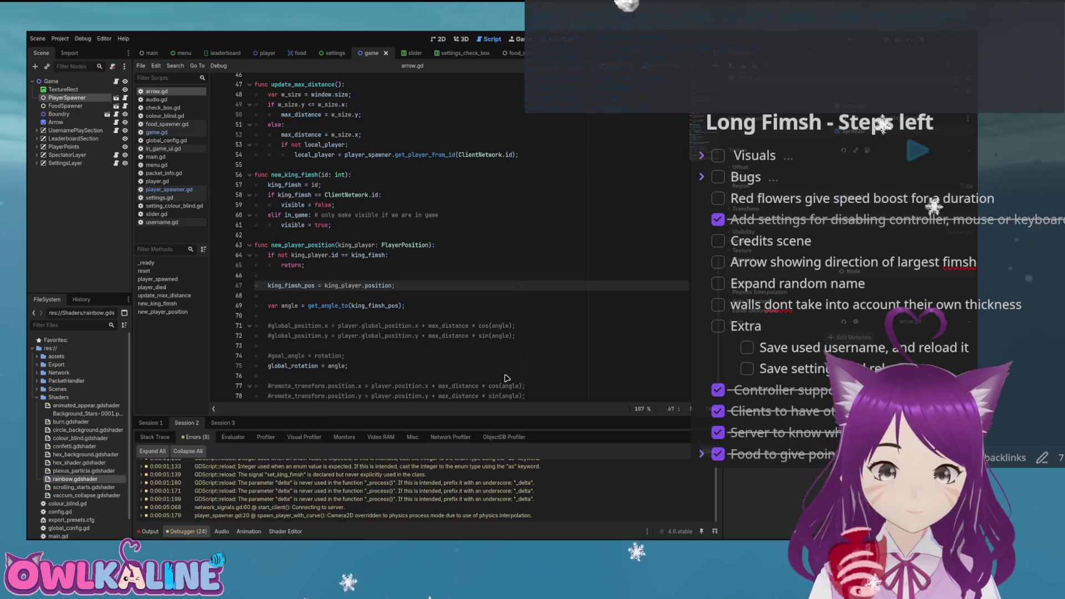
{"action": "scroll", "coordinate": [506, 378], "scroll_direction": "down", "scroll_amount": 1}
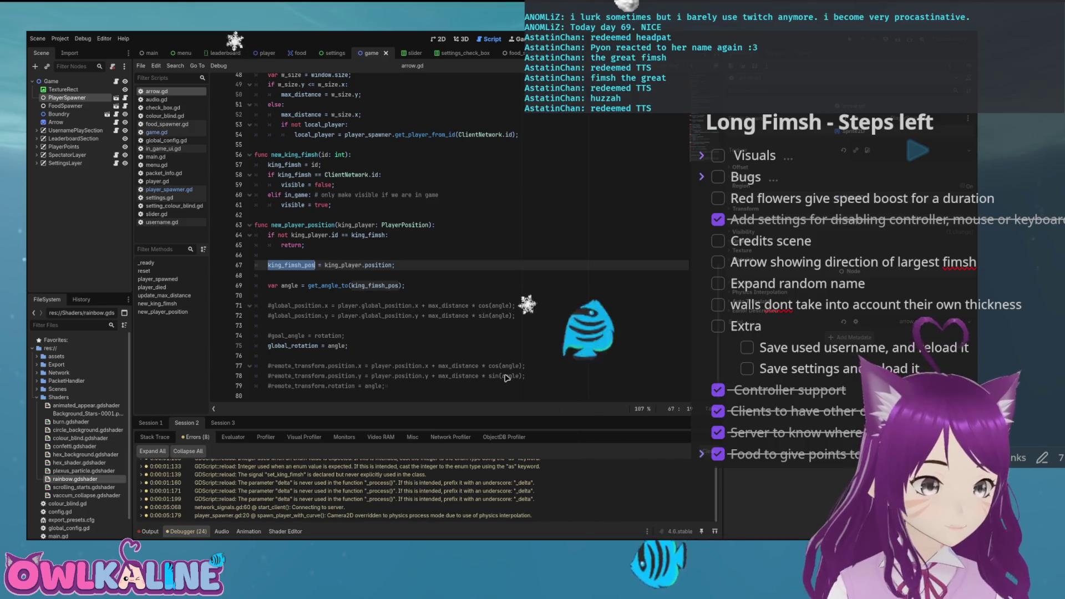
- Uncomment the global_position.x and .y lines and change player to local_player in both
{"action": "key", "text": "Down"}
{"action": "key", "text": "Down"}
{"action": "key", "text": "Down"}
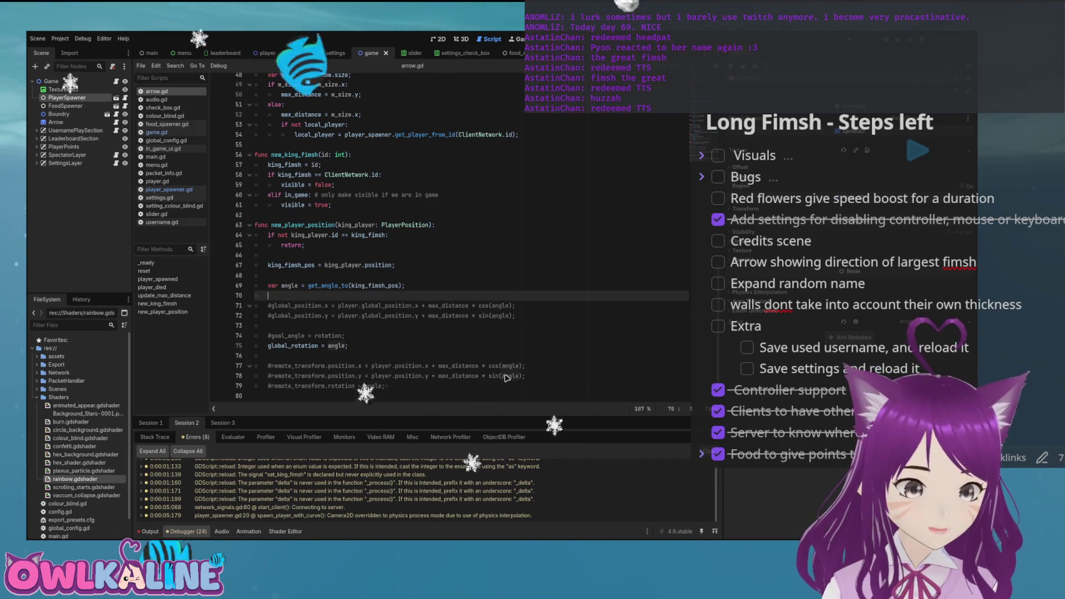
{"action": "key", "text": "Down"}
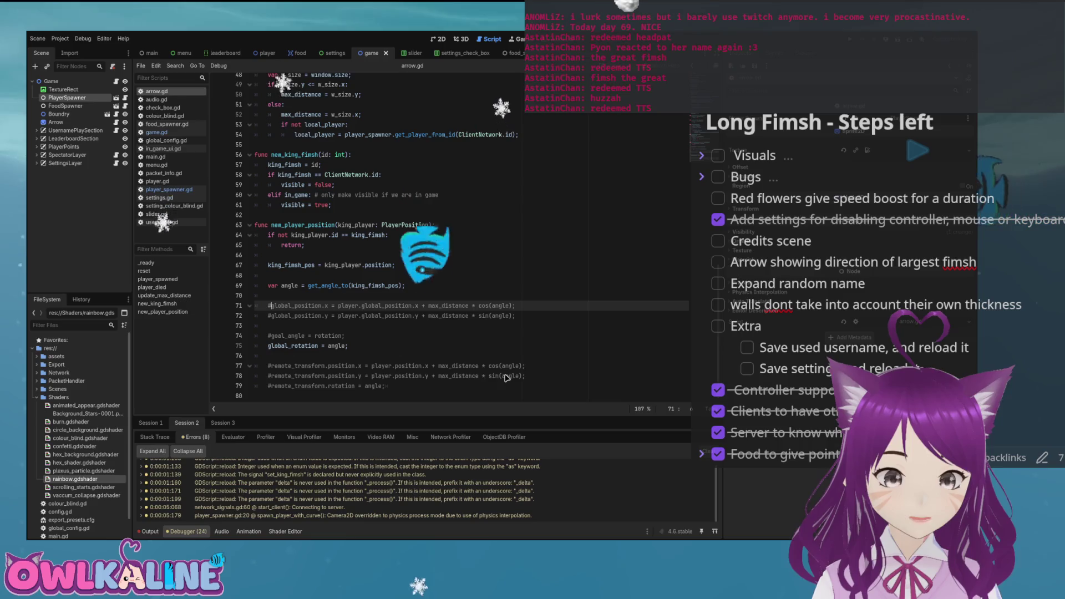
{"action": "key", "text": "Down"}
{"action": "key", "text": "Delete"}
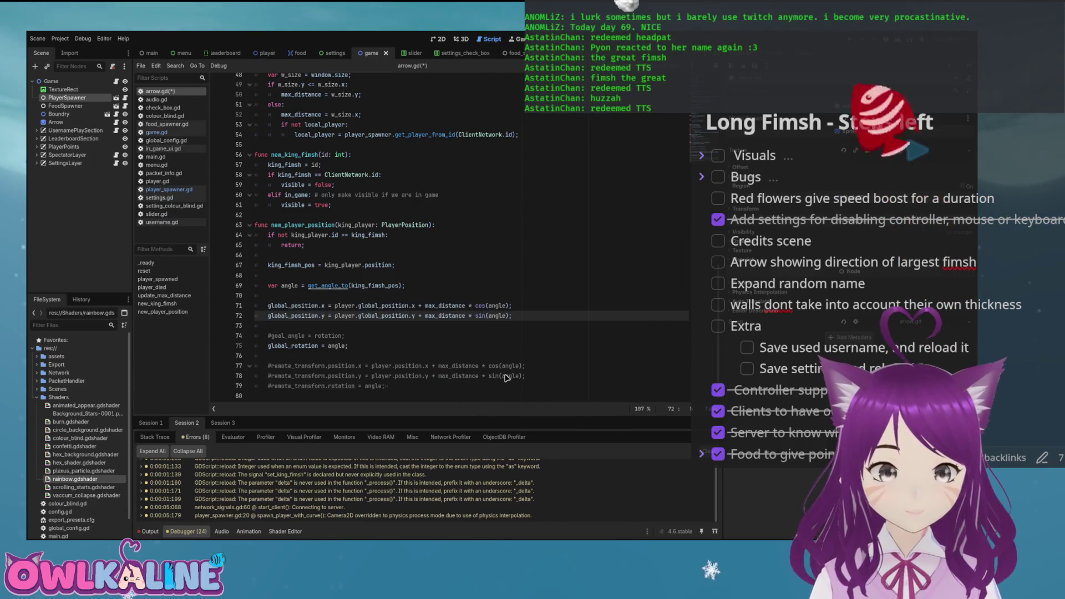
{"action": "key", "text": "Up"}
{"action": "key", "text": "ctrl+Right"}
{"action": "key", "text": "ctrl+Right"}
{"action": "key", "text": "ctrl+Right"}
{"action": "type", "text": "loca"}
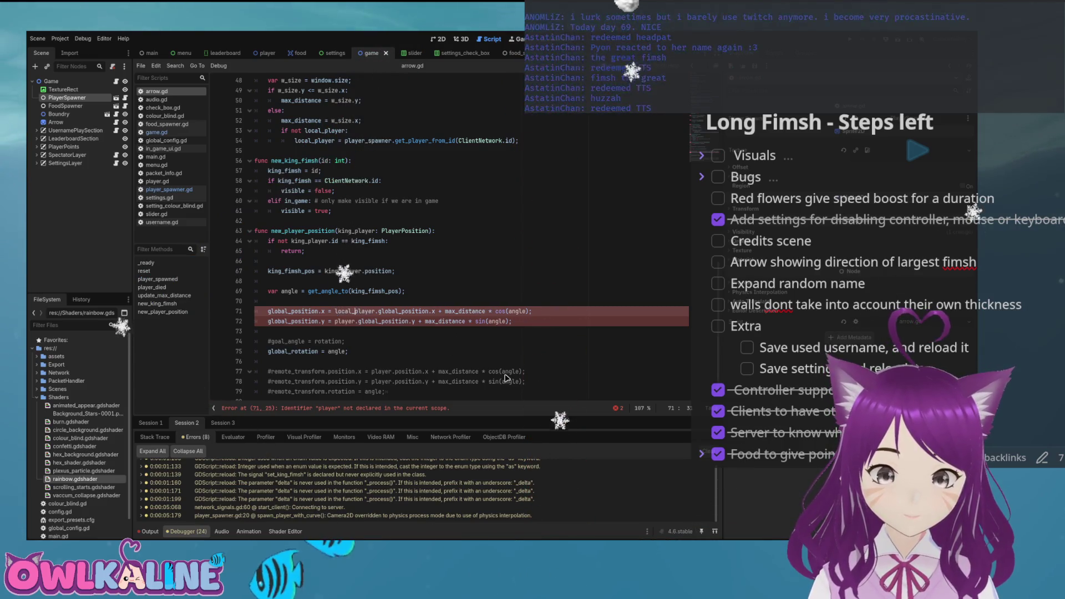
{"action": "type", "text": "l_"}
{"action": "key", "text": "Down"}
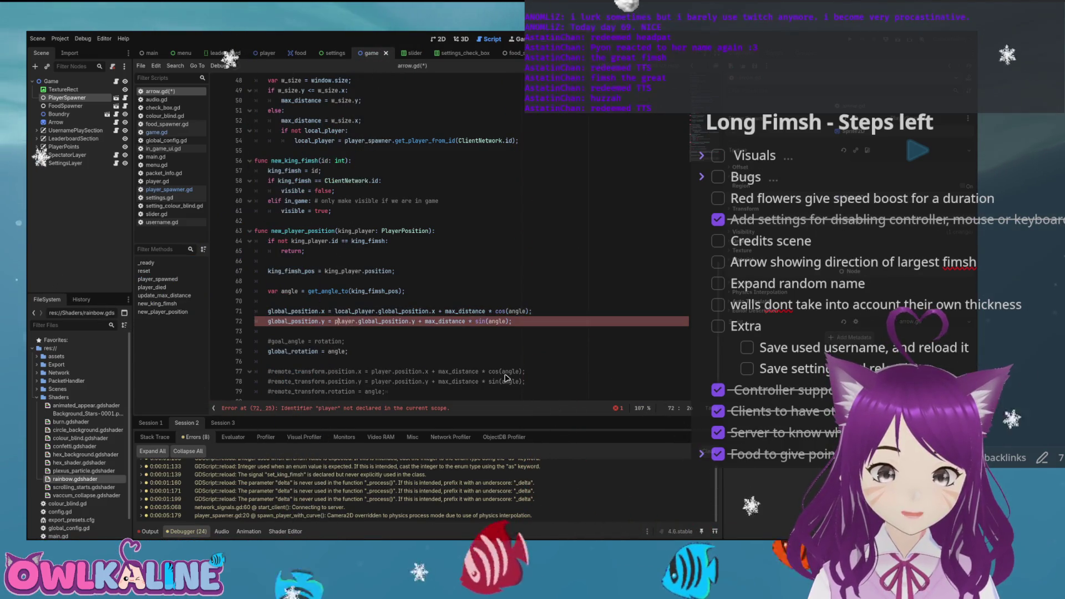
{"action": "key", "text": "ctrl+Left"}
{"action": "type", "text": "local_"}
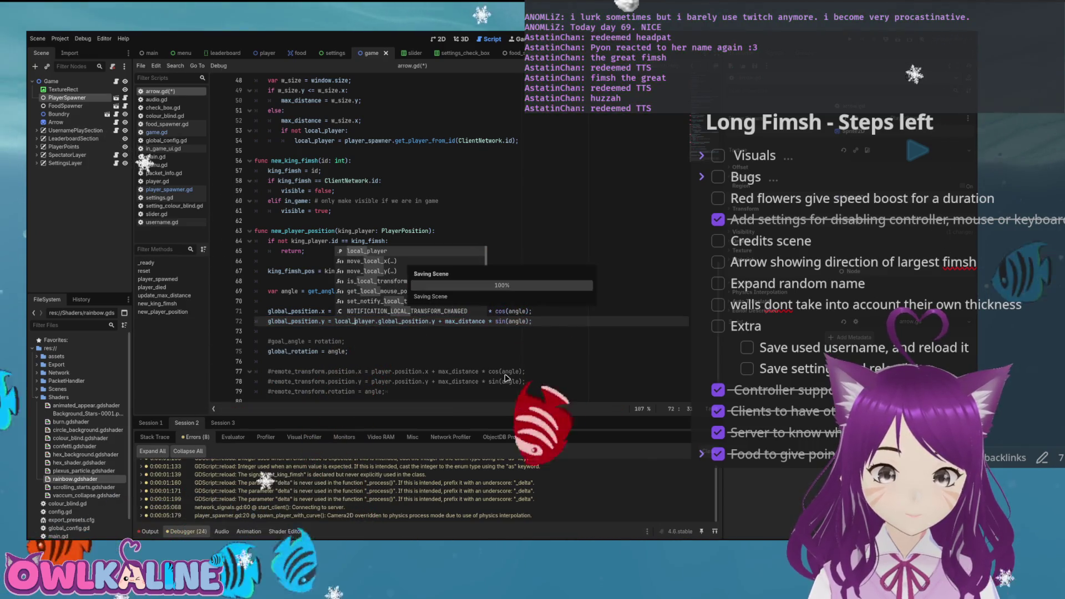
- Accept the local_player suggestion and save arrow.gd
{"action": "key", "text": "Escape"}
{"action": "key", "text": "Up"}
{"action": "key", "text": "ctrl+s"}
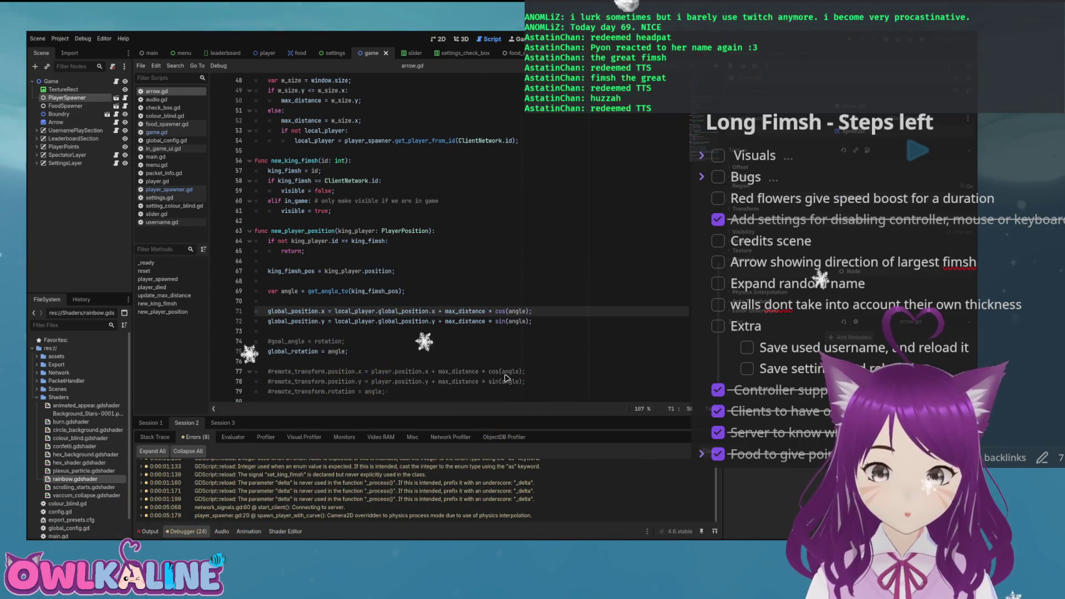
- Append 'or not local_player' to the line 64 early-return condition and run the project
{"action": "key", "text": "Up"}
{"action": "key", "text": "Up"}
{"action": "key", "text": "Up"}
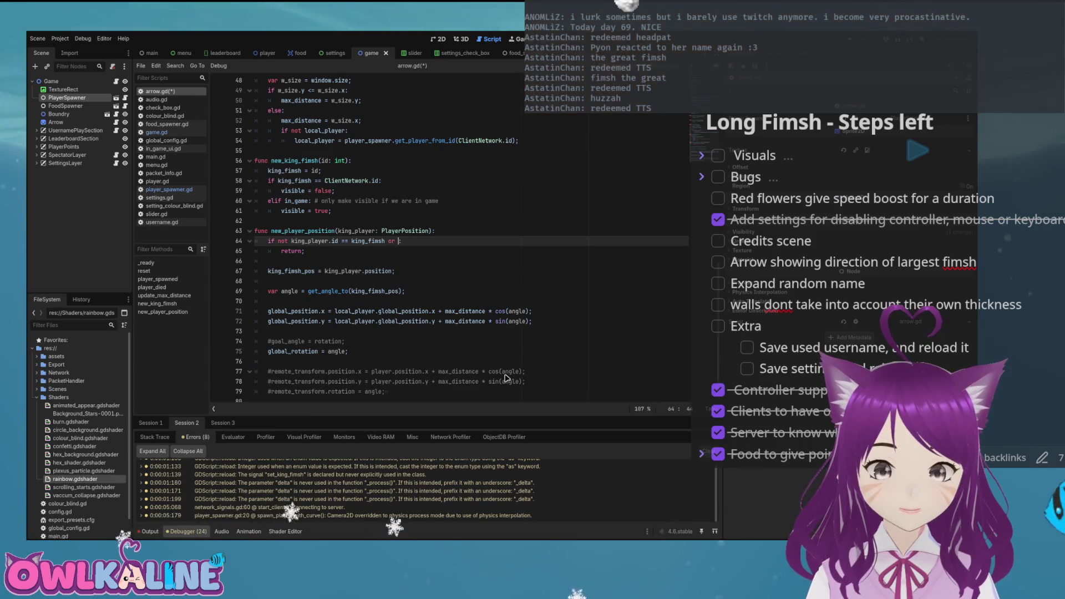
{"action": "type", "text": "_player"}
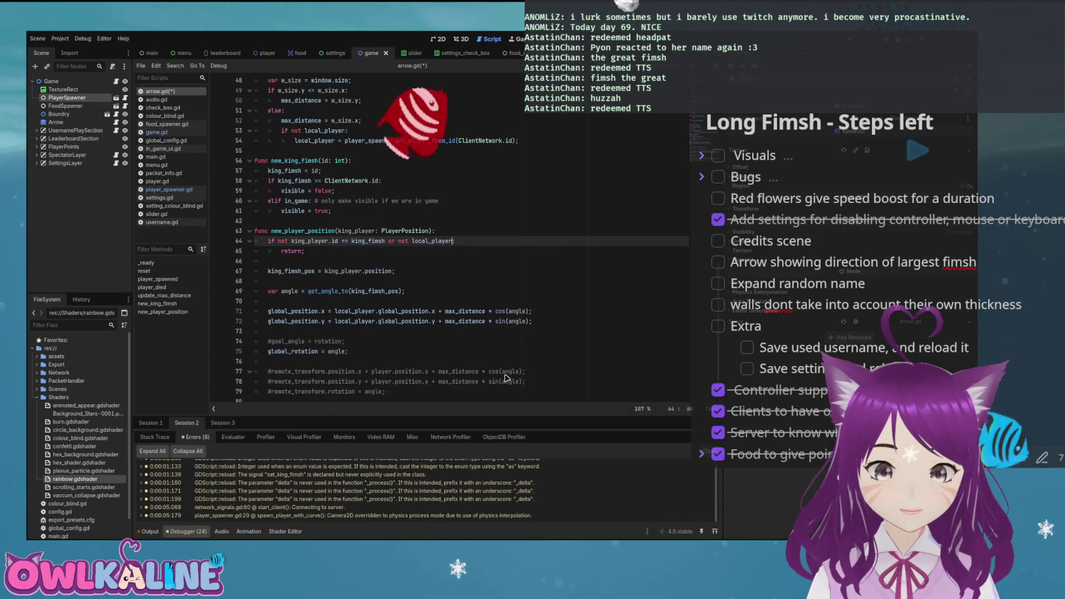
{"action": "key", "text": "ctrl+Left"}
{"action": "key", "text": "ctrl+Left"}
{"action": "key", "text": "ctrl+Left"}
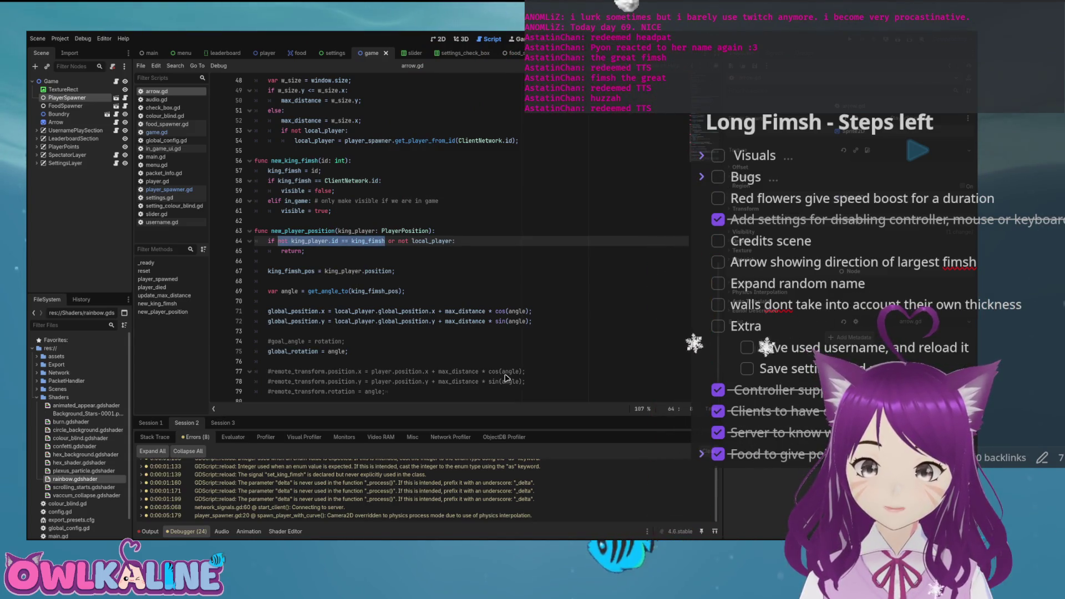
{"action": "key", "text": "Right"}
{"action": "key", "text": "Right"}
{"action": "key", "text": "Right"}
{"action": "key", "text": "shift+Right"}
{"action": "key", "text": "shift+Right"}
{"action": "key", "text": "shift+Right"}
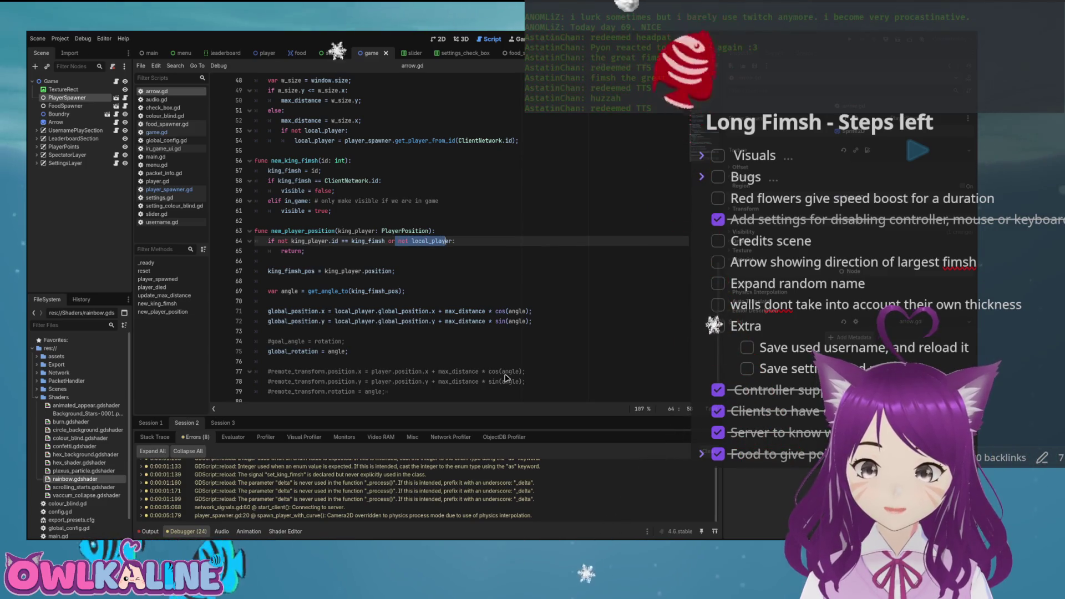
{"action": "key", "text": "Down"}
{"action": "key", "text": "Down"}
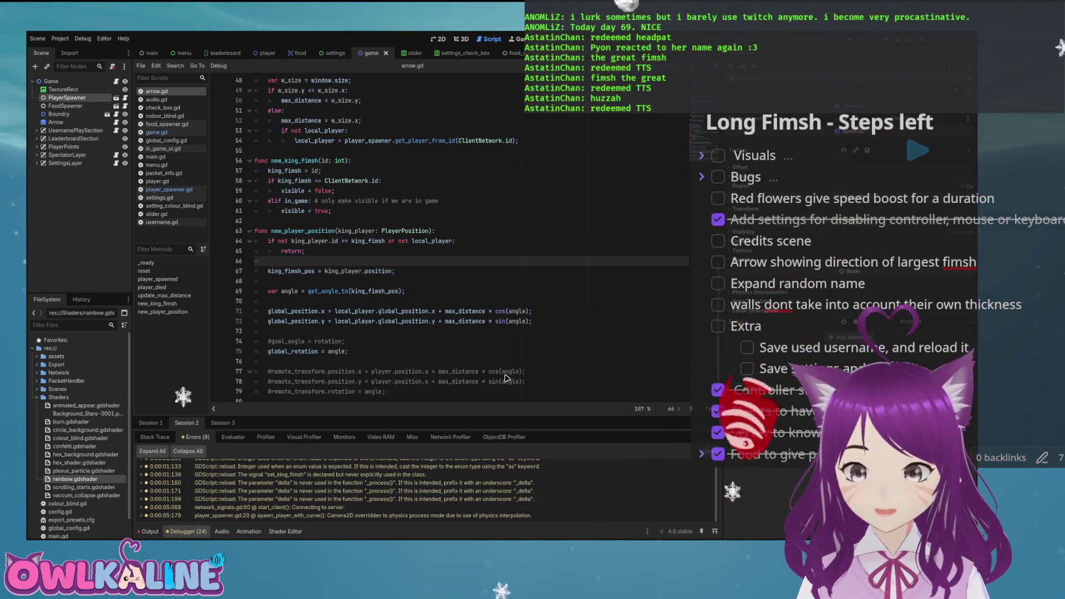
{"action": "scroll", "coordinate": [505, 378], "scroll_direction": "down", "scroll_amount": 1}
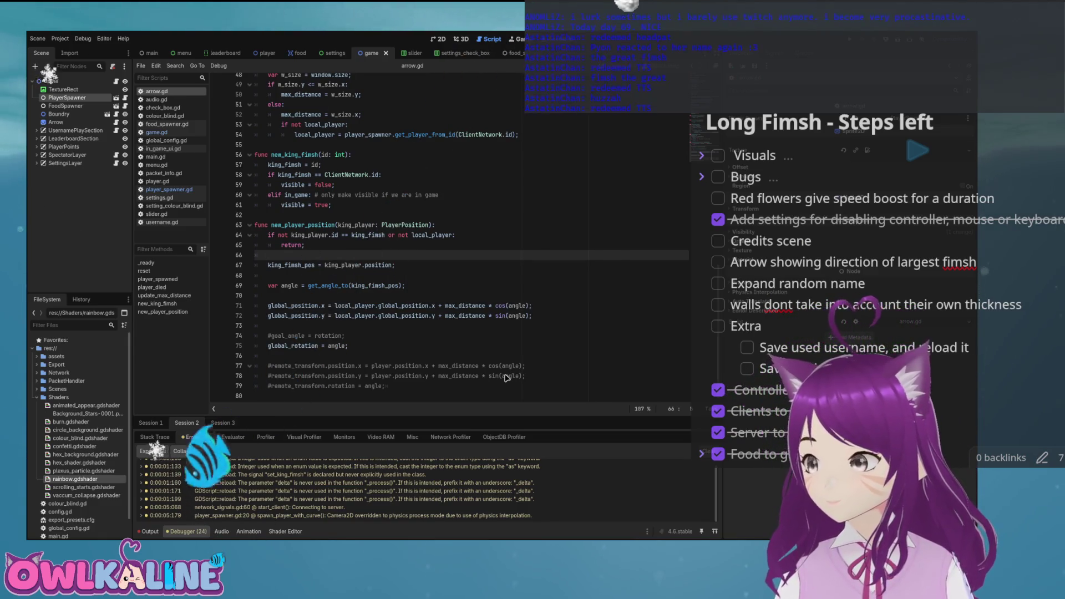
{"action": "key", "text": "F5"}
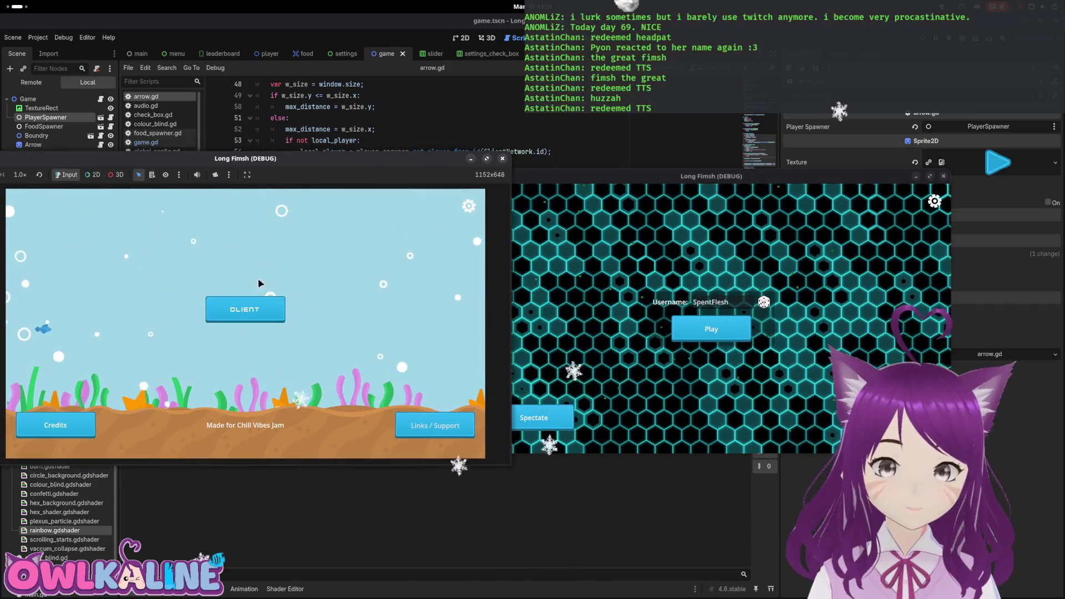
- Start Play in both Long Fimsh clients, place them side by side, play briefly, and stop with F8
{"action": "left_click", "coordinate": [258, 327]}
{"action": "left_click", "coordinate": [710, 329]}
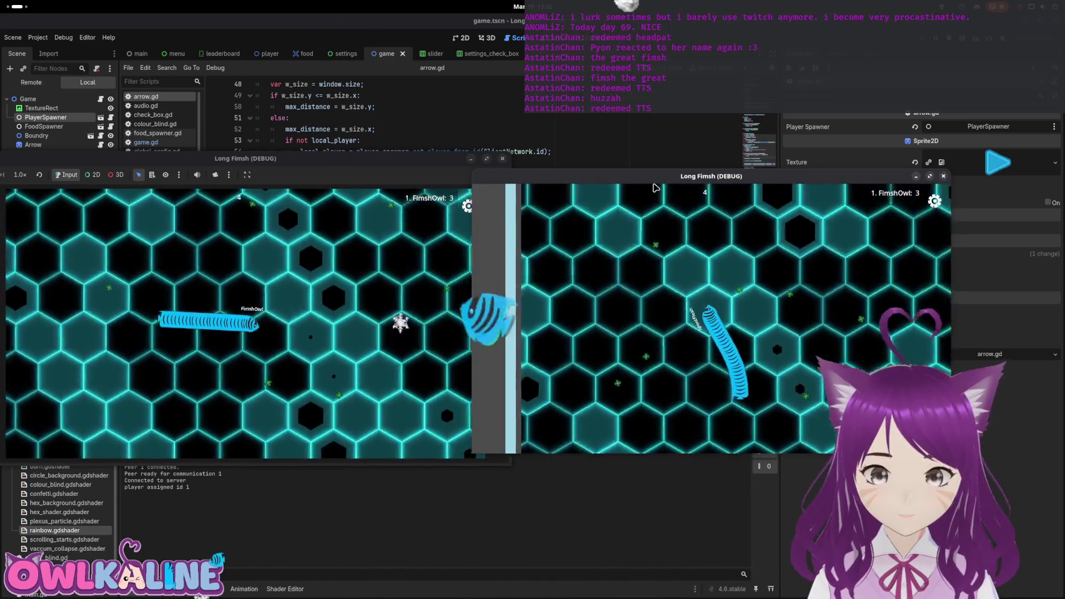
{"action": "left_click_drag", "start_coordinate": [654, 187], "coordinate": [204, 193]}
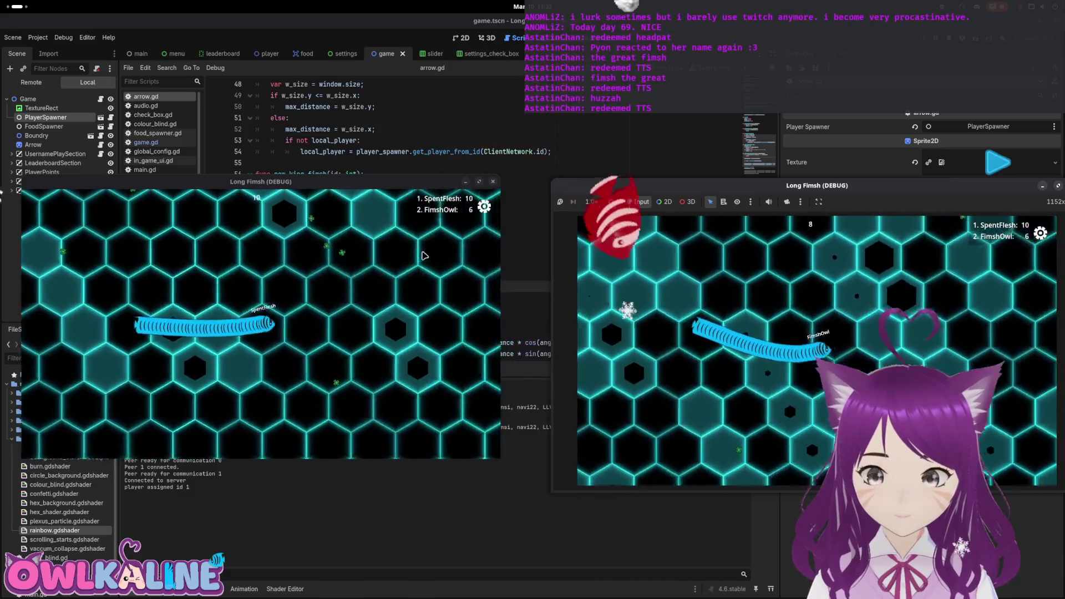
{"action": "left_click", "coordinate": [391, 391]}
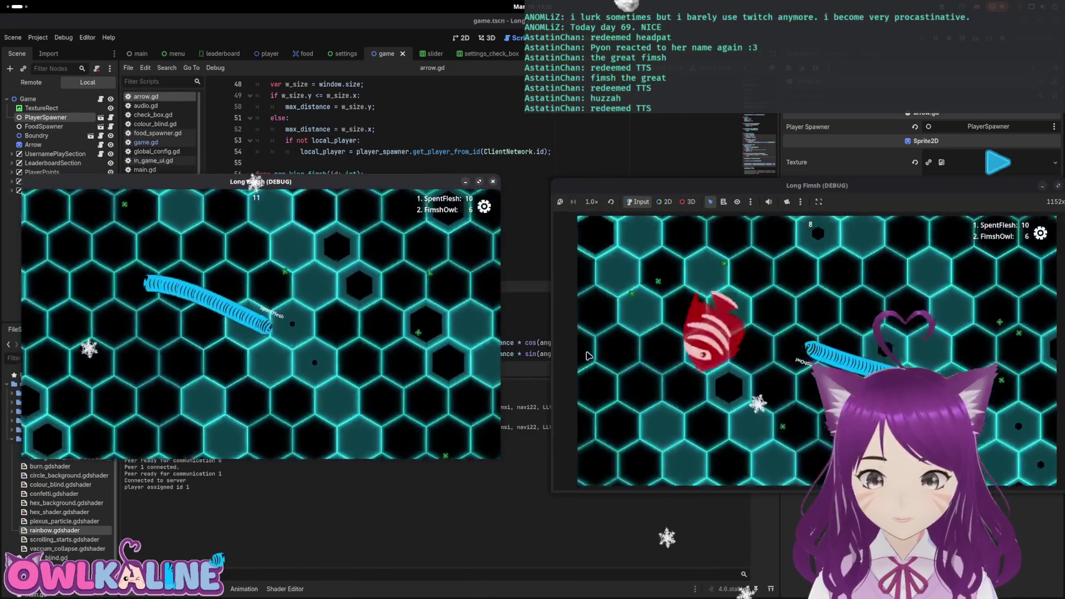
{"action": "left_click", "coordinate": [993, 333]}
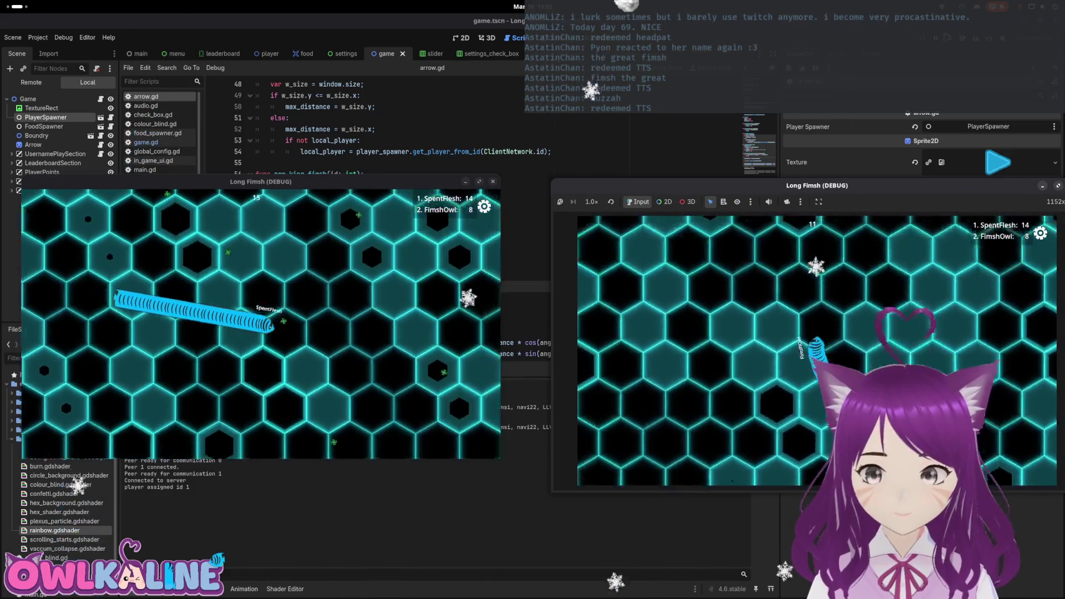
{"action": "key", "text": "F8"}
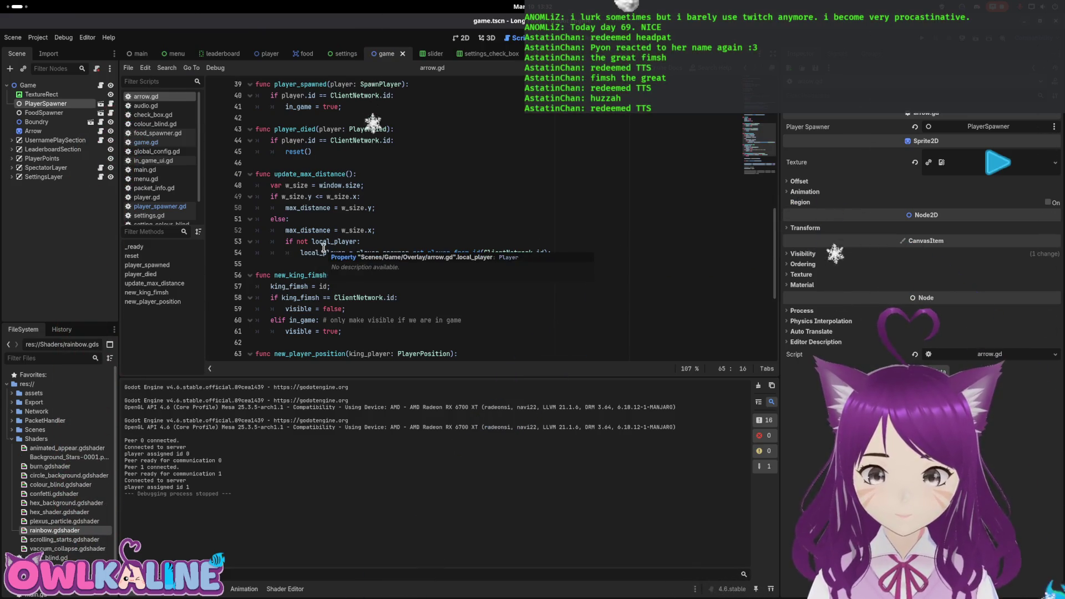
- End lines 71–72 after .x/.y with ';', commenting out the max_distance offsets, then relaunch
{"action": "scroll", "coordinate": [384, 208], "scroll_direction": "up", "scroll_amount": 12}
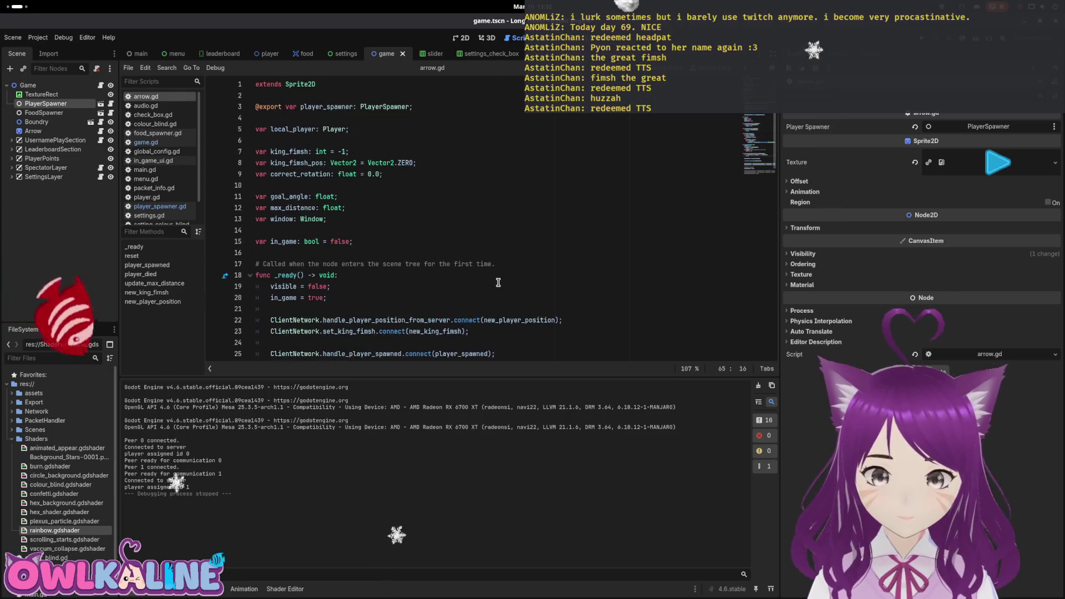
{"action": "scroll", "coordinate": [509, 288], "scroll_direction": "down", "scroll_amount": 16}
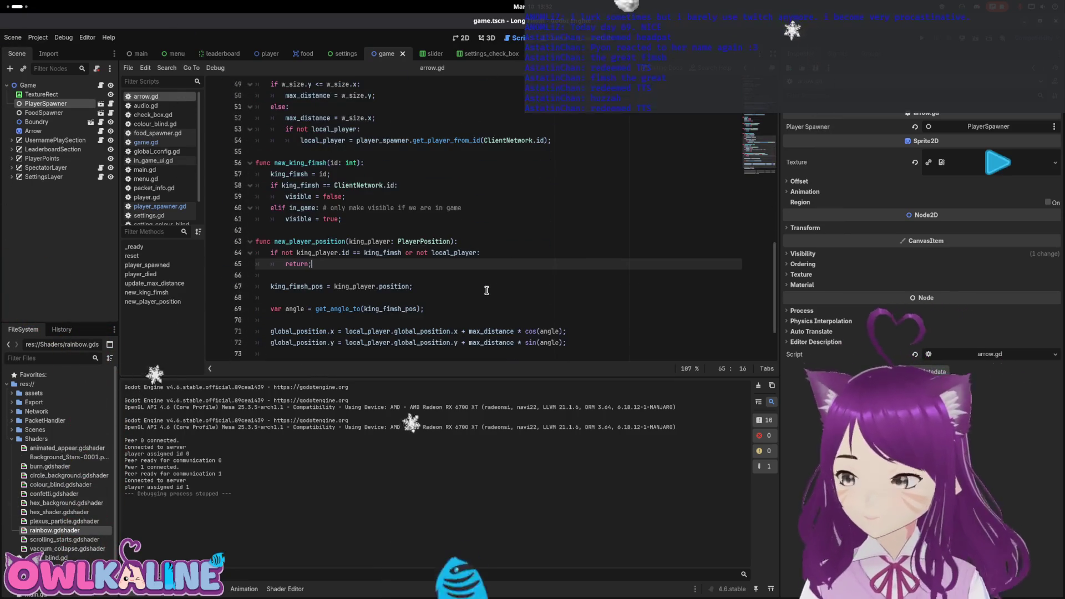
{"action": "scroll", "coordinate": [553, 295], "scroll_direction": "down", "scroll_amount": 2}
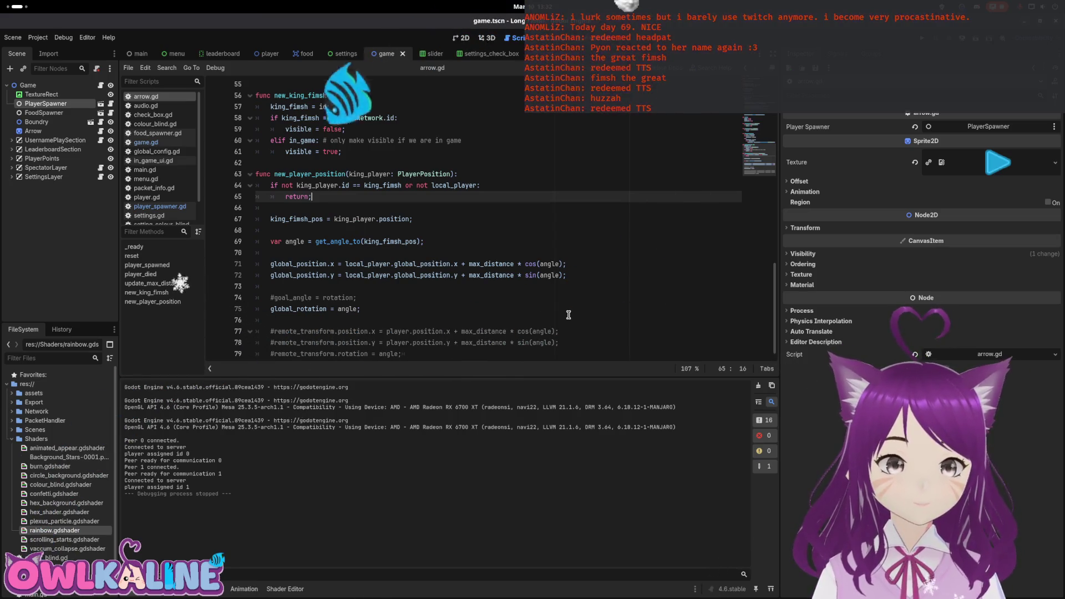
{"action": "scroll", "coordinate": [565, 314], "scroll_direction": "down", "scroll_amount": 1}
{"action": "left_click", "coordinate": [460, 254]}
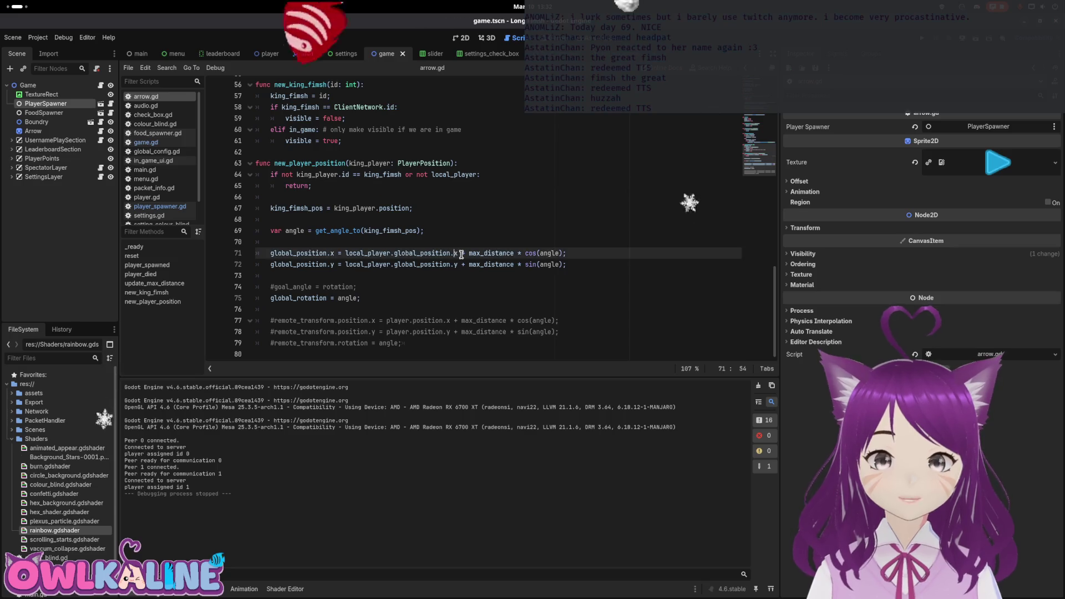
{"action": "key", "text": "Down"}
{"action": "type", "text": "#"}
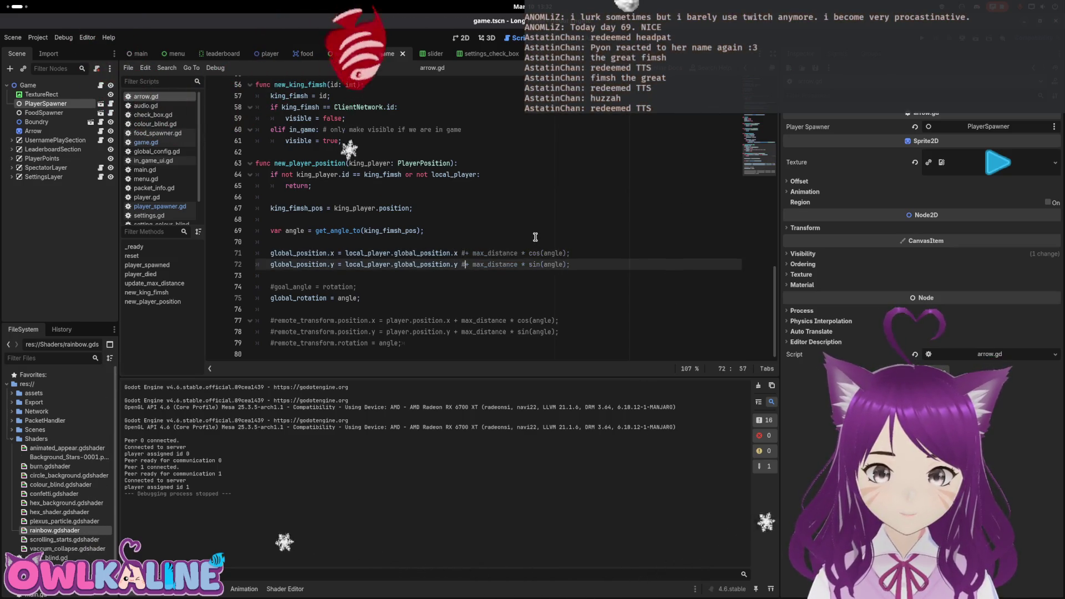
{"action": "type", "text": ";"}
{"action": "key", "text": "Up"}
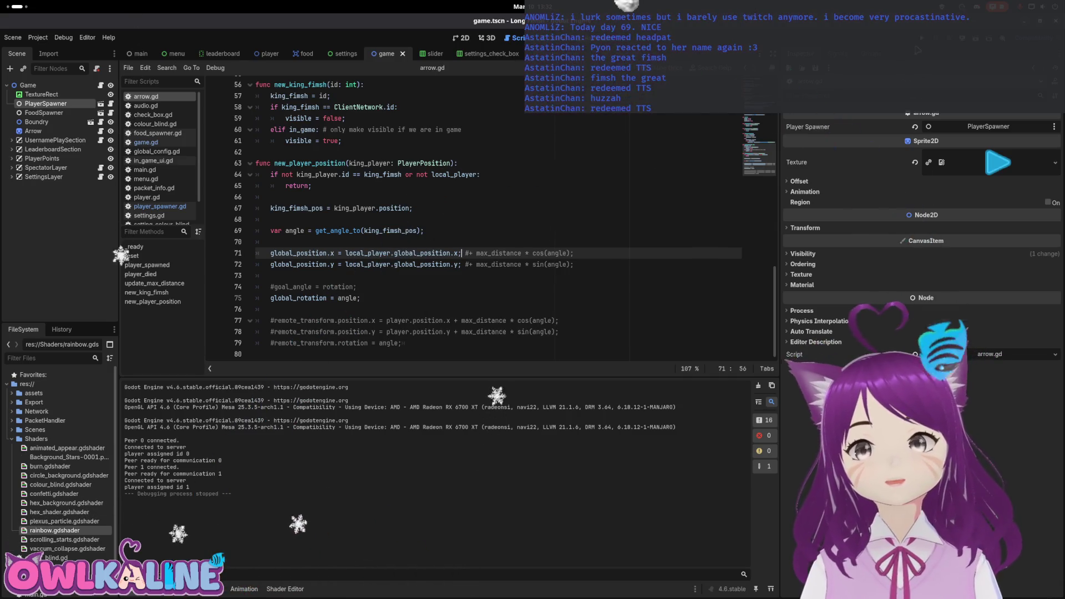
{"action": "key", "text": "F5"}
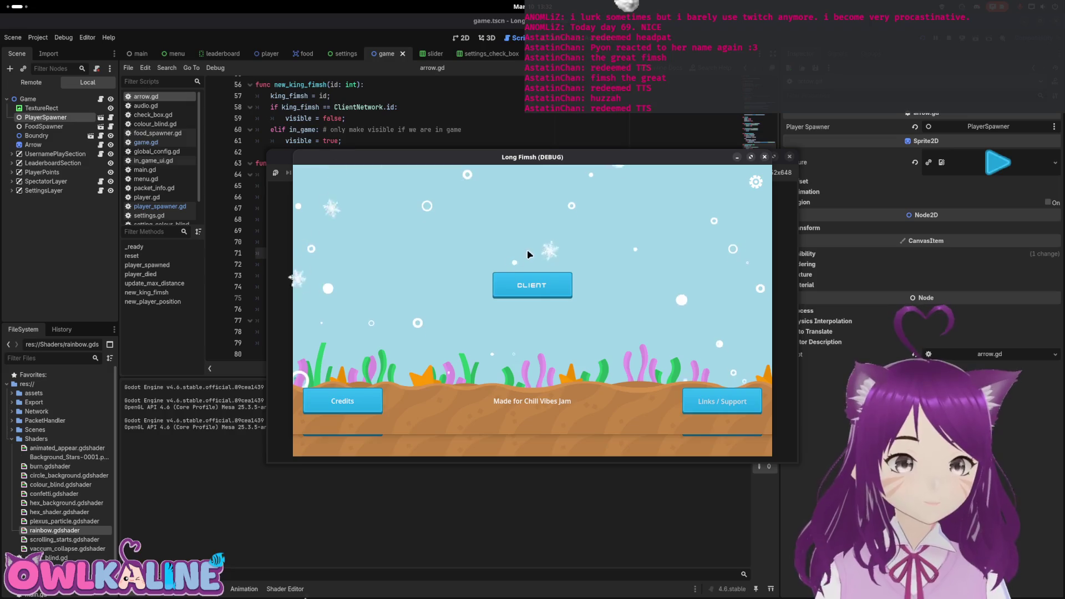
- Play in the first client, join the second as CLIENT, switch between windows, then stop with F8
{"action": "left_click", "coordinate": [534, 306]}
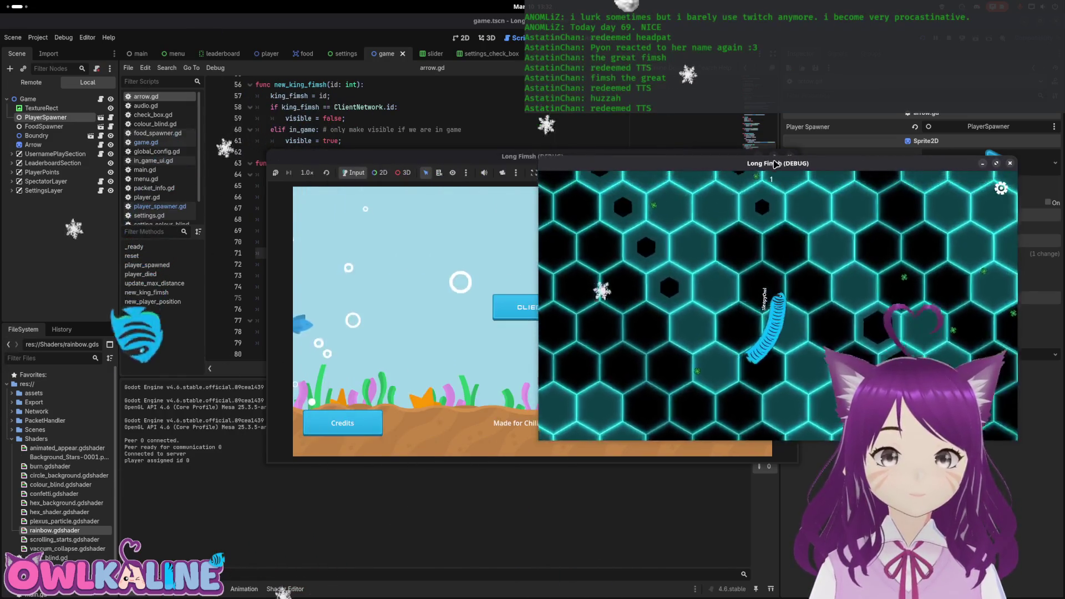
{"action": "left_click", "coordinate": [501, 317]}
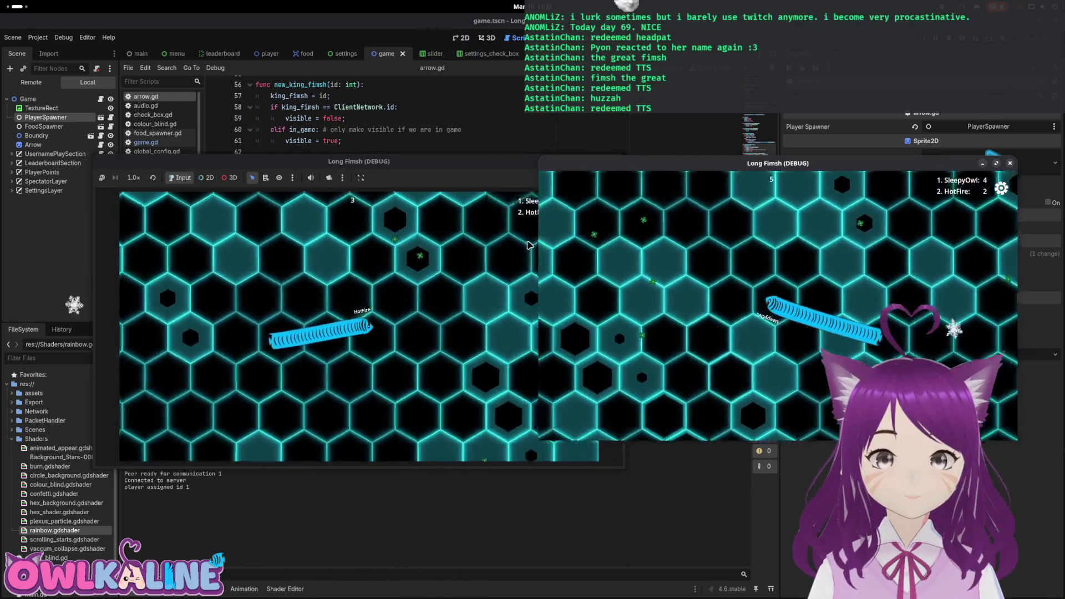
{"action": "left_click", "coordinate": [403, 257]}
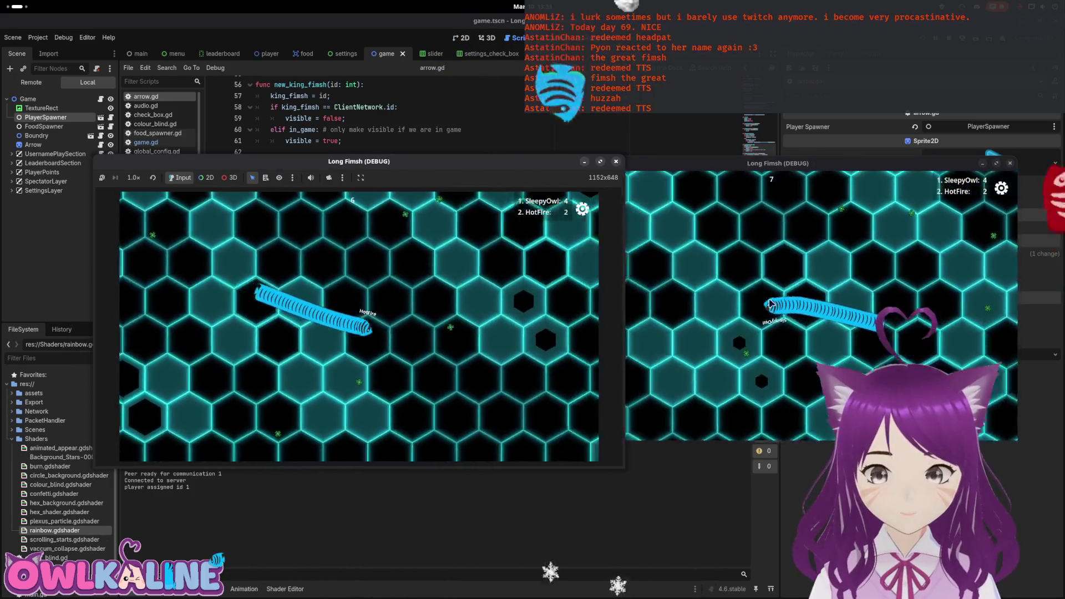
{"action": "left_click", "coordinate": [804, 355]}
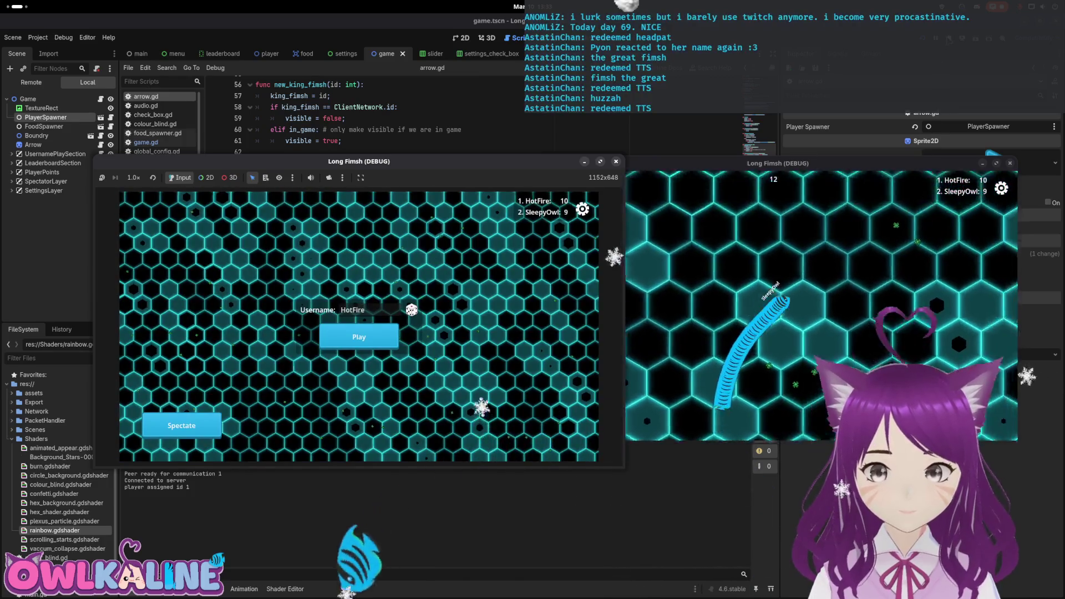
{"action": "key", "text": "F8"}
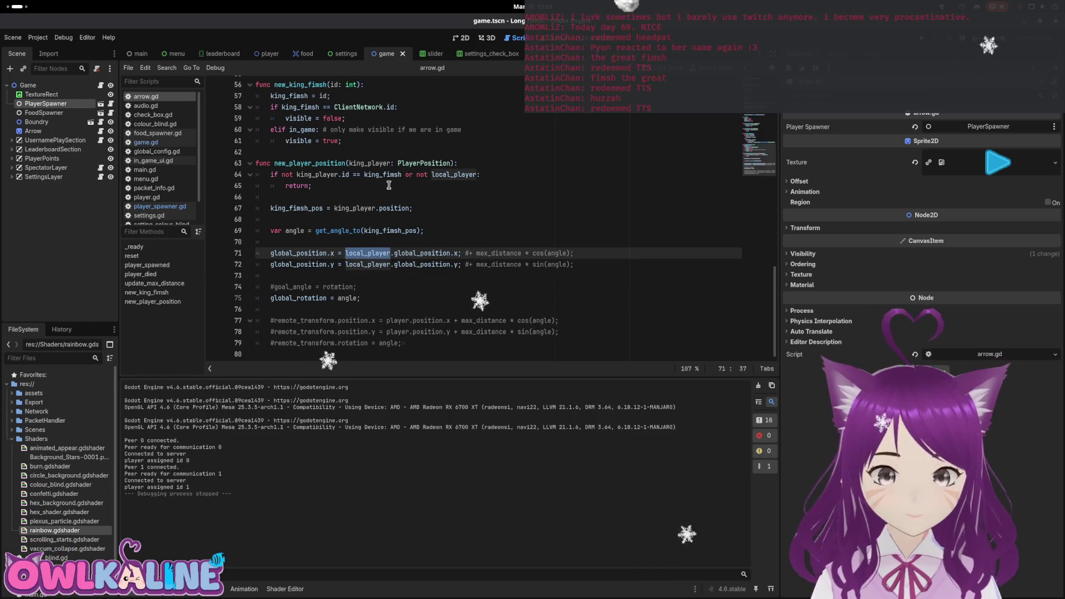
- Add push_warning("updating arrow"); on a new line after the early return in new_player_position
{"action": "left_click", "coordinate": [337, 197]}
{"action": "scroll", "coordinate": [337, 197], "scroll_direction": "up", "scroll_amount": 2}
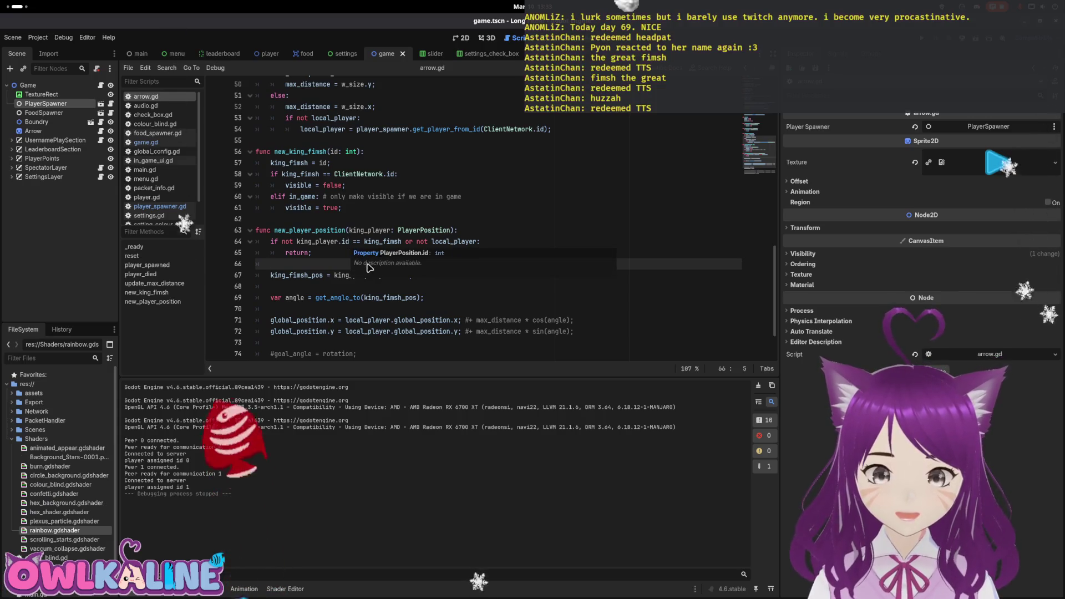
{"action": "key", "text": "Return"}
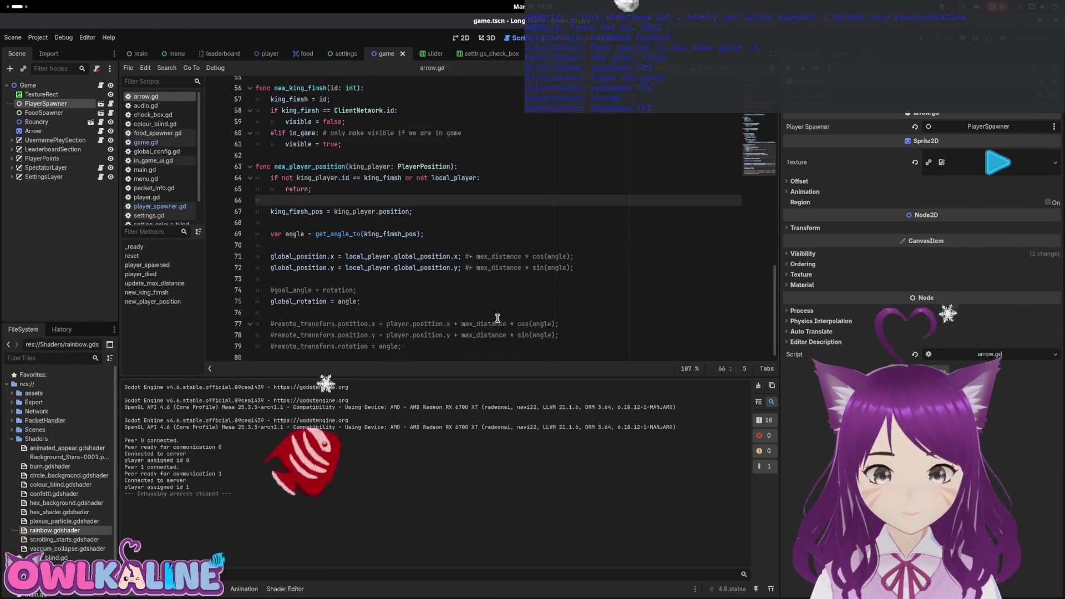
{"action": "scroll", "coordinate": [511, 331], "scroll_direction": "down", "scroll_amount": 2}
{"action": "key", "text": "Return"}
{"action": "key", "text": "Up"}
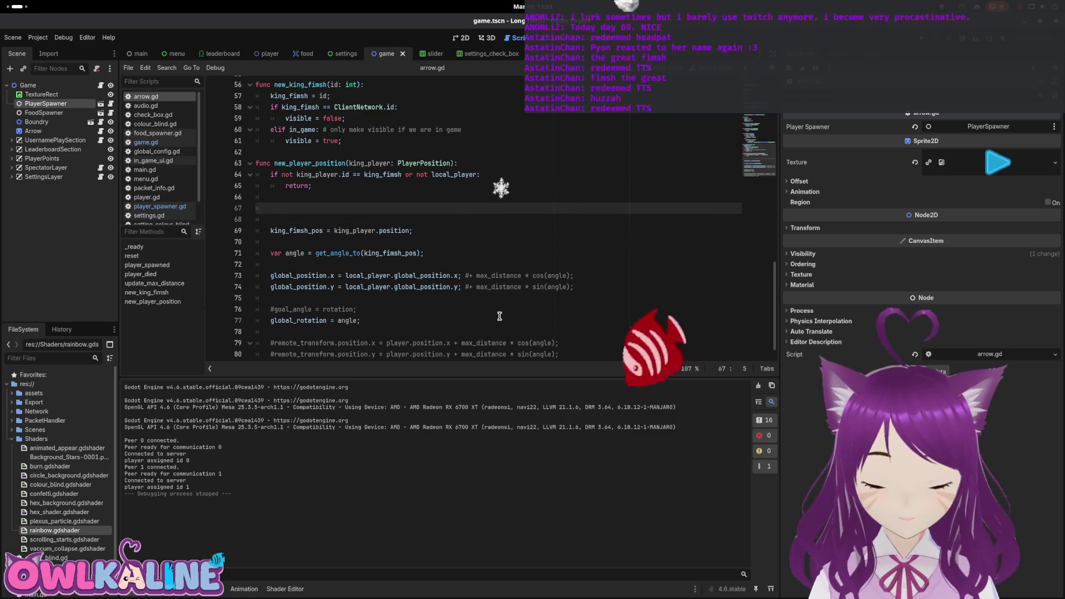
{"action": "type", "text": "ng()"}
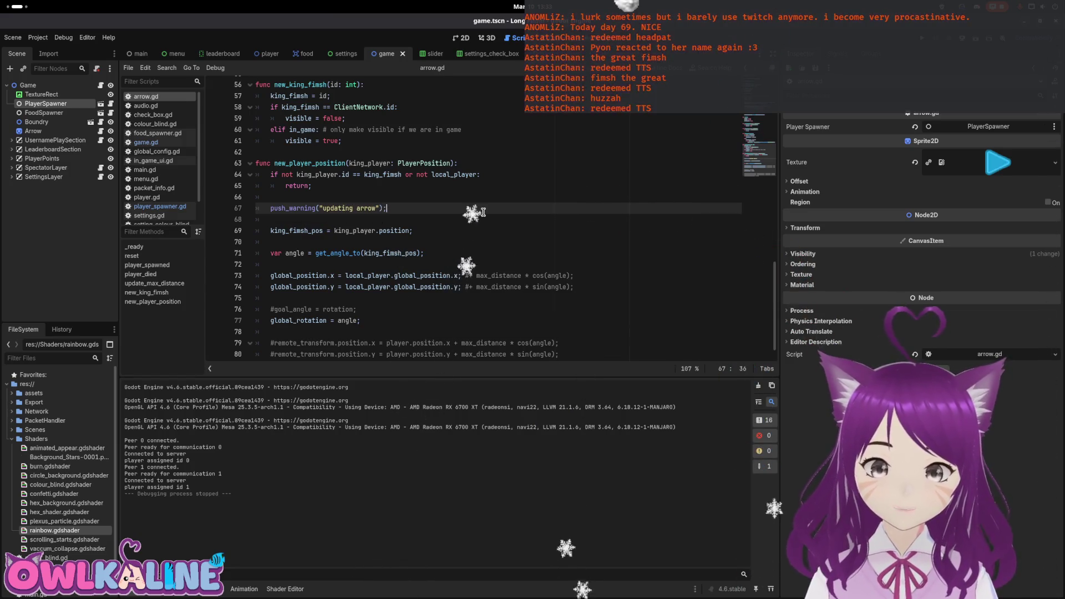
- Run the project, bring both clients into the arena side by side, then stop with F8
{"action": "left_click", "coordinate": [919, 39]}
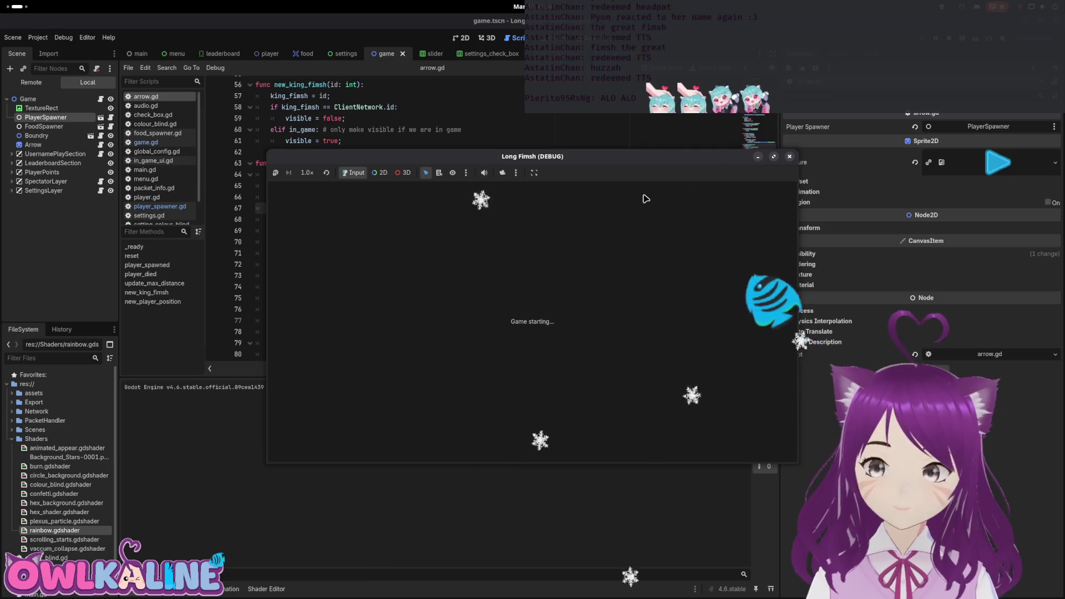
{"action": "left_click", "coordinate": [528, 304]}
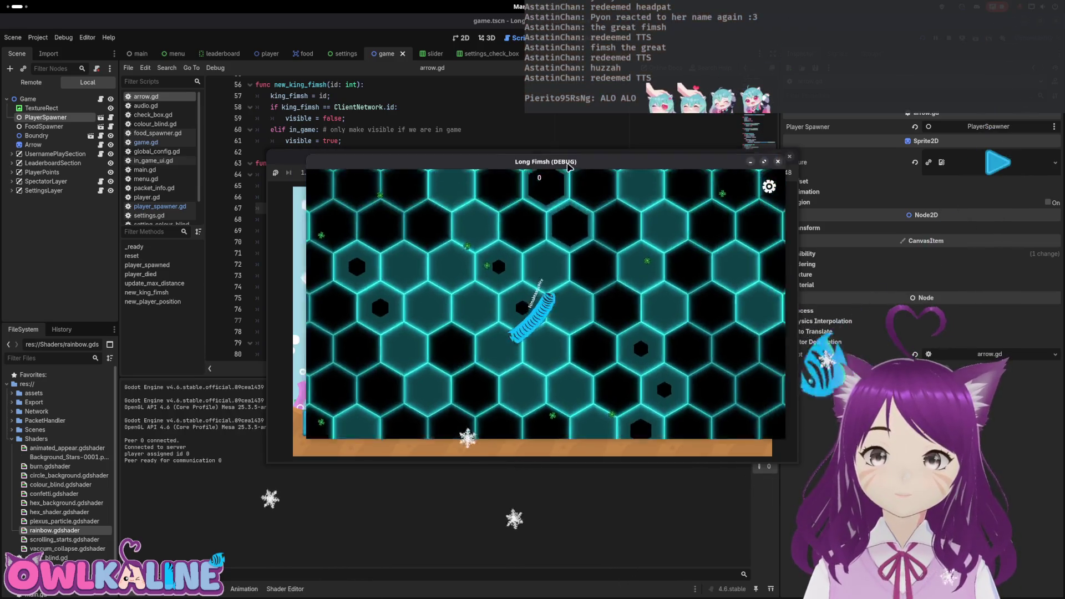
{"action": "left_click_drag", "start_coordinate": [566, 166], "coordinate": [815, 168]}
{"action": "left_click", "coordinate": [528, 305]}
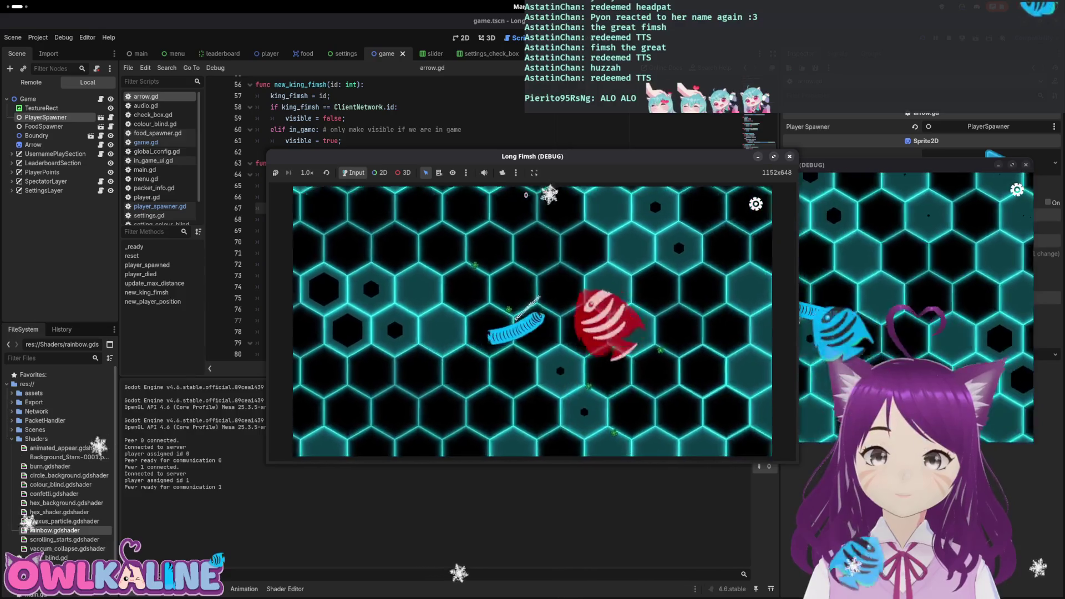
{"action": "left_click_drag", "start_coordinate": [640, 268], "coordinate": [459, 233]}
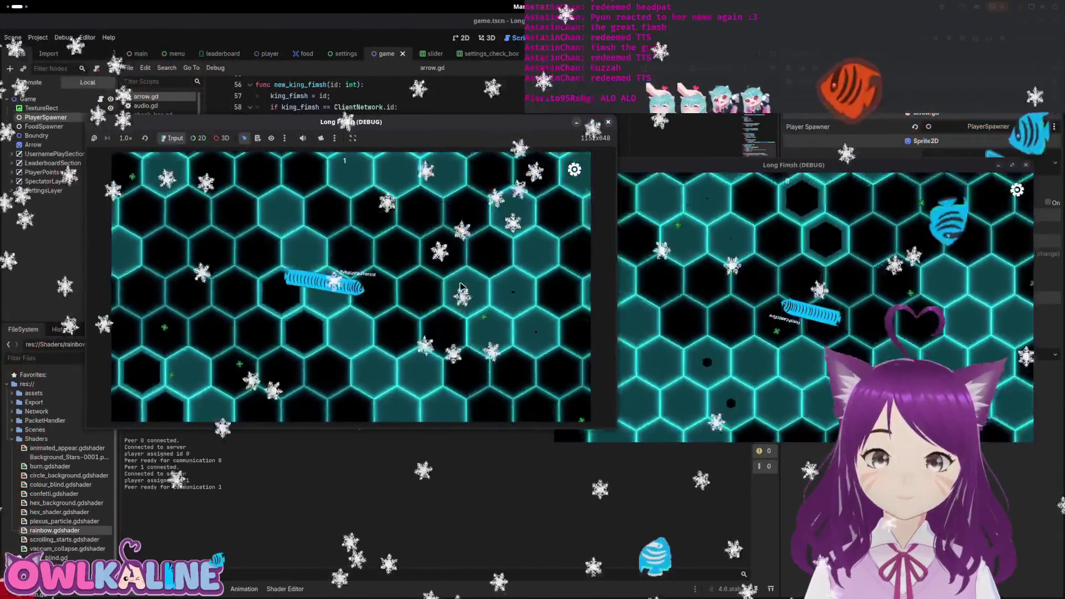
{"action": "left_click", "coordinate": [840, 272]}
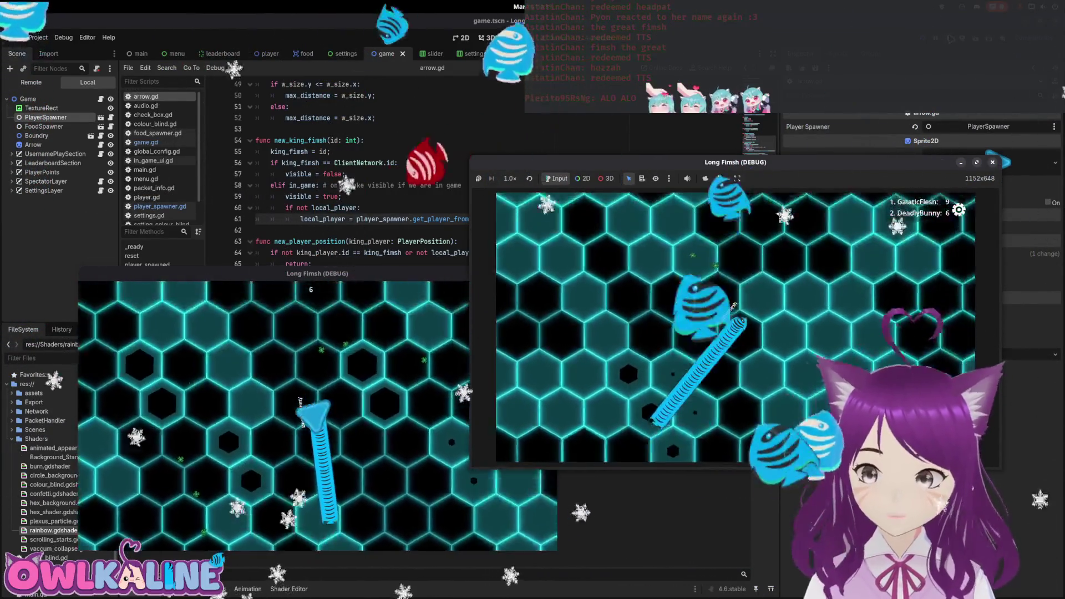
{"action": "key", "text": "F8"}
- Restore the '+ max_distance * cos/sin(angle)' offsets on lines 73–74 of arrow.gd, save, and relaunch the game
{"action": "left_click", "coordinate": [456, 38]}
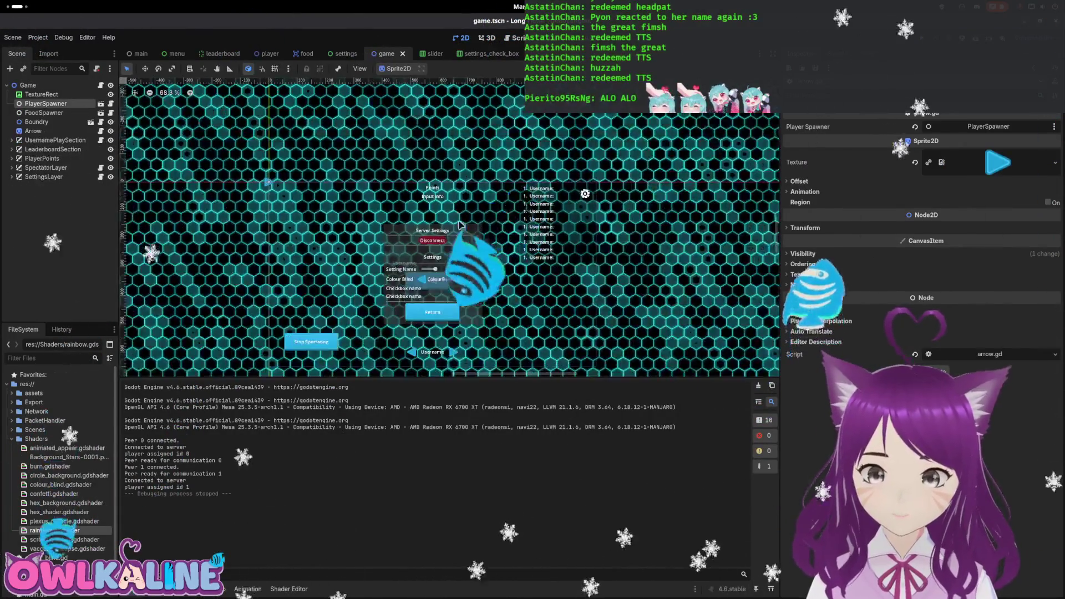
{"action": "scroll", "coordinate": [501, 194], "scroll_direction": "up", "scroll_amount": 4}
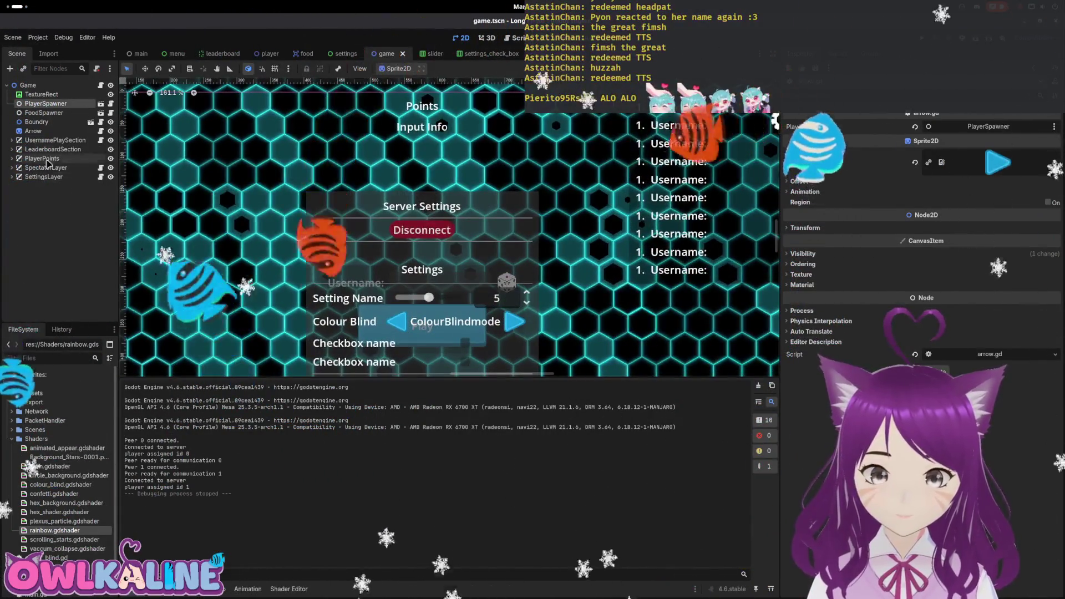
{"action": "left_click", "coordinate": [517, 38]}
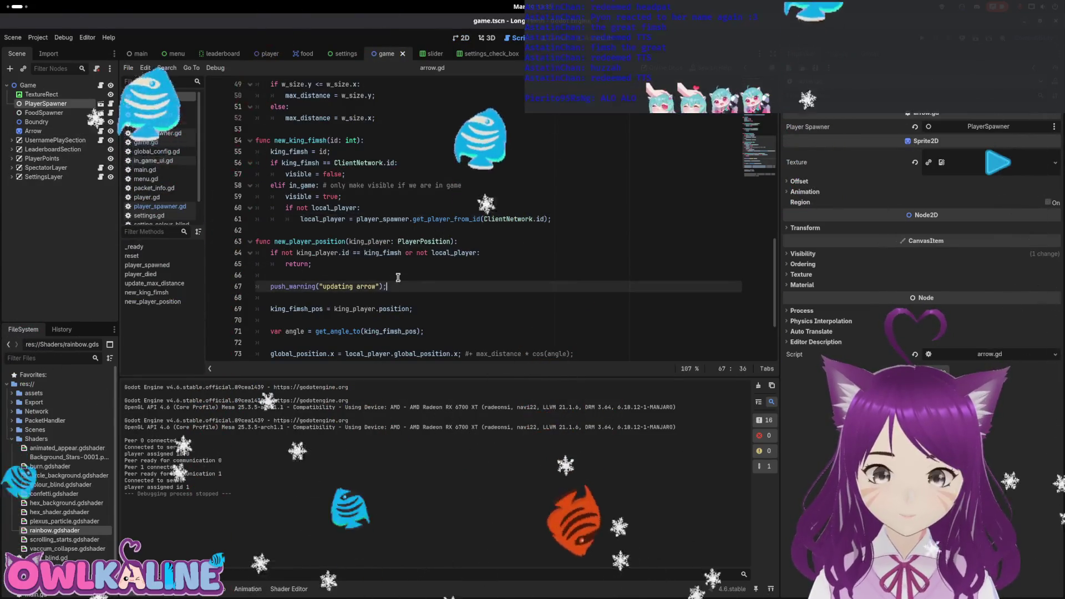
{"action": "scroll", "coordinate": [434, 276], "scroll_direction": "down", "scroll_amount": 2}
{"action": "scroll", "coordinate": [433, 275], "scroll_direction": "down", "scroll_amount": 1}
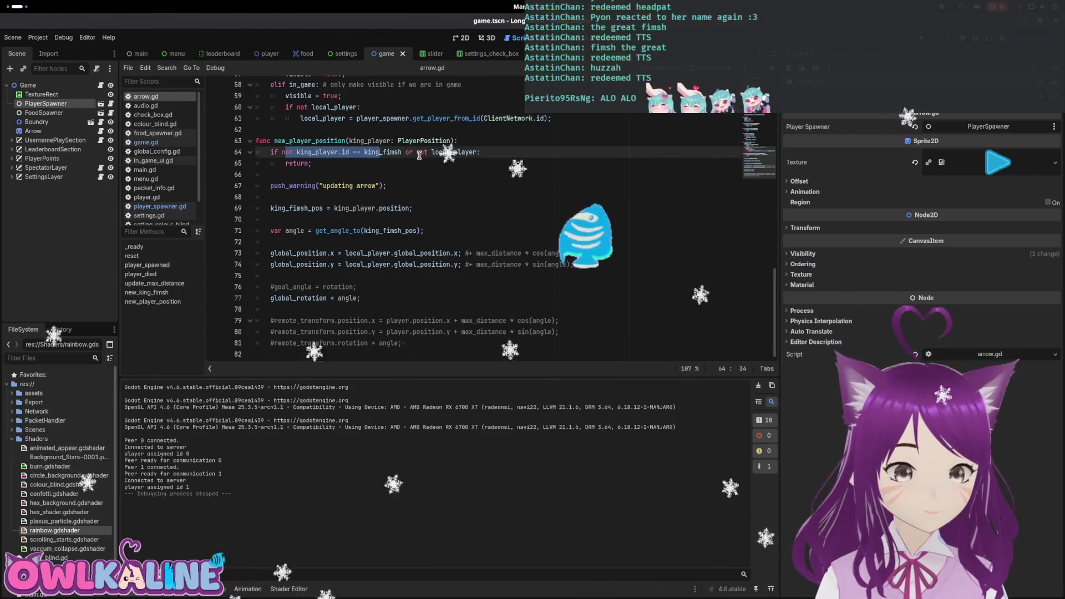
{"action": "left_click", "coordinate": [421, 189]}
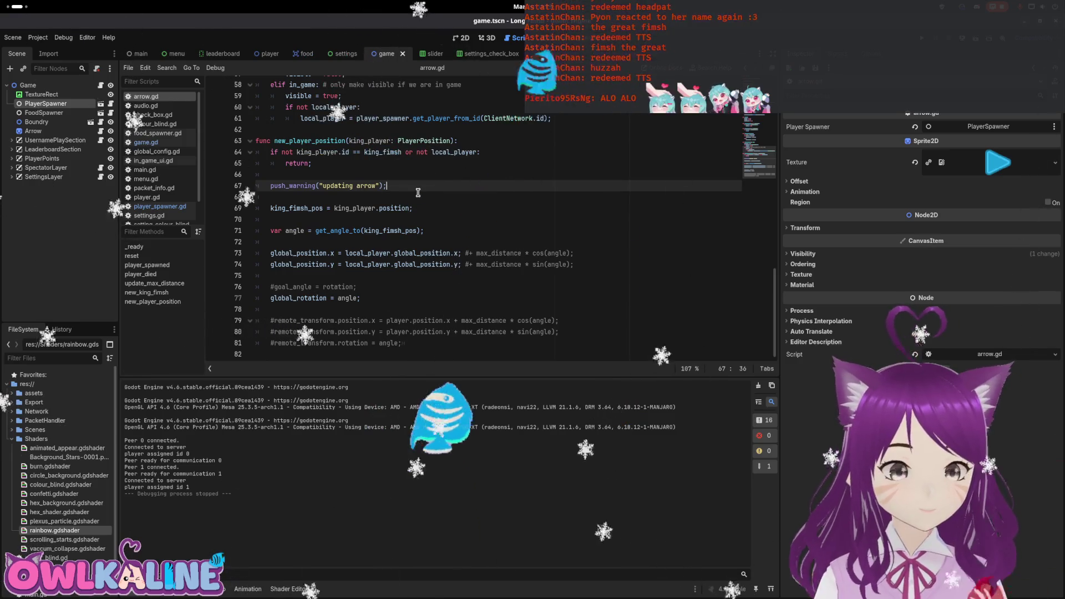
{"action": "left_click", "coordinate": [464, 253]}
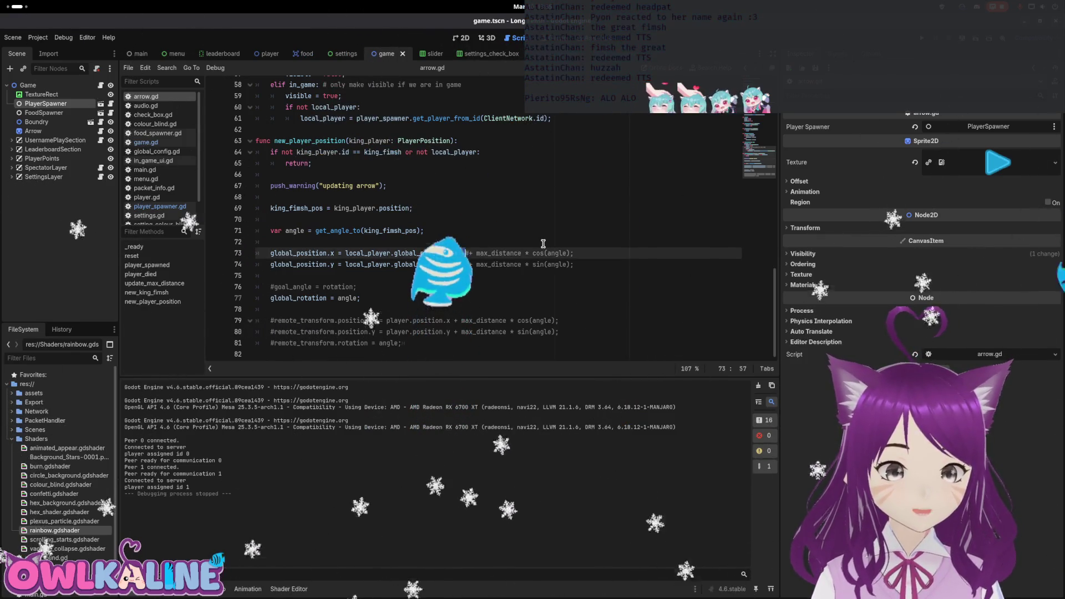
{"action": "key", "text": "Left"}
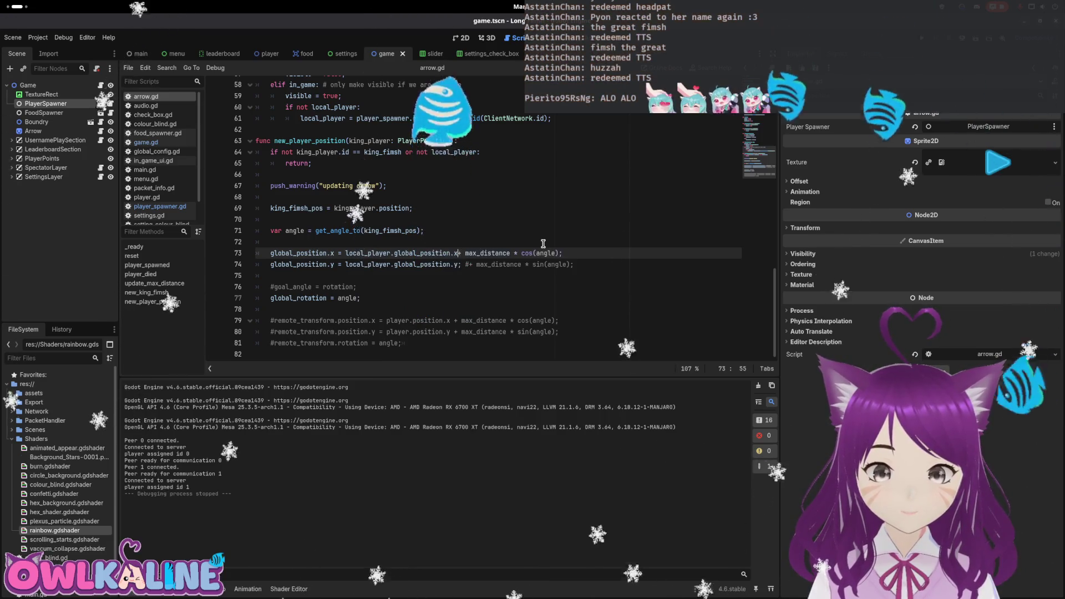
{"action": "key", "text": "ctrl+s"}
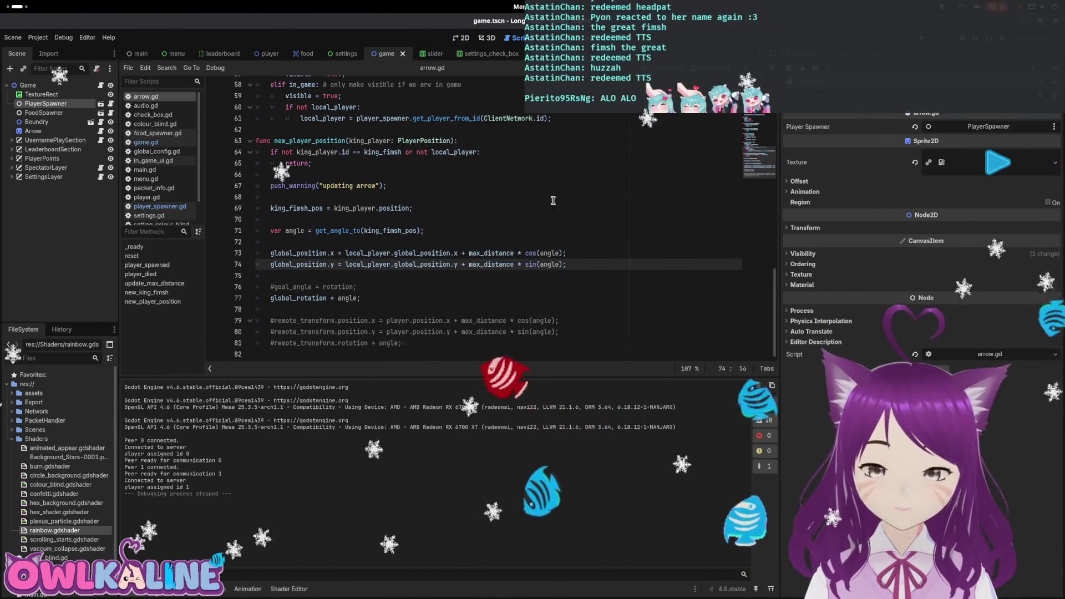
{"action": "key", "text": "F5"}
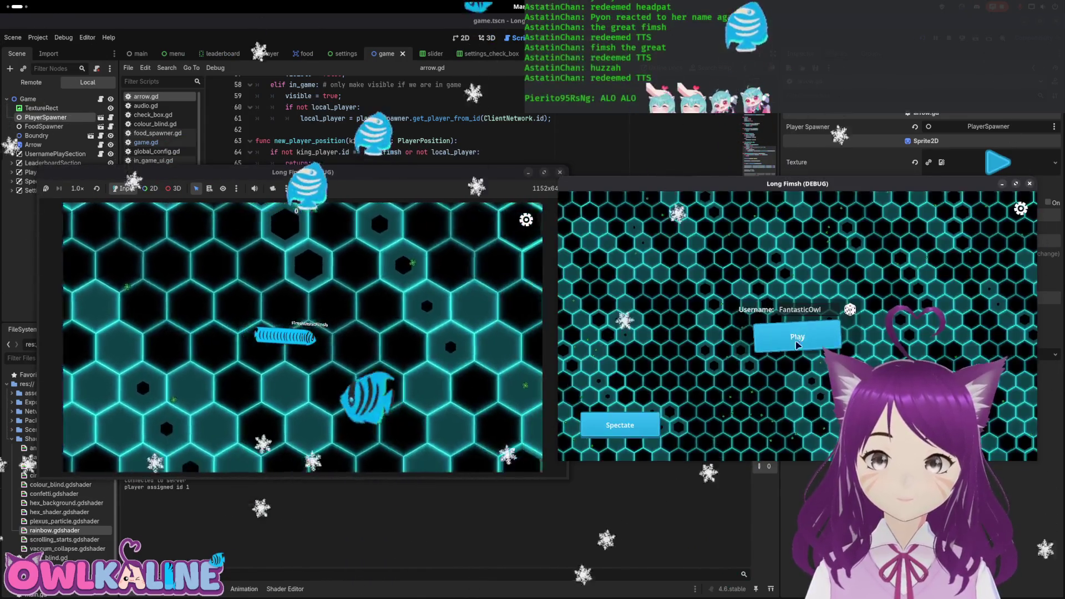
- Join the arena from the second client, place both game windows side by side, then stop the run
{"action": "left_click", "coordinate": [795, 344]}
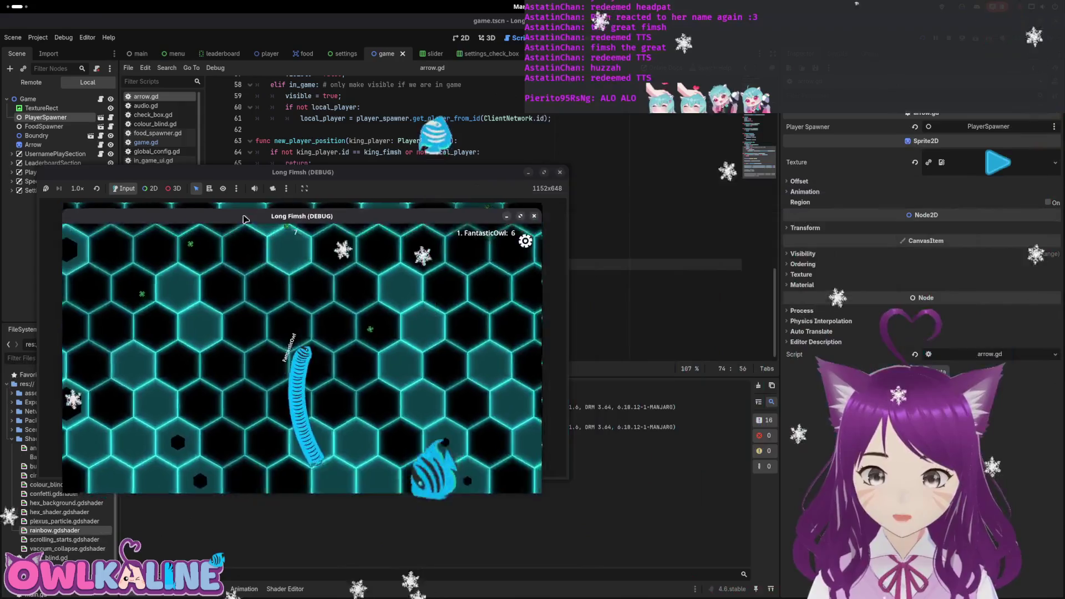
{"action": "mouse_move", "coordinate": [244, 172]}
{"action": "left_mouse_down"}
{"action": "mouse_move", "coordinate": [334, 186]}
{"action": "mouse_move", "coordinate": [754, 197]}
{"action": "left_mouse_up"}
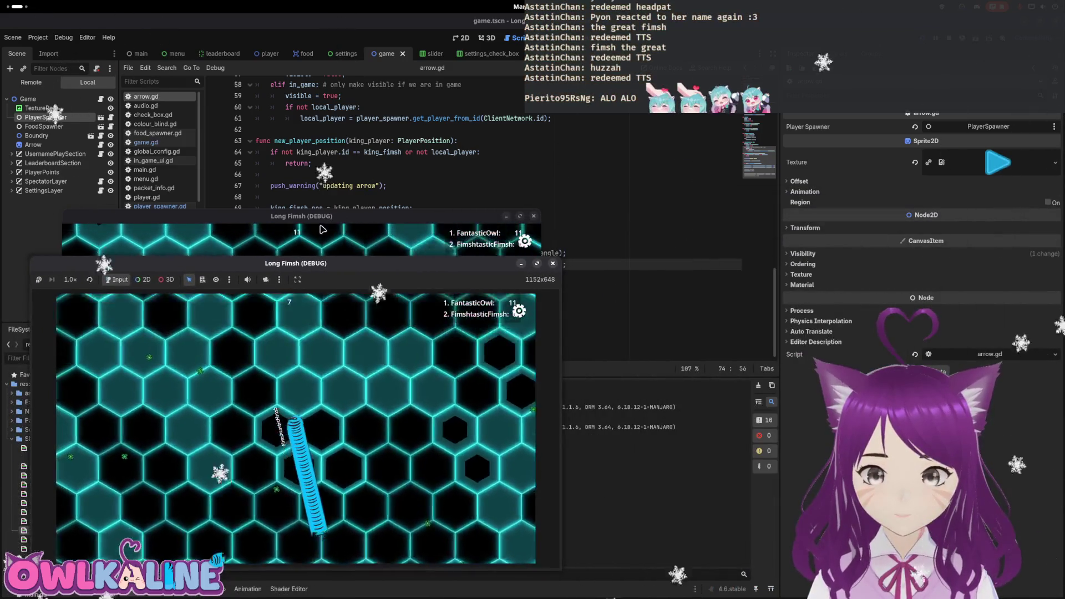
{"action": "left_click_drag", "start_coordinate": [320, 226], "coordinate": [799, 220]}
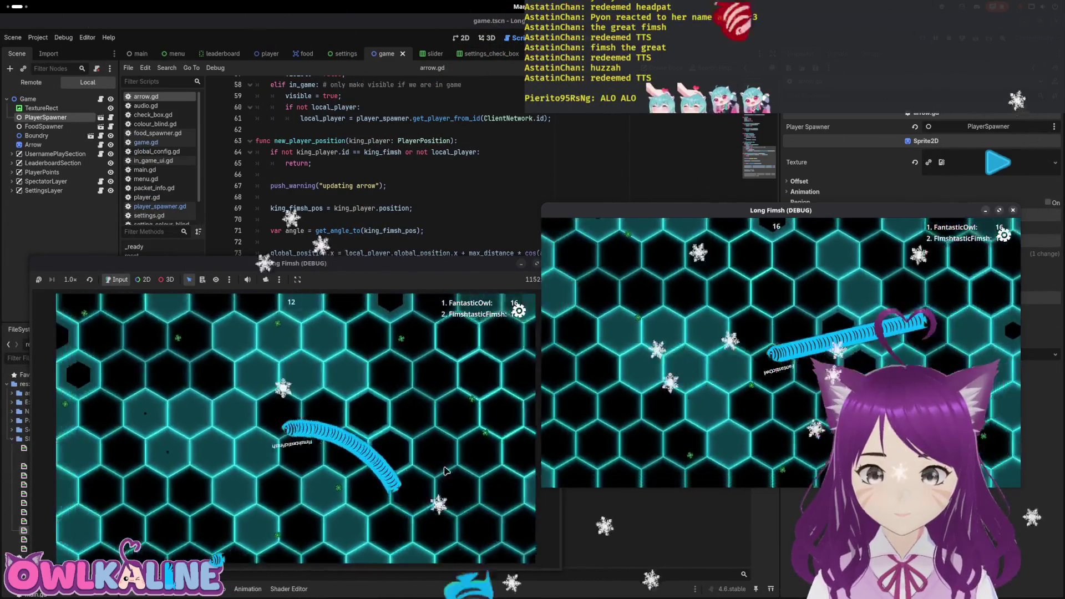
{"action": "key", "text": "F8"}
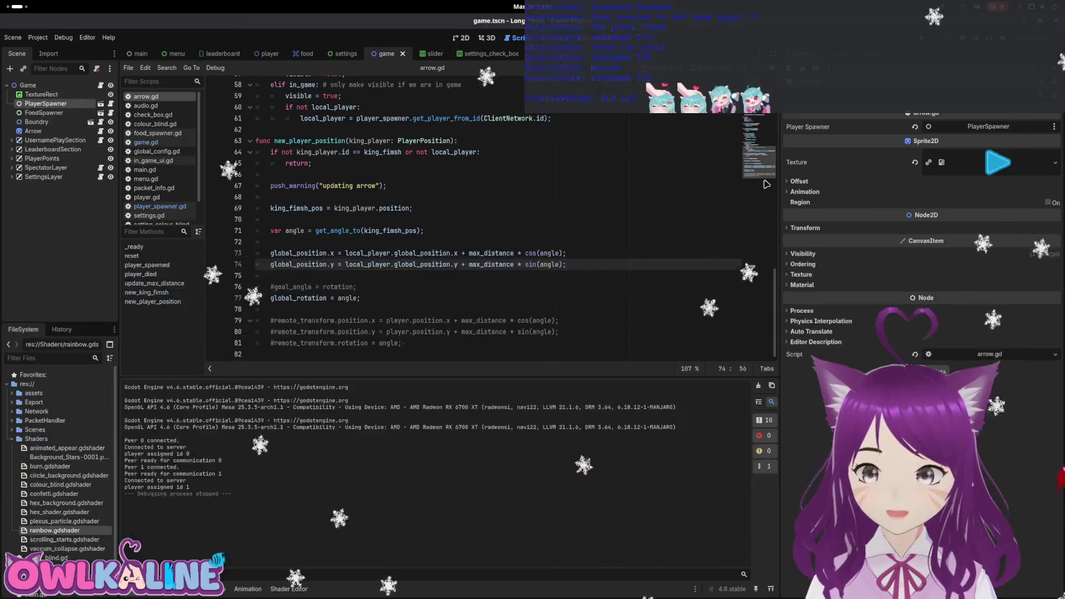
- Delete the temporary push_warning line from arrow.gd
{"action": "left_click", "coordinate": [185, 593]}
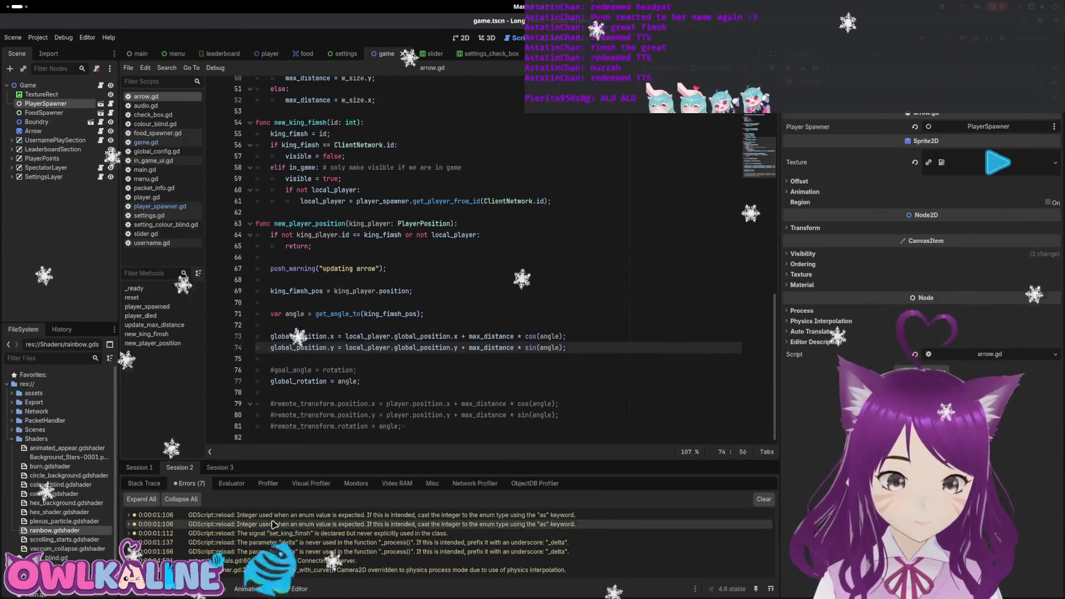
{"action": "scroll", "coordinate": [220, 521], "scroll_direction": "down", "scroll_amount": 10}
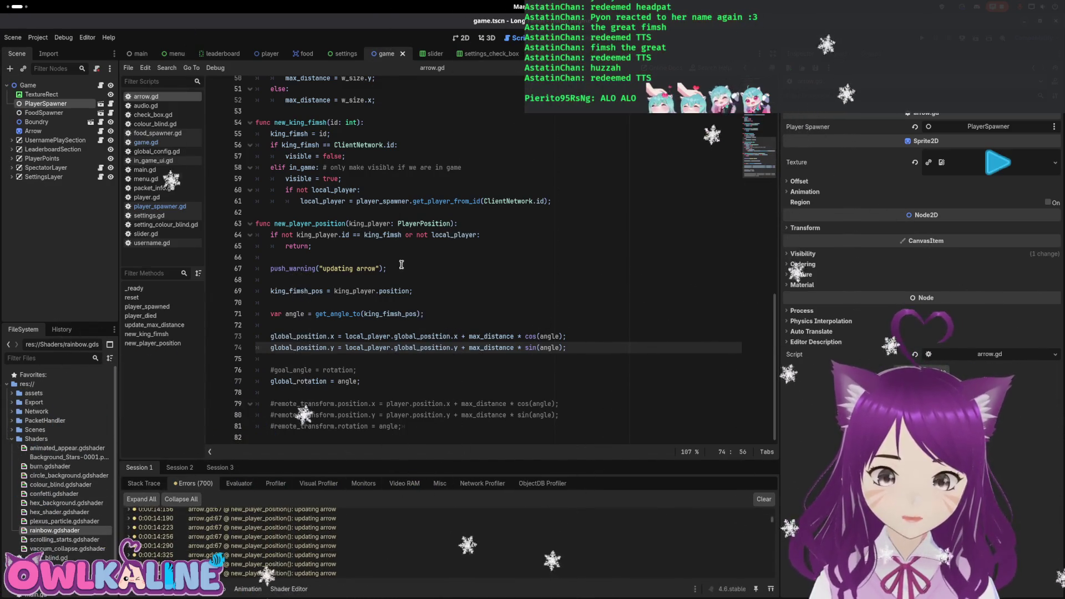
{"action": "left_click_drag", "start_coordinate": [401, 265], "coordinate": [248, 260]}
{"action": "key", "text": "BackSpace"}
{"action": "key", "text": "BackSpace"}
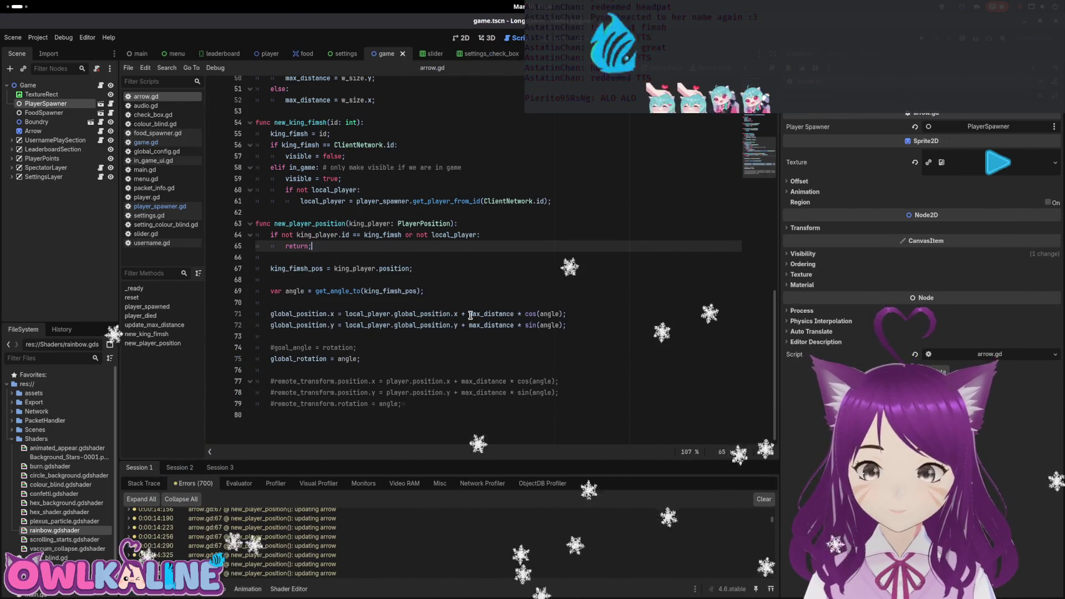
- Comment out the max_distance offsets on lines 71–72, ending both statements with semicolons
{"action": "left_click", "coordinate": [460, 314]}
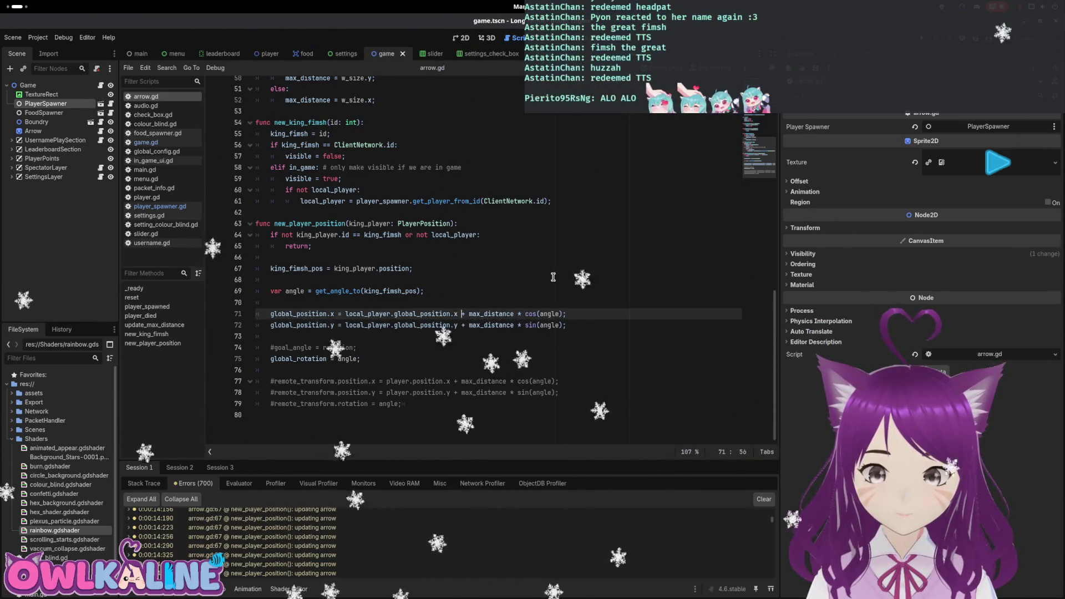
{"action": "type", "text": "#"}
{"action": "key", "text": "Down"}
{"action": "key", "text": "Left"}
{"action": "type", "text": "#"}
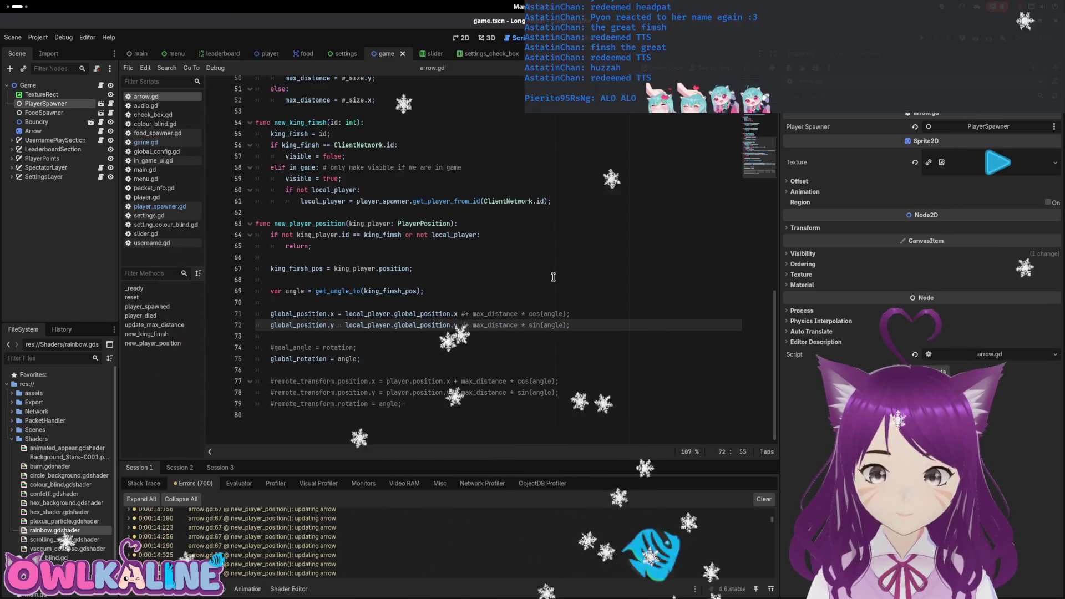
{"action": "type", "text": ";"}
{"action": "key", "text": "Up"}
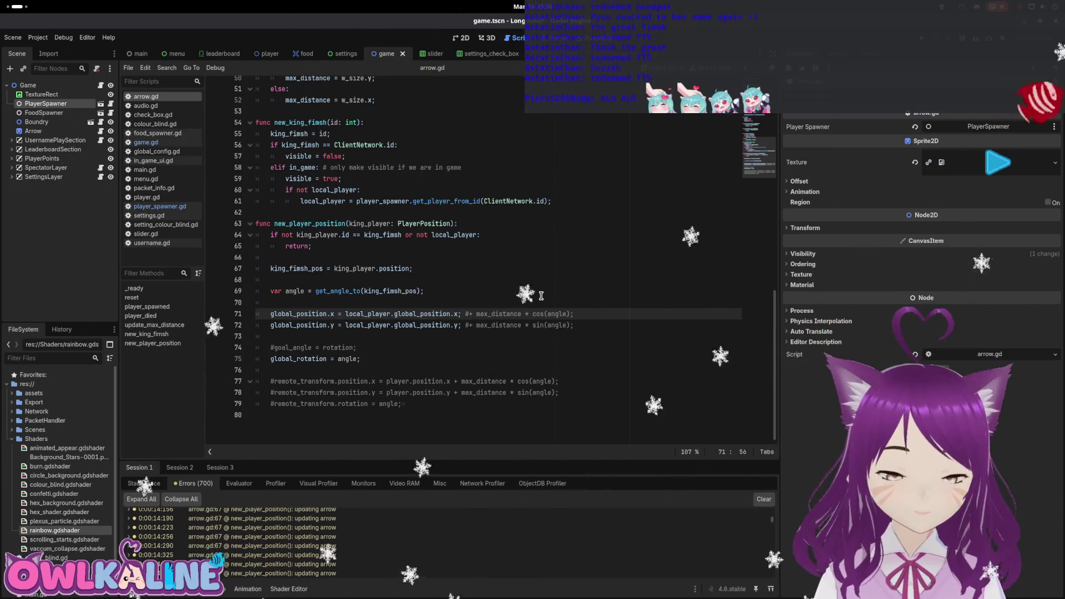
- Change line 69 to local_player.get_angle_to(king_fimsh_pos) and run the game
{"action": "double_click", "coordinate": [296, 269]}
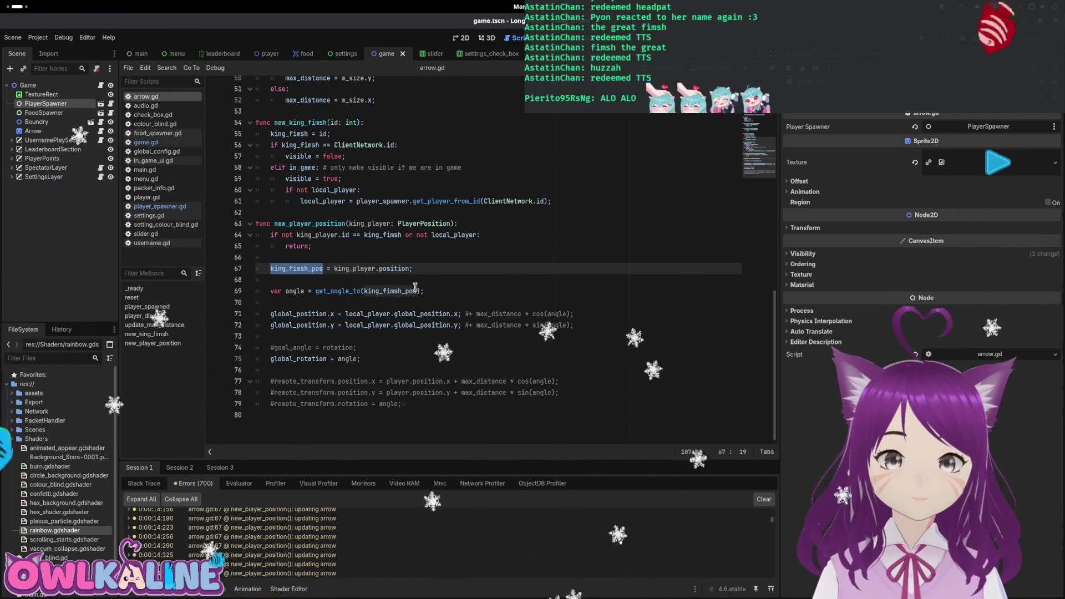
{"action": "left_click", "coordinate": [336, 289]}
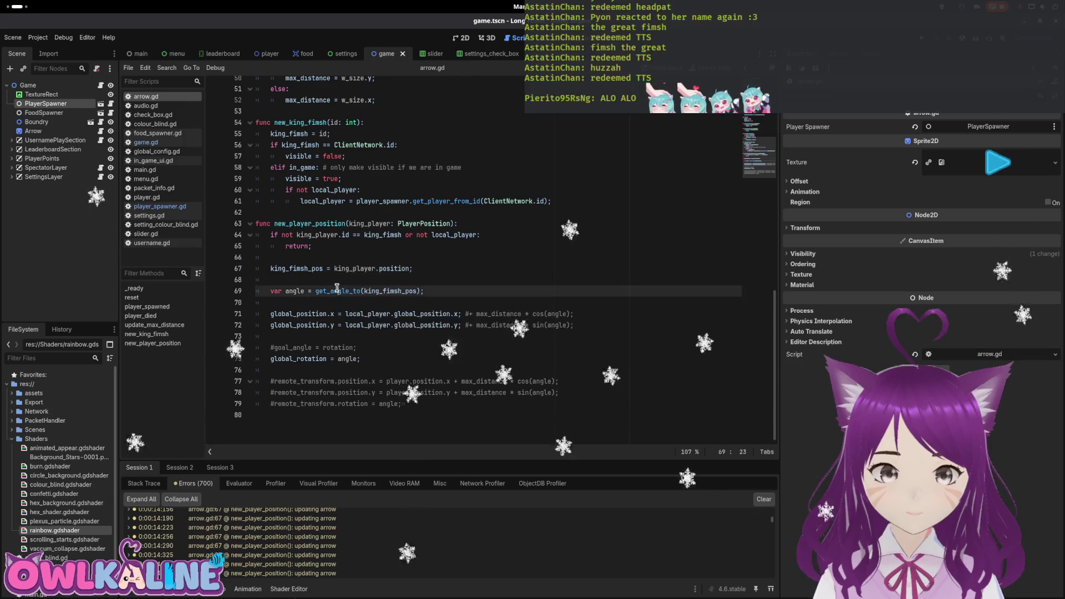
{"action": "mouse_move", "coordinate": [339, 291]}
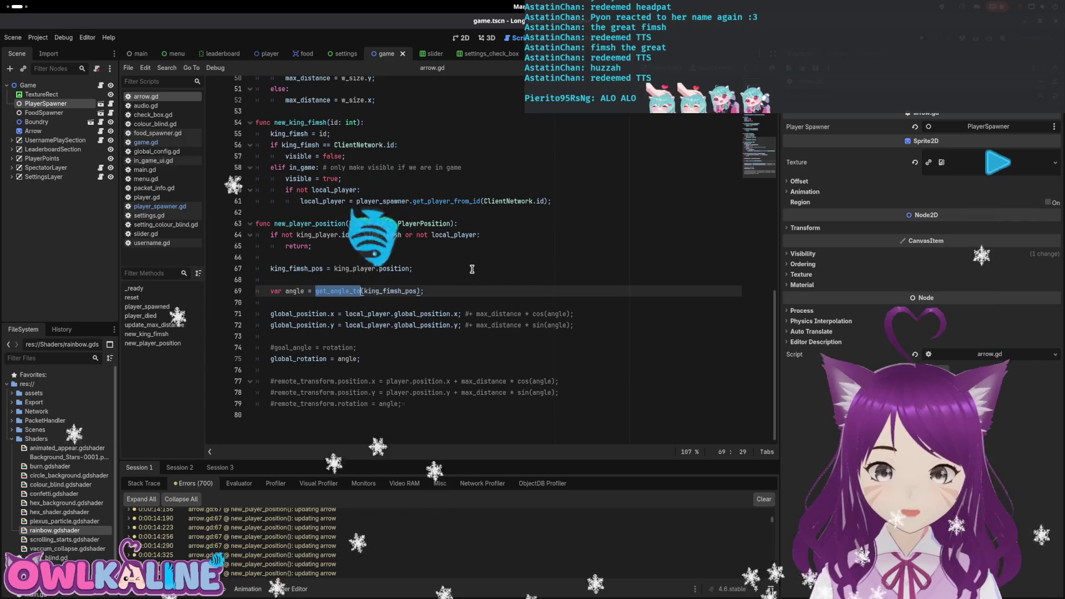
{"action": "type", "text": "local_"}
{"action": "key", "text": "Return"}
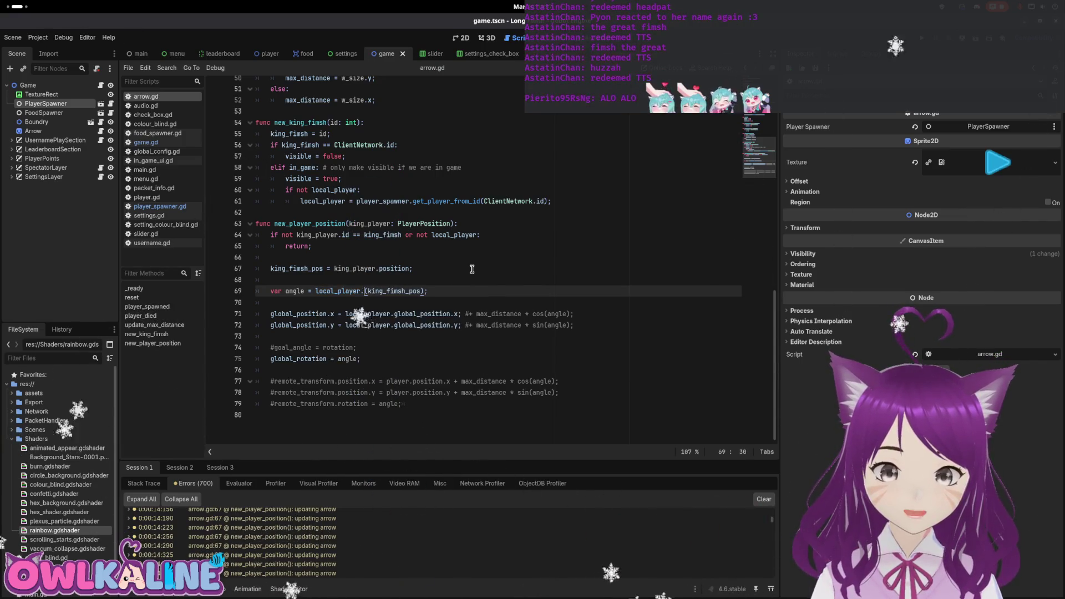
{"action": "type", "text": ".get_a"}
{"action": "key", "text": "Return"}
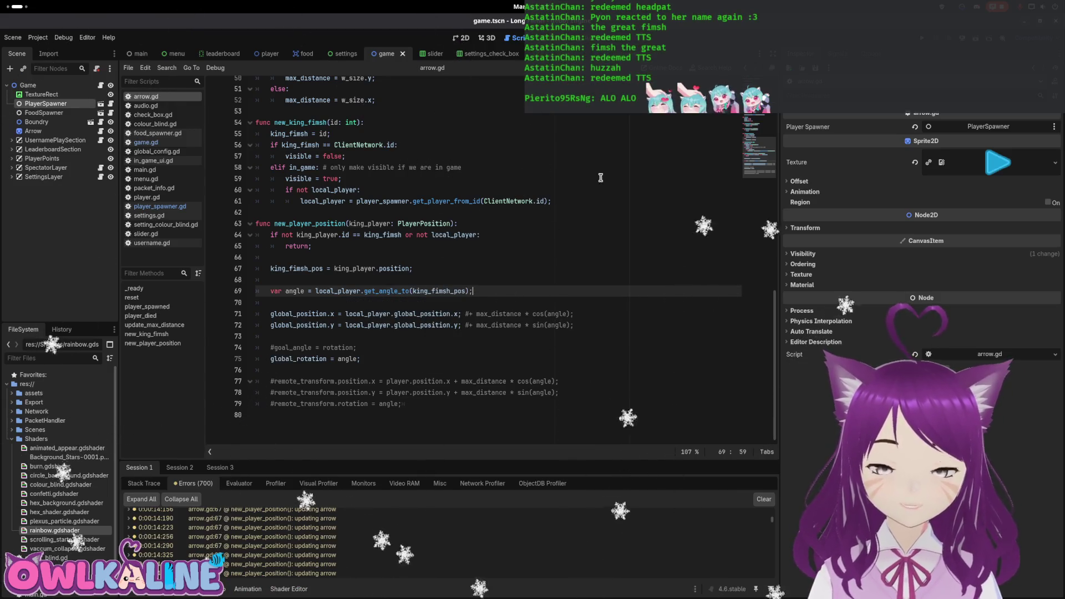
{"action": "key", "text": "F5"}
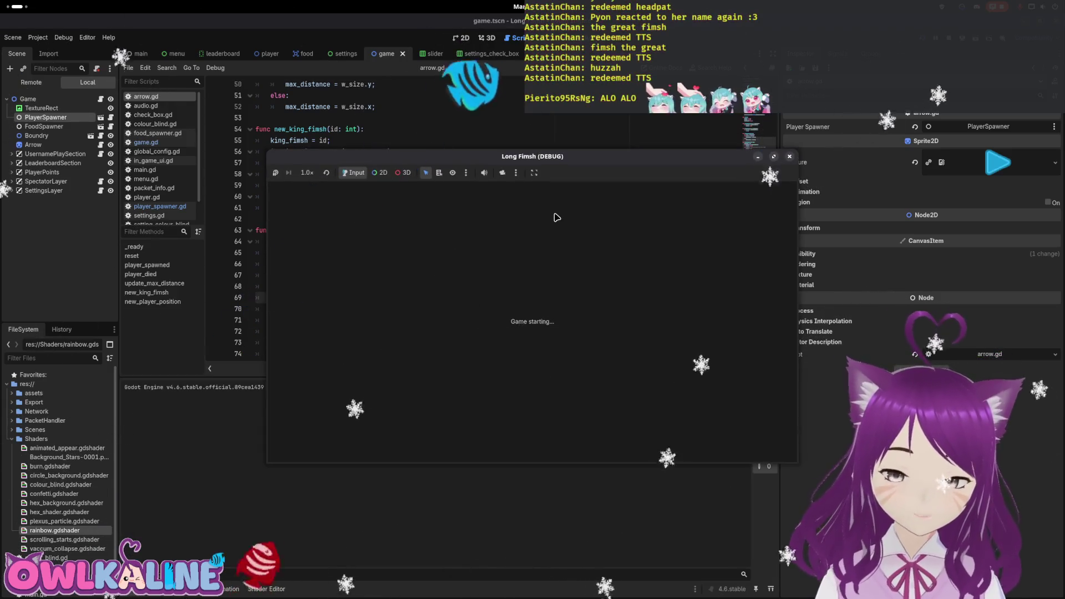
- Move the first game window left and start both games as clients
{"action": "left_click_drag", "start_coordinate": [489, 158], "coordinate": [198, 160]}
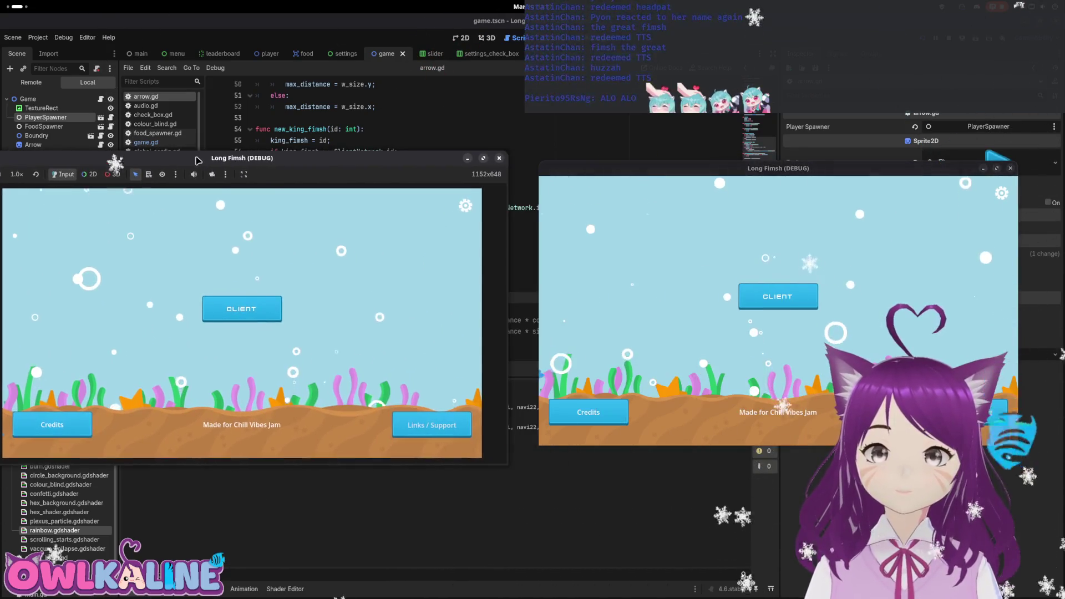
{"action": "left_click", "coordinate": [304, 315]}
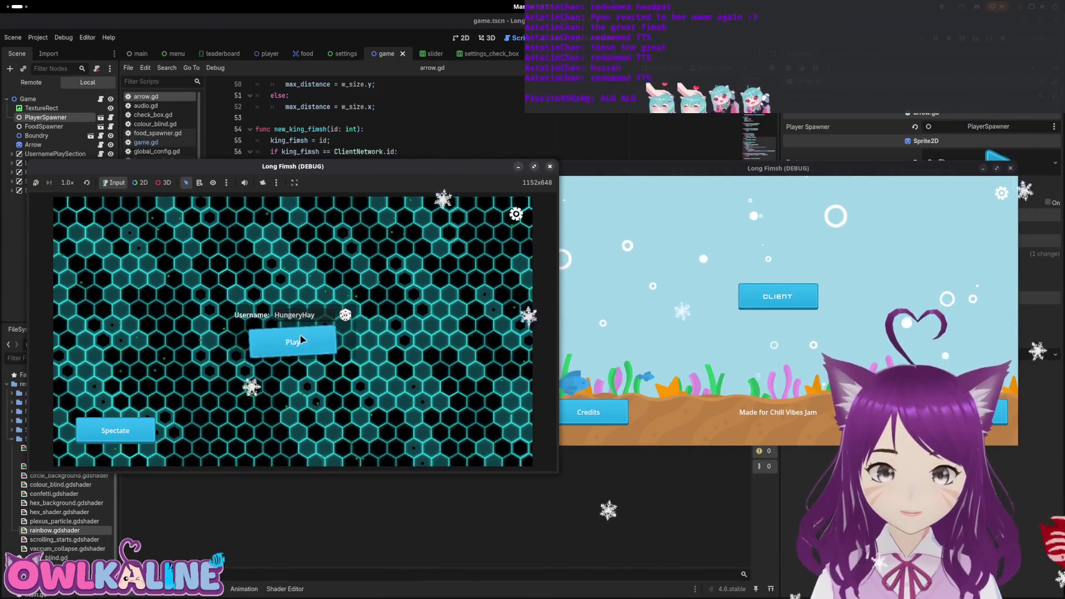
{"action": "left_click", "coordinate": [301, 340]}
{"action": "left_click", "coordinate": [777, 296]}
{"action": "left_click", "coordinate": [778, 321]}
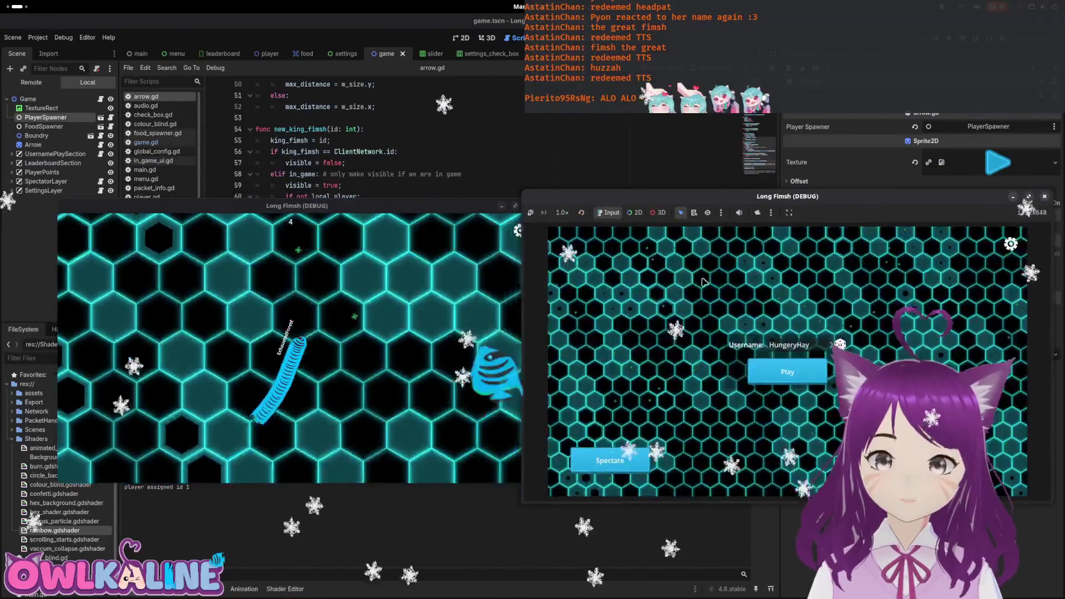
- Join both games as players to watch the arrow, respawning a fish in the right game
{"action": "left_click", "coordinate": [787, 372]}
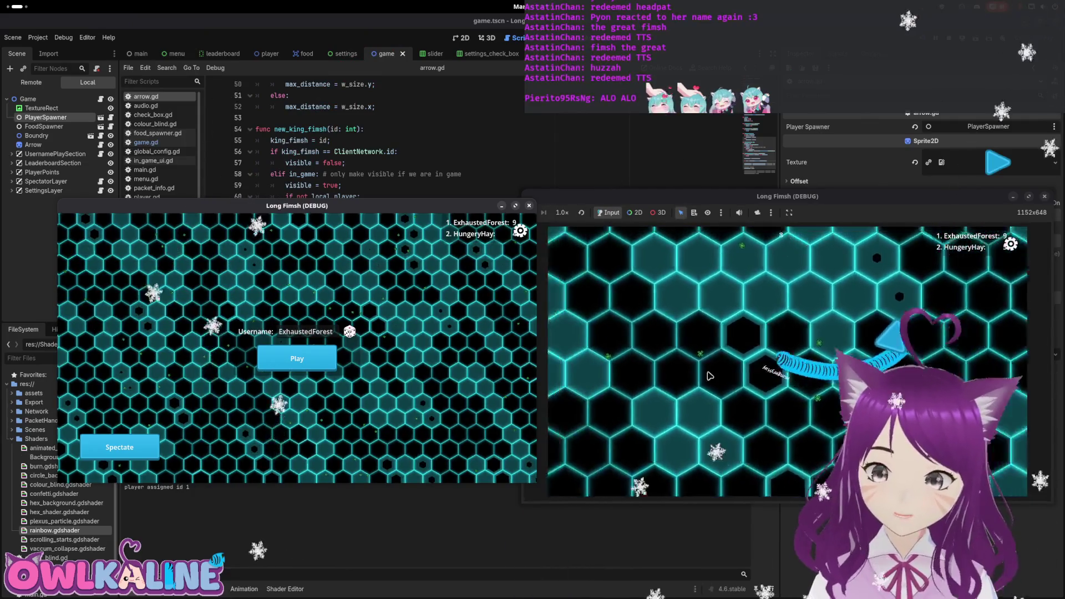
{"action": "left_click", "coordinate": [268, 355]}
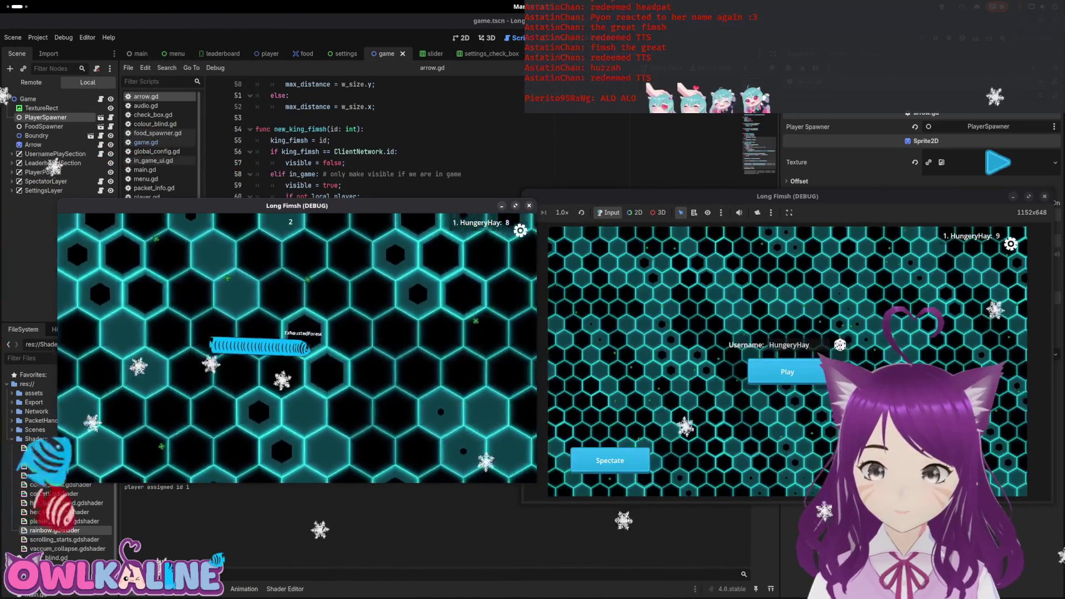
{"action": "left_click", "coordinate": [781, 379]}
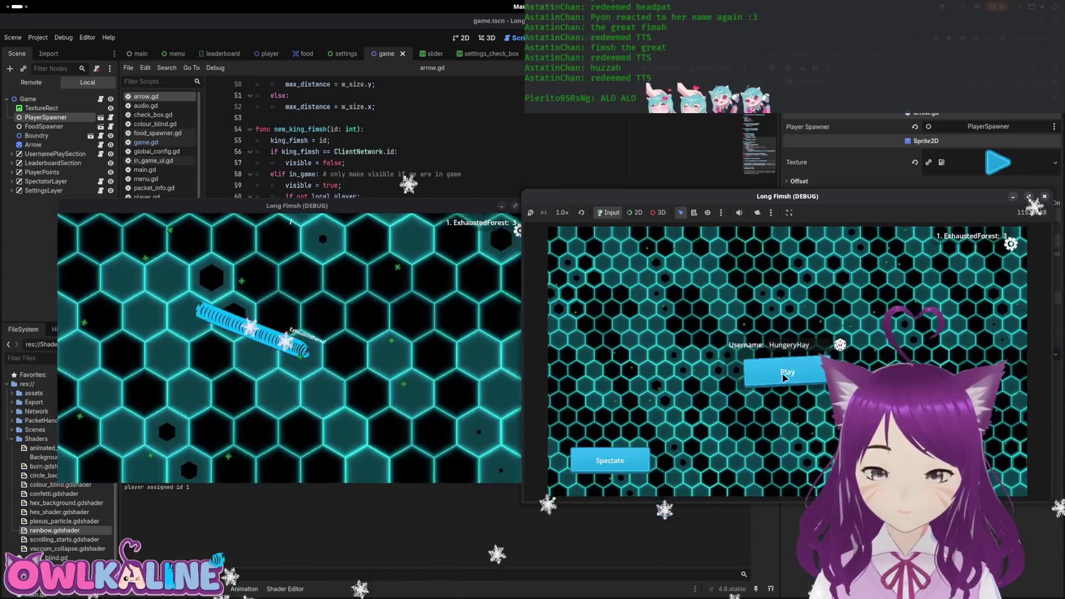
{"action": "left_click", "coordinate": [784, 378]}
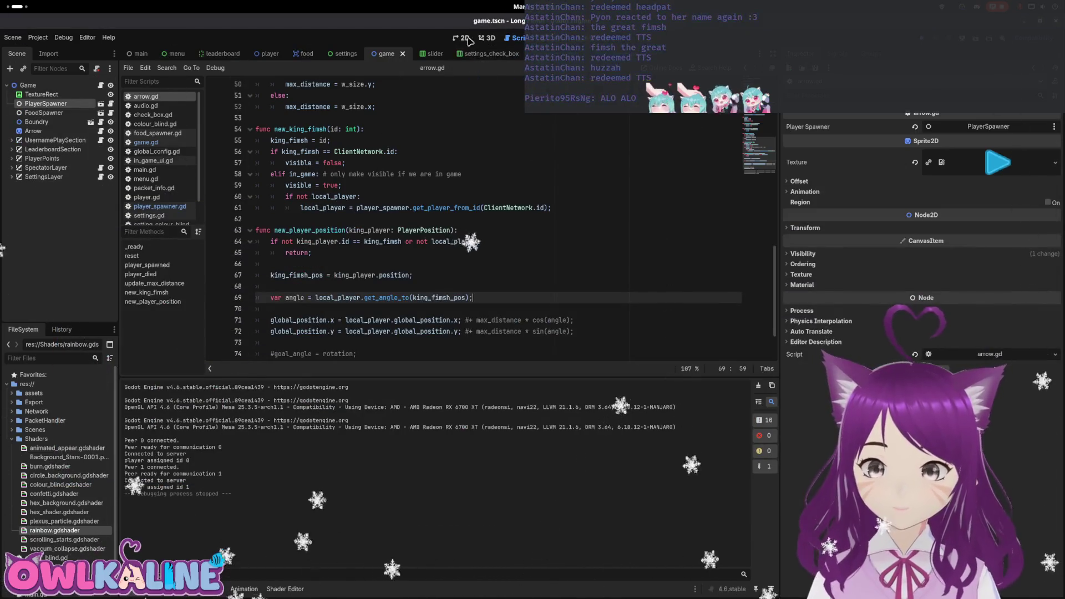
- Inspect the arrow sprite in the 2D view and review the Arrow node's script
{"action": "left_click", "coordinate": [464, 38]}
{"action": "scroll", "coordinate": [403, 150], "scroll_direction": "up", "scroll_amount": 5}
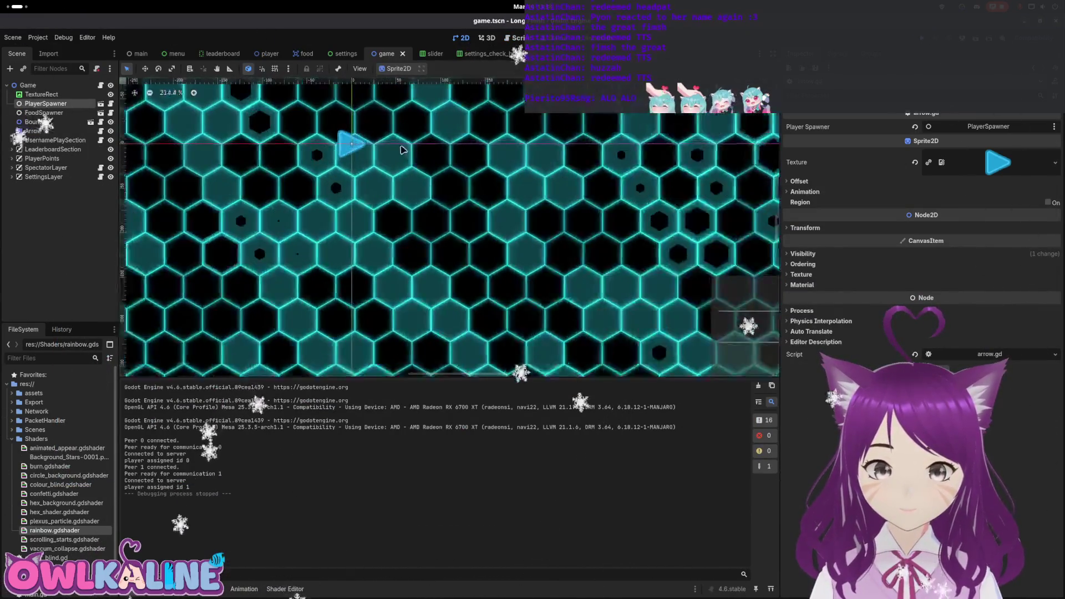
{"action": "scroll", "coordinate": [351, 151], "scroll_direction": "up", "scroll_amount": 4}
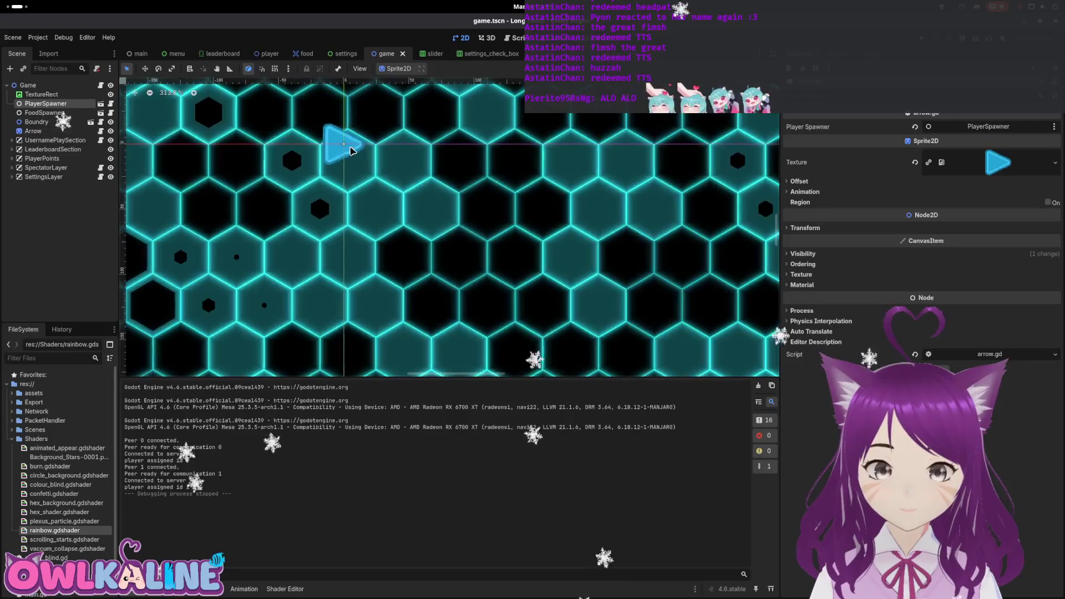
{"action": "left_click", "coordinate": [101, 131]}
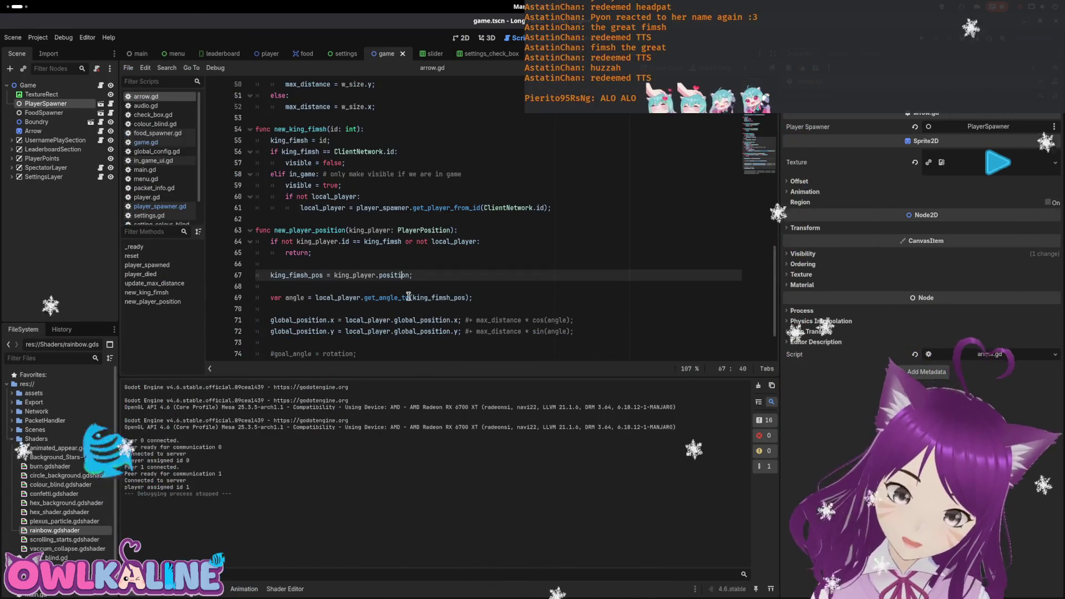
{"action": "scroll", "coordinate": [402, 273], "scroll_direction": "up", "scroll_amount": 2}
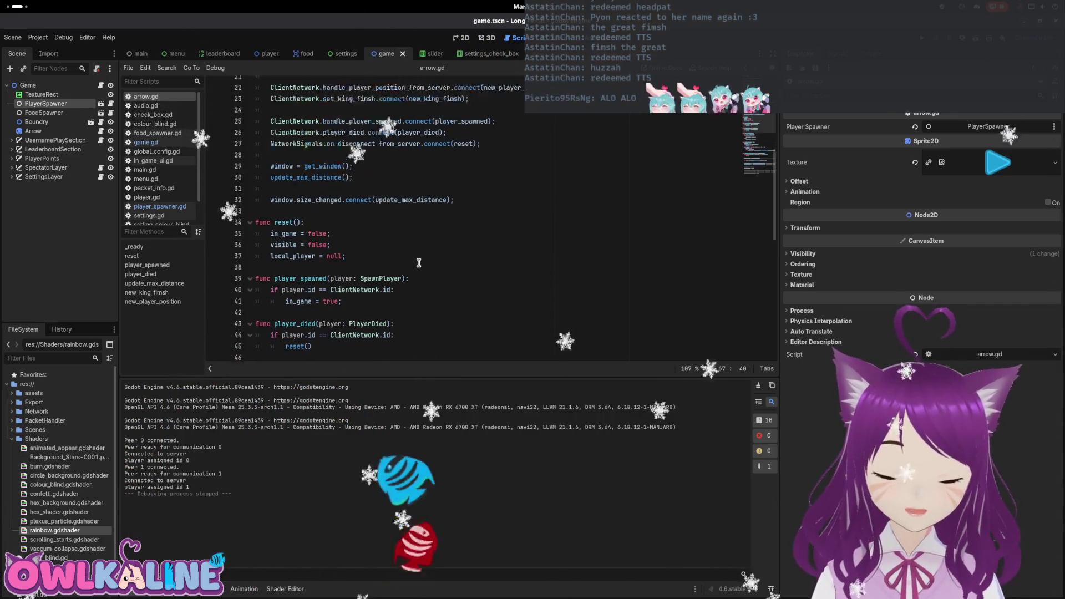
{"action": "scroll", "coordinate": [418, 263], "scroll_direction": "up", "scroll_amount": 3}
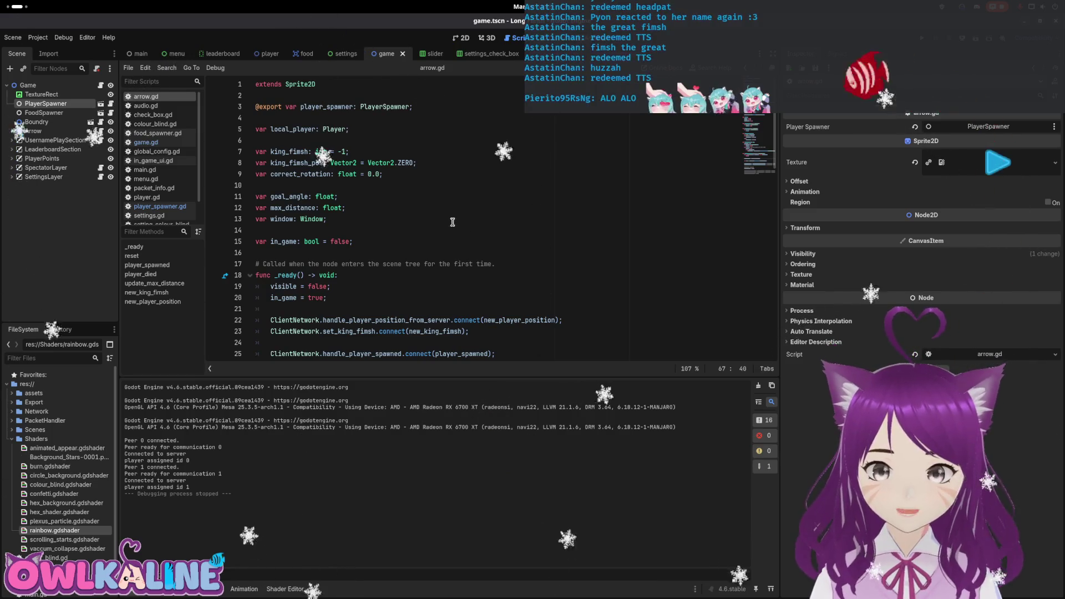
{"action": "left_click", "coordinate": [460, 38]}
{"action": "scroll", "coordinate": [405, 243], "scroll_direction": "up", "scroll_amount": 6}
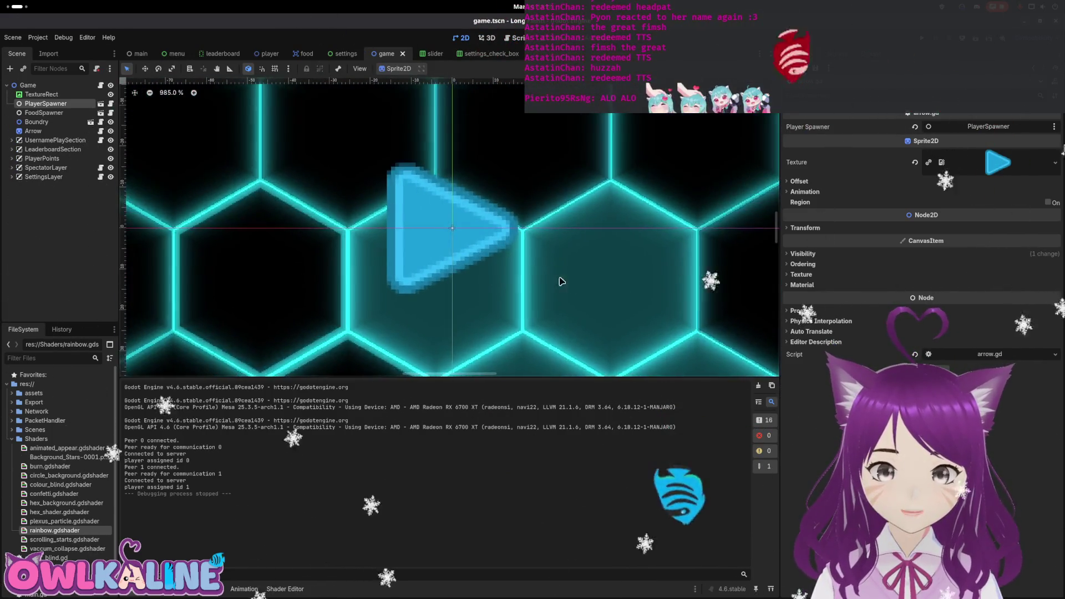
{"action": "scroll", "coordinate": [571, 247], "scroll_direction": "down", "scroll_amount": 12}
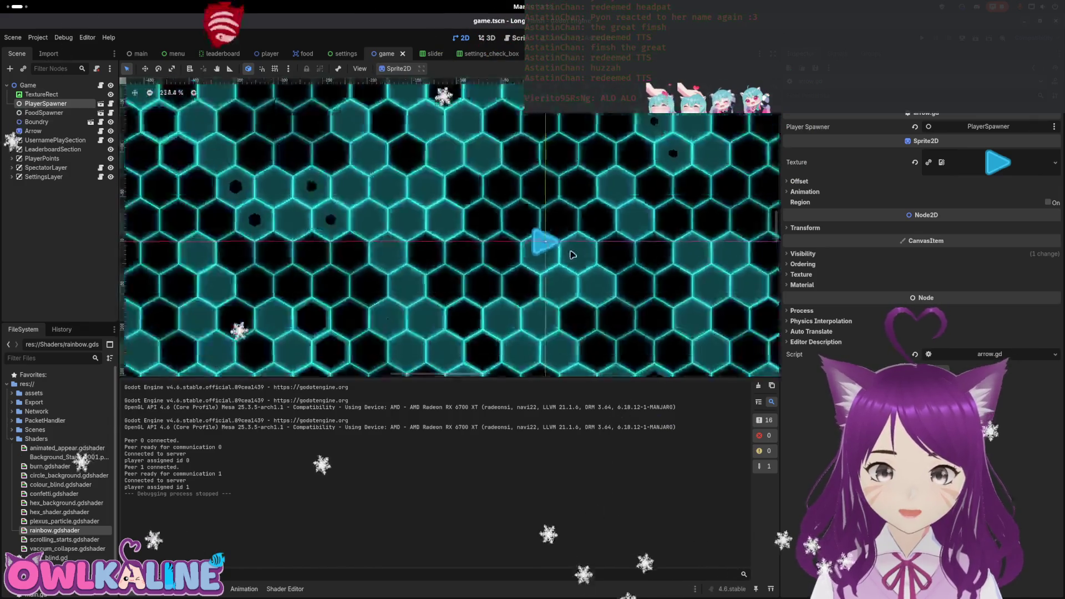
{"action": "left_click_drag", "start_coordinate": [525, 265], "coordinate": [372, 222]}
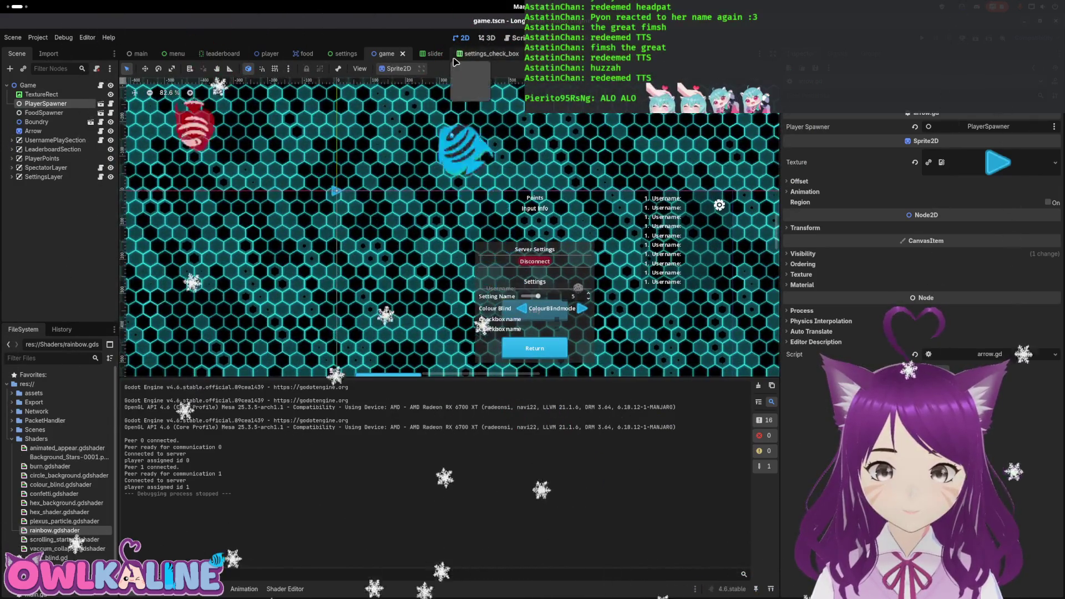
{"action": "left_click", "coordinate": [100, 131]}
{"action": "scroll", "coordinate": [429, 261], "scroll_direction": "down", "scroll_amount": 15}
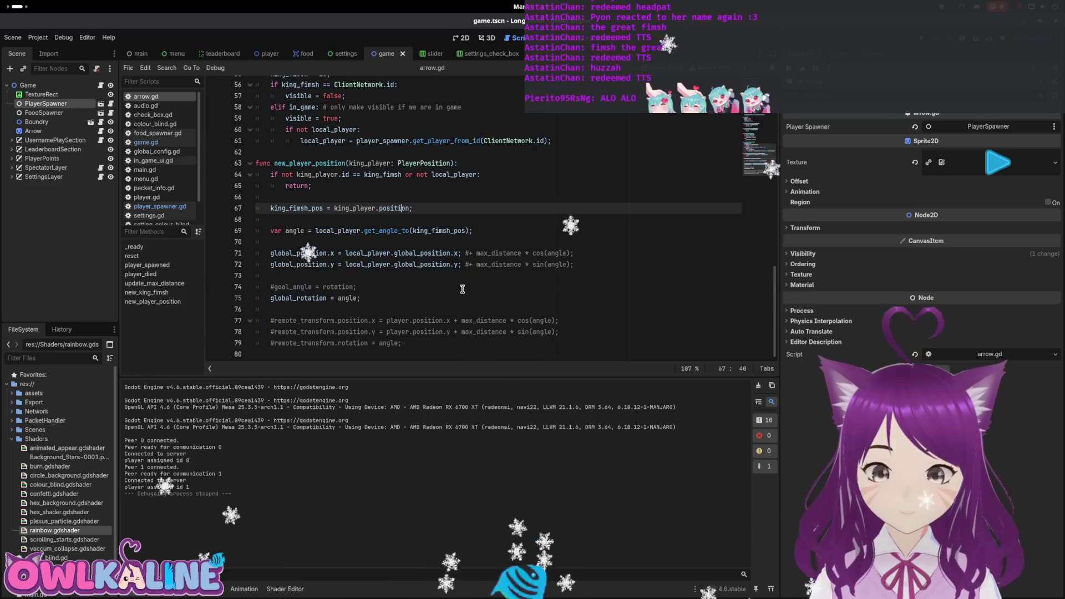
- Cut the Arrow node from the scene tree and save game.tscn
{"action": "right_click", "coordinate": [32, 133]}
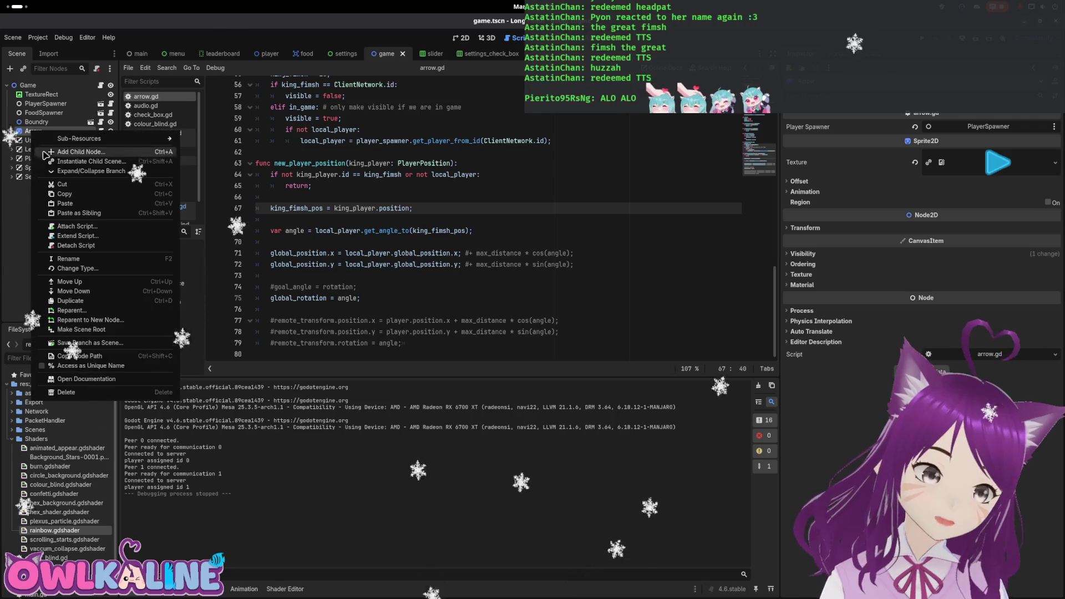
{"action": "left_click", "coordinate": [78, 185]}
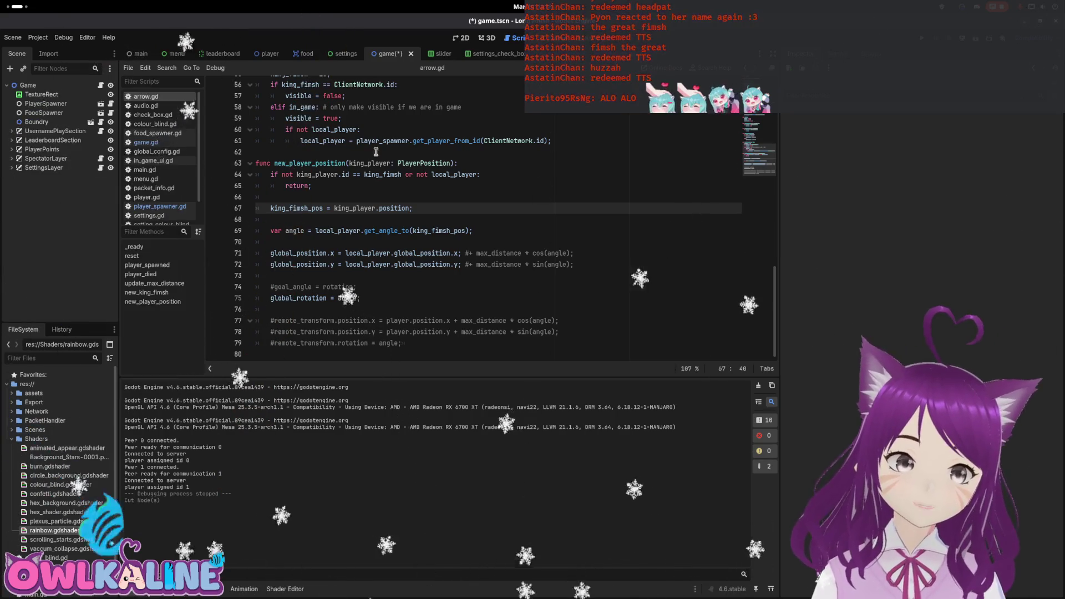
{"action": "key", "text": "ctrl+s"}
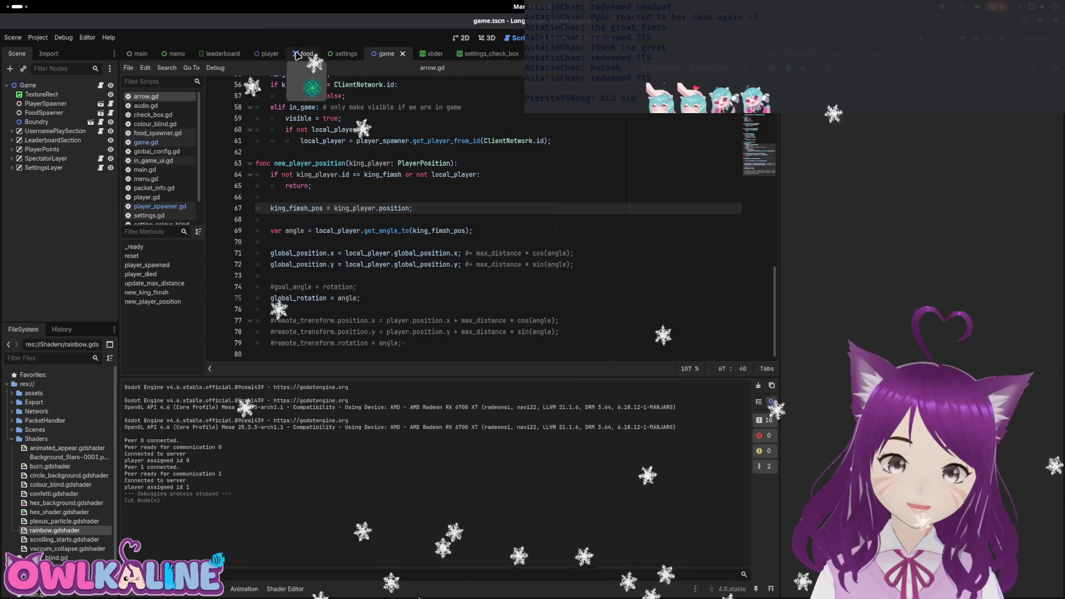